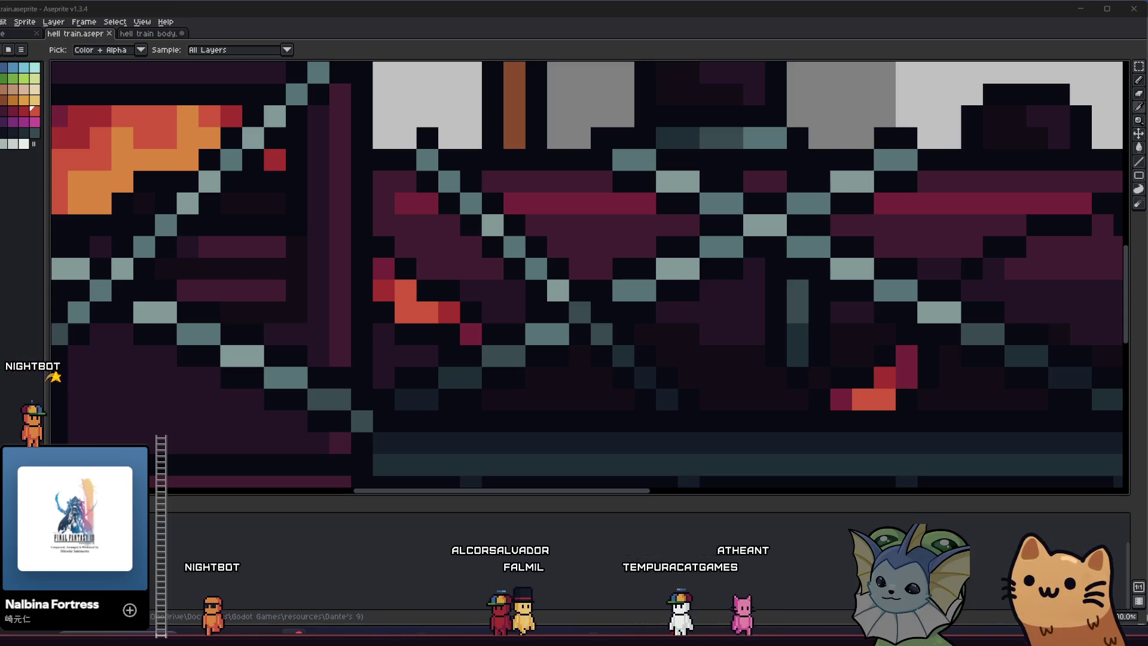
Turn an orange boiler glow pixel red and paint three more glow pixels crimson.
{"action": "scroll", "coordinate": [539, 313], "scroll_direction": "up", "scroll_amount": 2}
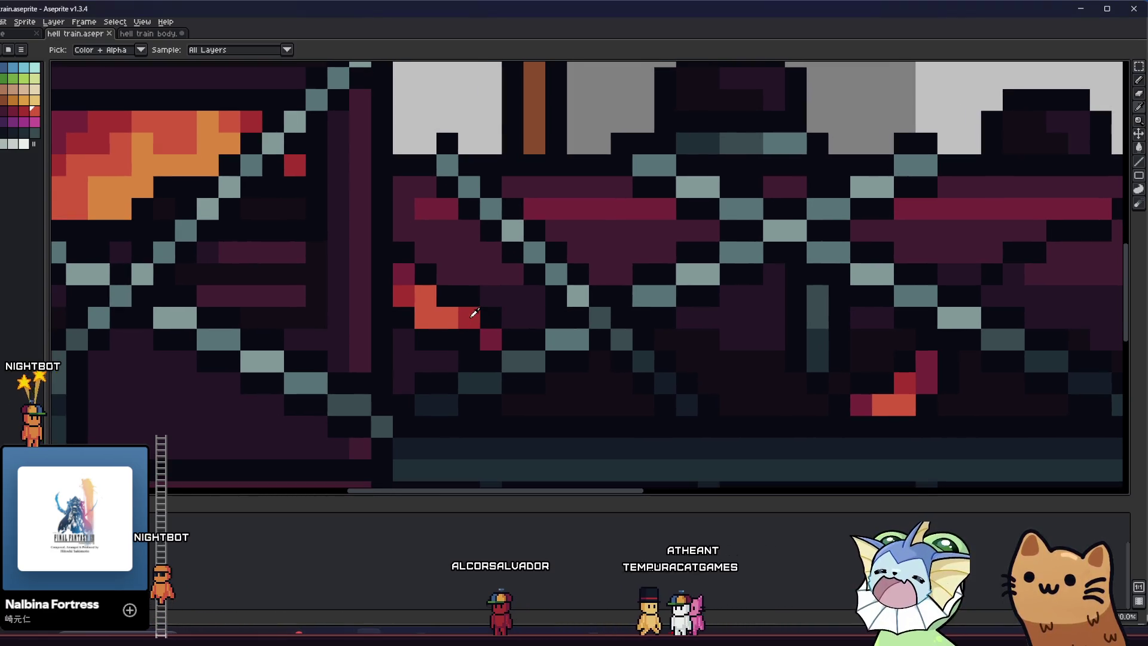
{"action": "left_click", "coordinate": [474, 313], "text": "alt"}
{"action": "left_click", "coordinate": [438, 318]}
{"action": "left_click", "coordinate": [409, 278], "text": "alt"}
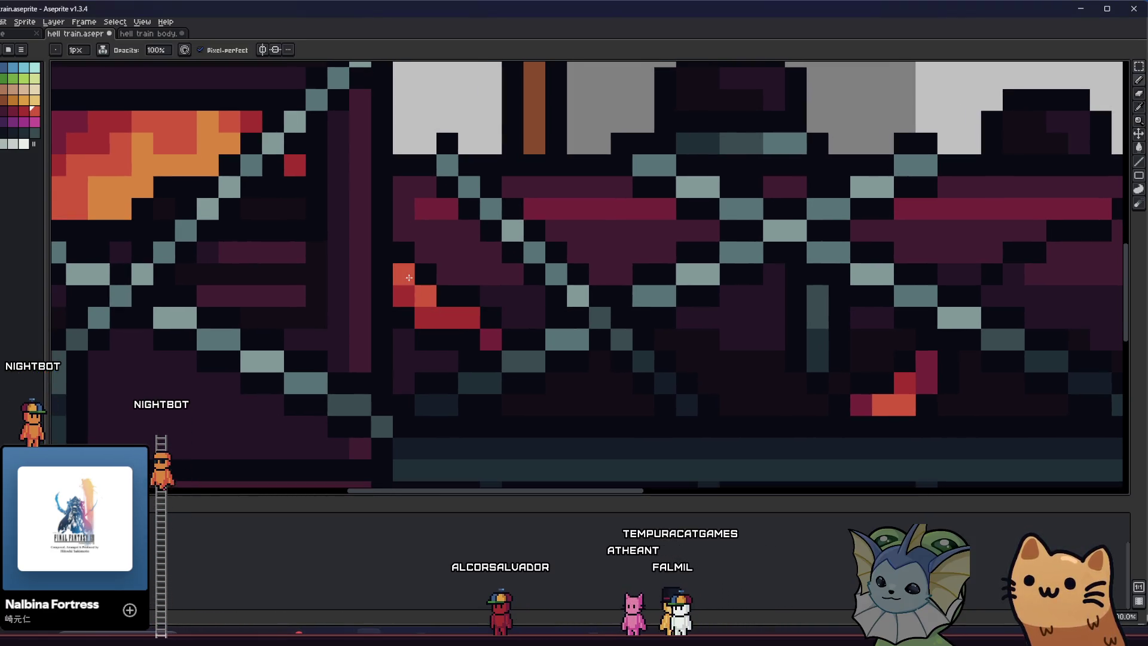
{"action": "left_click_drag", "start_coordinate": [491, 339], "coordinate": [447, 318]}
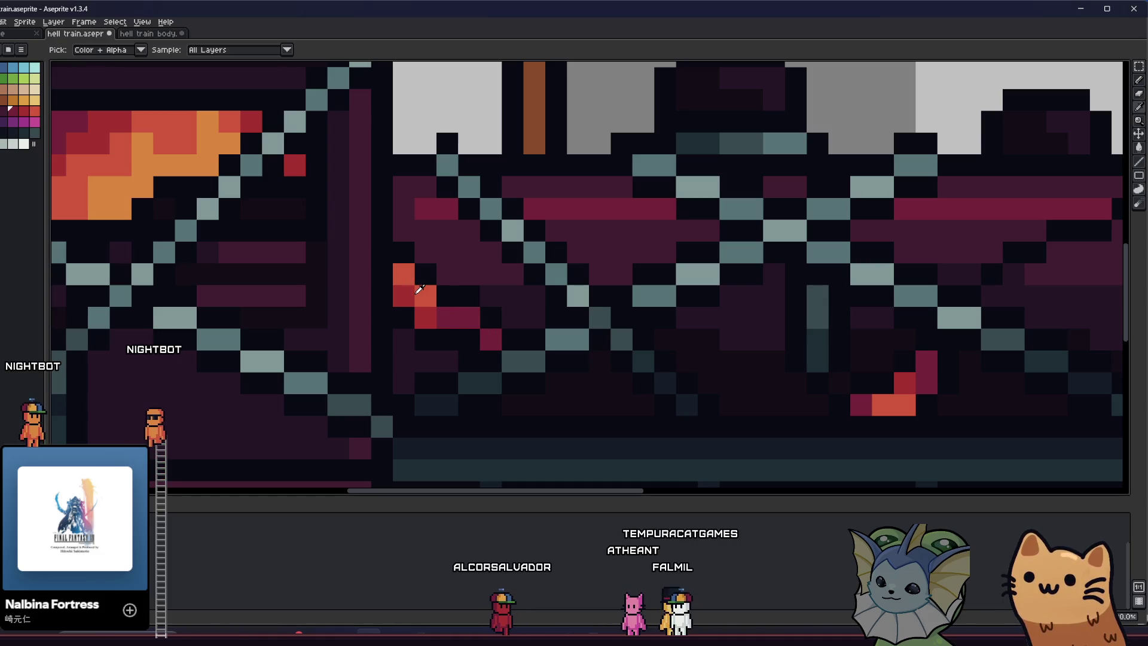
Repaint further glow pixels with sampled orange, dark magenta and red.
{"action": "scroll", "coordinate": [443, 297], "scroll_direction": "down", "scroll_amount": 6}
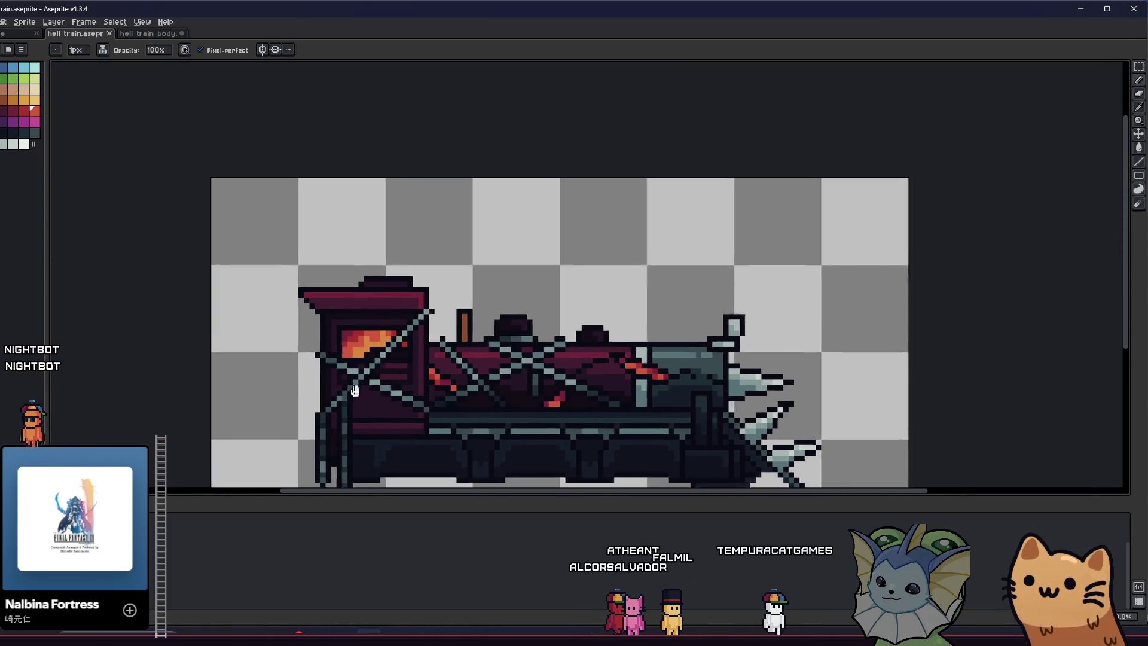
{"action": "scroll", "coordinate": [354, 403], "scroll_direction": "up", "scroll_amount": 3}
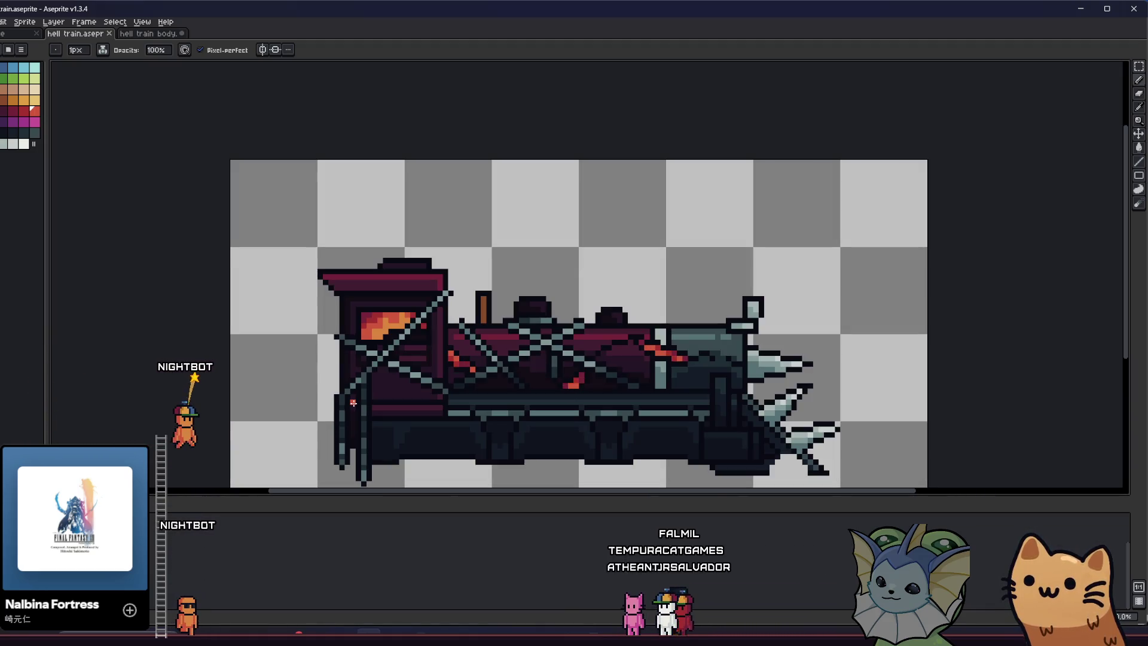
{"action": "scroll", "coordinate": [450, 353], "scroll_direction": "up", "scroll_amount": 4}
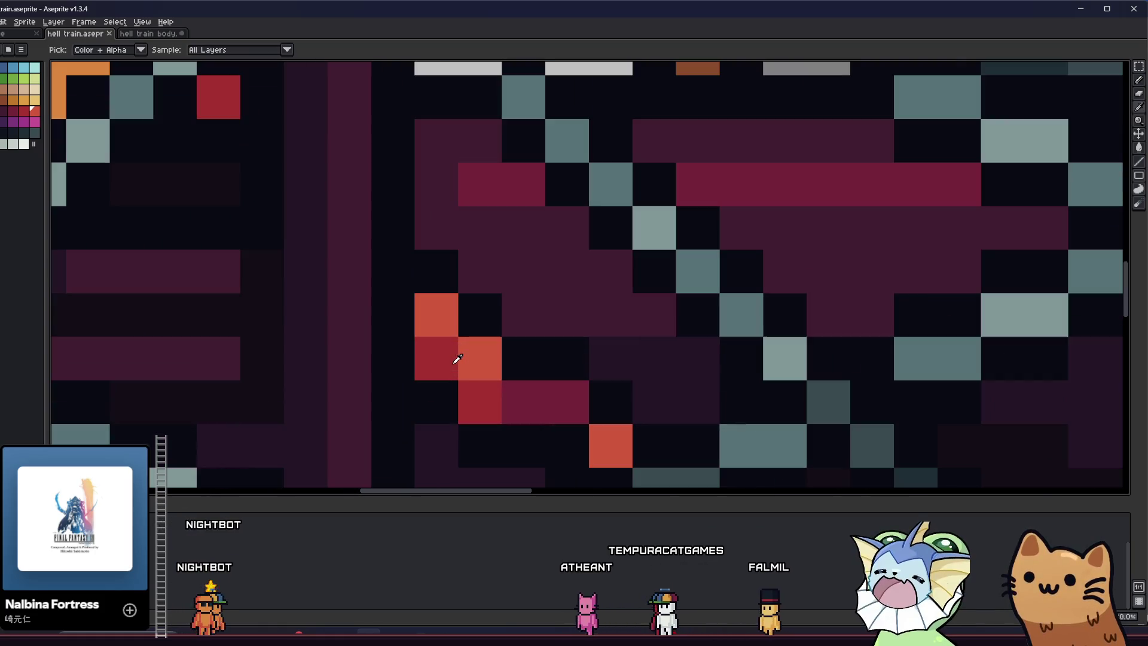
{"action": "left_click", "coordinate": [512, 397], "text": "alt"}
{"action": "left_click", "coordinate": [477, 398]}
{"action": "left_click", "coordinate": [572, 392], "text": "alt"}
{"action": "left_click", "coordinate": [423, 321]}
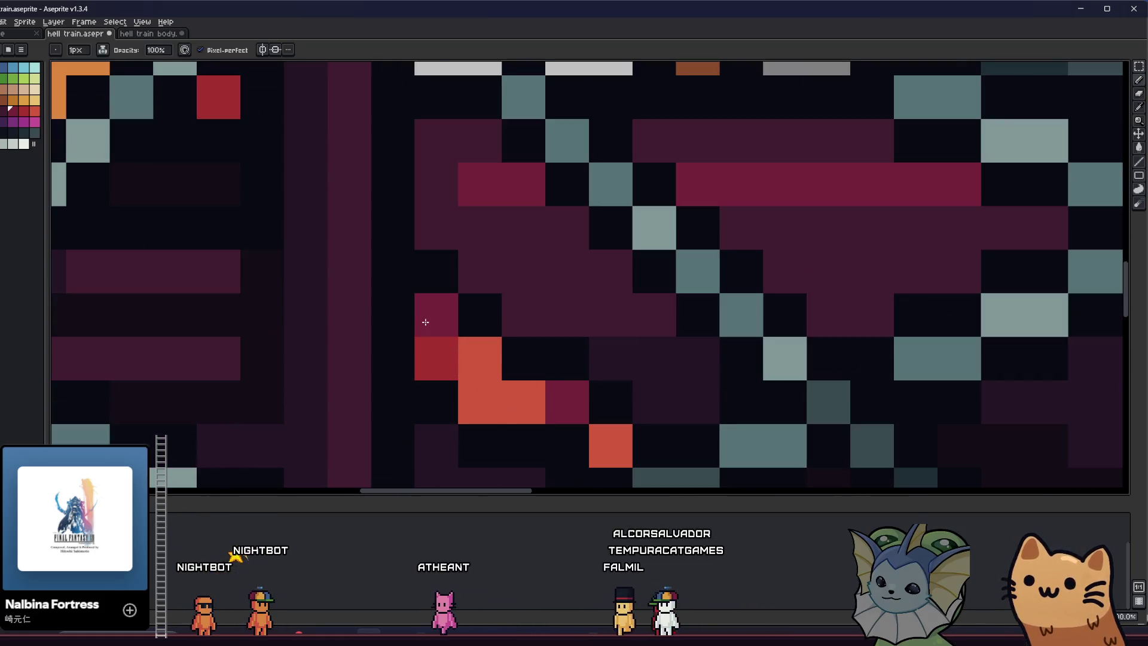
{"action": "left_click", "coordinate": [443, 352], "text": "alt"}
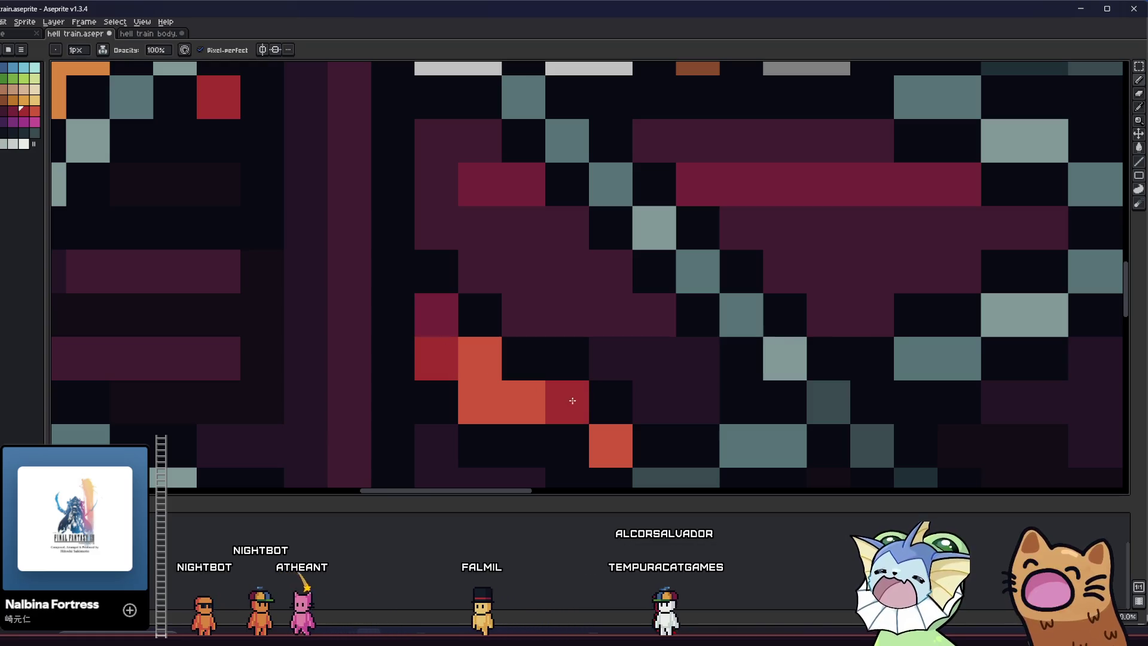
{"action": "left_click", "coordinate": [598, 443]}
Paint two more glow pixels red and turn the lower red pixel magenta.
{"action": "scroll", "coordinate": [526, 394], "scroll_direction": "down", "scroll_amount": 4}
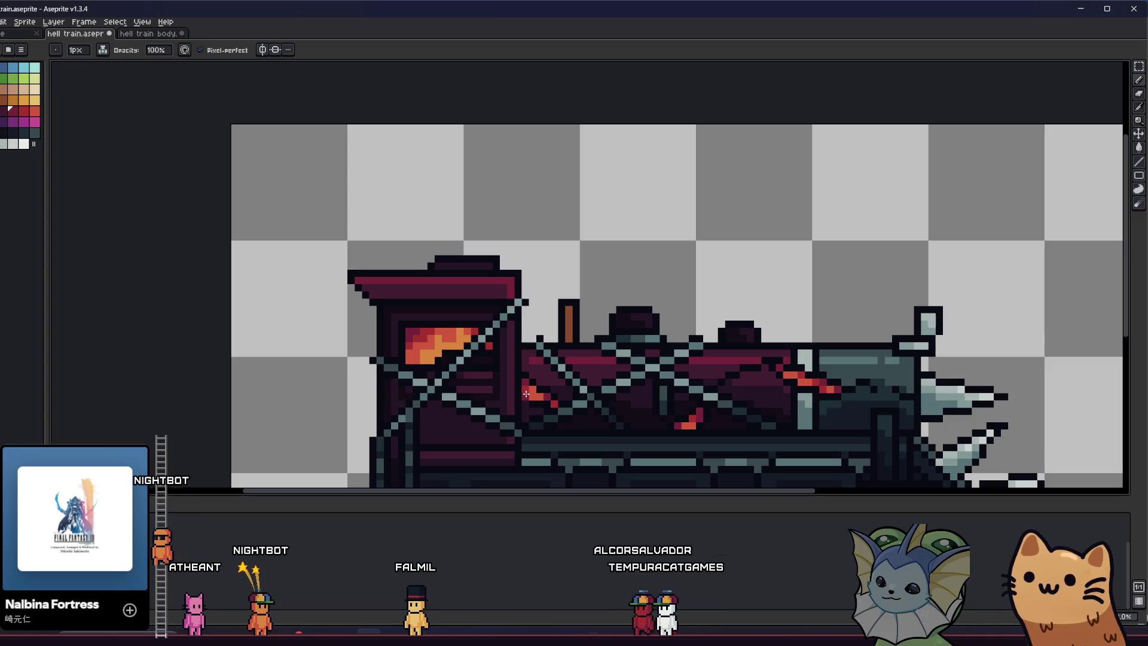
{"action": "scroll", "coordinate": [526, 394], "scroll_direction": "up", "scroll_amount": 4}
{"action": "left_click", "coordinate": [608, 395], "text": "alt"}
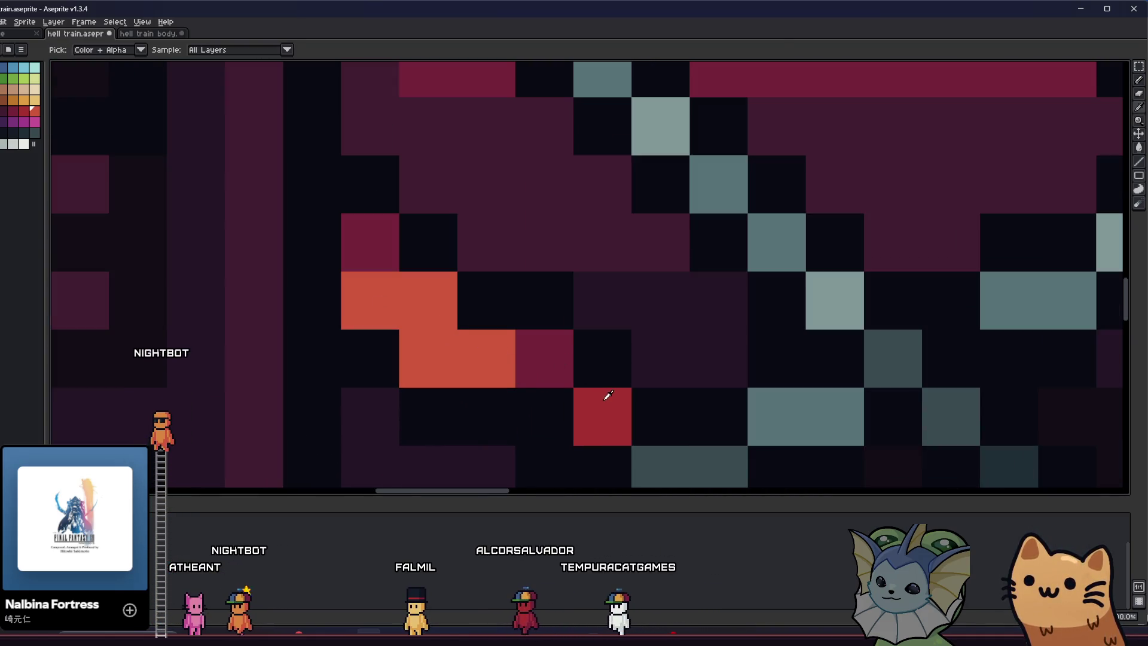
{"action": "left_click", "coordinate": [480, 351]}
{"action": "left_click", "coordinate": [436, 302]}
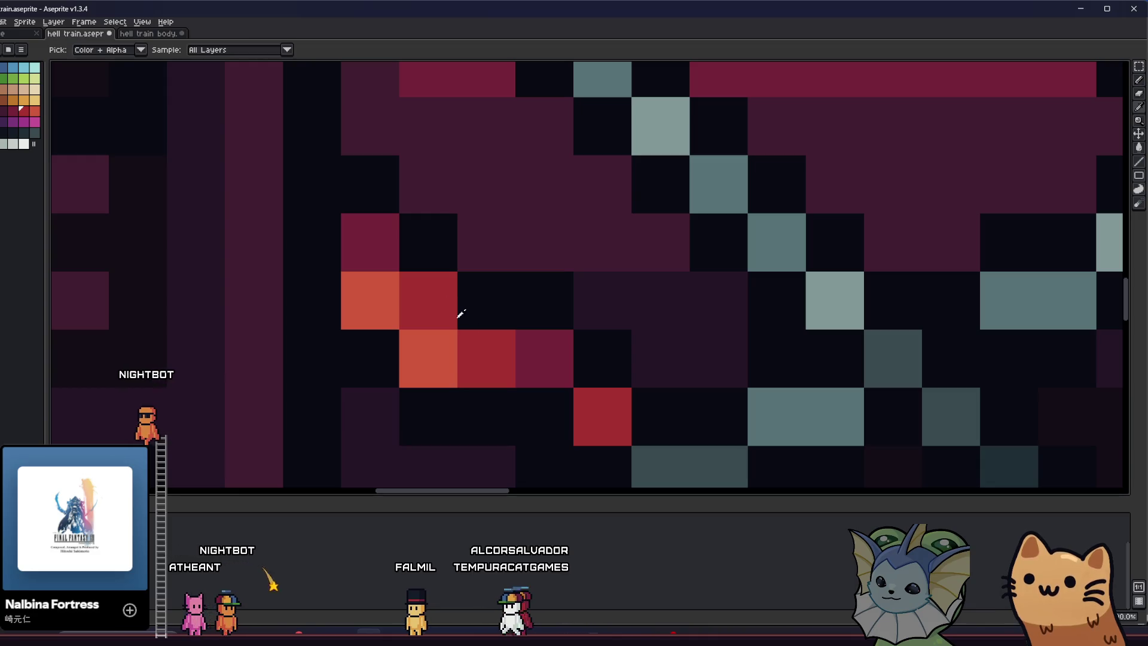
{"action": "left_click", "coordinate": [540, 358], "text": "alt"}
{"action": "left_click", "coordinate": [594, 410]}
{"action": "left_click", "coordinate": [479, 340]}
{"action": "scroll", "coordinate": [479, 353], "scroll_direction": "down", "scroll_amount": 3}
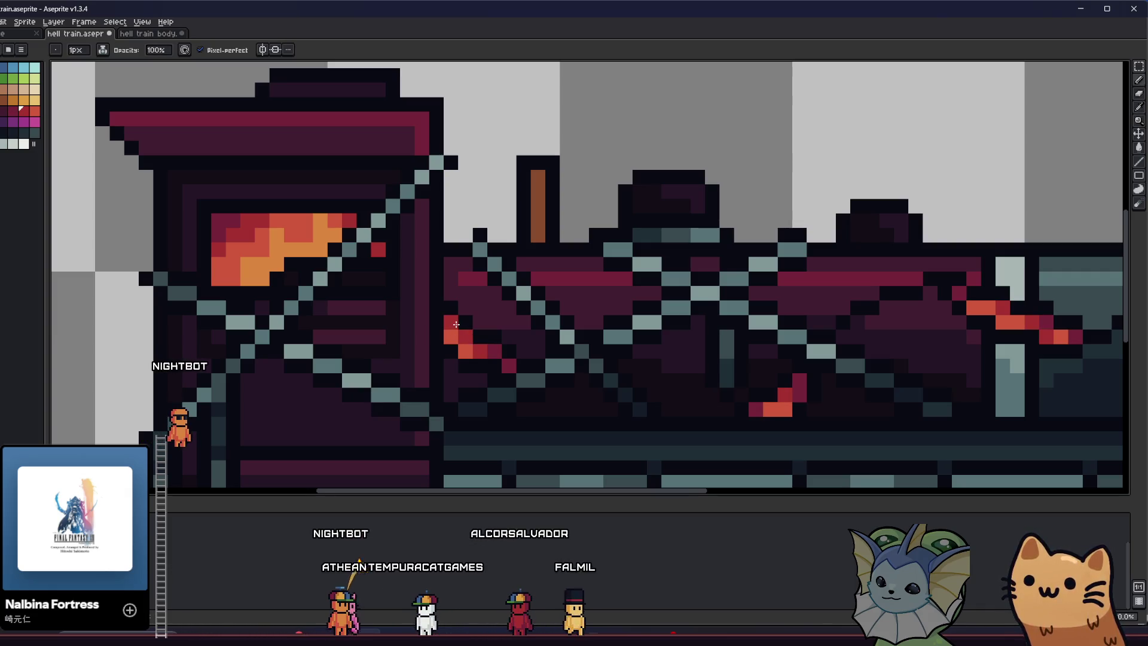
Zoom in on the firebox and sample a dark red from its fire.
{"action": "left_click_drag", "start_coordinate": [337, 335], "coordinate": [375, 354]}
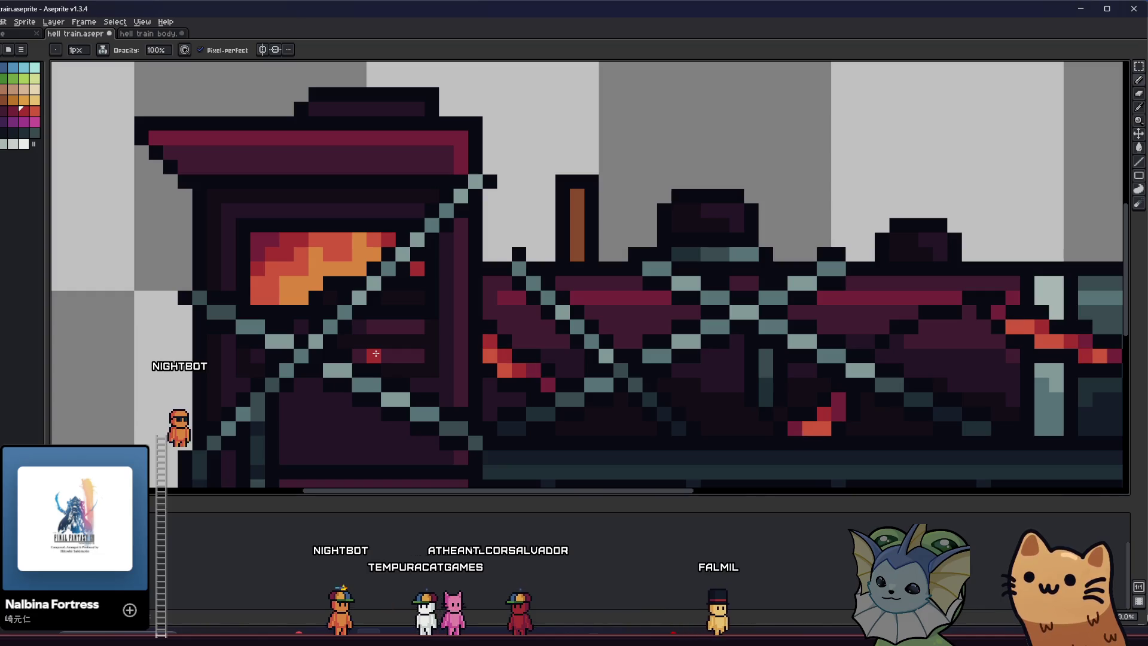
{"action": "scroll", "coordinate": [376, 354], "scroll_direction": "down", "scroll_amount": 3}
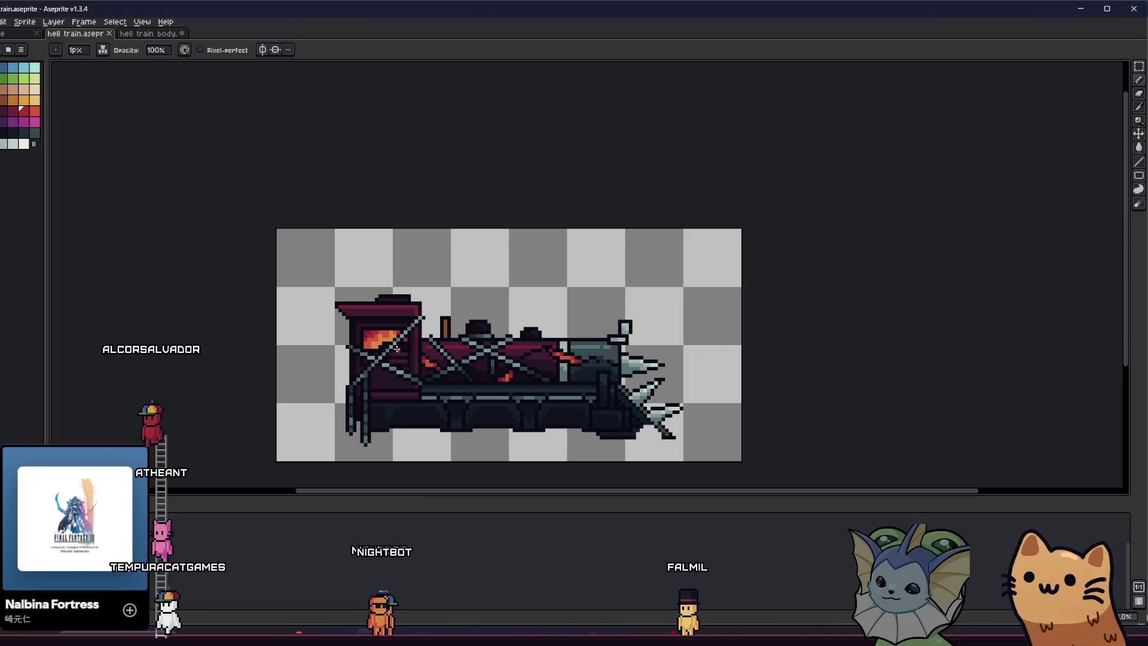
{"action": "scroll", "coordinate": [396, 348], "scroll_direction": "up", "scroll_amount": 4}
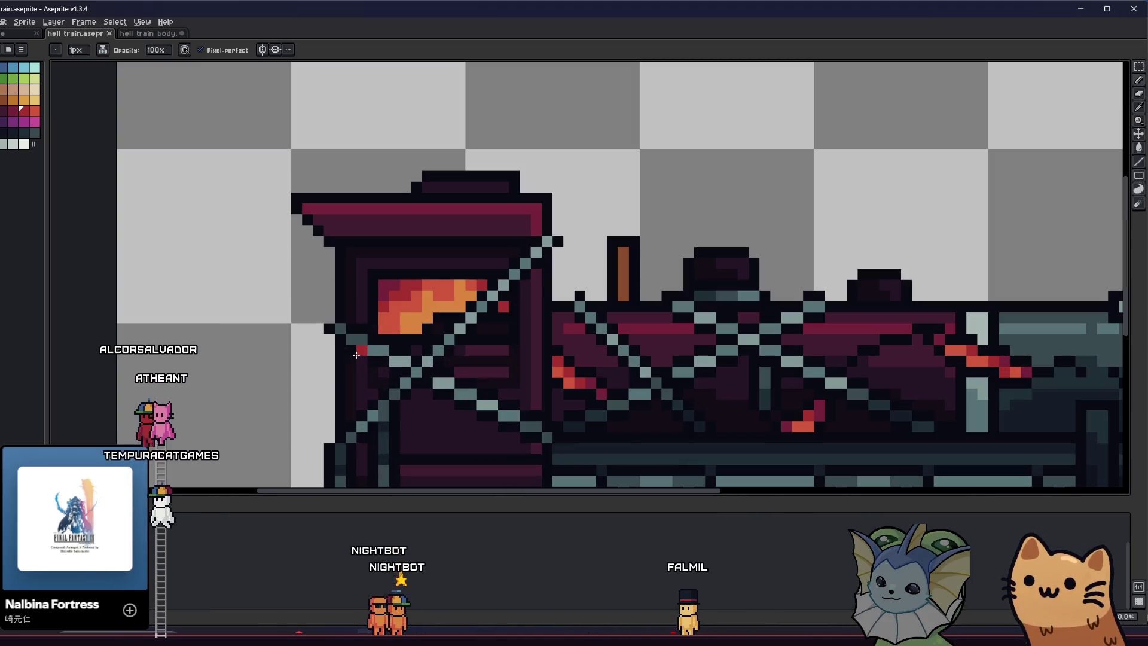
{"action": "key", "text": "alt"}
{"action": "scroll", "coordinate": [412, 305], "scroll_direction": "down", "scroll_amount": 1}
{"action": "scroll", "coordinate": [393, 342], "scroll_direction": "up", "scroll_amount": 1}
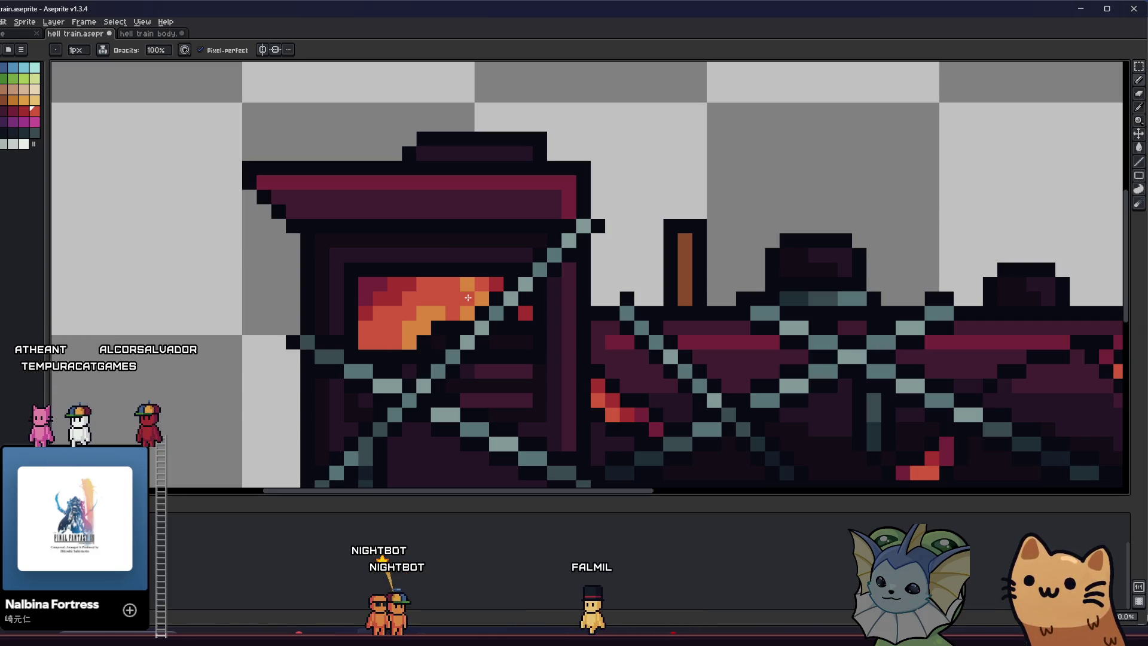
{"action": "key", "text": "alt"}
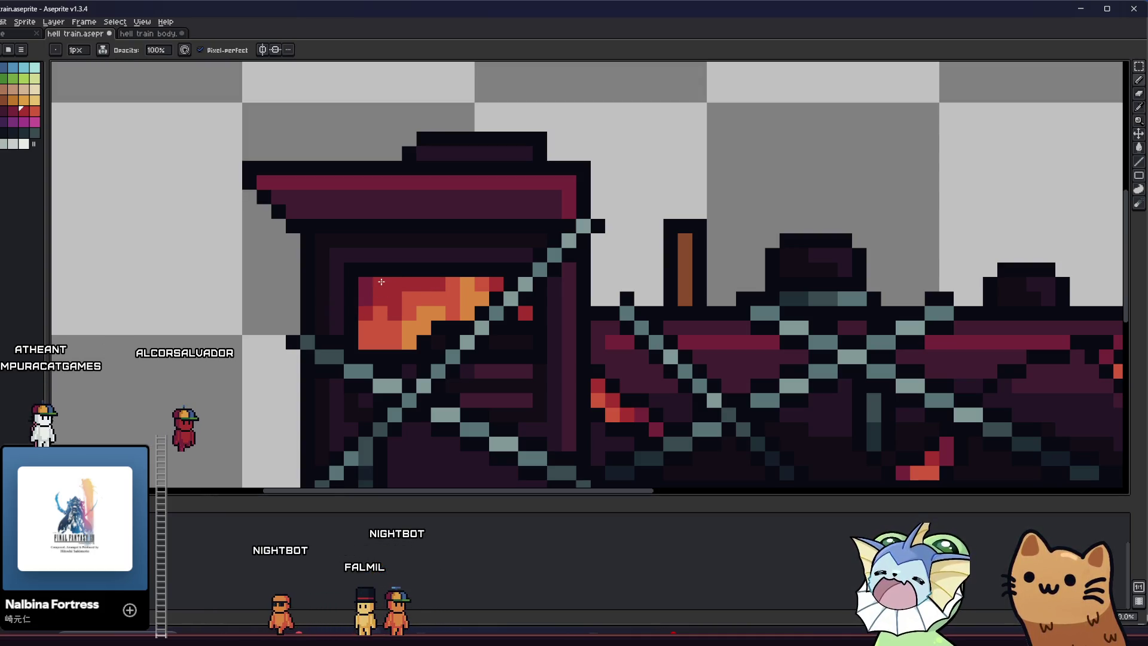
{"action": "left_click", "coordinate": [389, 282], "text": "alt"}
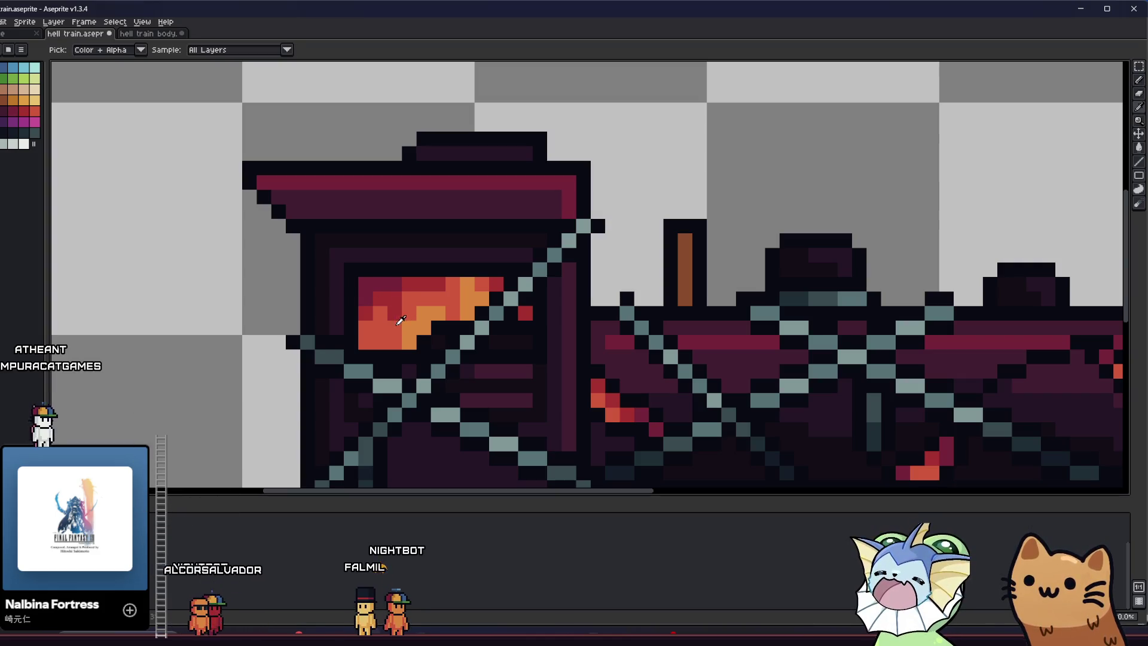
{"action": "scroll", "coordinate": [400, 320], "scroll_direction": "down", "scroll_amount": 2}
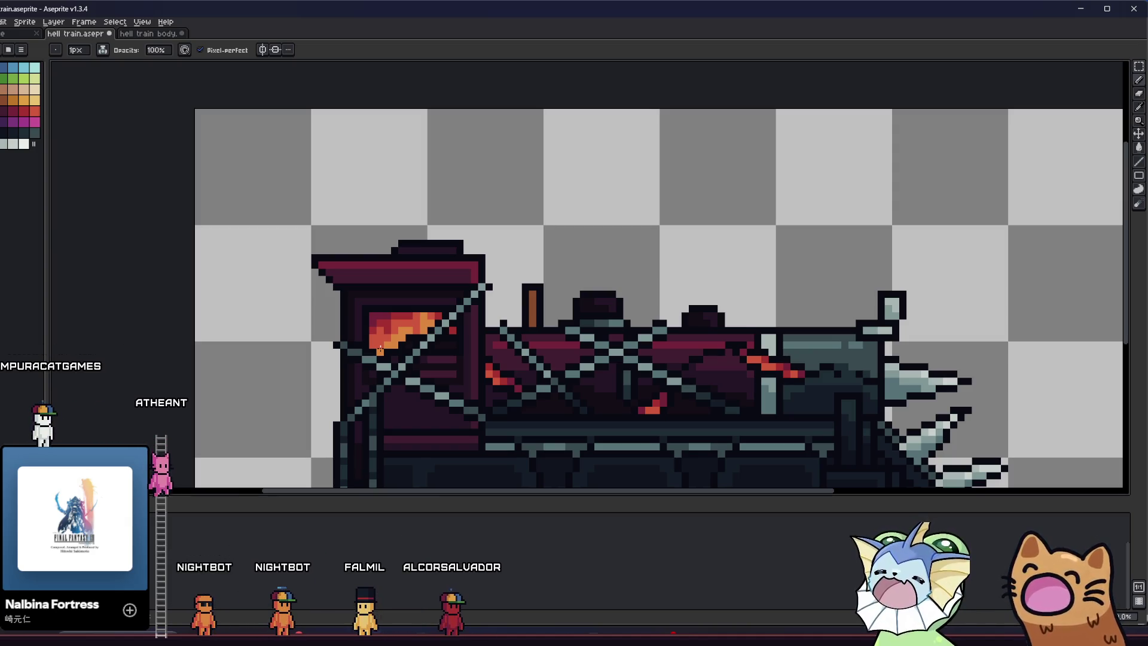
{"action": "scroll", "coordinate": [396, 330], "scroll_direction": "up", "scroll_amount": 1}
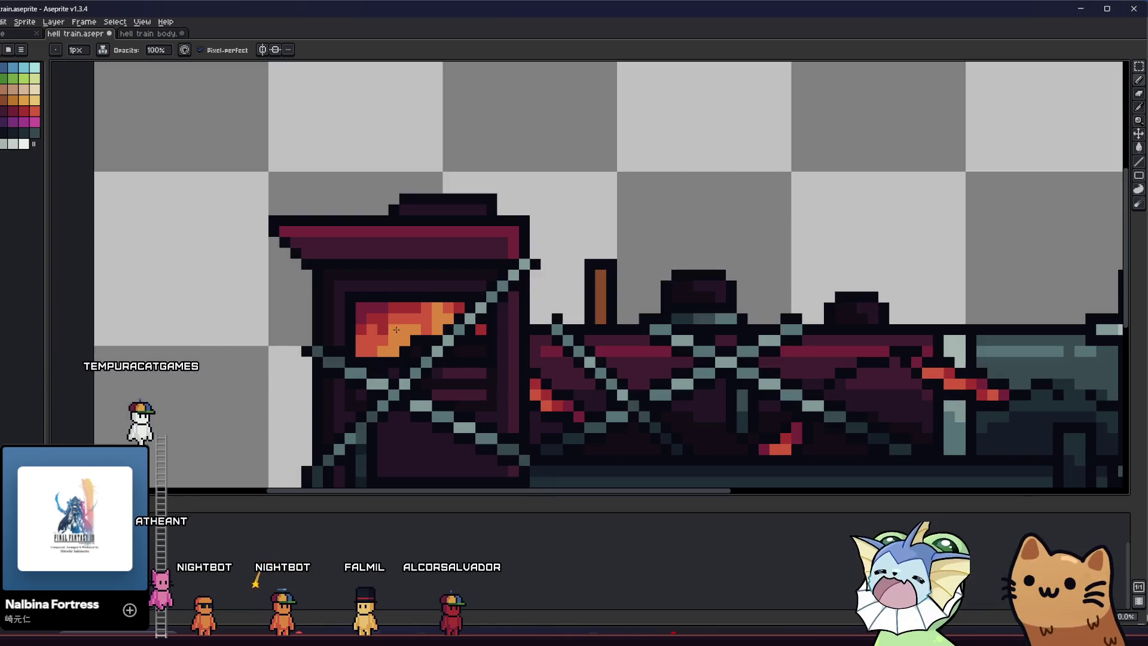
{"action": "scroll", "coordinate": [397, 329], "scroll_direction": "up", "scroll_amount": 3}
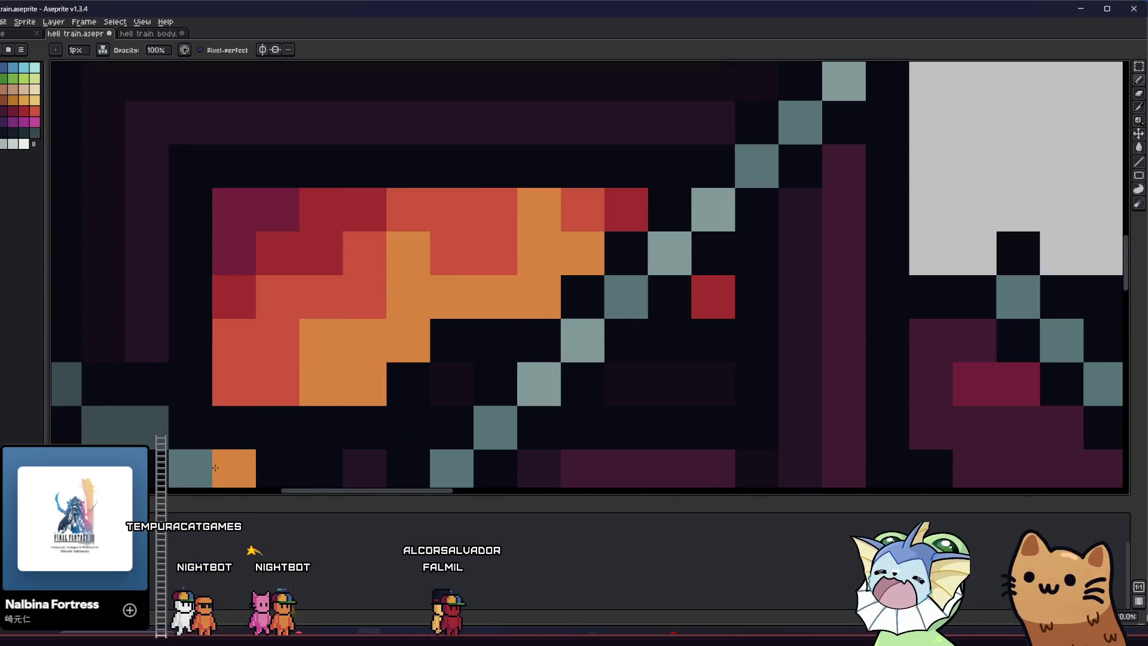
Step back through firebox edits, then paint flame pixels orange-red and red-orange.
{"action": "key", "text": "ctrl+z"}
{"action": "key", "text": "ctrl+y"}
{"action": "key", "text": "ctrl+z"}
{"action": "key", "text": "i"}
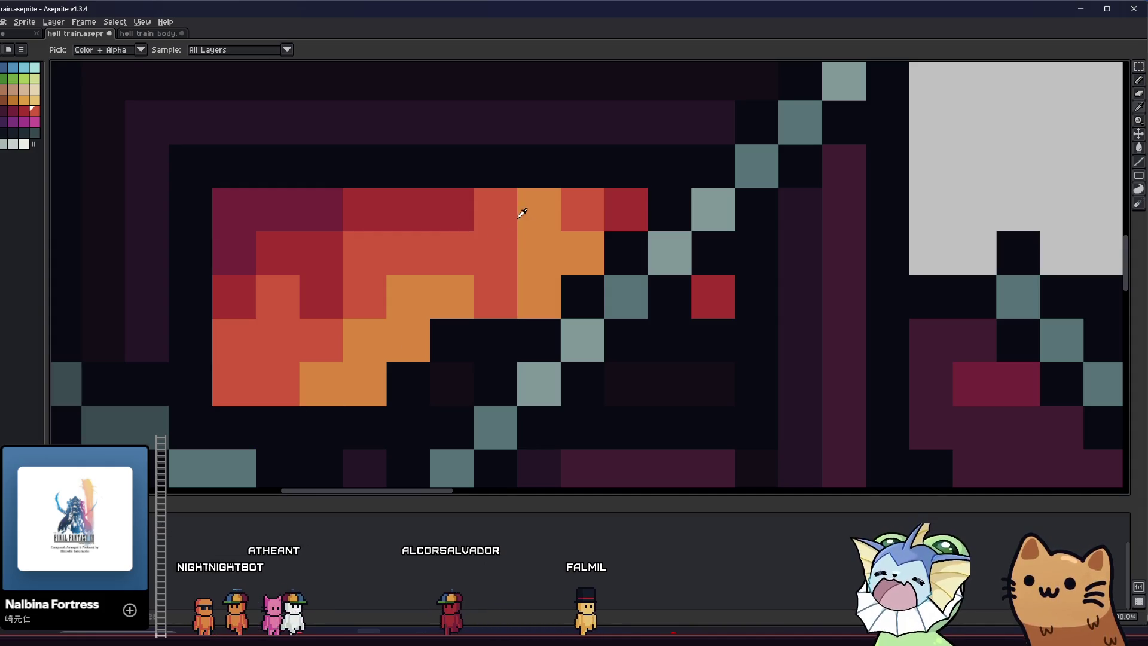
{"action": "mouse_move", "coordinate": [522, 214]}
{"action": "left_mouse_down"}
{"action": "mouse_move", "coordinate": [545, 237]}
{"action": "mouse_move", "coordinate": [570, 238]}
{"action": "left_mouse_up"}
{"action": "key", "text": "b"}
{"action": "left_click", "coordinate": [541, 238]}
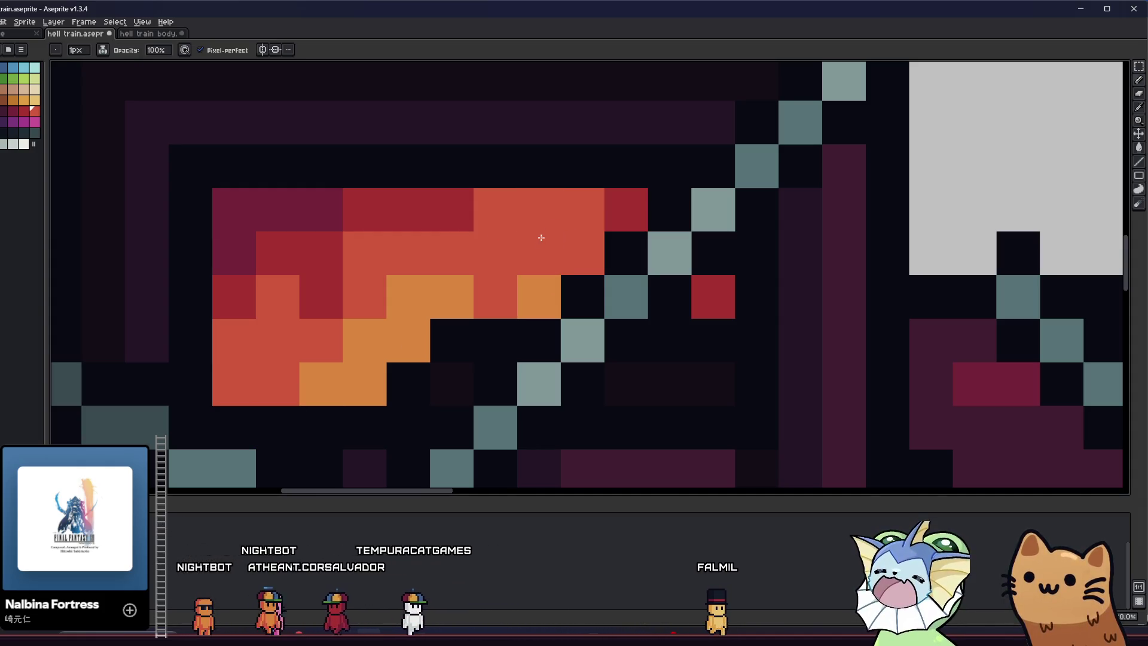
{"action": "scroll", "coordinate": [392, 305], "scroll_direction": "down", "scroll_amount": 6}
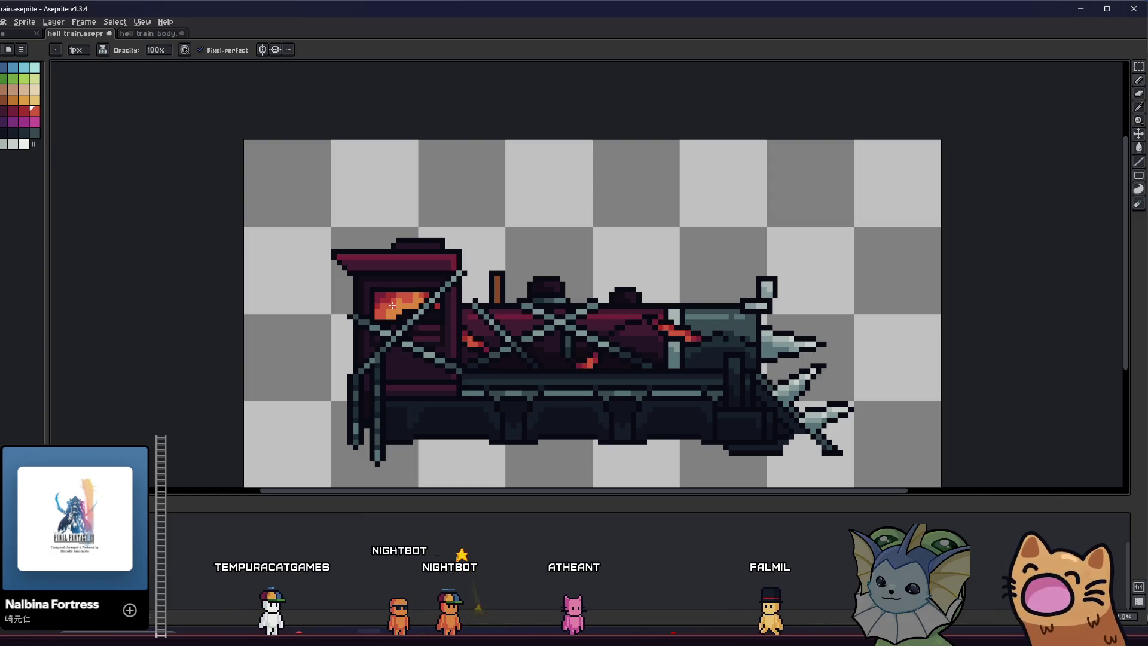
Paint a firebox flame pixel dark red.
{"action": "scroll", "coordinate": [392, 306], "scroll_direction": "up", "scroll_amount": 5}
{"action": "left_click", "coordinate": [476, 273], "text": "alt"}
{"action": "left_click", "coordinate": [476, 272]}
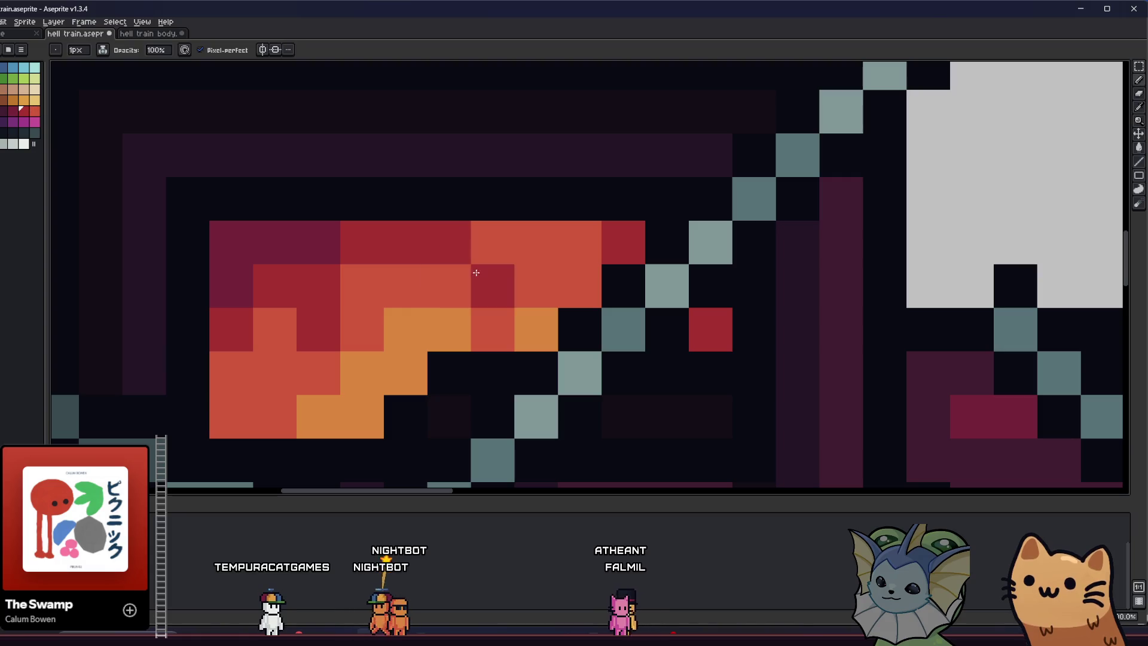
{"action": "scroll", "coordinate": [419, 360], "scroll_direction": "down", "scroll_amount": 5}
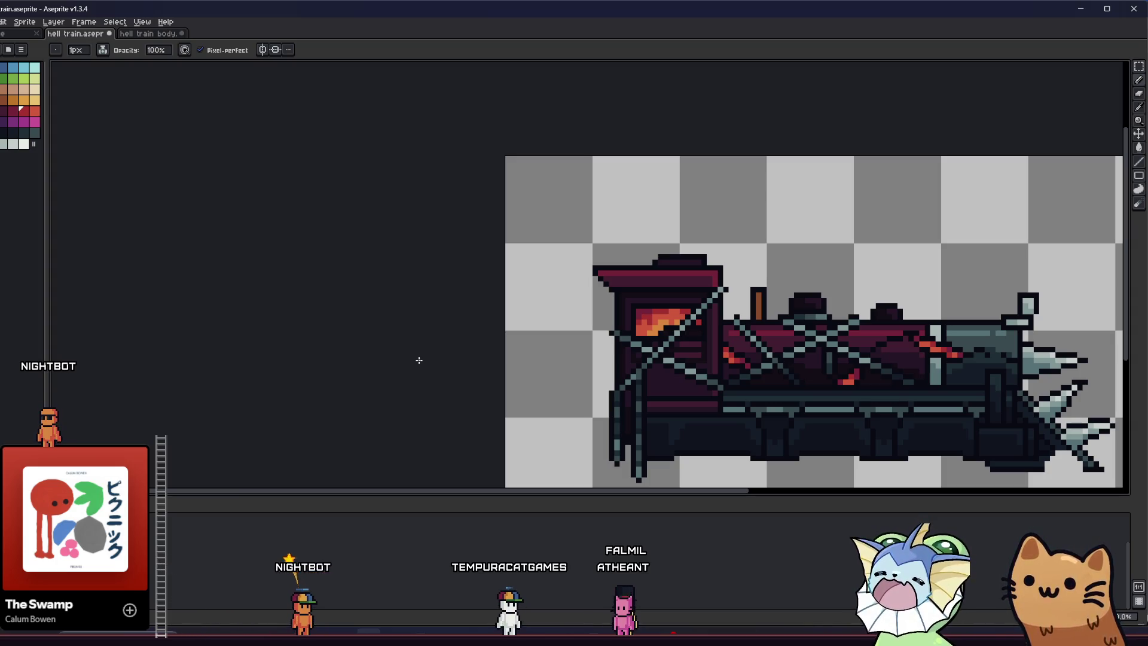
Add two orange flame highlights, undoing a stray orange pixel placed beside the cab.
{"action": "left_click_drag", "start_coordinate": [568, 338], "coordinate": [431, 328]}
{"action": "scroll", "coordinate": [333, 323], "scroll_direction": "up", "scroll_amount": 5}
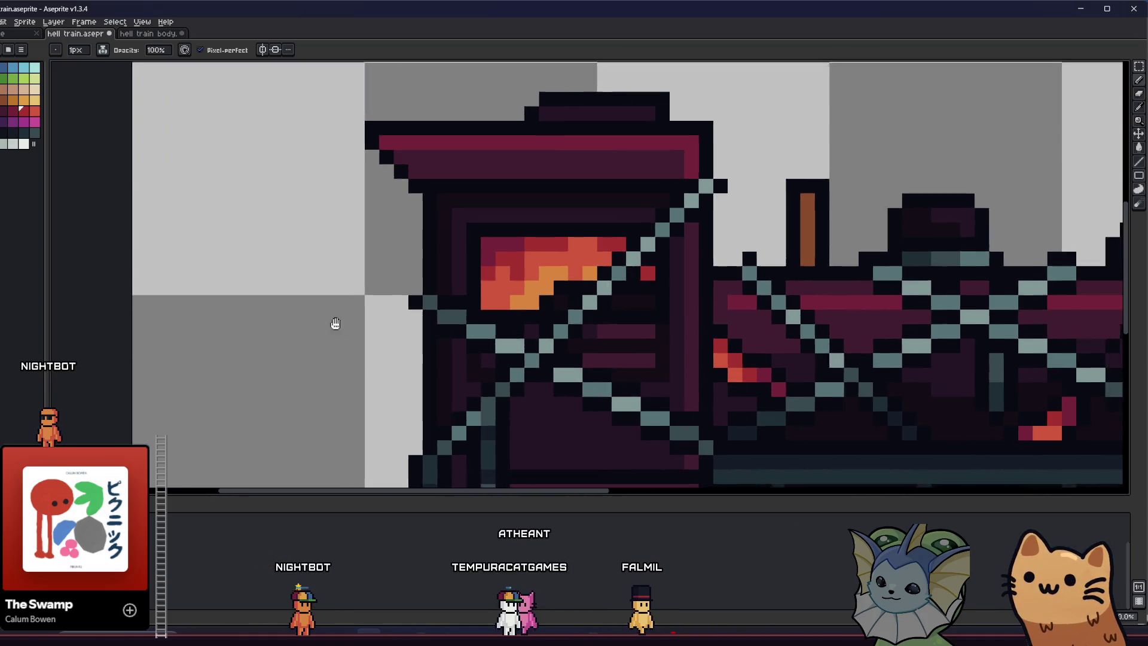
{"action": "key", "text": "i"}
{"action": "left_click", "coordinate": [497, 267]}
{"action": "key", "text": "b"}
{"action": "left_click", "coordinate": [193, 406]}
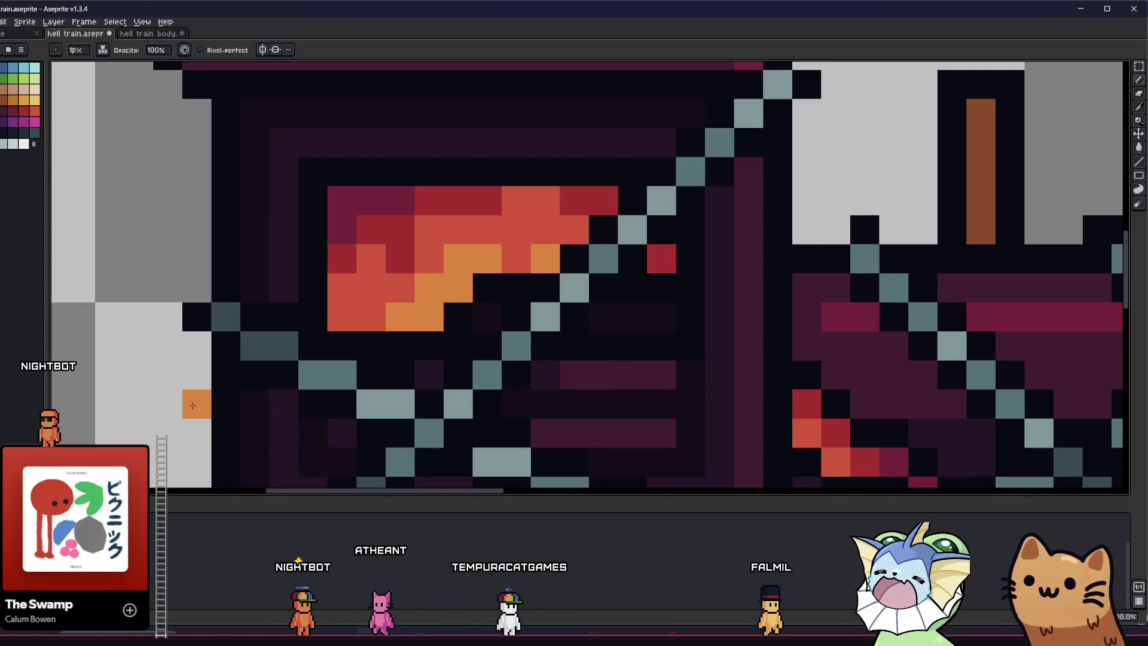
{"action": "key", "text": "ctrl+z"}
{"action": "left_click", "coordinate": [545, 230]}
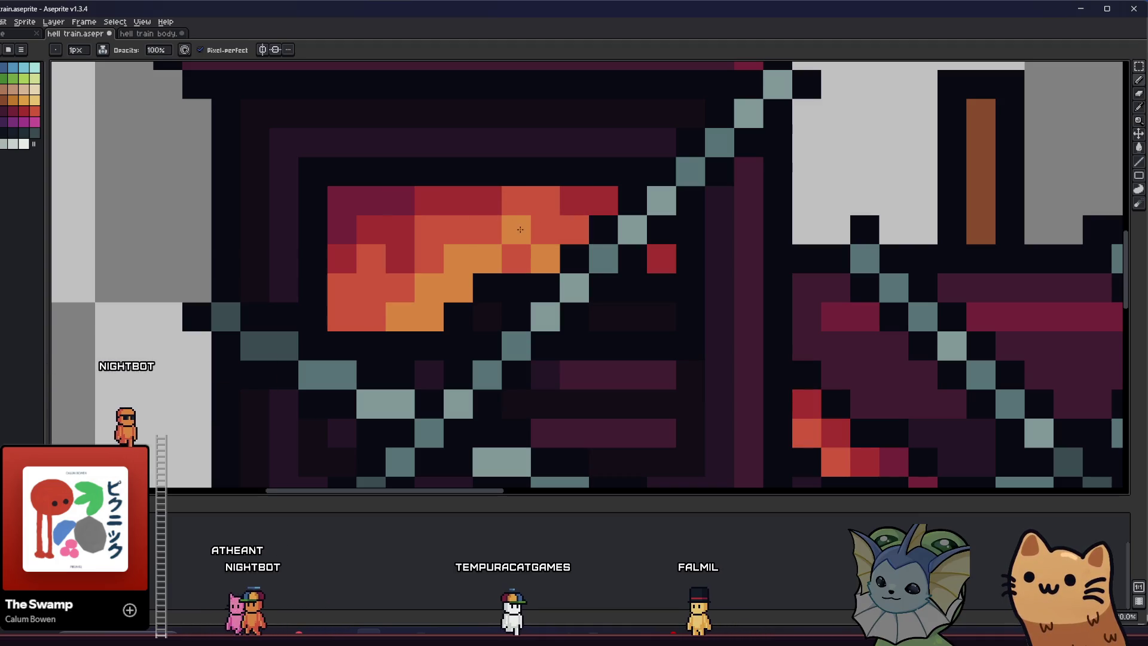
{"action": "left_click", "coordinate": [483, 292]}
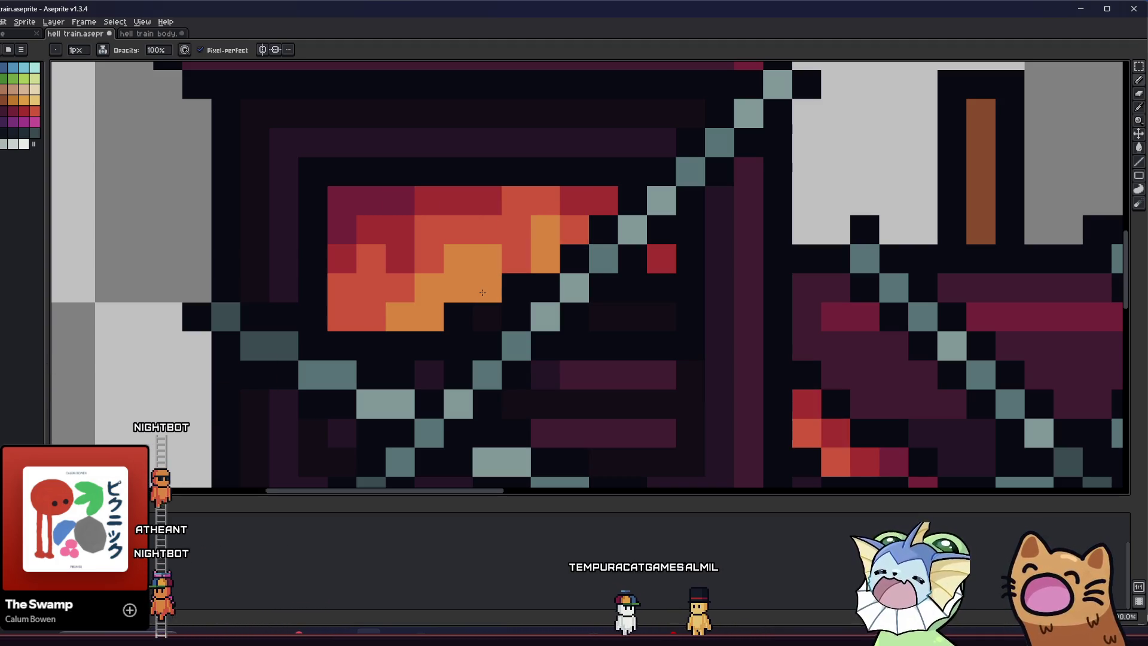
{"action": "scroll", "coordinate": [483, 293], "scroll_direction": "down", "scroll_amount": 5}
{"action": "left_click_drag", "start_coordinate": [479, 298], "coordinate": [342, 307]}
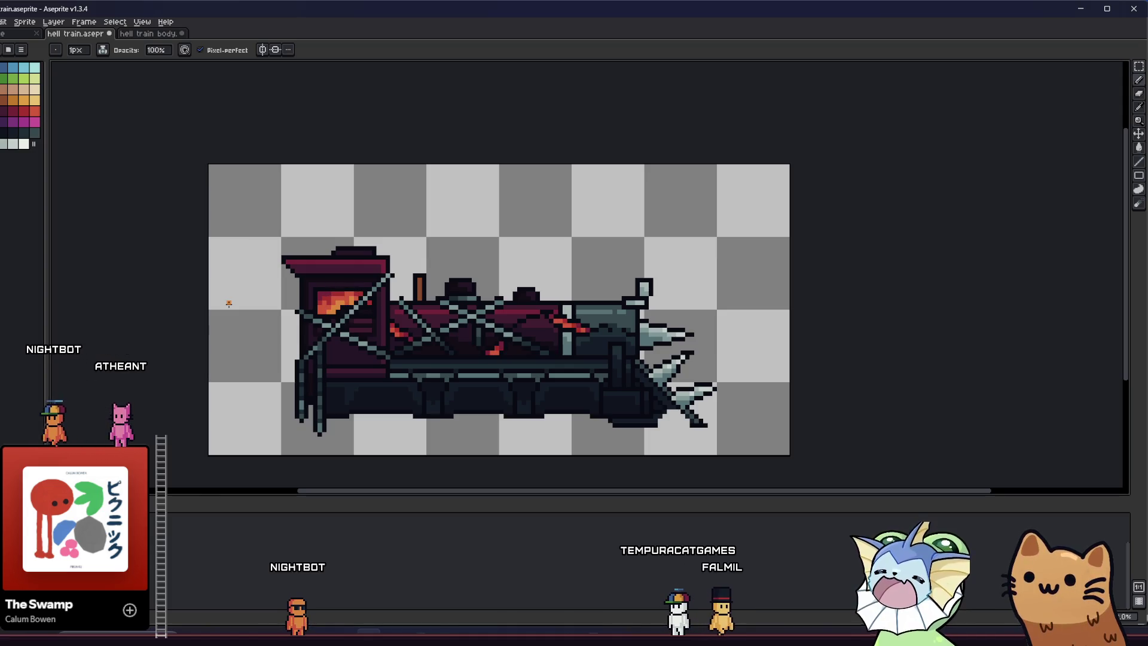
Recolour a firebox flame pixel dark magenta using a sampled colour.
{"action": "right_click", "coordinate": [152, 520]}
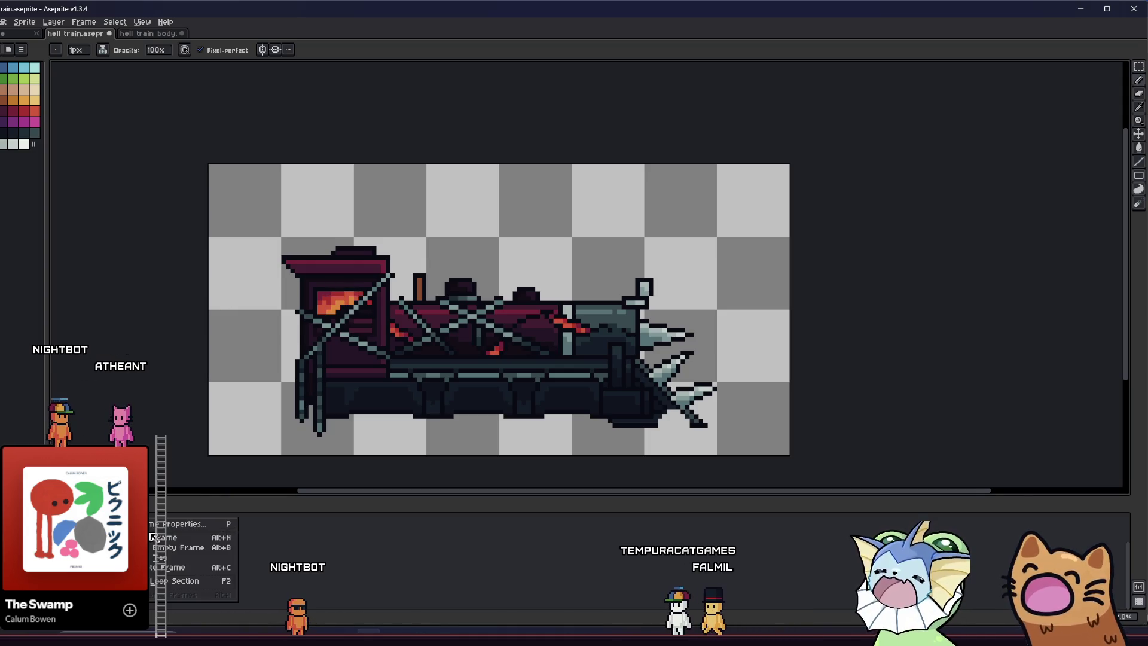
{"action": "scroll", "coordinate": [251, 359], "scroll_direction": "up", "scroll_amount": 3}
{"action": "scroll", "coordinate": [335, 269], "scroll_direction": "down", "scroll_amount": 1}
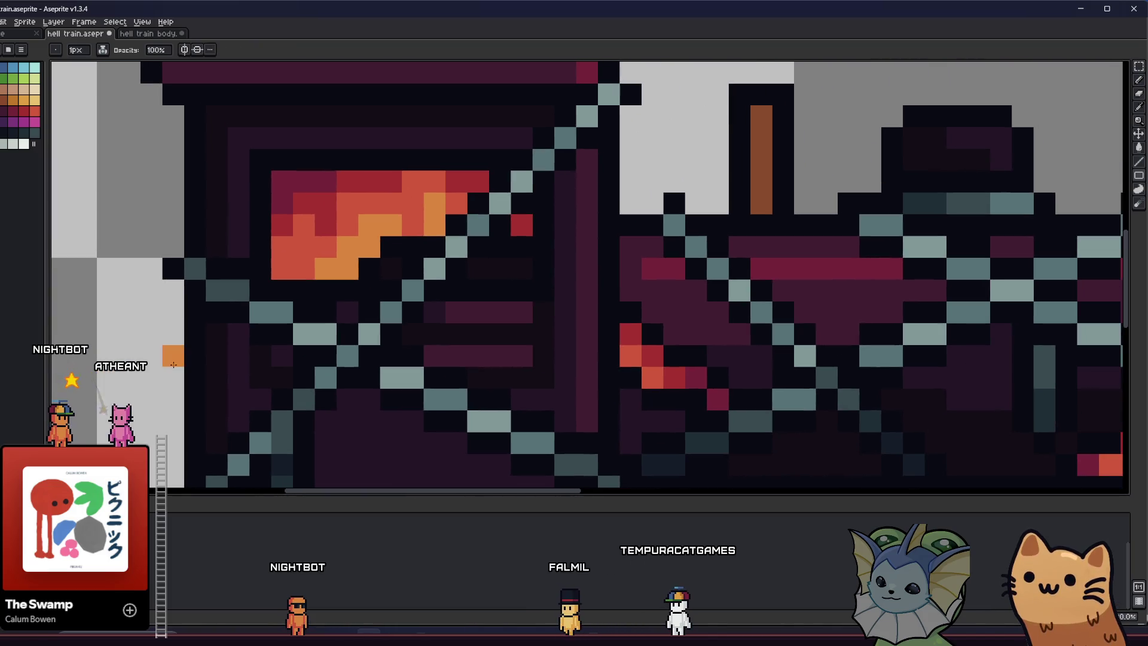
{"action": "scroll", "coordinate": [395, 244], "scroll_direction": "up", "scroll_amount": 1}
{"action": "left_click_drag", "start_coordinate": [395, 244], "coordinate": [397, 257]}
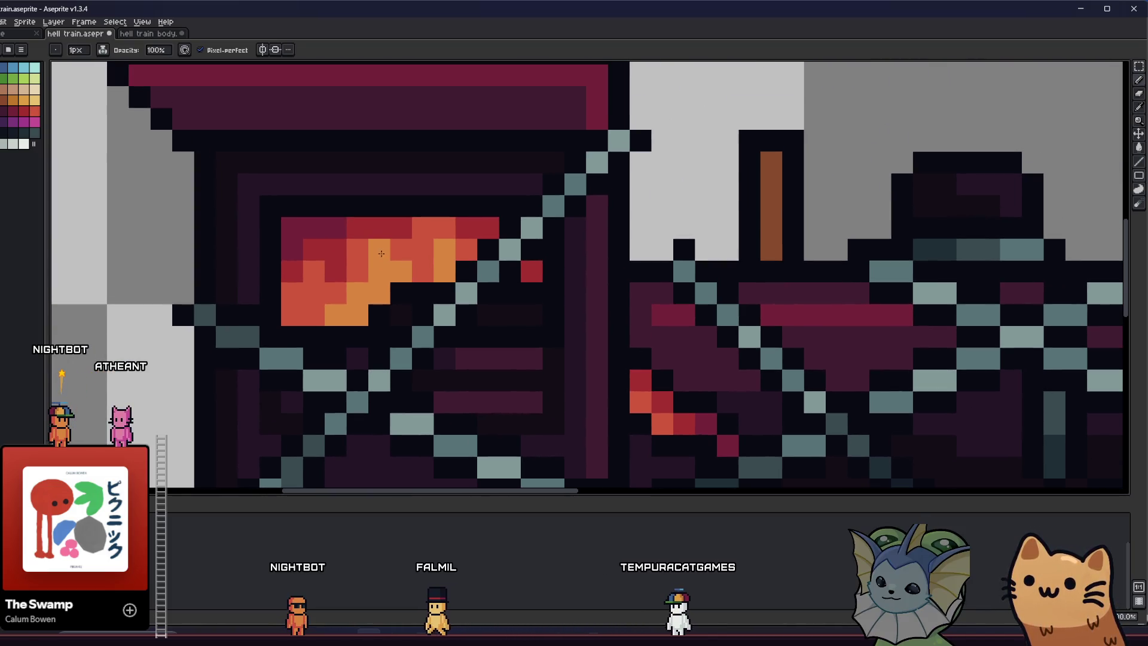
{"action": "key", "text": "alt"}
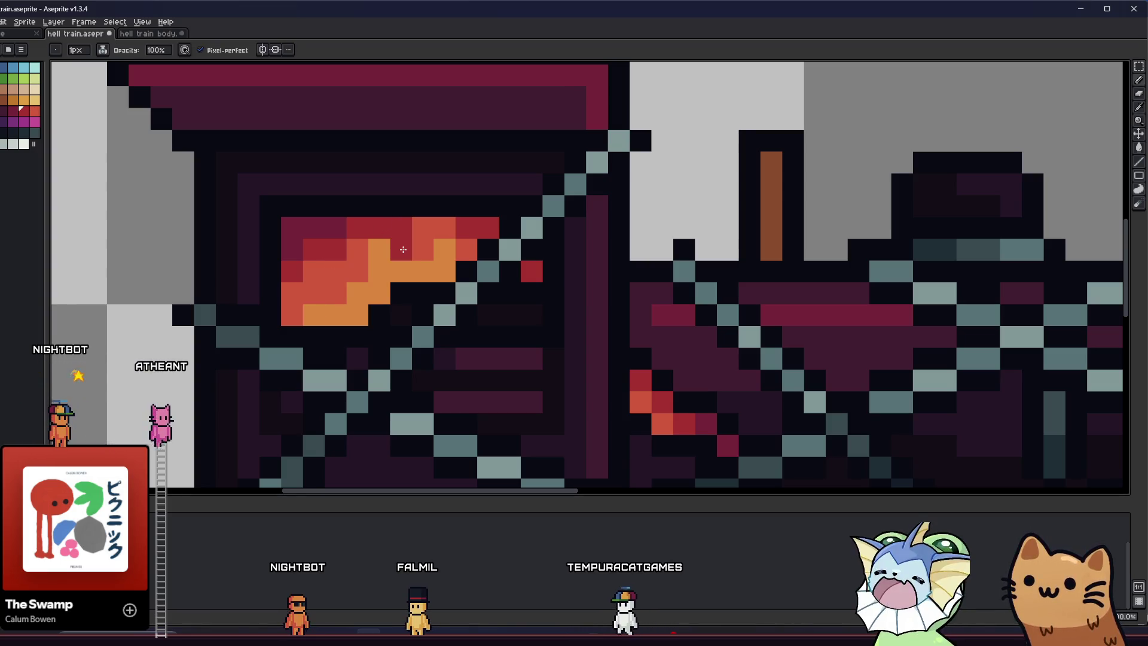
{"action": "left_click", "coordinate": [369, 249], "text": "alt"}
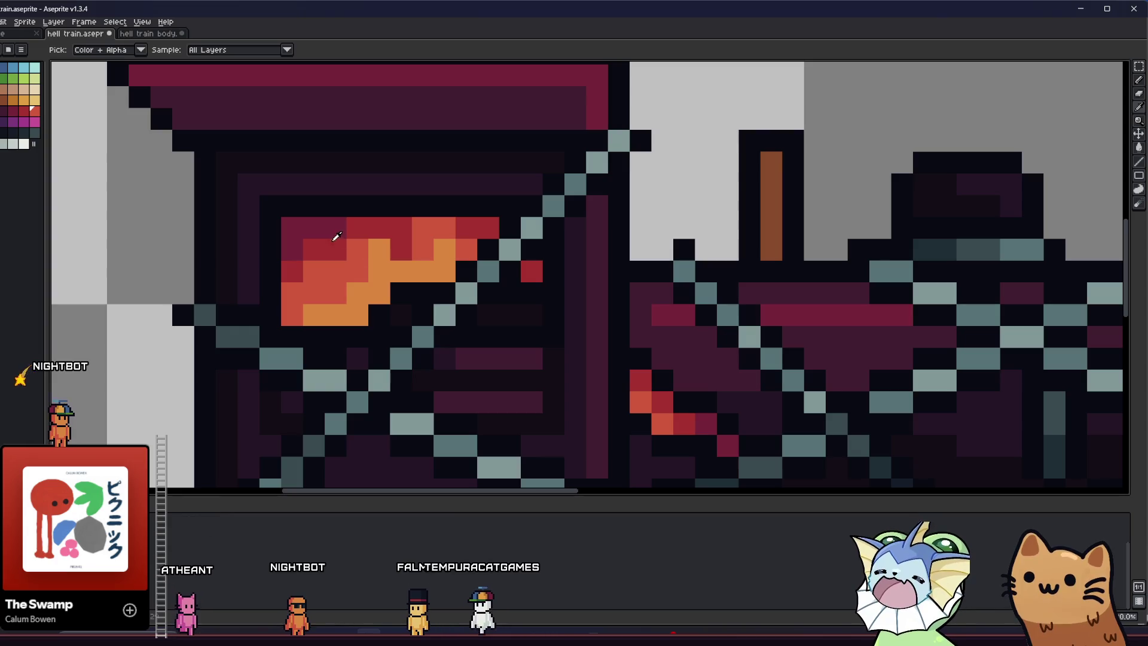
{"action": "left_click", "coordinate": [346, 230], "text": "alt"}
{"action": "left_click", "coordinate": [317, 243]}
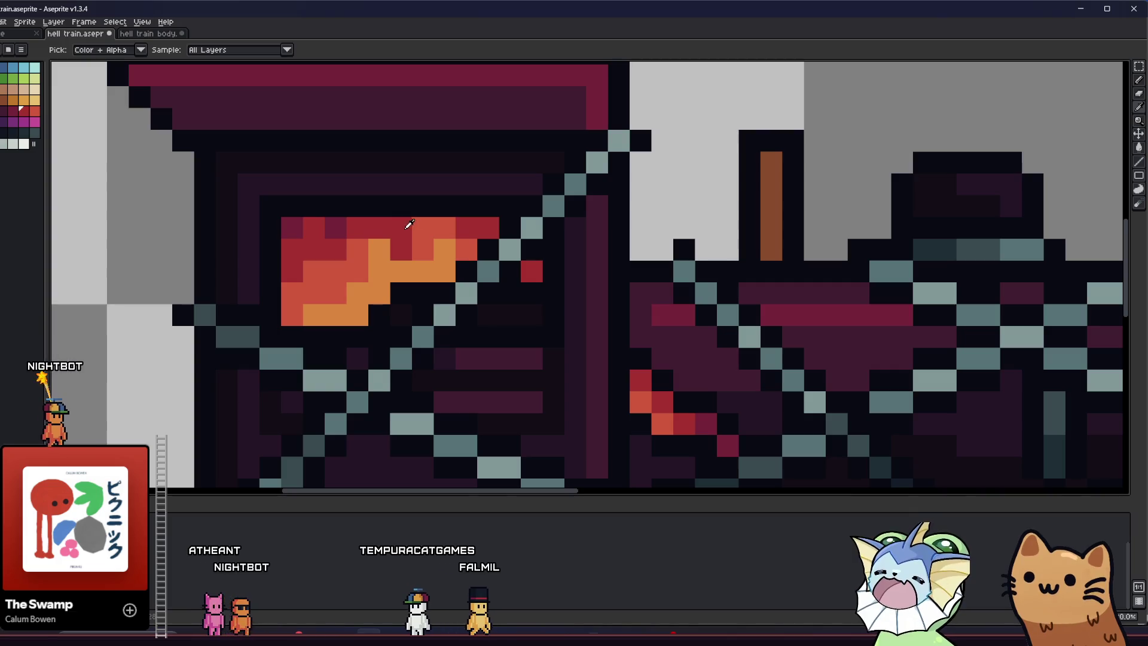
Retouch the red body streak pixels with dark magenta and red.
{"action": "scroll", "coordinate": [430, 239], "scroll_direction": "up", "scroll_amount": 1}
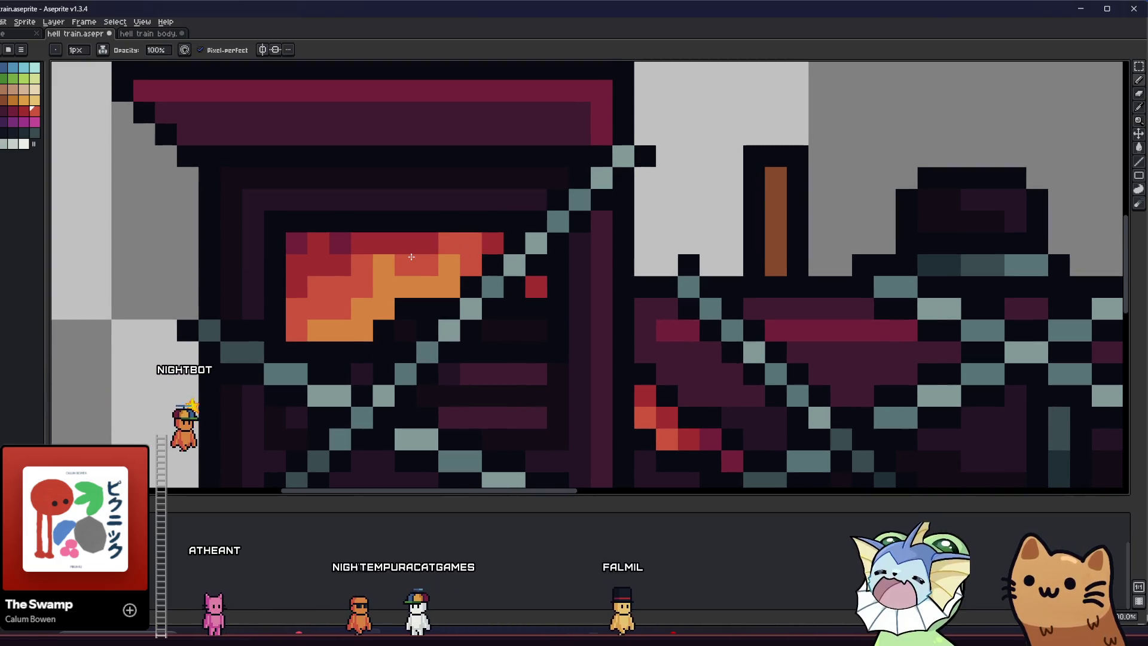
{"action": "scroll", "coordinate": [381, 268], "scroll_direction": "down", "scroll_amount": 4}
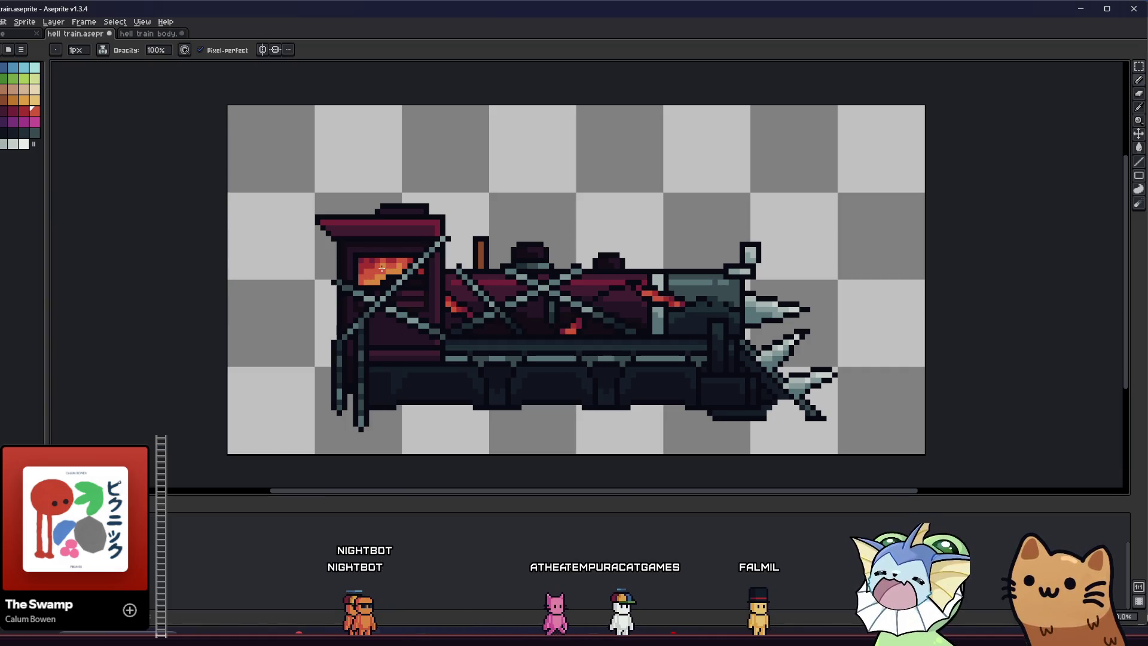
{"action": "scroll", "coordinate": [381, 269], "scroll_direction": "up", "scroll_amount": 6}
{"action": "left_click", "coordinate": [341, 248]}
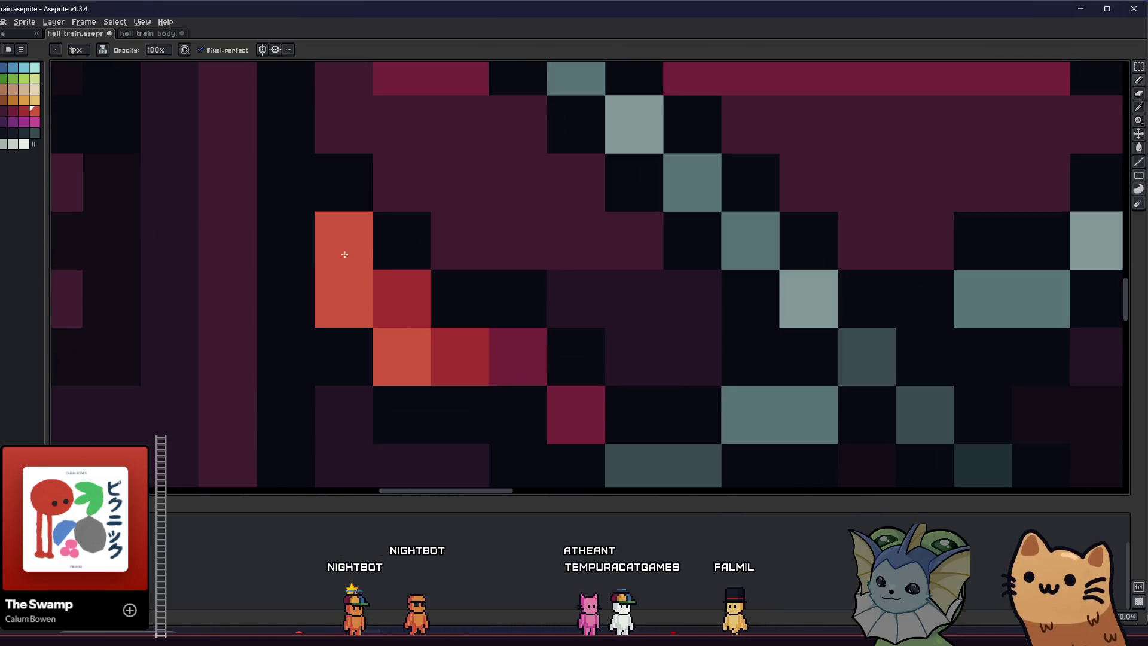
{"action": "left_click", "coordinate": [467, 307], "text": "alt"}
{"action": "left_click", "coordinate": [531, 359]}
{"action": "left_click", "coordinate": [472, 311], "text": "alt"}
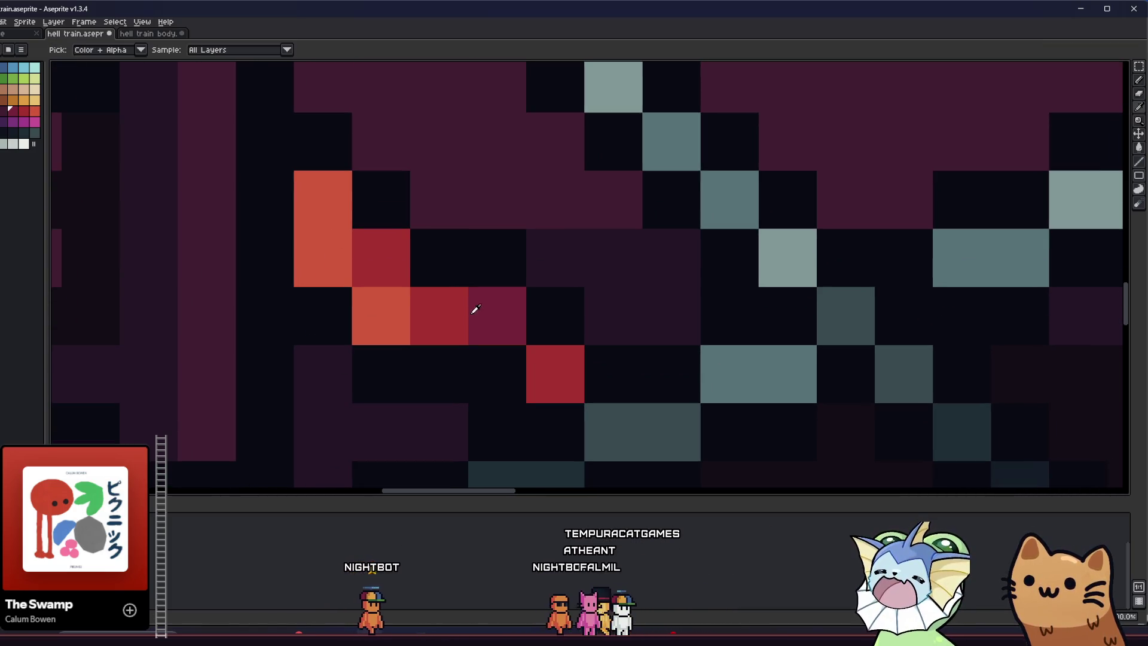
{"action": "mouse_move", "coordinate": [442, 314]}
{"action": "left_mouse_down"}
{"action": "mouse_move", "coordinate": [372, 262]}
{"action": "mouse_move", "coordinate": [423, 309]}
{"action": "left_mouse_up"}
{"action": "left_click", "coordinate": [529, 353], "text": "alt"}
Save the sprite file with Ctrl+S.
{"action": "scroll", "coordinate": [423, 308], "scroll_direction": "down", "scroll_amount": 5}
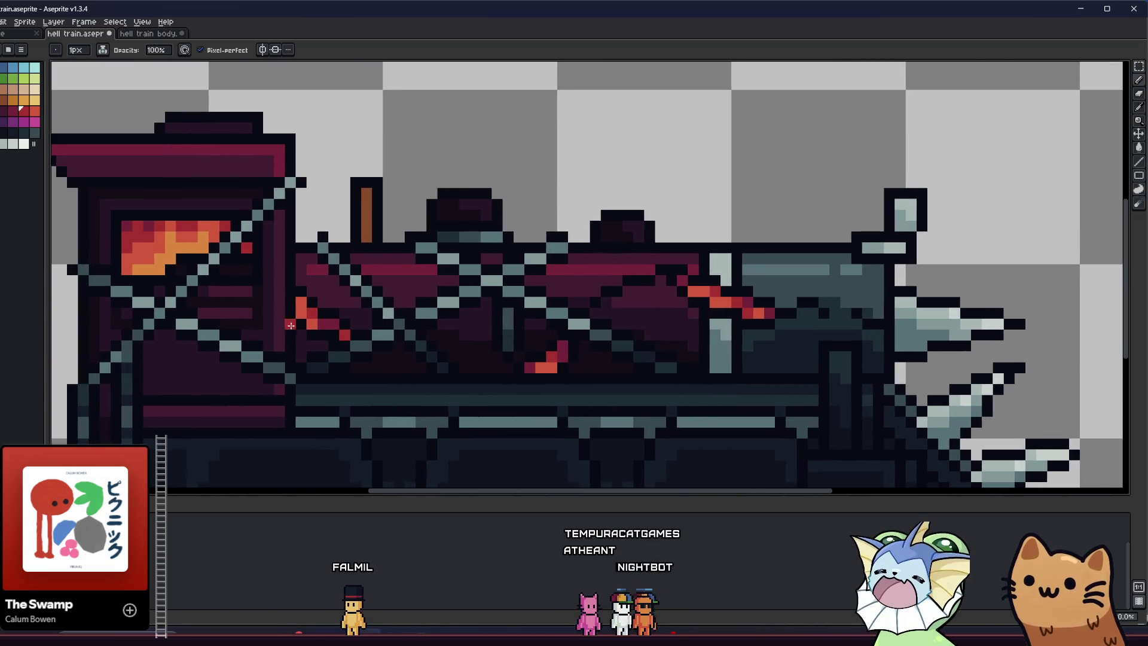
{"action": "scroll", "coordinate": [285, 340], "scroll_direction": "down", "scroll_amount": 2}
{"action": "scroll", "coordinate": [285, 339], "scroll_direction": "down", "scroll_amount": 1}
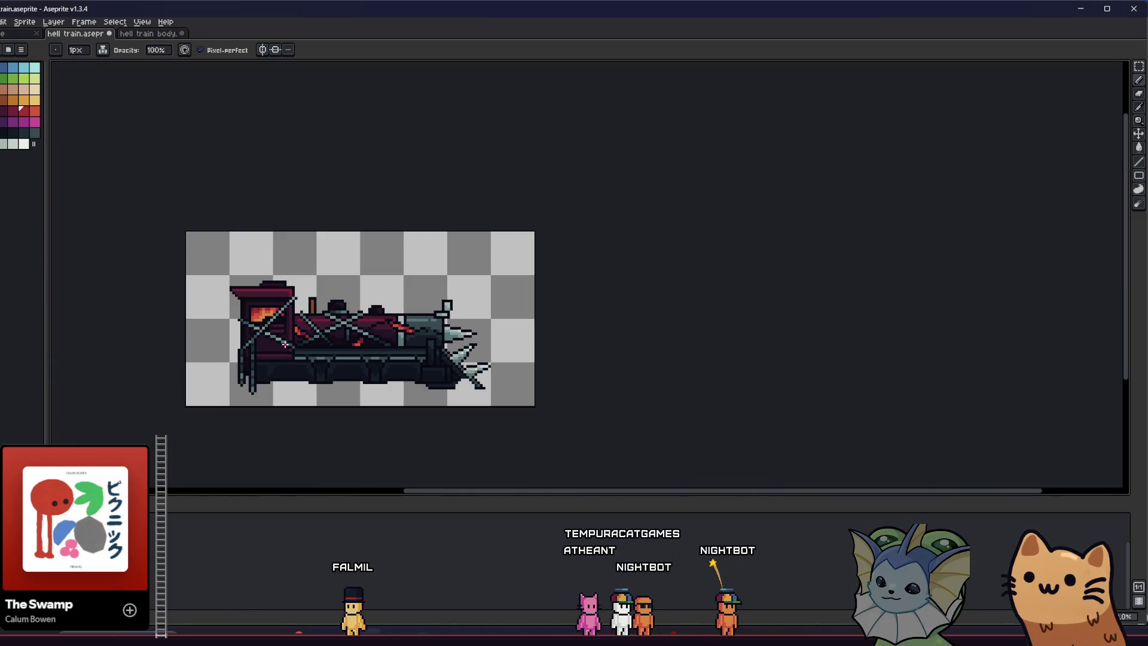
{"action": "scroll", "coordinate": [285, 344], "scroll_direction": "up", "scroll_amount": 4}
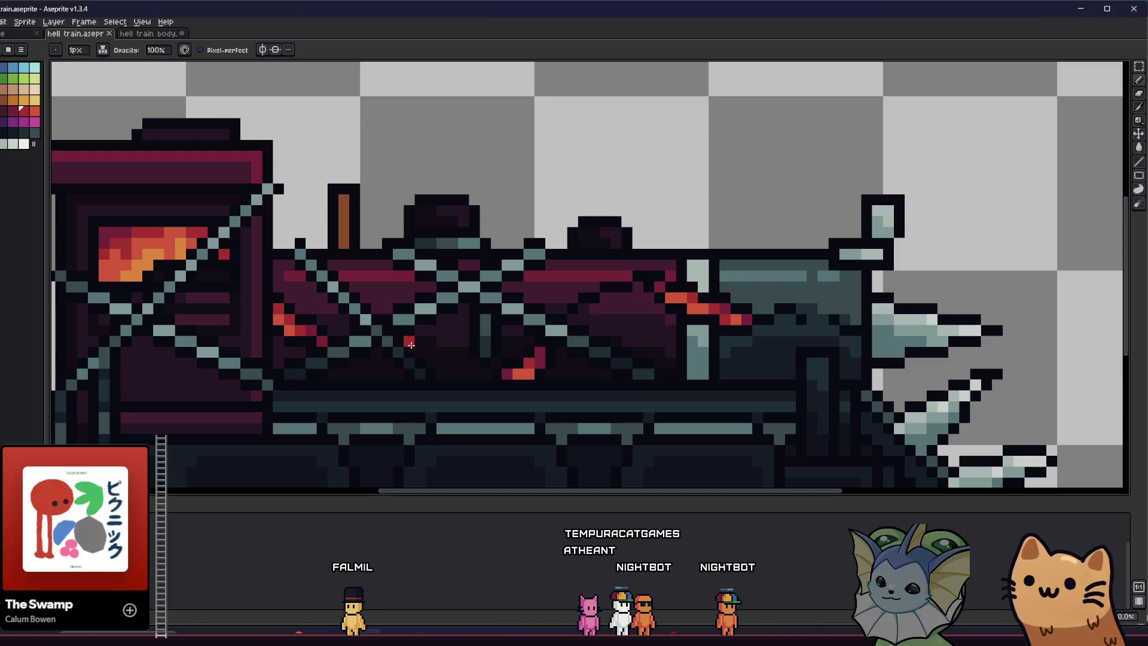
{"action": "scroll", "coordinate": [321, 307], "scroll_direction": "up", "scroll_amount": 3}
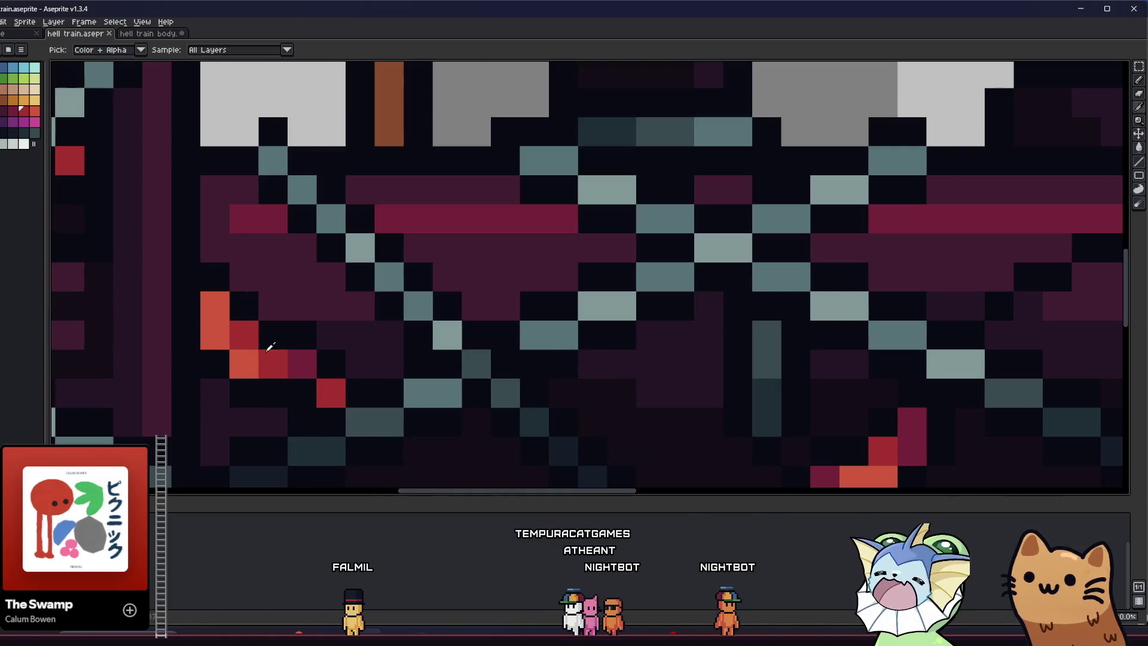
{"action": "scroll", "coordinate": [281, 359], "scroll_direction": "down", "scroll_amount": 3}
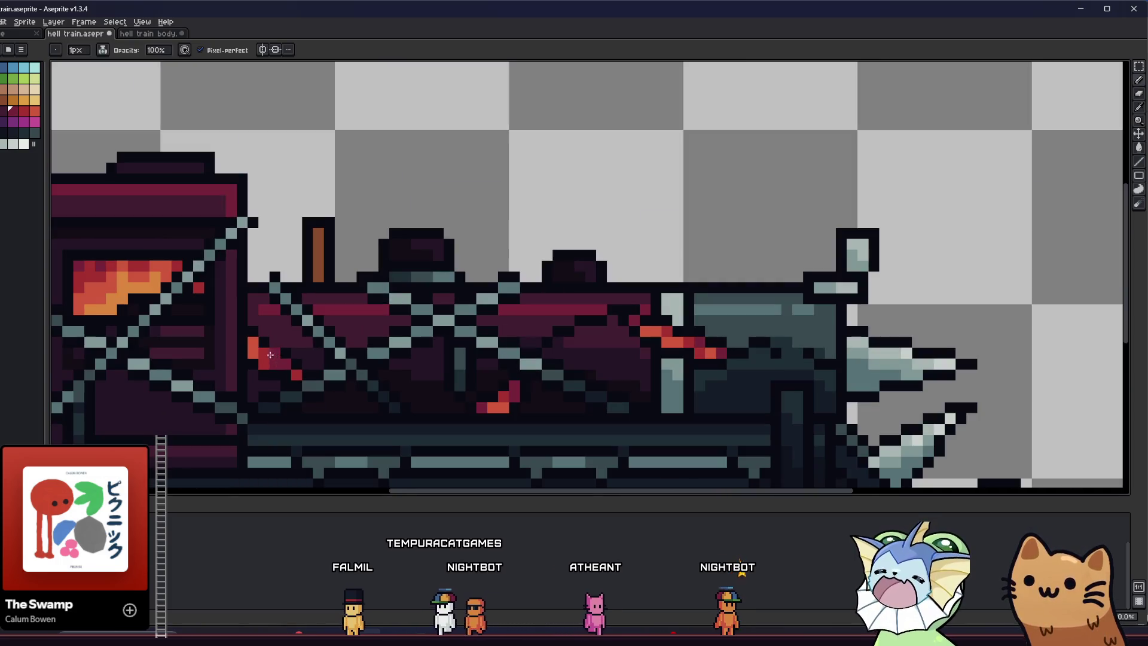
{"action": "left_click_drag", "start_coordinate": [386, 338], "coordinate": [371, 328]}
{"action": "scroll", "coordinate": [405, 366], "scroll_direction": "up", "scroll_amount": 2}
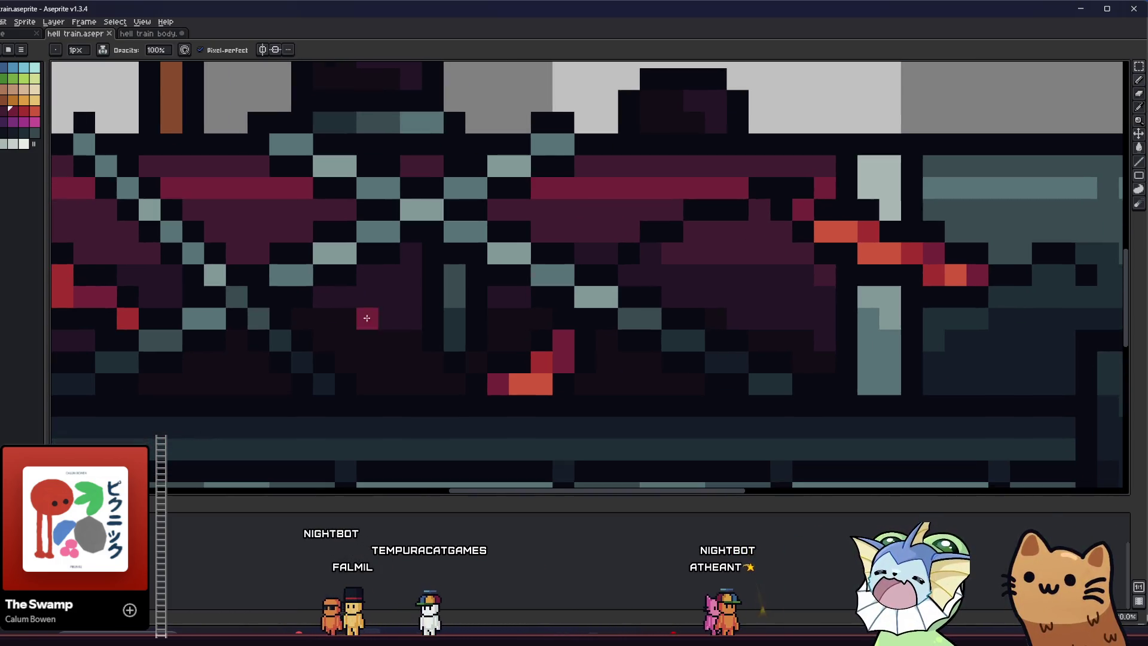
{"action": "key", "text": "ctrl+s"}
Paint two orange streak pixels crimson.
{"action": "left_click", "coordinate": [564, 359], "text": "alt"}
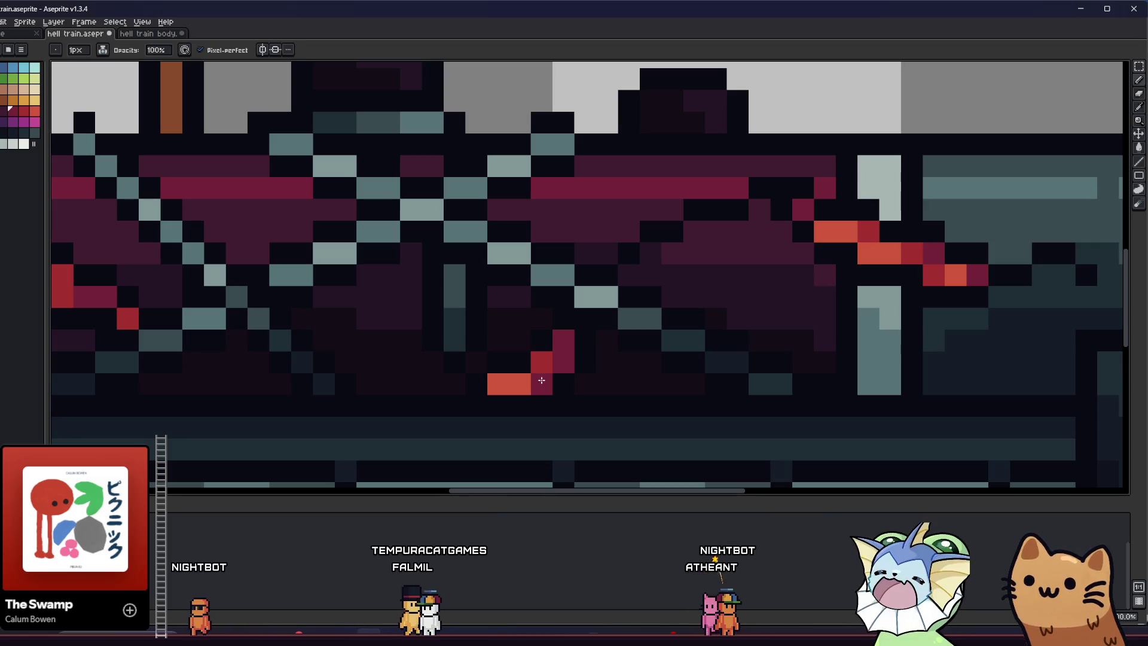
{"action": "left_click", "coordinate": [540, 383]}
{"action": "left_click", "coordinate": [519, 384]}
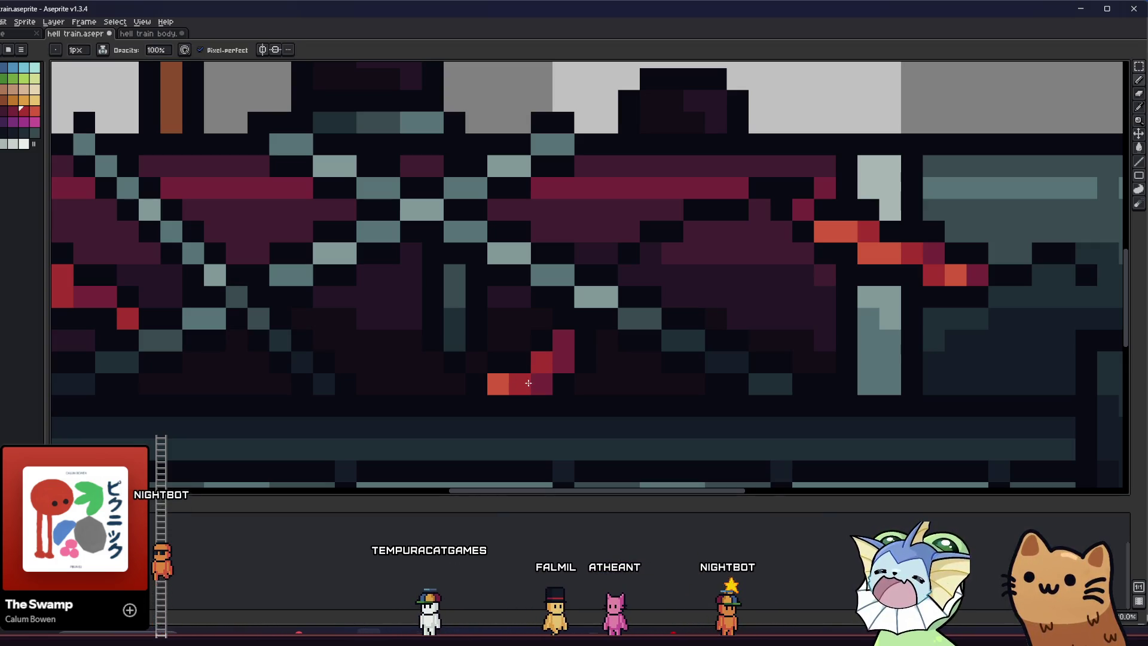
{"action": "left_click", "coordinate": [558, 358], "text": "alt"}
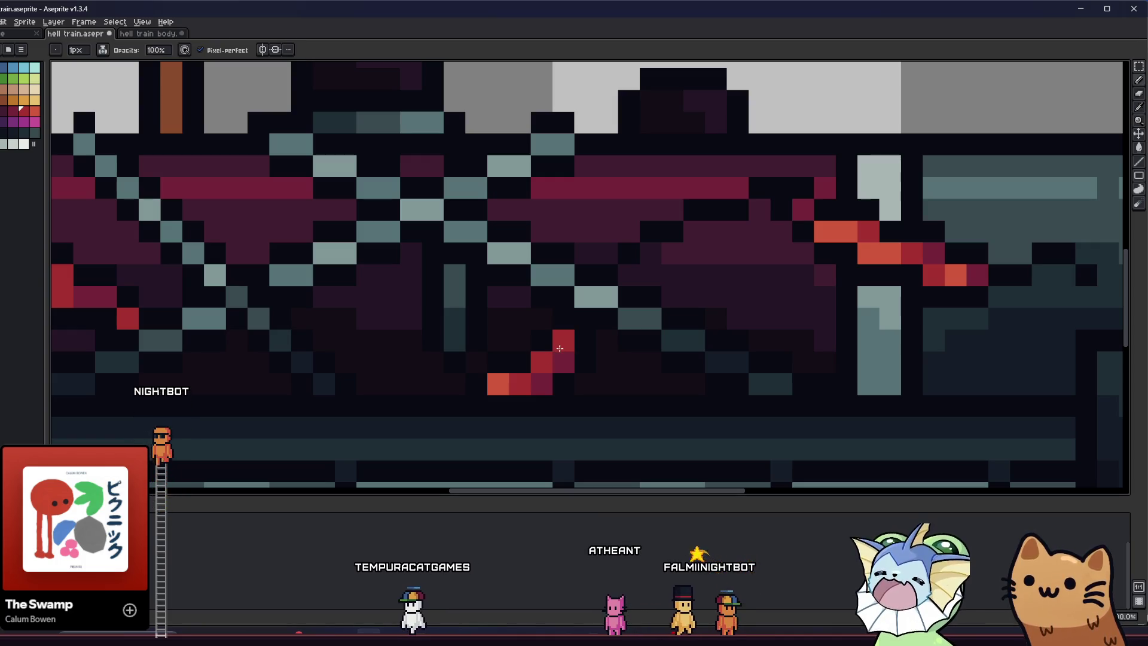
{"action": "scroll", "coordinate": [544, 364], "scroll_direction": "down", "scroll_amount": 3}
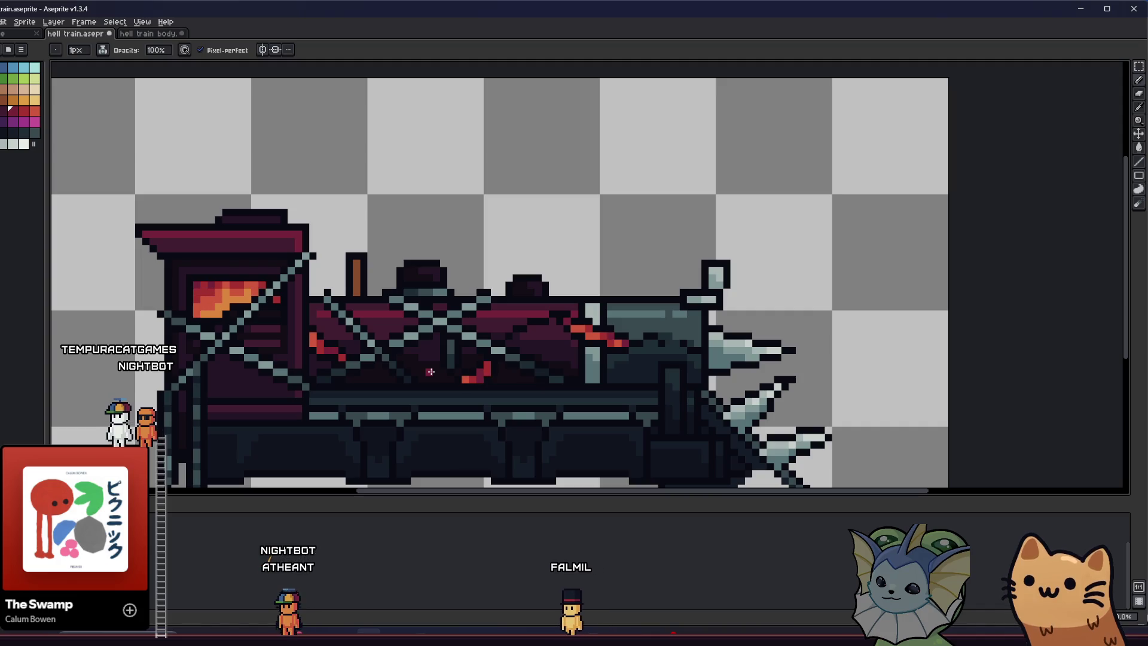
{"action": "scroll", "coordinate": [598, 307], "scroll_direction": "up", "scroll_amount": 5}
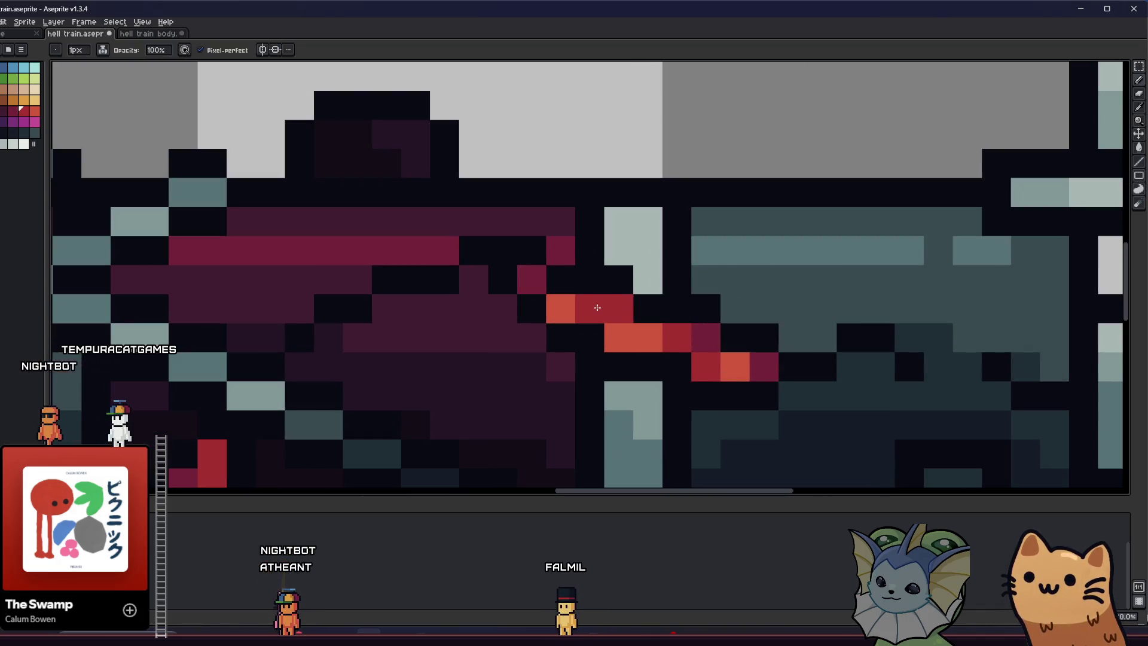
Paint two streak pixels orange and recolour another one crimson.
{"action": "scroll", "coordinate": [616, 329], "scroll_direction": "right", "scroll_amount": 3}
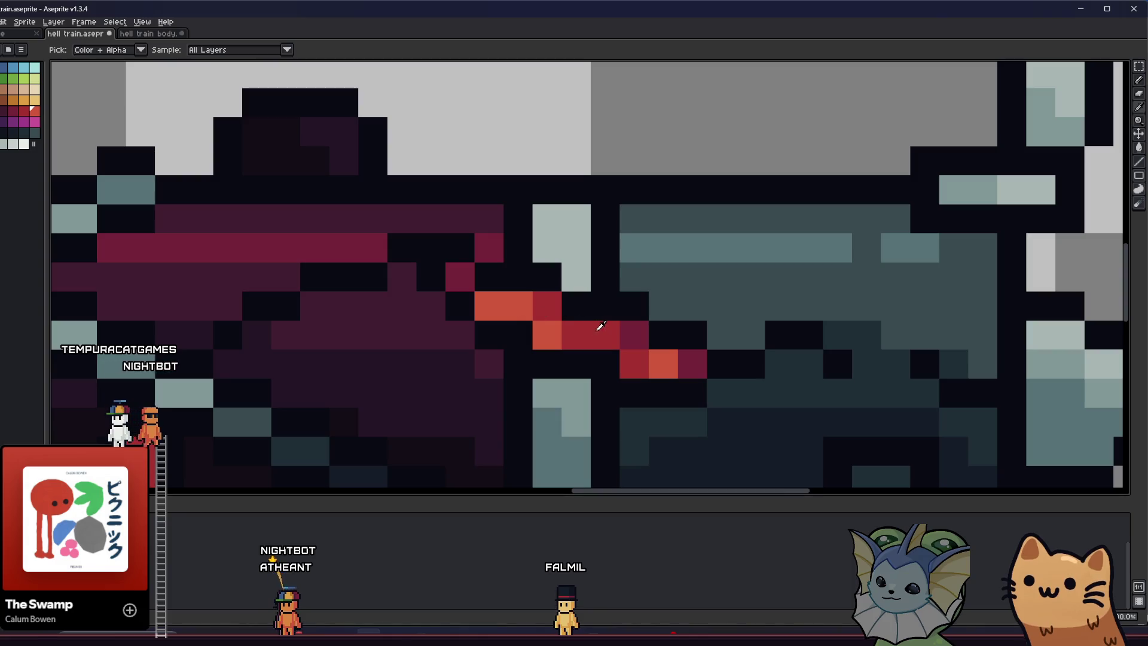
{"action": "left_click", "coordinate": [663, 363], "text": "alt"}
{"action": "left_click_drag", "start_coordinate": [634, 334], "coordinate": [634, 364]}
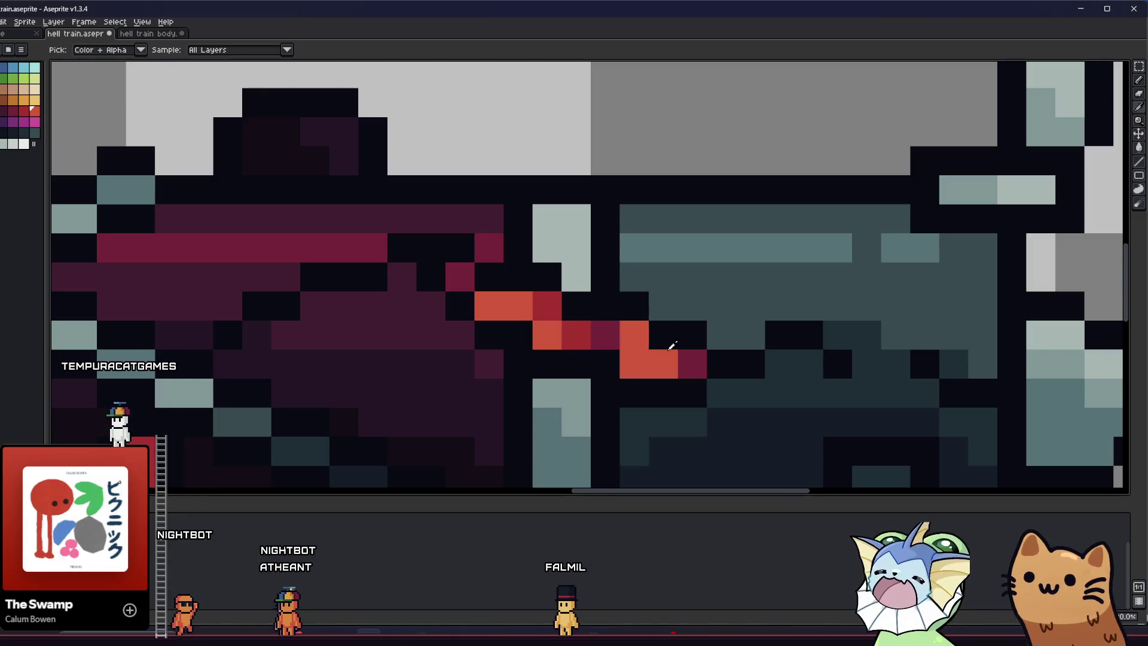
{"action": "left_click", "coordinate": [589, 342], "text": "alt"}
{"action": "left_click", "coordinate": [628, 340]}
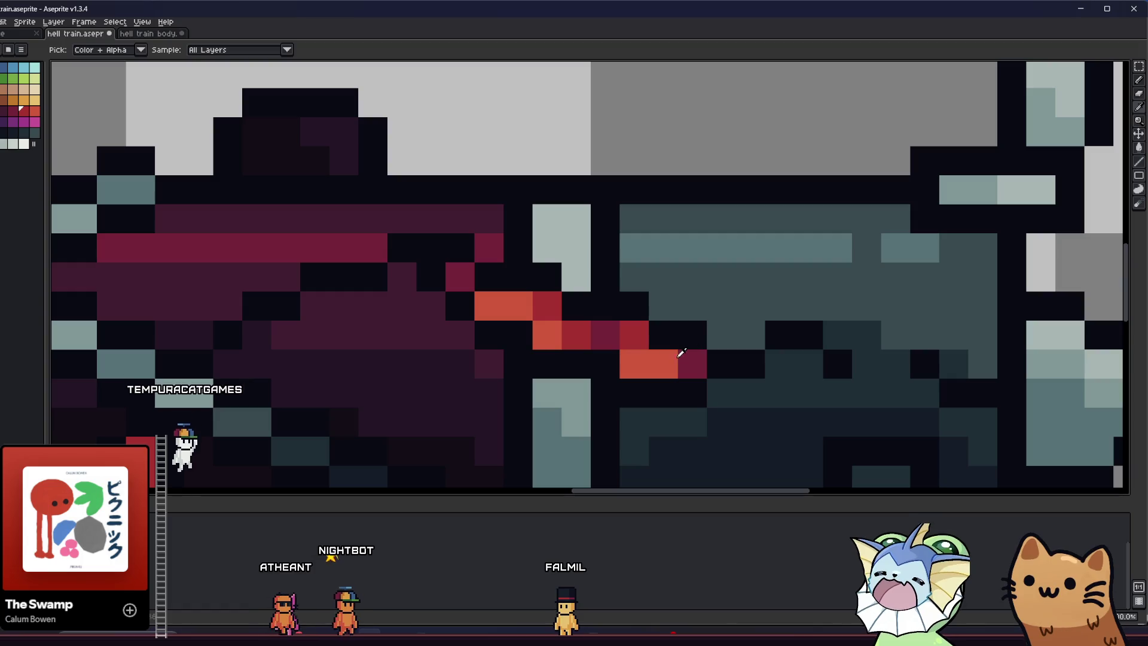
Repaint an orange streak pixel red and neighbouring pixels black and dark magenta.
{"action": "scroll", "coordinate": [688, 359], "scroll_direction": "down", "scroll_amount": 4}
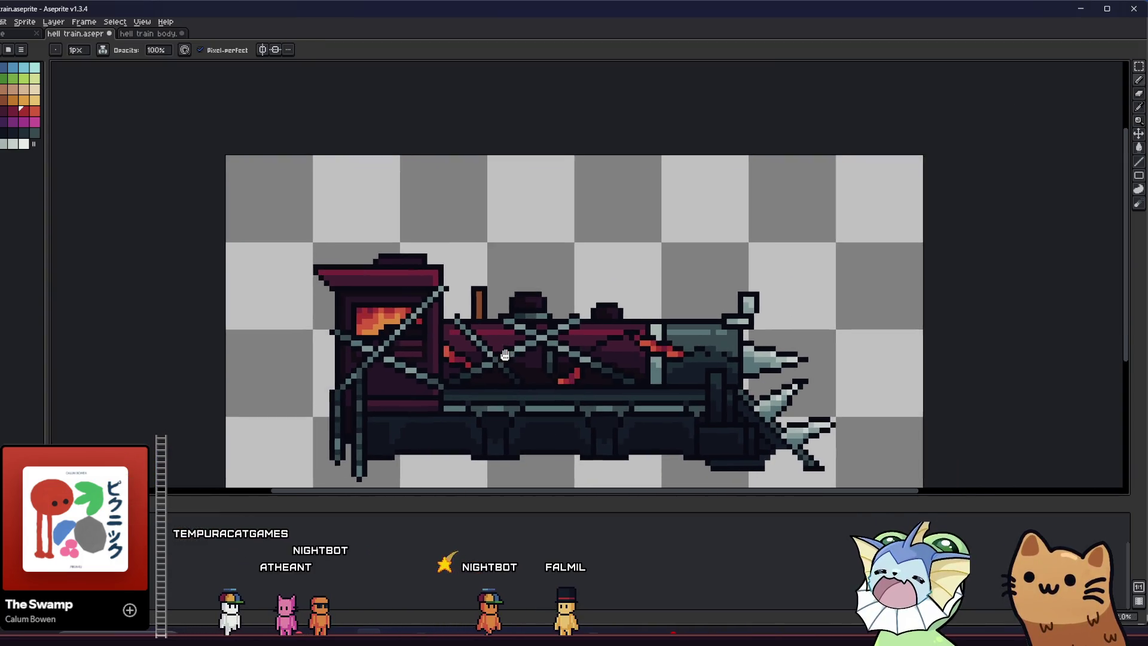
{"action": "scroll", "coordinate": [671, 341], "scroll_direction": "up", "scroll_amount": 4}
{"action": "scroll", "coordinate": [752, 372], "scroll_direction": "down", "scroll_amount": 4}
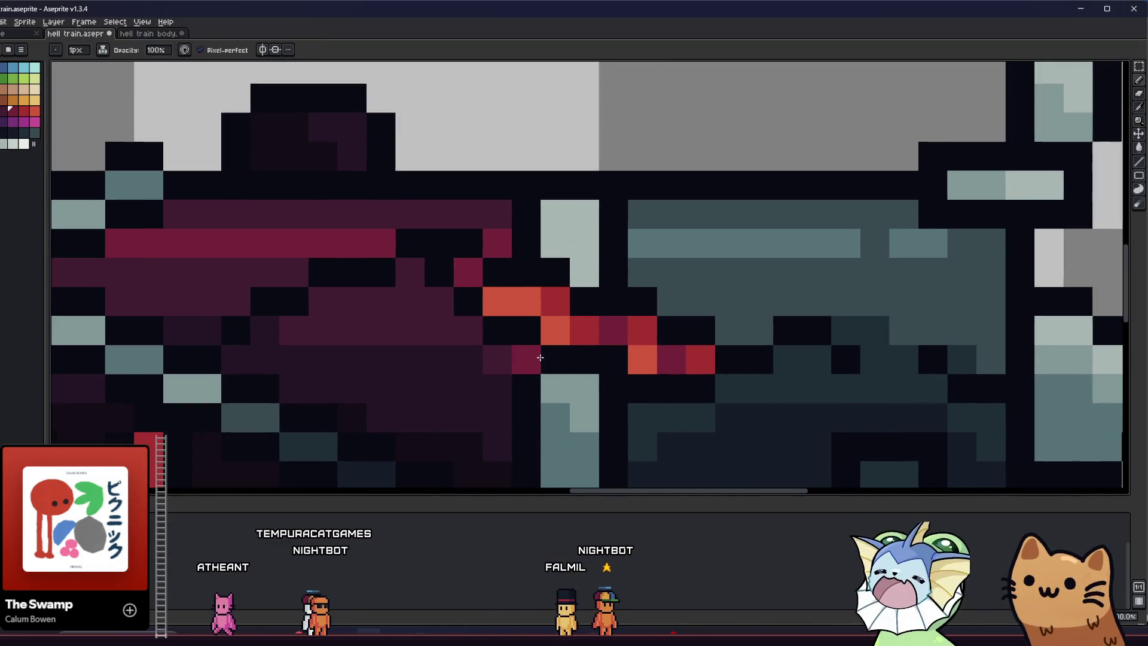
{"action": "scroll", "coordinate": [534, 350], "scroll_direction": "up", "scroll_amount": 4}
{"action": "scroll", "coordinate": [535, 349], "scroll_direction": "down", "scroll_amount": 4}
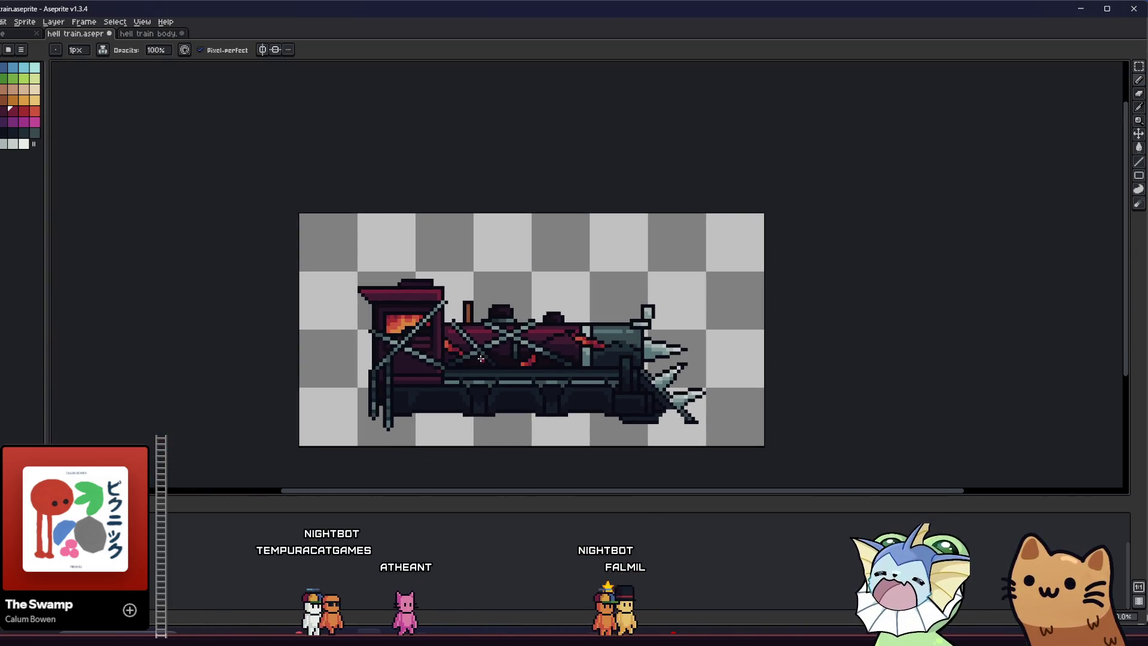
{"action": "scroll", "coordinate": [482, 359], "scroll_direction": "up", "scroll_amount": 5}
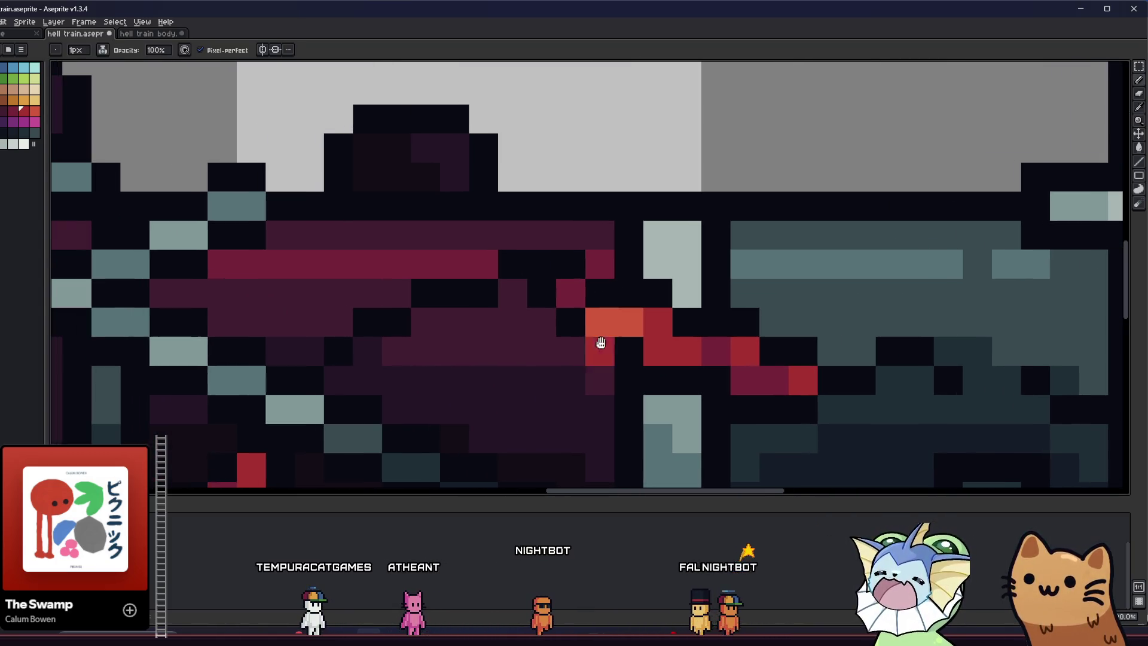
{"action": "left_click", "coordinate": [601, 350]}
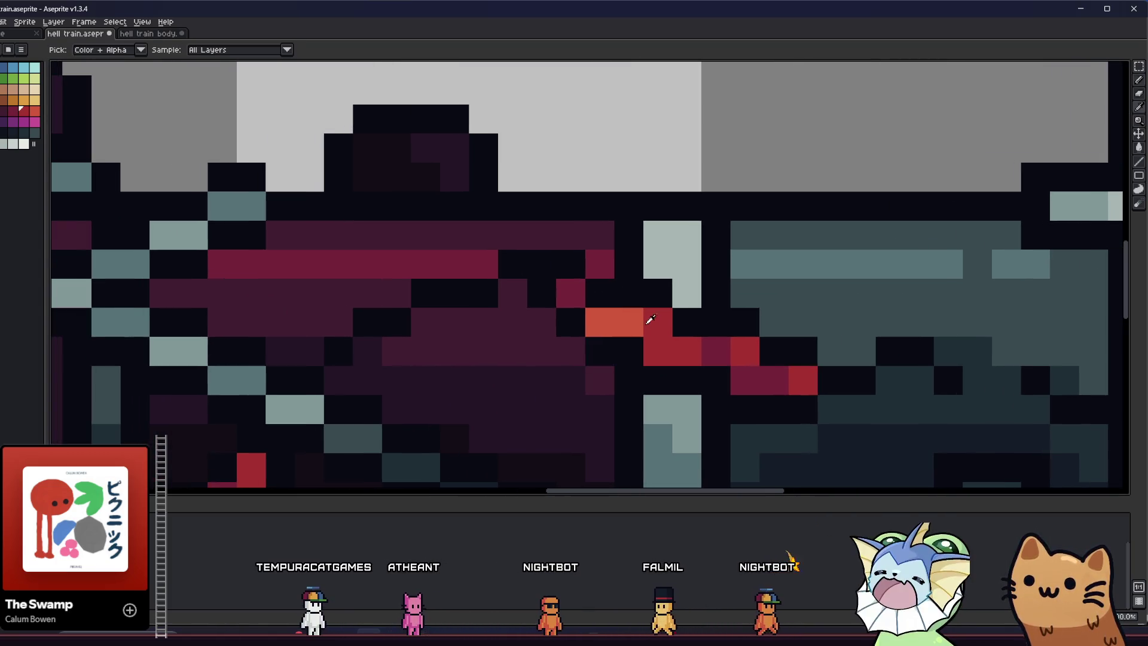
{"action": "left_click", "coordinate": [631, 322]}
{"action": "left_click", "coordinate": [682, 350]}
Sample a colour from the locomotive's body.
{"action": "scroll", "coordinate": [677, 347], "scroll_direction": "down", "scroll_amount": 5}
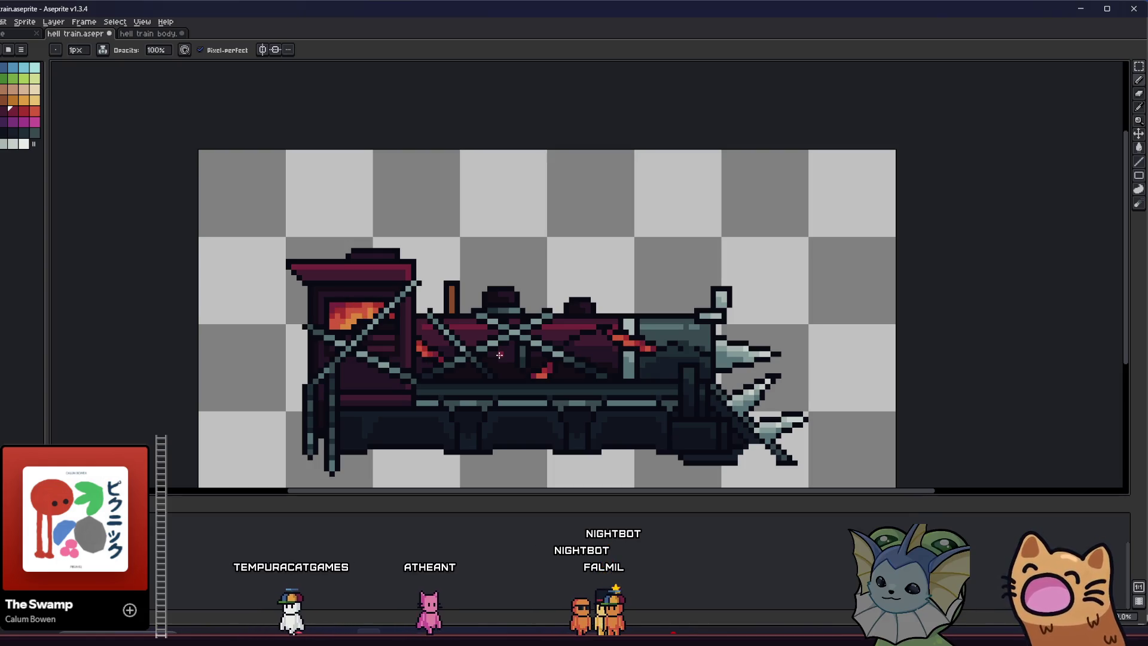
{"action": "key", "text": "i"}
{"action": "scroll", "coordinate": [601, 335], "scroll_direction": "up", "scroll_amount": 5}
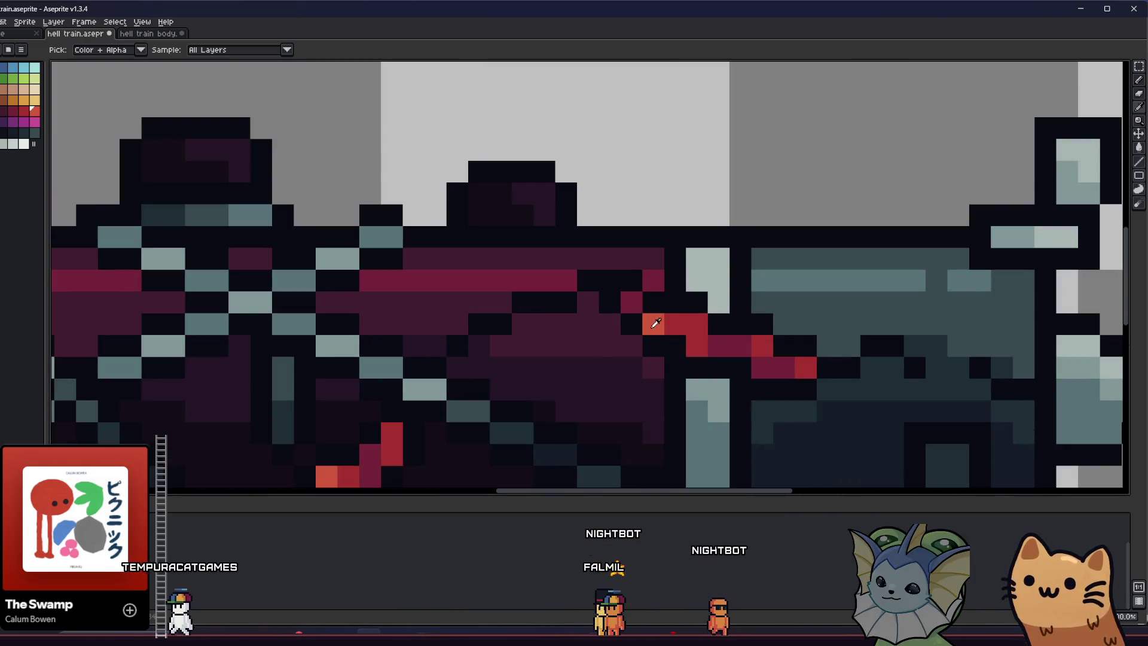
{"action": "left_click", "coordinate": [655, 323]}
{"action": "key", "text": "b"}
{"action": "scroll", "coordinate": [598, 329], "scroll_direction": "down", "scroll_amount": 2}
{"action": "scroll", "coordinate": [598, 329], "scroll_direction": "up", "scroll_amount": 1}
{"action": "scroll", "coordinate": [561, 334], "scroll_direction": "down", "scroll_amount": 2}
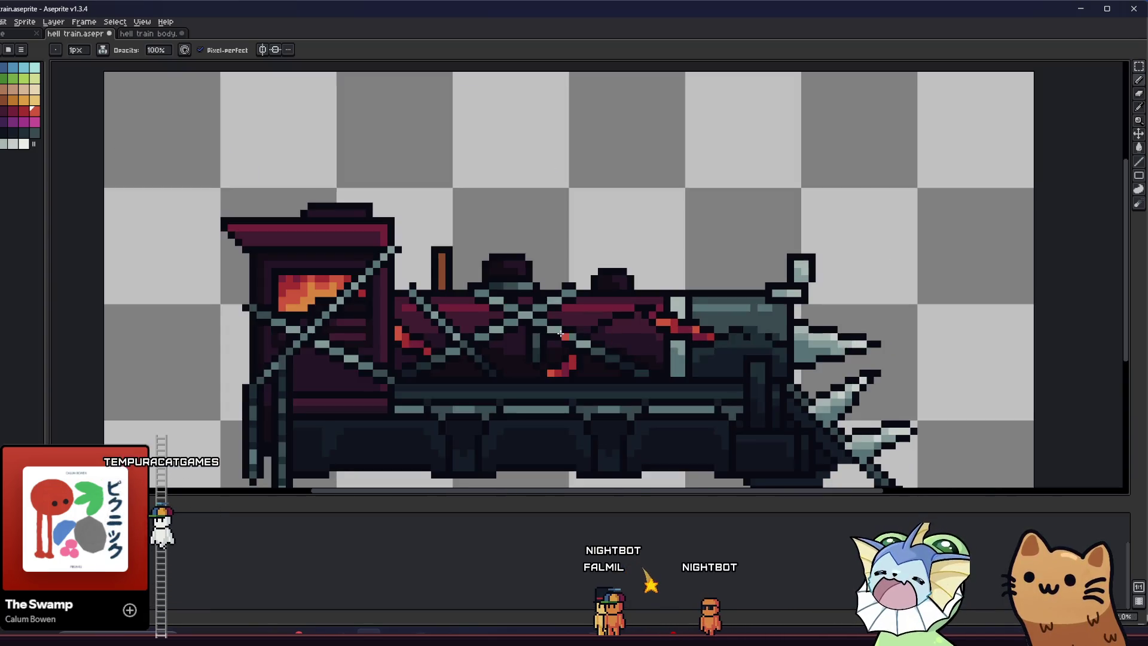
{"action": "left_click_drag", "start_coordinate": [561, 333], "coordinate": [488, 330]}
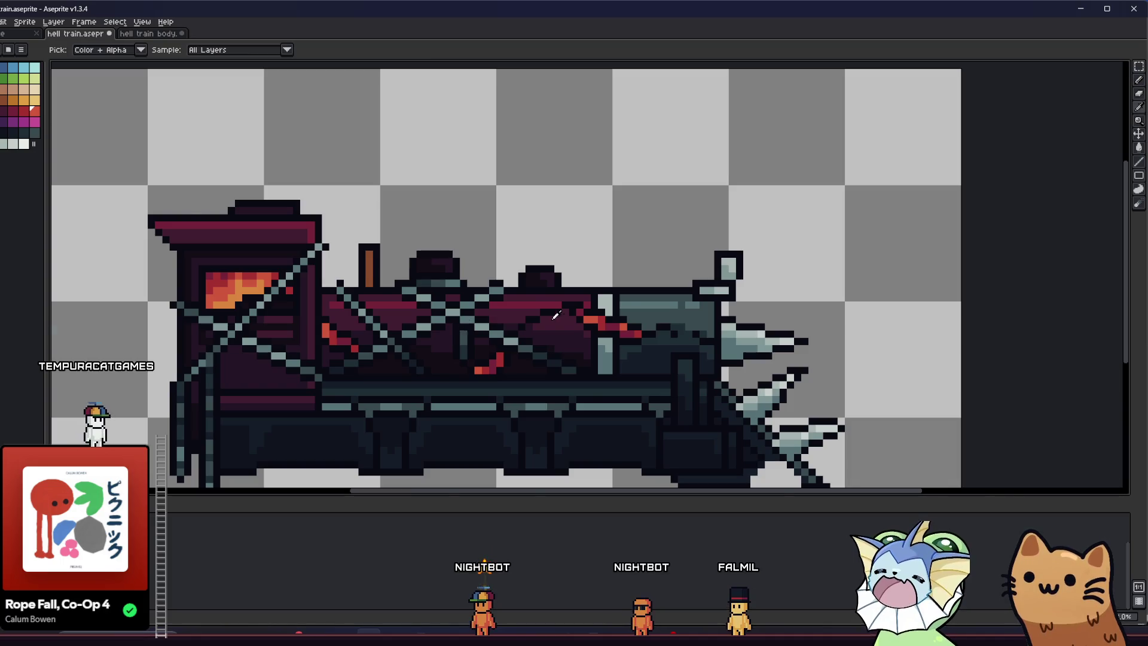
Paint the orange boiler streak pixel red with the Pencil.
{"action": "scroll", "coordinate": [556, 315], "scroll_direction": "up", "scroll_amount": 3}
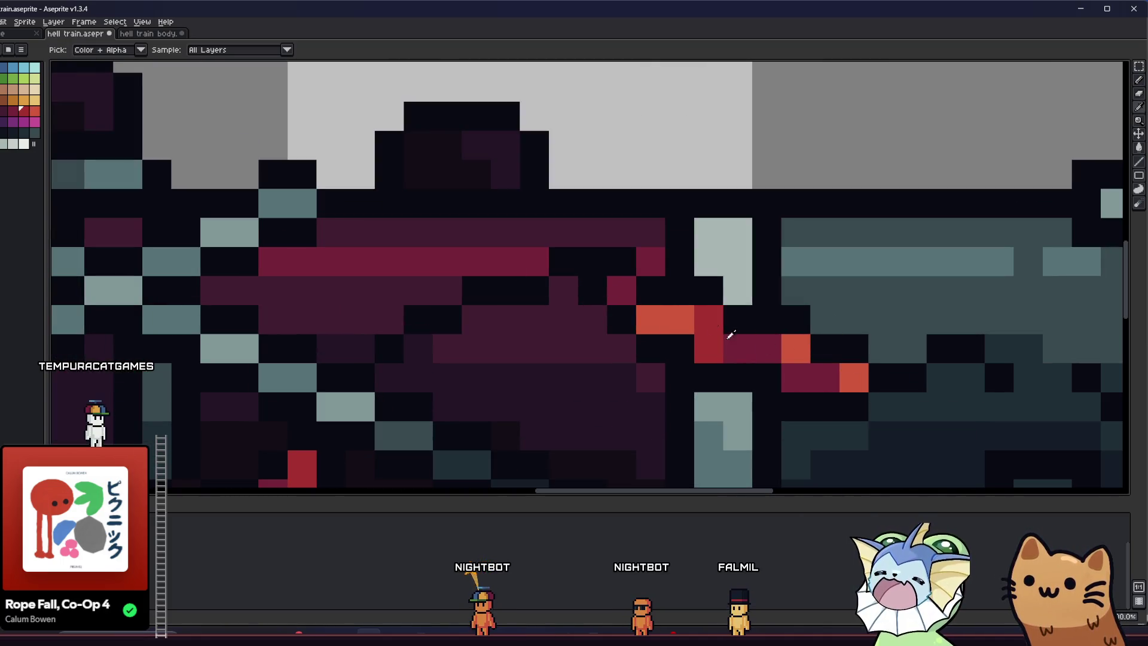
{"action": "scroll", "coordinate": [832, 378], "scroll_direction": "down", "scroll_amount": 3}
{"action": "key", "text": "v"}
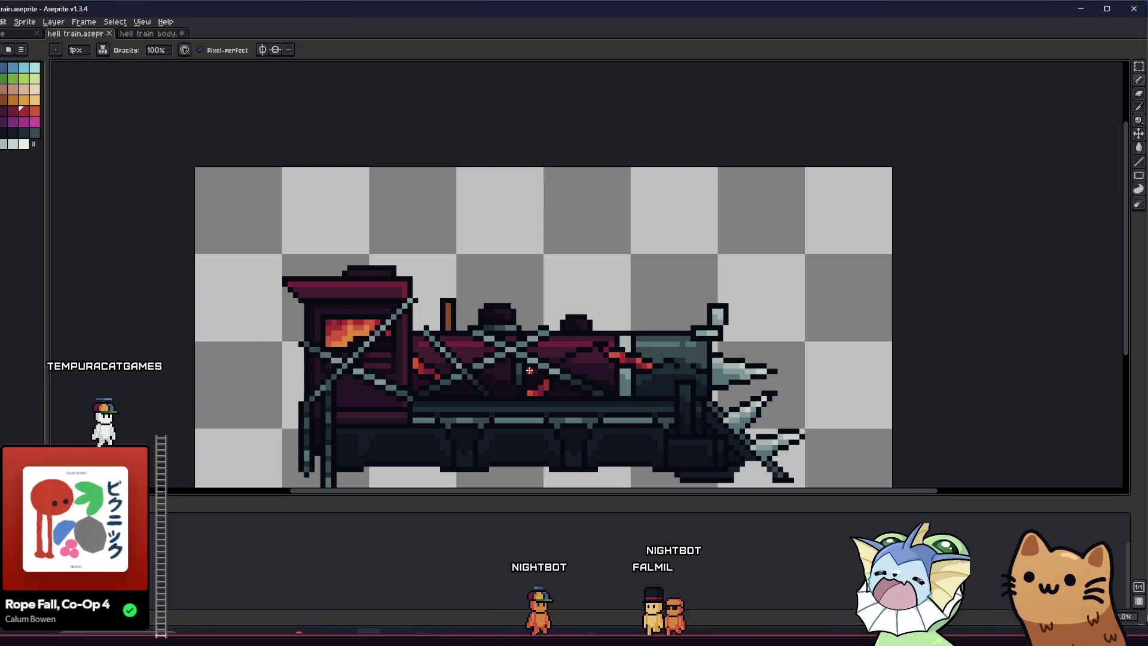
{"action": "scroll", "coordinate": [630, 348], "scroll_direction": "up", "scroll_amount": 5}
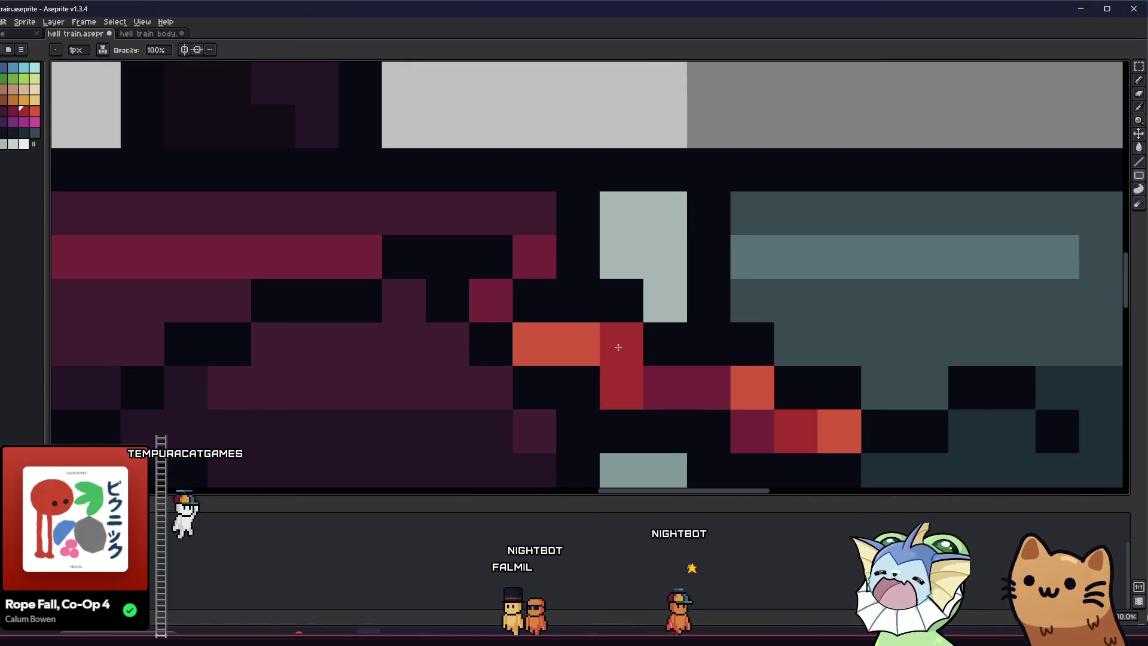
{"action": "key", "text": "b"}
{"action": "left_click", "coordinate": [579, 346]}
{"action": "scroll", "coordinate": [579, 345], "scroll_direction": "down", "scroll_amount": 5}
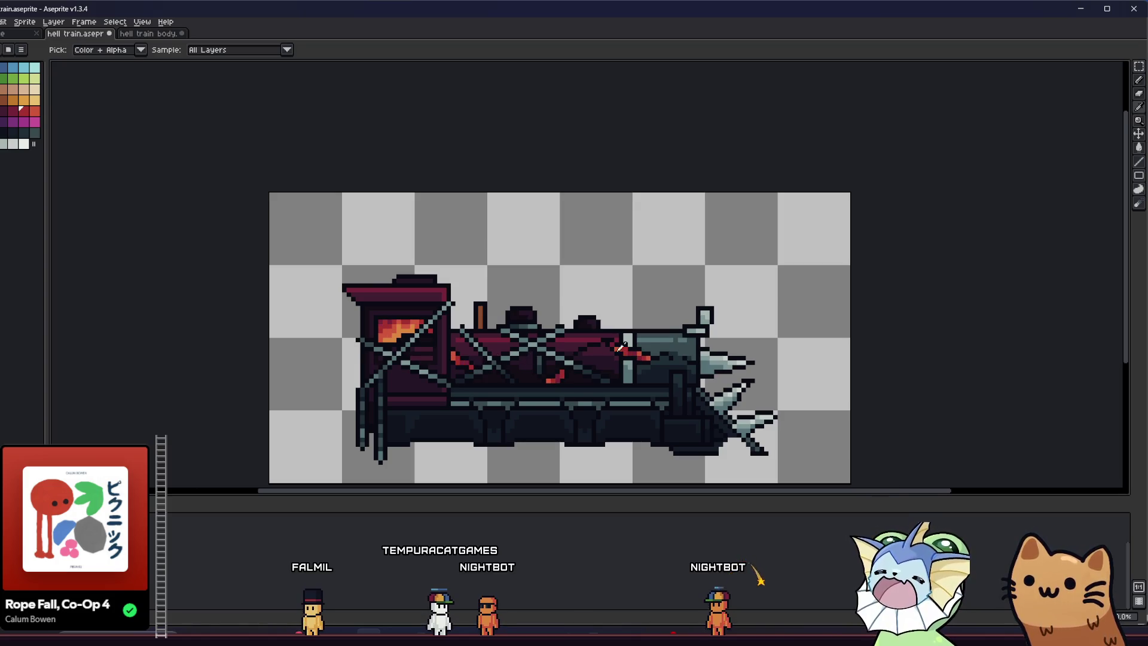
{"action": "scroll", "coordinate": [621, 347], "scroll_direction": "up", "scroll_amount": 3}
{"action": "scroll", "coordinate": [519, 350], "scroll_direction": "down", "scroll_amount": 3}
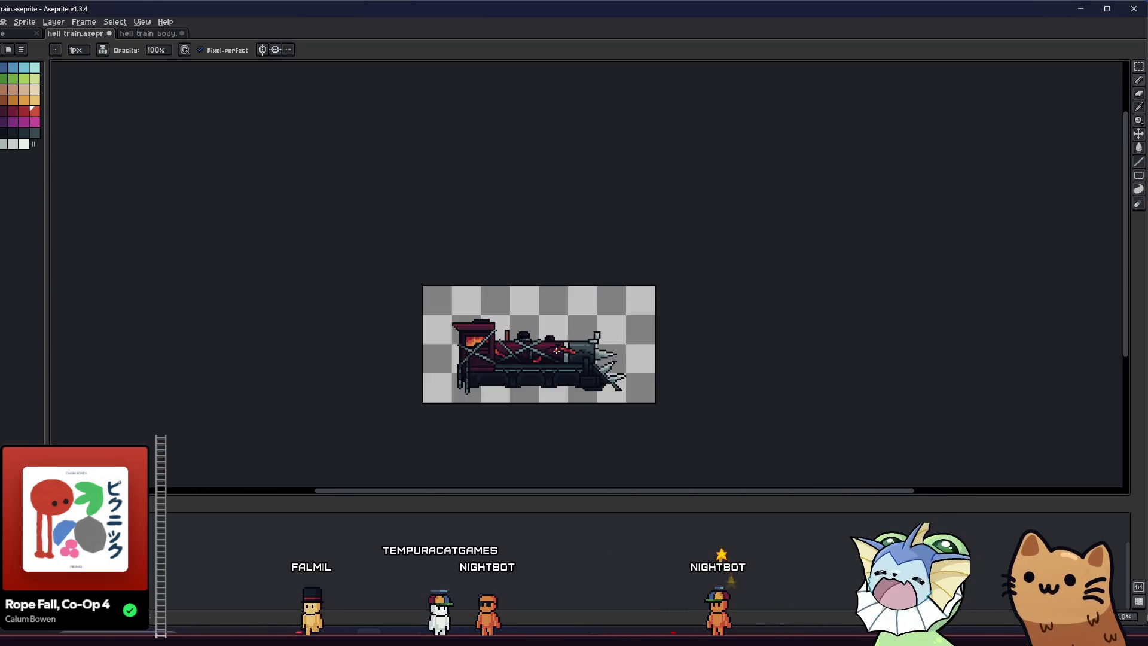
Darken several firebox flame pixels with sampled dark shades, turning a dark purple pixel red.
{"action": "scroll", "coordinate": [441, 354], "scroll_direction": "up", "scroll_amount": 2}
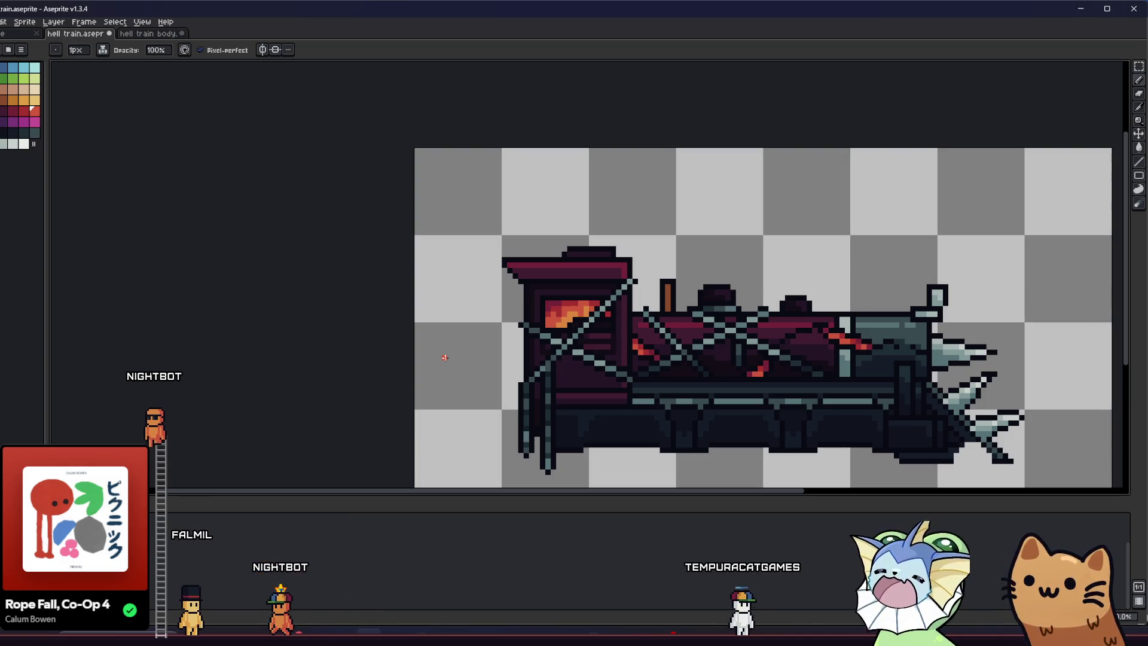
{"action": "scroll", "coordinate": [538, 308], "scroll_direction": "up", "scroll_amount": 4}
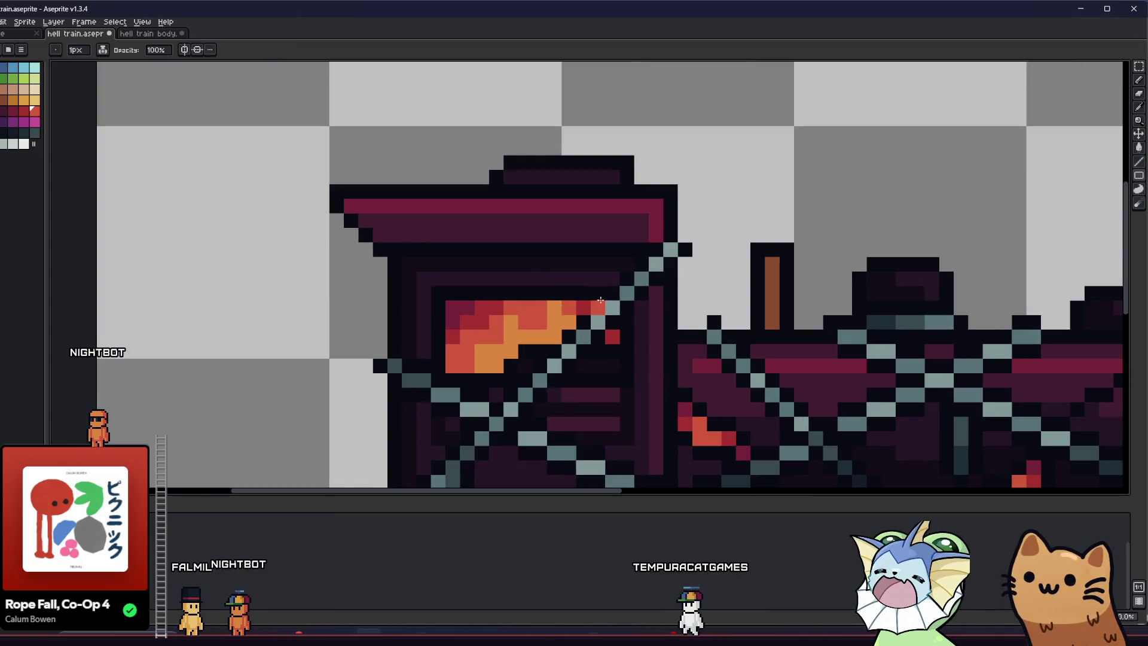
{"action": "scroll", "coordinate": [500, 291], "scroll_direction": "up", "scroll_amount": 1}
{"action": "left_click", "coordinate": [499, 293]}
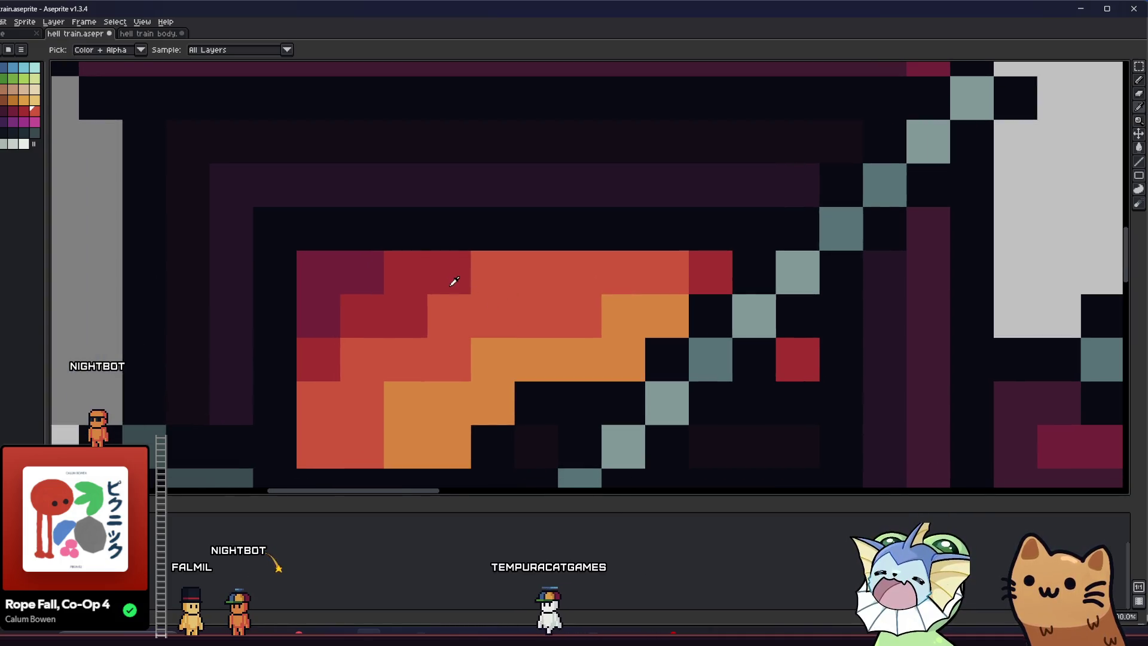
{"action": "left_click", "coordinate": [453, 282], "text": "alt"}
{"action": "left_click", "coordinate": [482, 267]}
{"action": "left_click_drag", "start_coordinate": [399, 290], "coordinate": [451, 293]}
{"action": "left_click", "coordinate": [399, 285]}
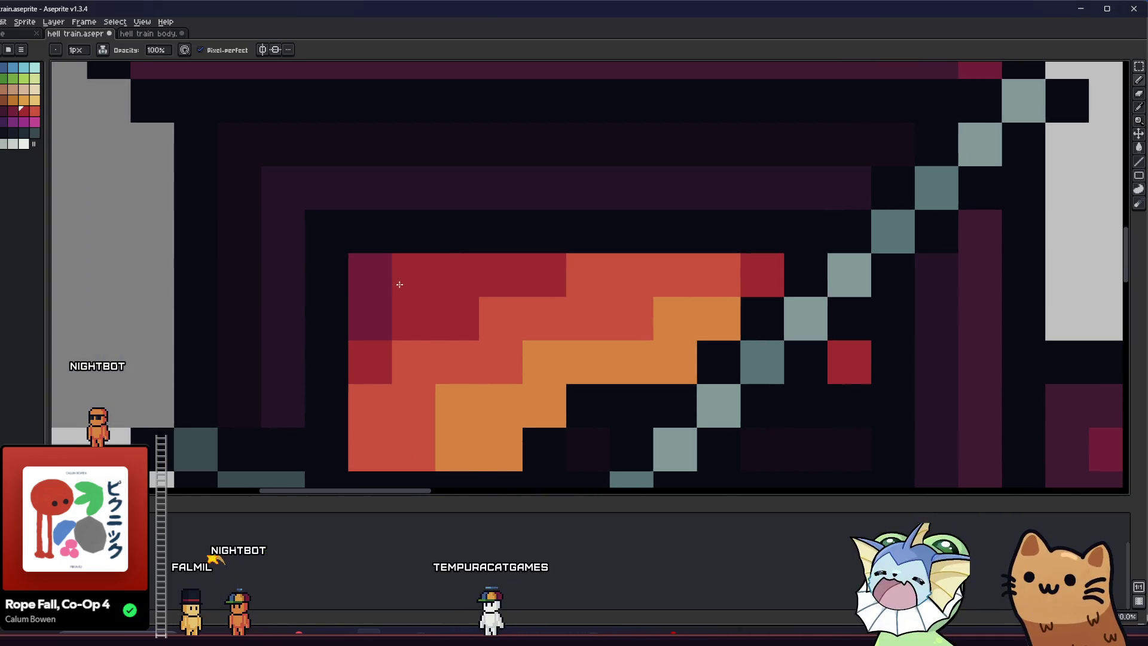
{"action": "left_click", "coordinate": [379, 281], "text": "alt"}
{"action": "left_click", "coordinate": [441, 275]}
Repaint flame pixels in red, orange and red-orange sampled from the existing flames.
{"action": "scroll", "coordinate": [337, 320], "scroll_direction": "down", "scroll_amount": 5}
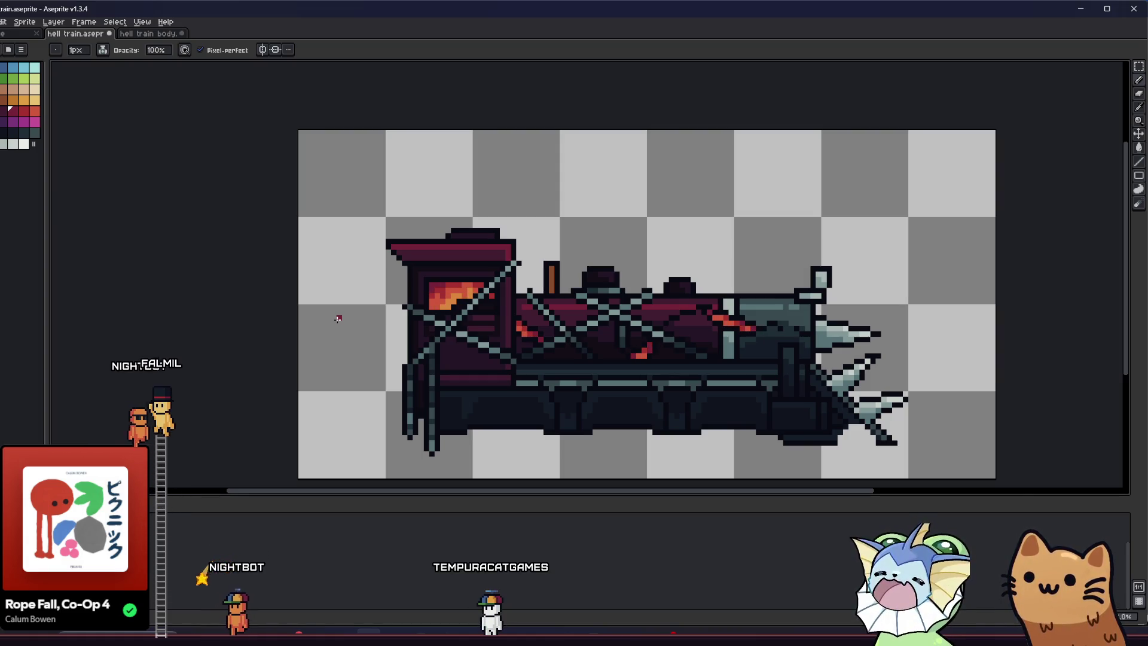
{"action": "scroll", "coordinate": [385, 307], "scroll_direction": "up", "scroll_amount": 5}
{"action": "left_click", "coordinate": [636, 216], "text": "alt"}
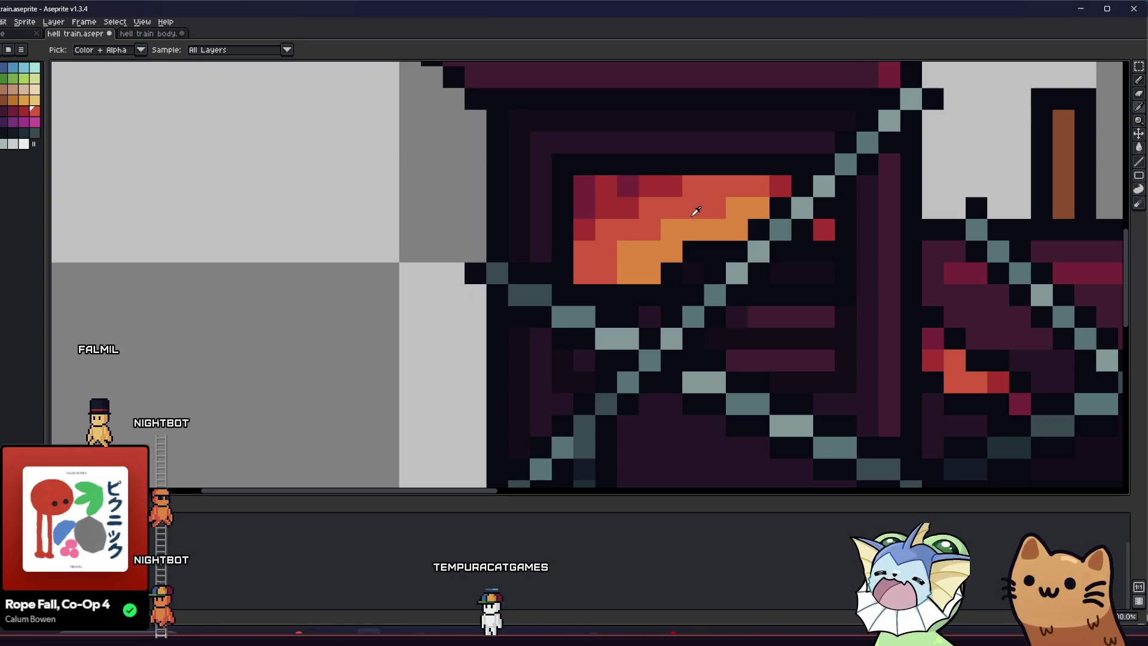
{"action": "scroll", "coordinate": [339, 320], "scroll_direction": "down", "scroll_amount": 2}
{"action": "left_click", "coordinate": [339, 320]}
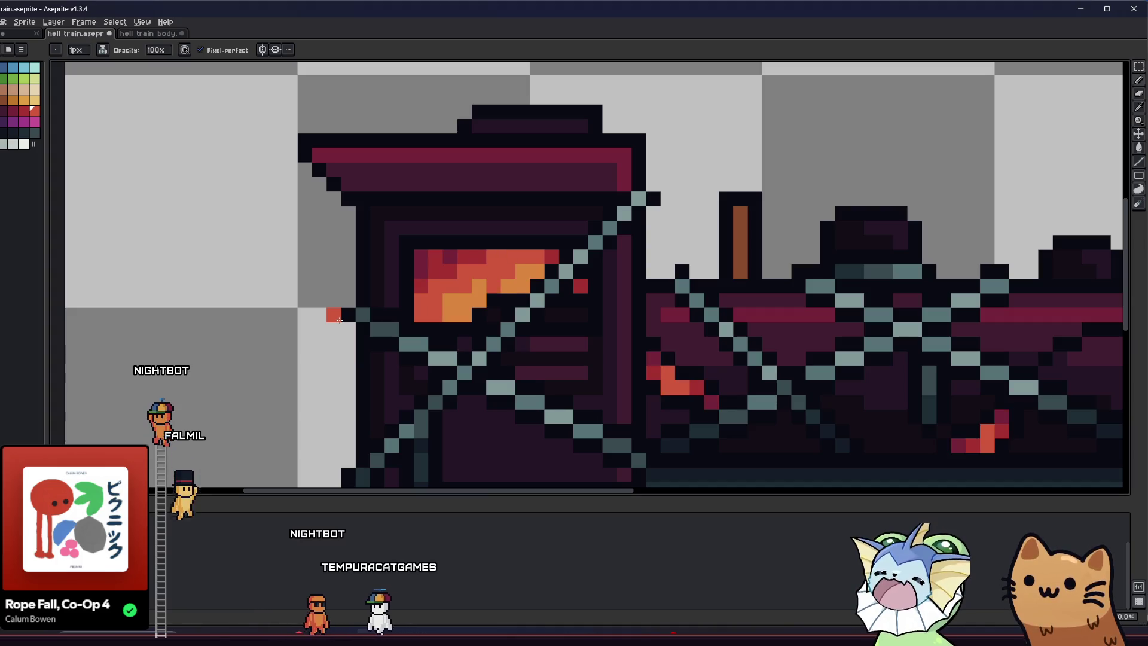
{"action": "scroll", "coordinate": [503, 280], "scroll_direction": "up", "scroll_amount": 3}
{"action": "left_click", "coordinate": [502, 280], "text": "alt"}
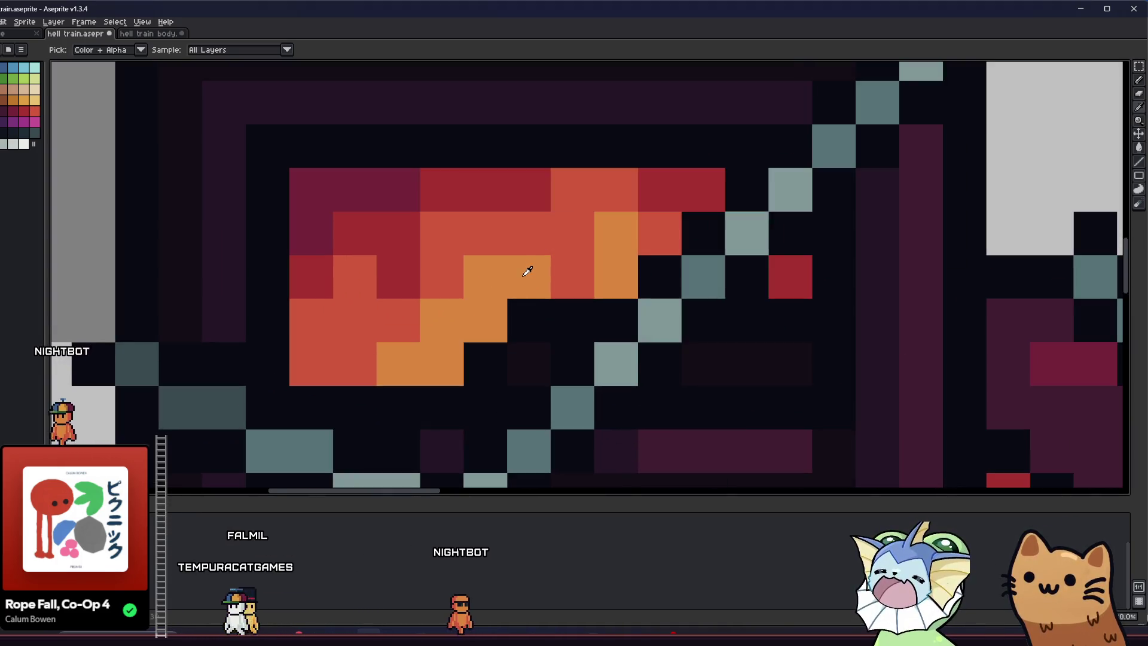
{"action": "left_click", "coordinate": [562, 263]}
{"action": "left_click", "coordinate": [526, 251], "text": "alt"}
{"action": "left_click", "coordinate": [451, 331]}
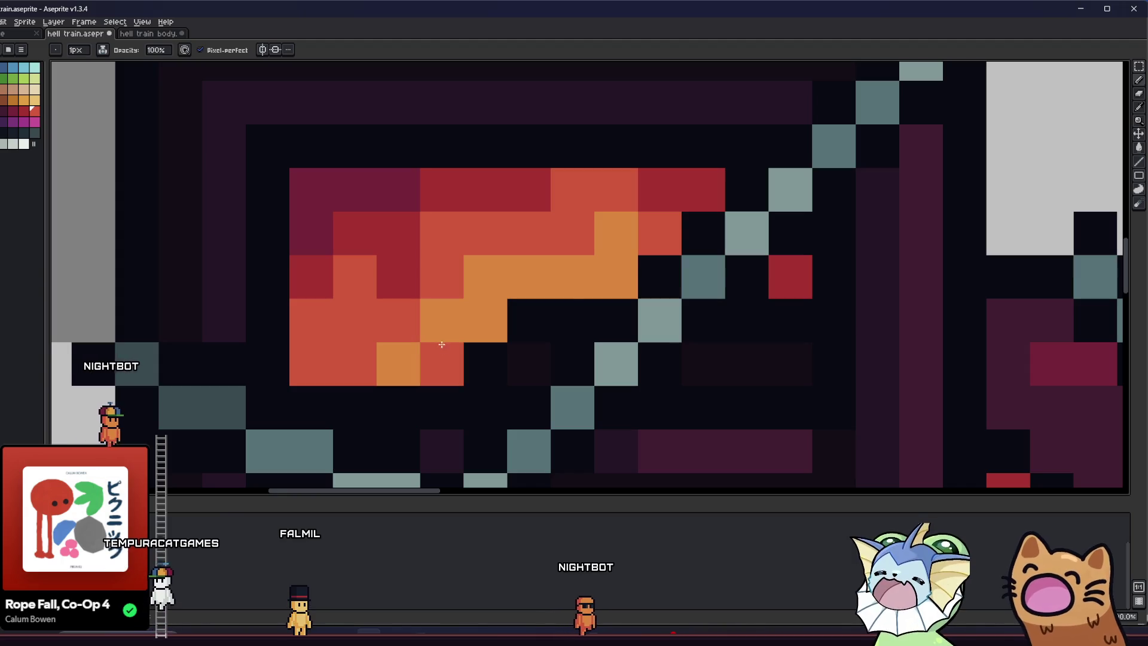
Paint a crimson pixel just left of the train and reframe the view over it.
{"action": "scroll", "coordinate": [424, 344], "scroll_direction": "down", "scroll_amount": 3}
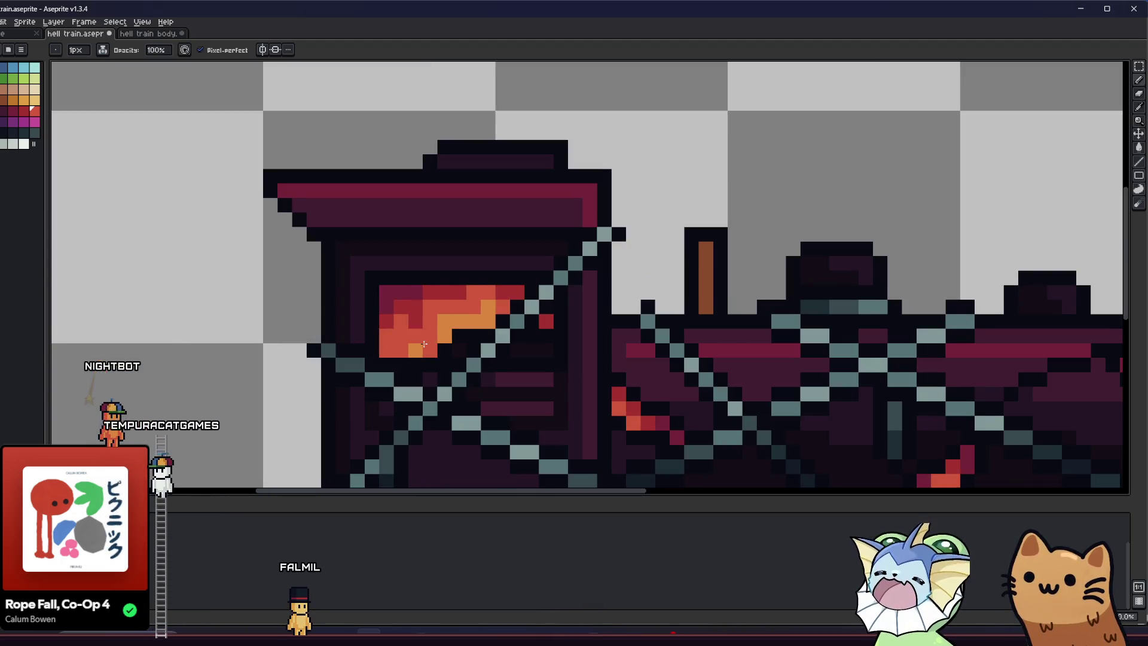
{"action": "scroll", "coordinate": [247, 346], "scroll_direction": "down", "scroll_amount": 2}
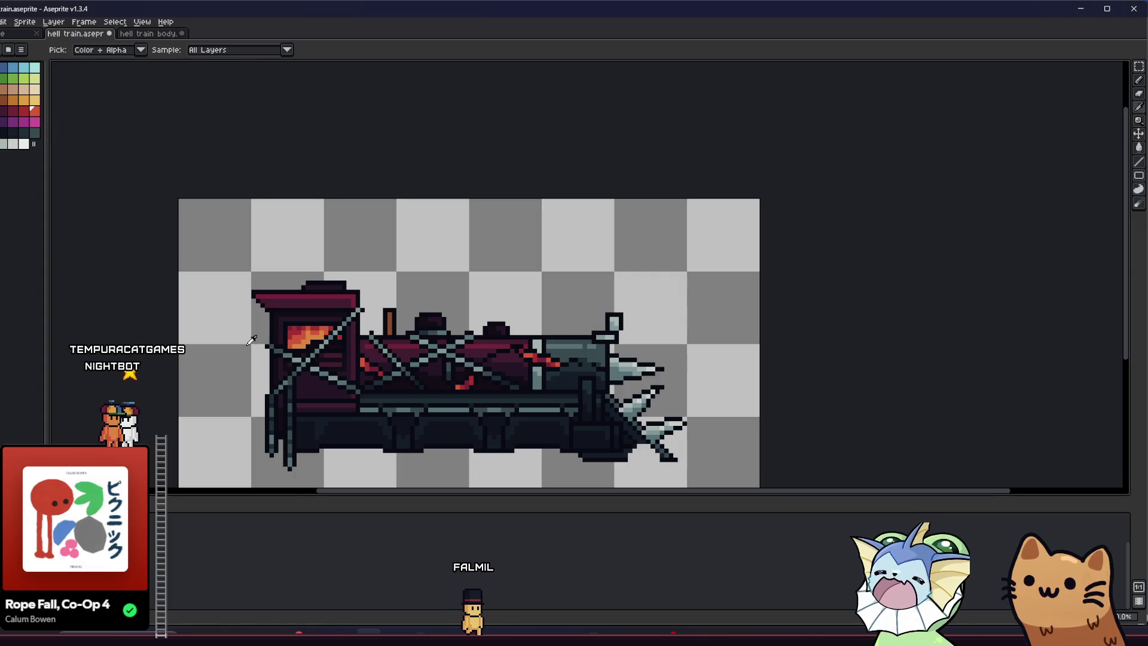
{"action": "scroll", "coordinate": [247, 346], "scroll_direction": "up", "scroll_amount": 4}
{"action": "scroll", "coordinate": [299, 320], "scroll_direction": "down", "scroll_amount": 3}
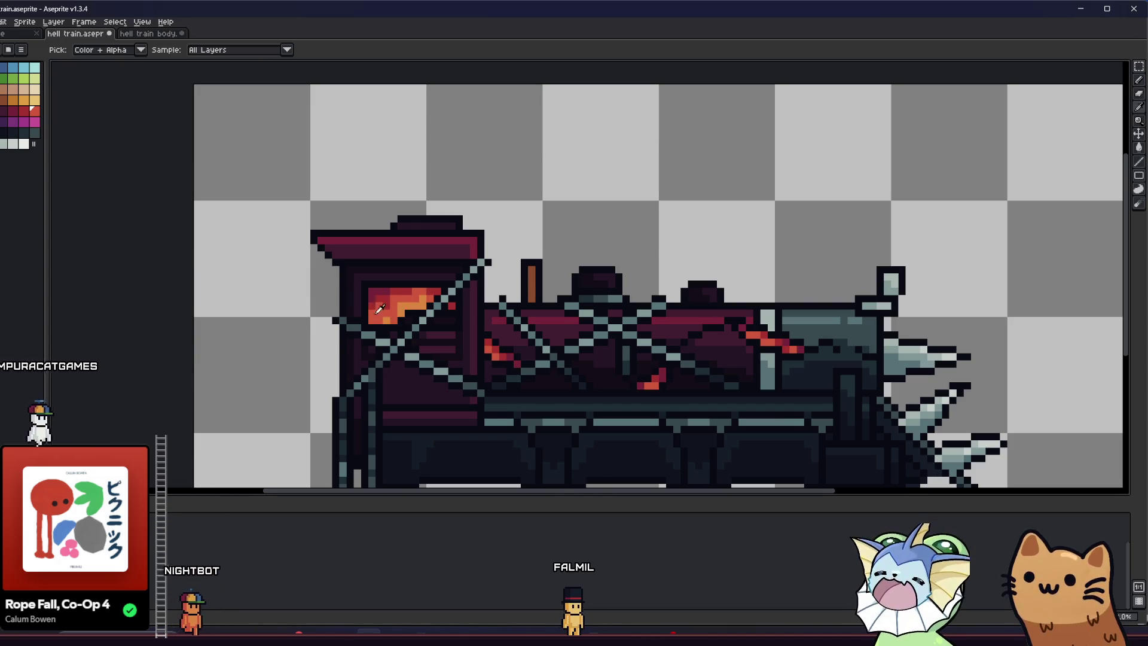
{"action": "scroll", "coordinate": [398, 309], "scroll_direction": "up", "scroll_amount": 2}
{"action": "scroll", "coordinate": [398, 308], "scroll_direction": "down", "scroll_amount": 1}
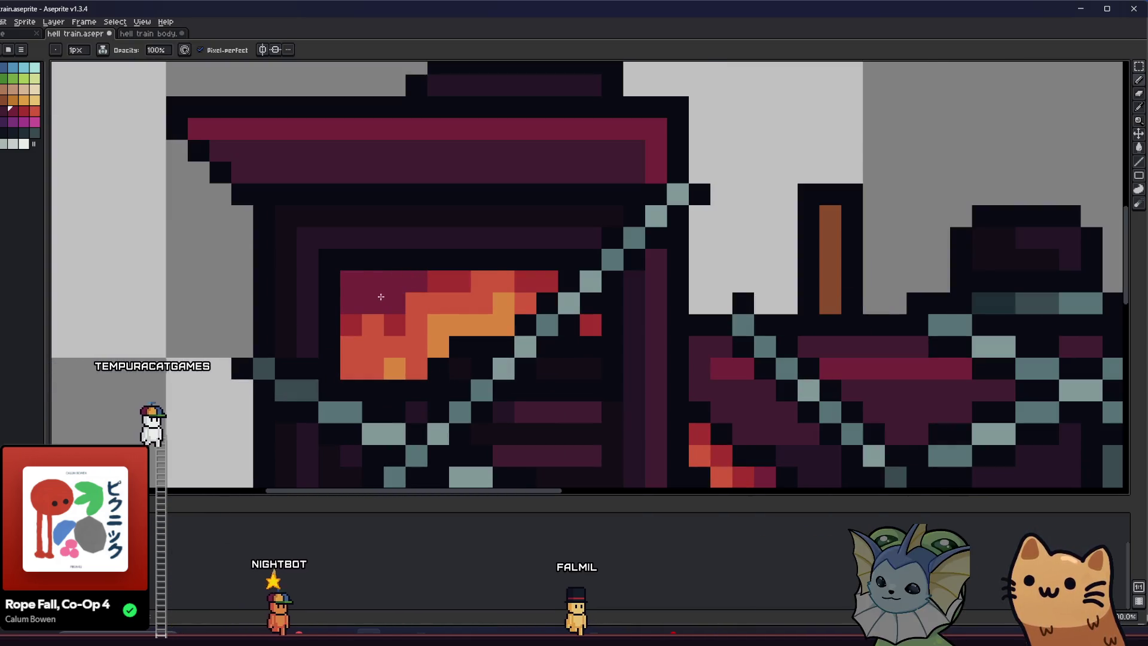
{"action": "scroll", "coordinate": [280, 329], "scroll_direction": "up", "scroll_amount": 4}
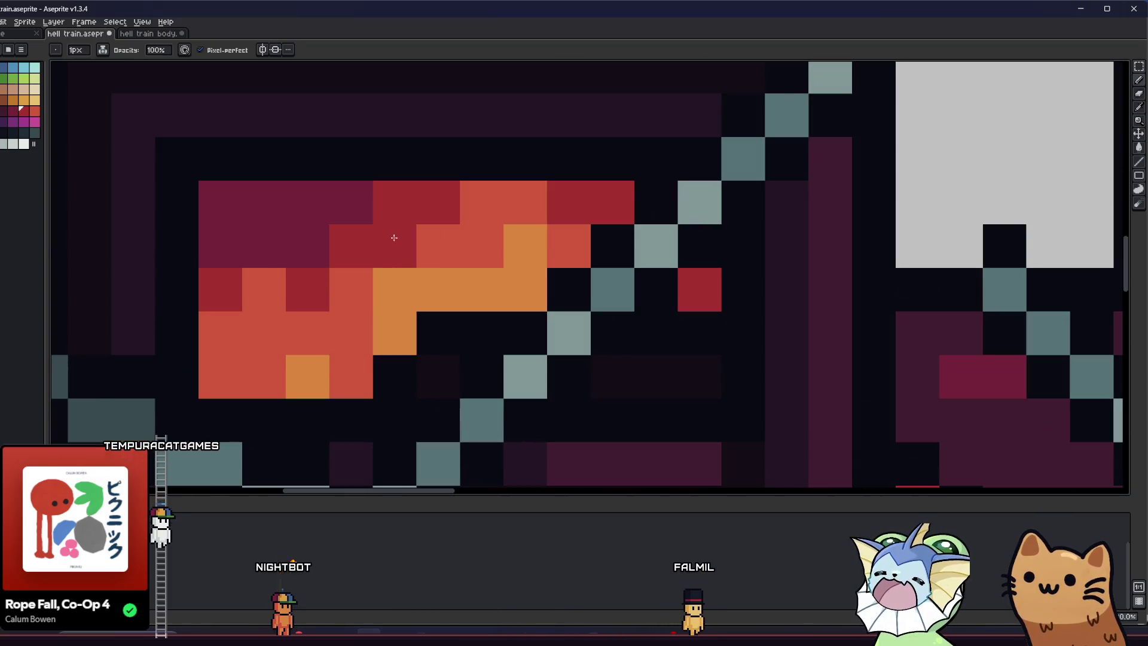
{"action": "scroll", "coordinate": [323, 319], "scroll_direction": "down", "scroll_amount": 5}
{"action": "scroll", "coordinate": [343, 348], "scroll_direction": "up", "scroll_amount": 3}
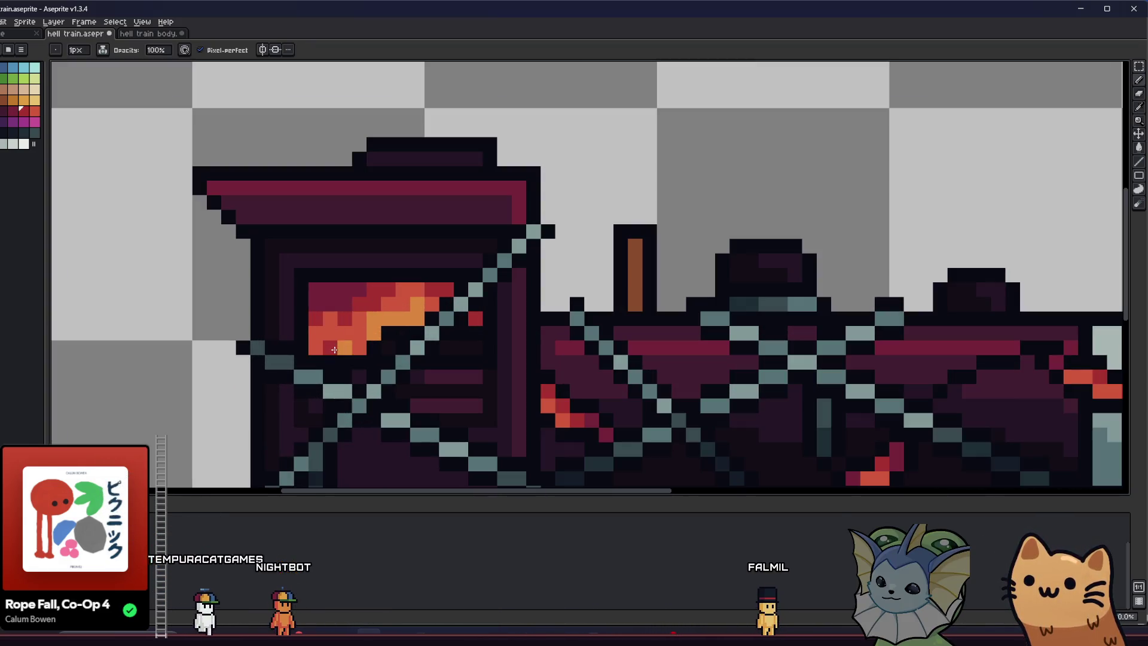
{"action": "scroll", "coordinate": [342, 347], "scroll_direction": "up", "scroll_amount": 1}
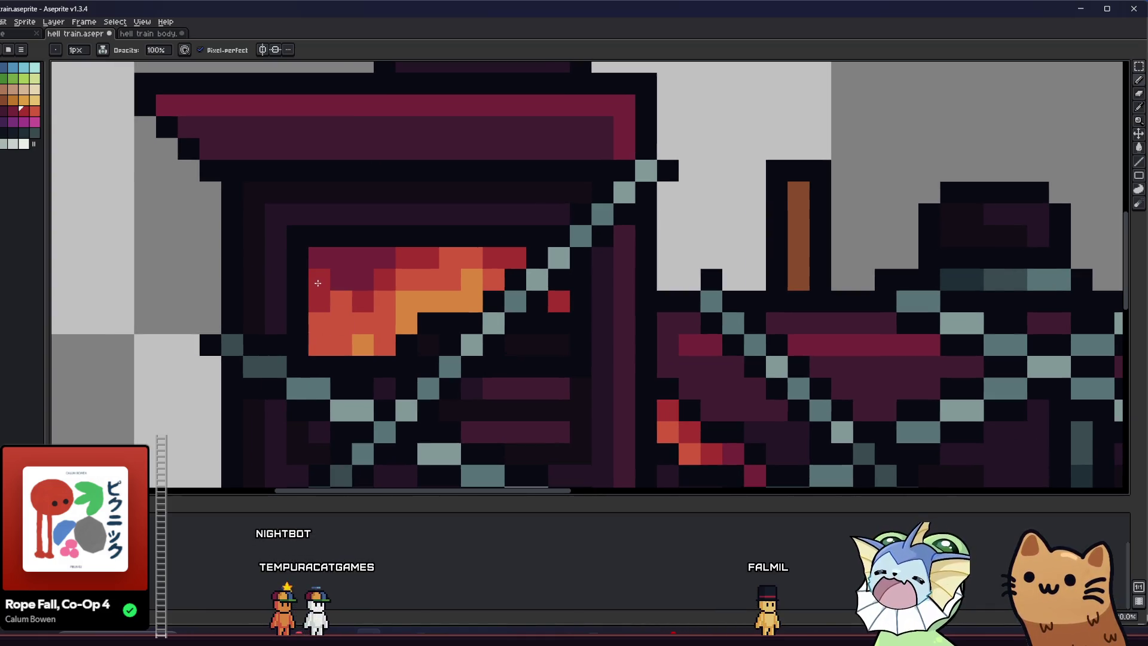
{"action": "scroll", "coordinate": [317, 283], "scroll_direction": "down", "scroll_amount": 5}
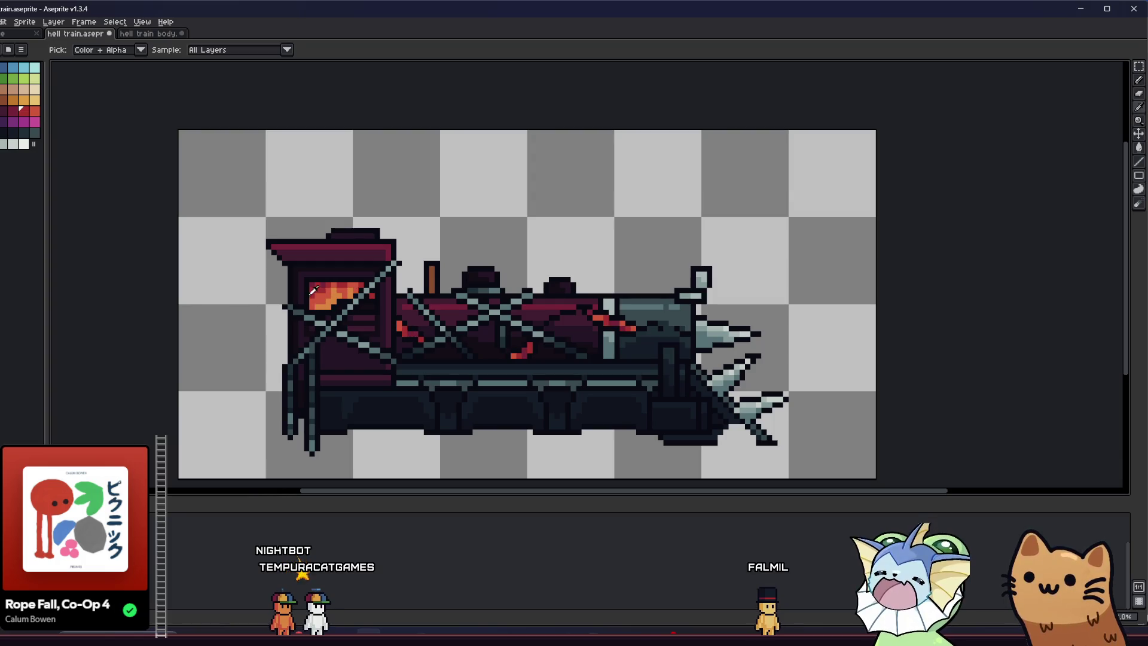
{"action": "scroll", "coordinate": [313, 291], "scroll_direction": "up", "scroll_amount": 4}
{"action": "scroll", "coordinate": [331, 280], "scroll_direction": "down", "scroll_amount": 2}
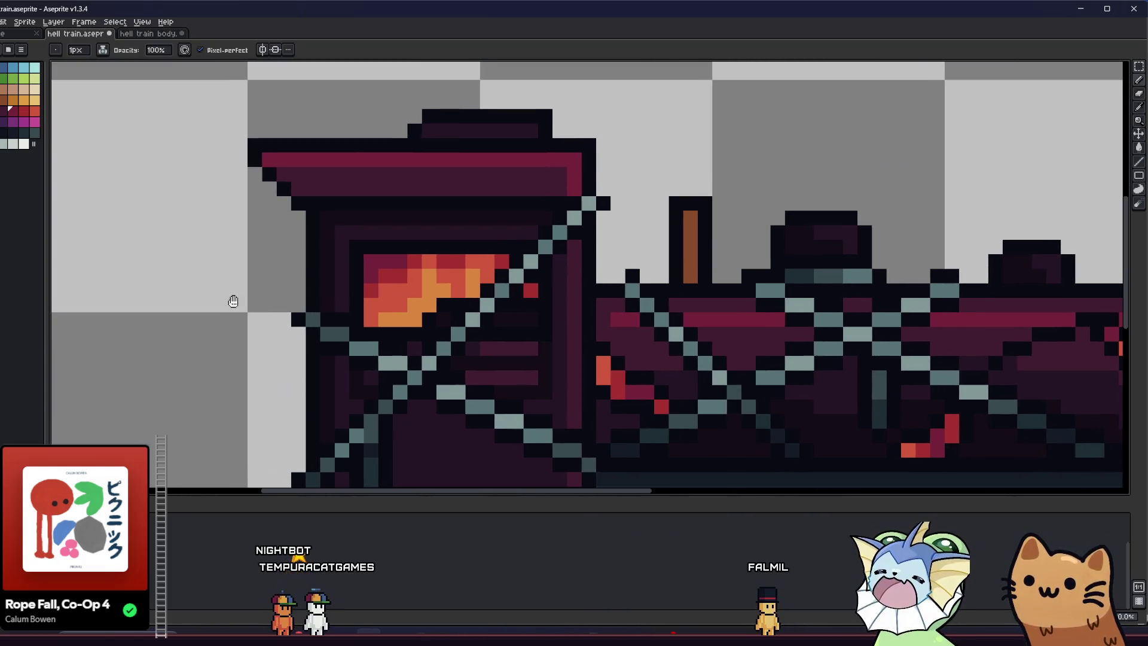
{"action": "left_click", "coordinate": [234, 302]}
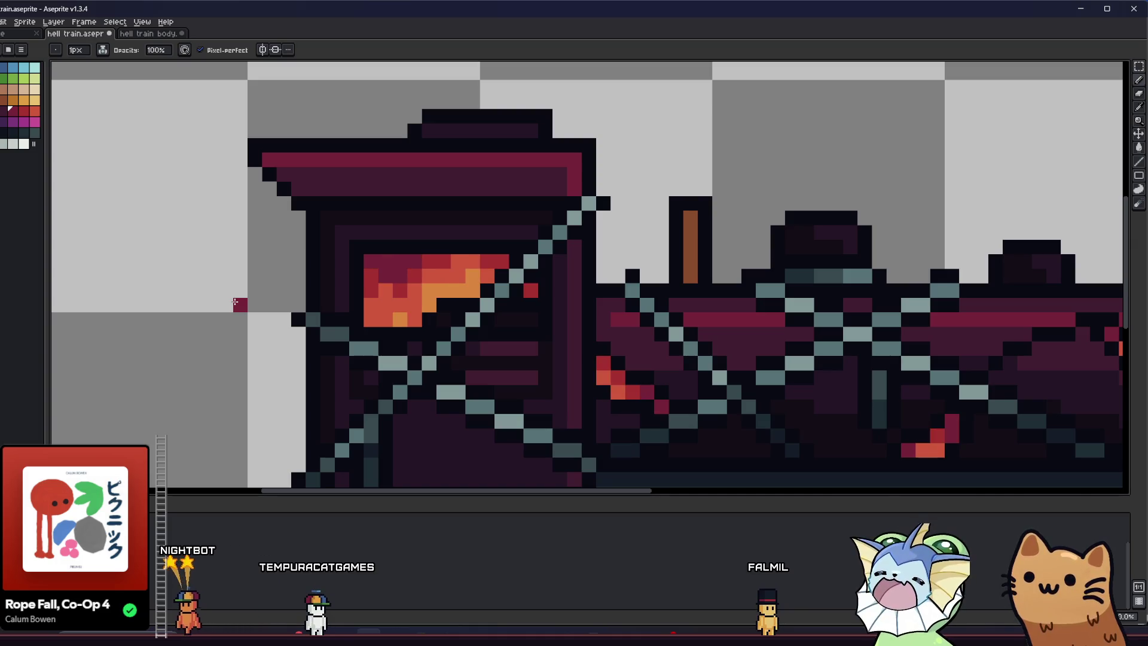
{"action": "scroll", "coordinate": [293, 304], "scroll_direction": "down", "scroll_amount": 2}
{"action": "left_click_drag", "start_coordinate": [293, 304], "coordinate": [259, 318]}
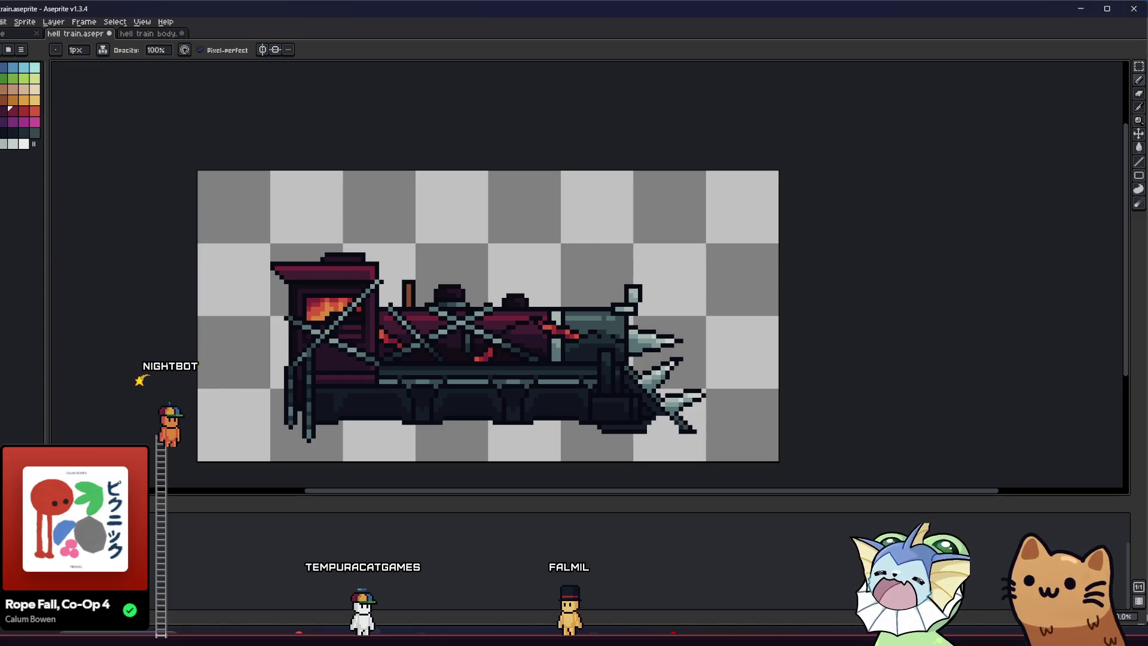
Close the frame options and extend the boiler streak with an orange pixel.
{"action": "left_click", "coordinate": [173, 541]}
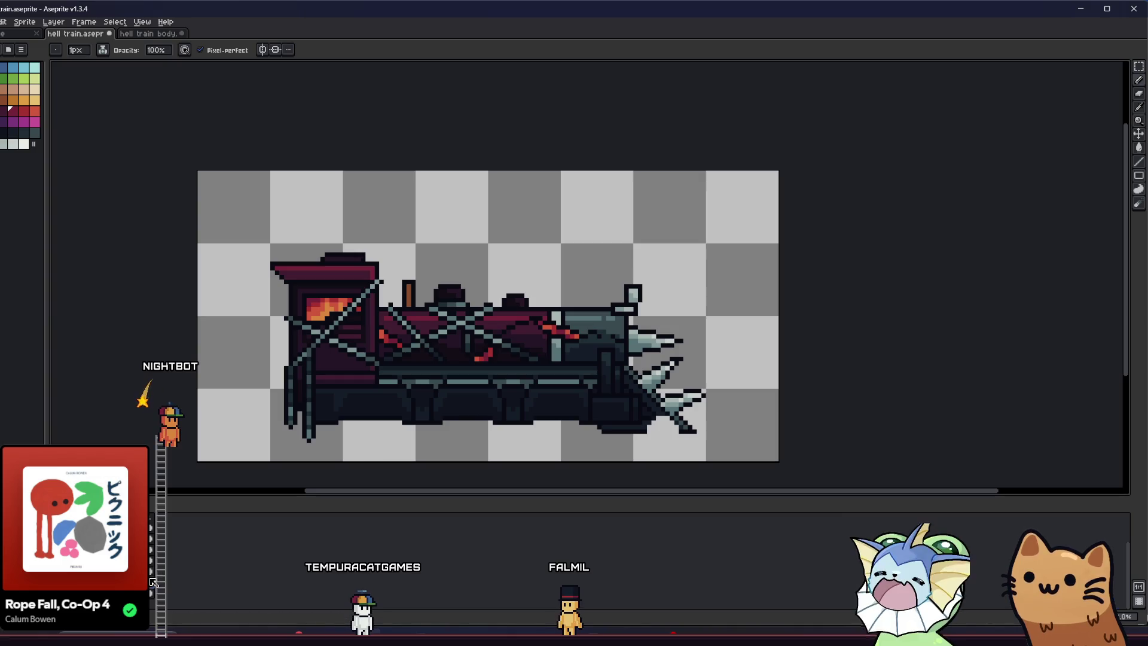
{"action": "scroll", "coordinate": [387, 359], "scroll_direction": "up", "scroll_amount": 2}
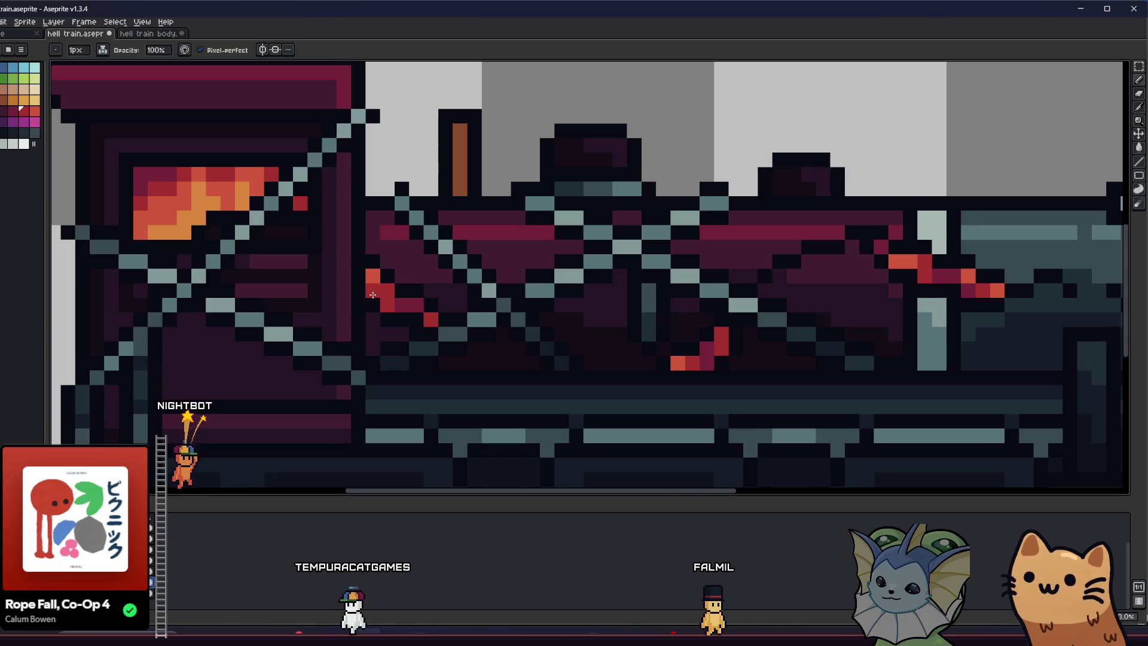
{"action": "scroll", "coordinate": [398, 307], "scroll_direction": "up", "scroll_amount": 3}
{"action": "left_click", "coordinate": [328, 225], "text": "alt"}
{"action": "left_click", "coordinate": [454, 302]}
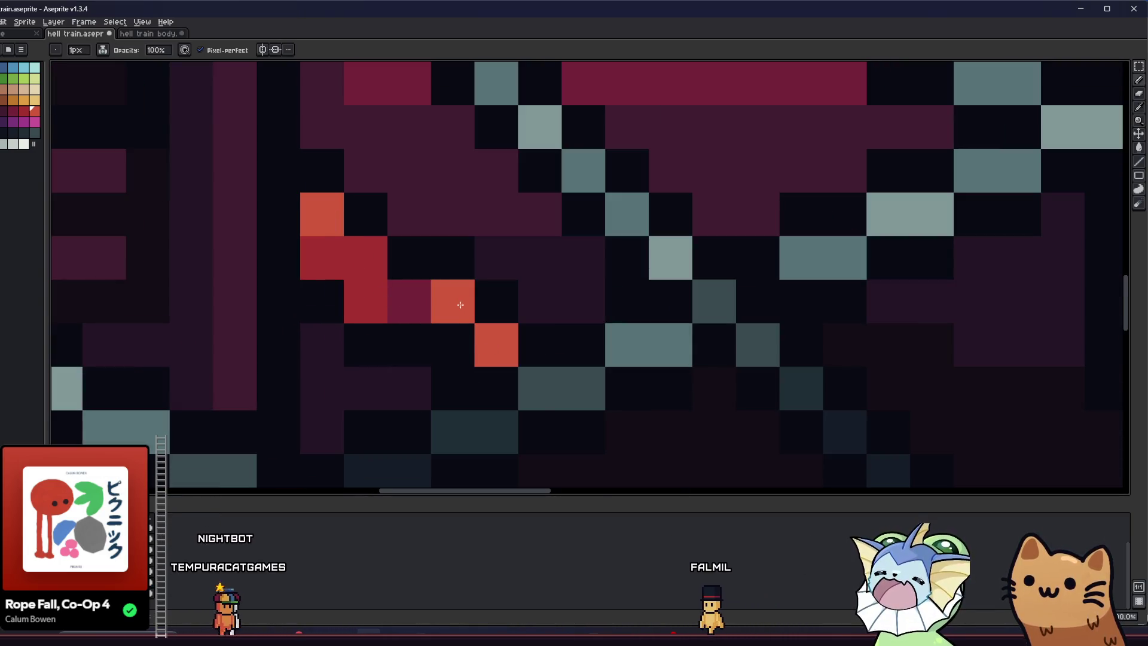
On the lower boiler, turn a red pixel orange and repaint a bottom-row pixel crimson.
{"action": "scroll", "coordinate": [405, 300], "scroll_direction": "down", "scroll_amount": 2}
{"action": "left_click", "coordinate": [389, 290], "text": "alt"}
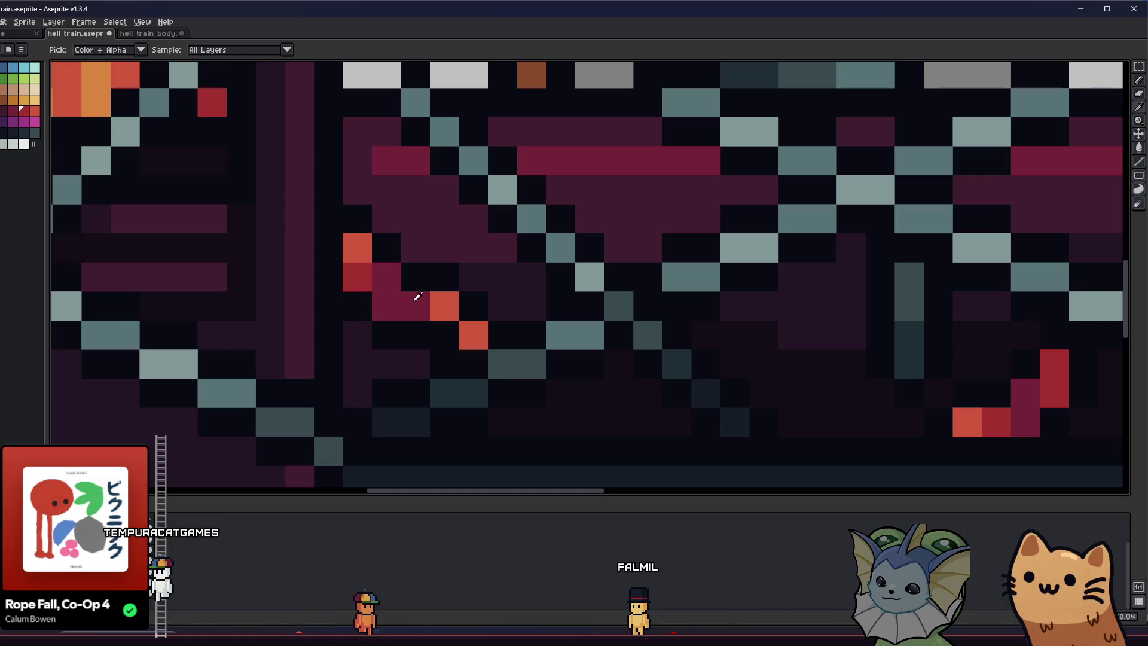
{"action": "scroll", "coordinate": [336, 316], "scroll_direction": "down", "scroll_amount": 3}
{"action": "left_click", "coordinate": [436, 354], "text": "alt"}
{"action": "scroll", "coordinate": [436, 353], "scroll_direction": "up", "scroll_amount": 3}
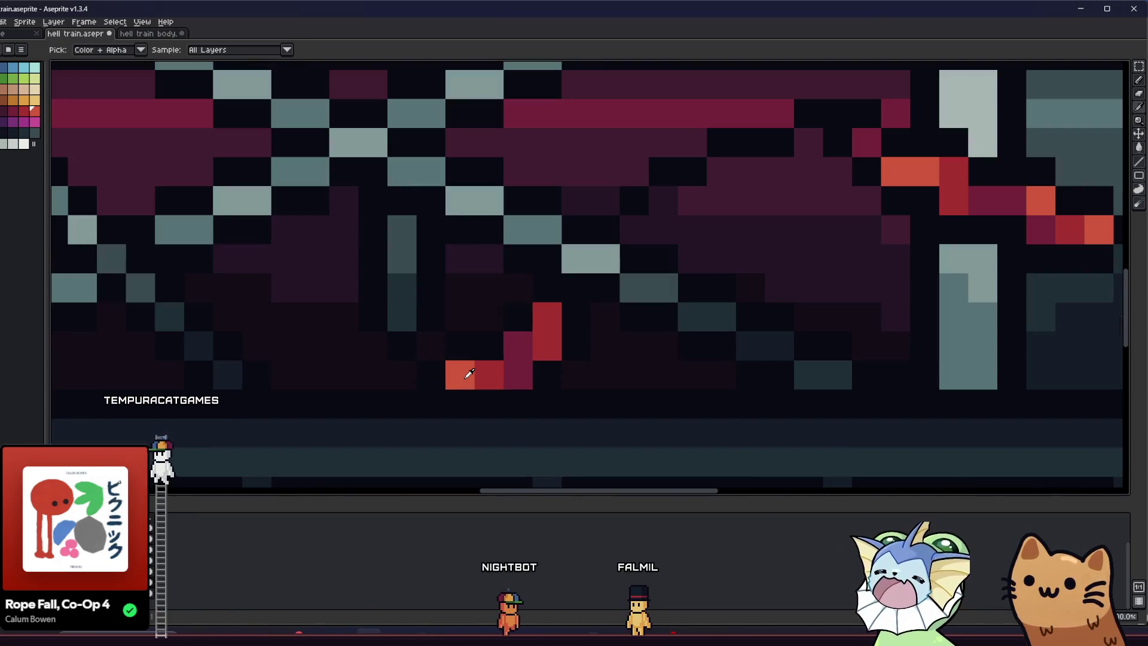
{"action": "left_click", "coordinate": [542, 317]}
{"action": "left_click", "coordinate": [511, 341], "text": "alt"}
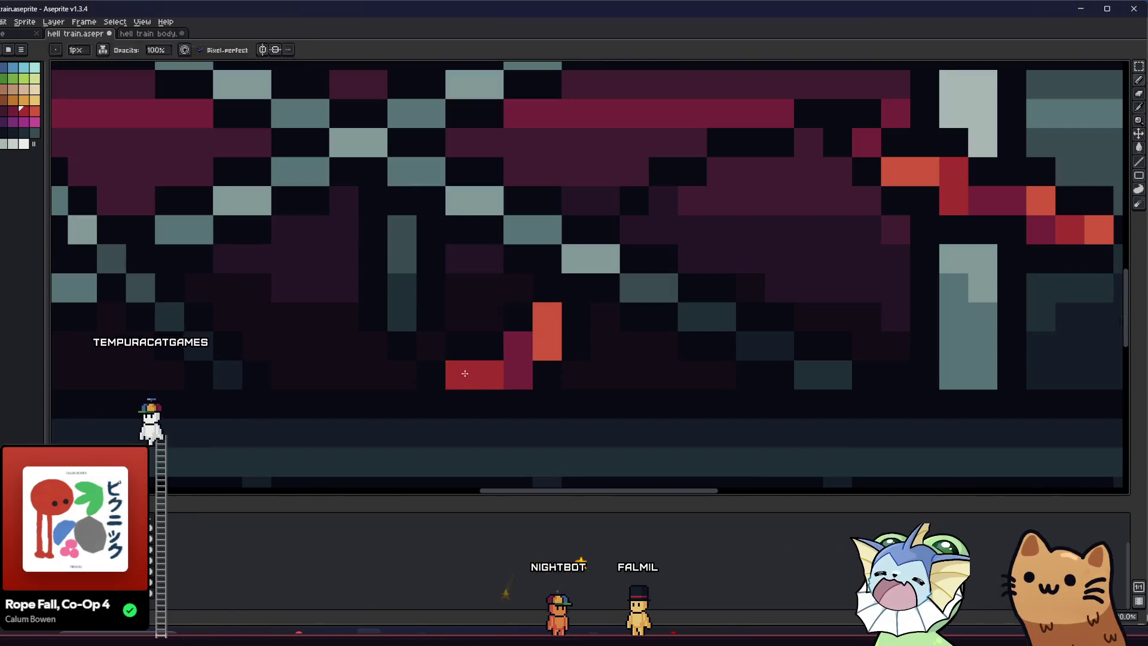
{"action": "left_click", "coordinate": [493, 374]}
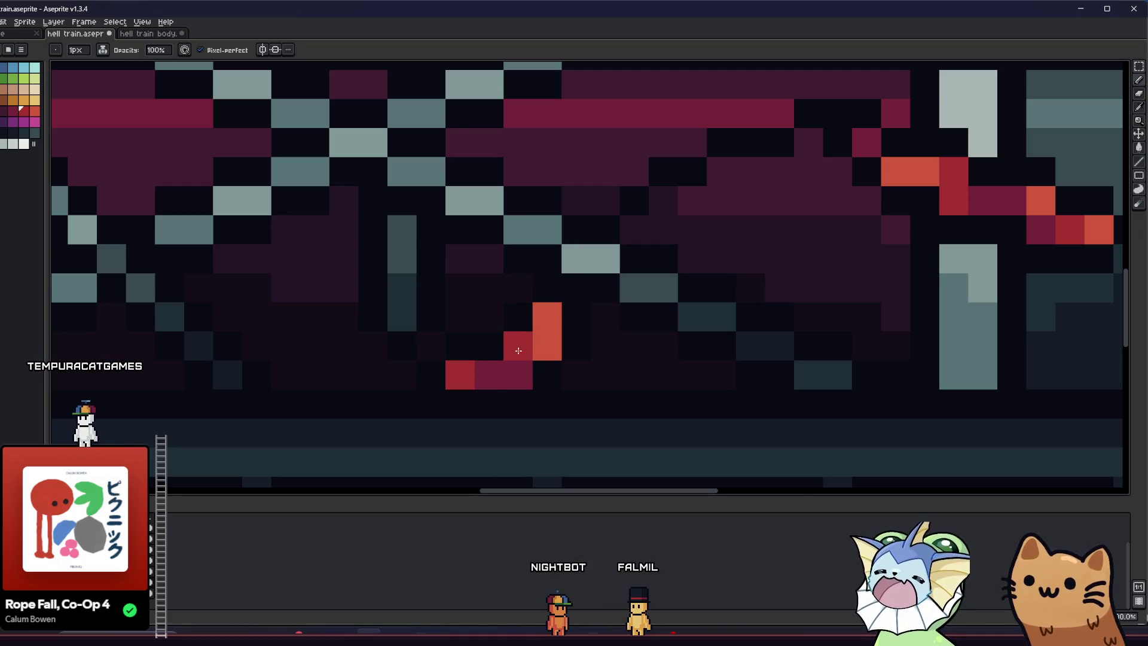
Turn the two dark pixels beside the streak orange.
{"action": "scroll", "coordinate": [519, 350], "scroll_direction": "down", "scroll_amount": 5}
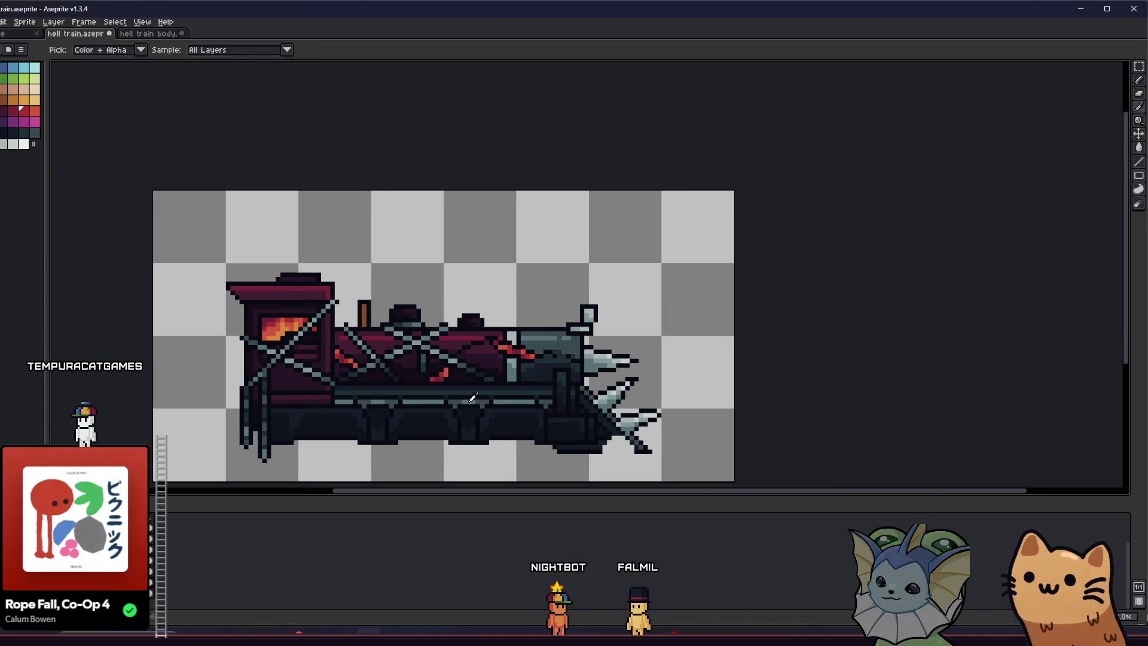
{"action": "scroll", "coordinate": [492, 389], "scroll_direction": "up", "scroll_amount": 5}
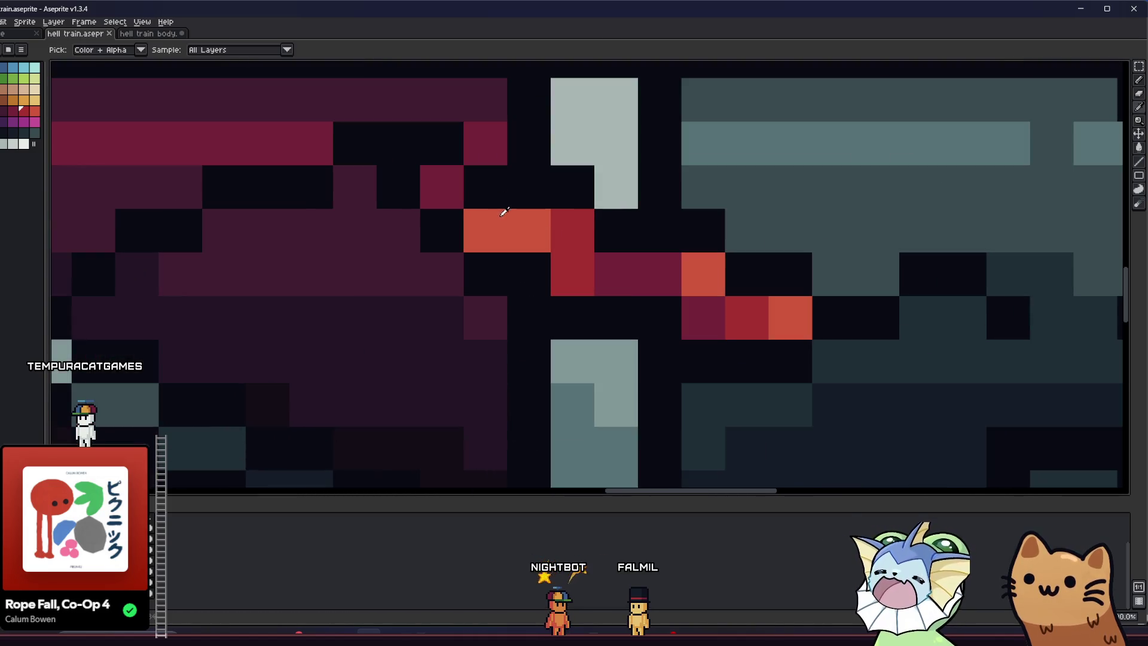
{"action": "left_click", "coordinate": [504, 212], "text": "alt"}
{"action": "left_click", "coordinate": [443, 230]}
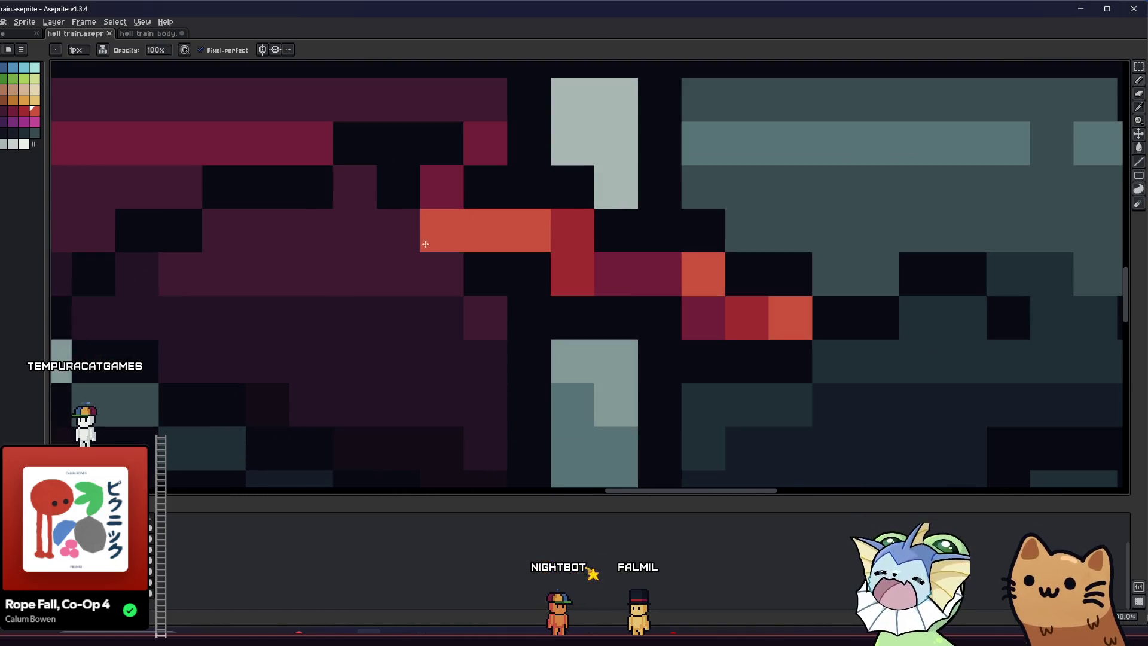
{"action": "scroll", "coordinate": [440, 311], "scroll_direction": "down", "scroll_amount": 5}
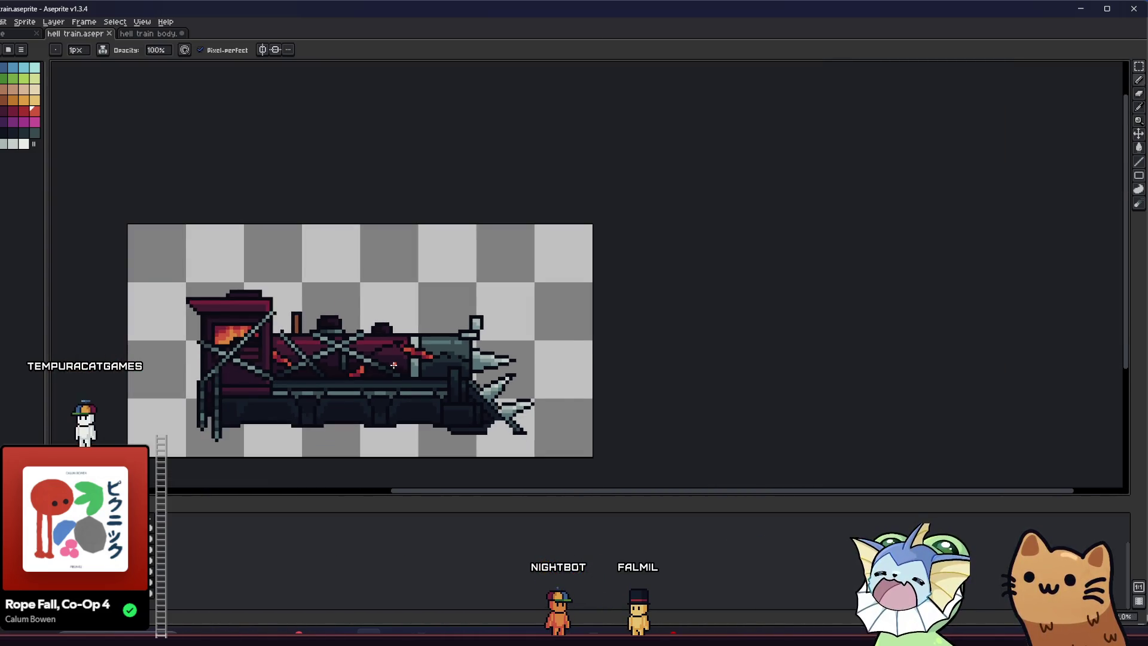
{"action": "scroll", "coordinate": [394, 364], "scroll_direction": "up", "scroll_amount": 1}
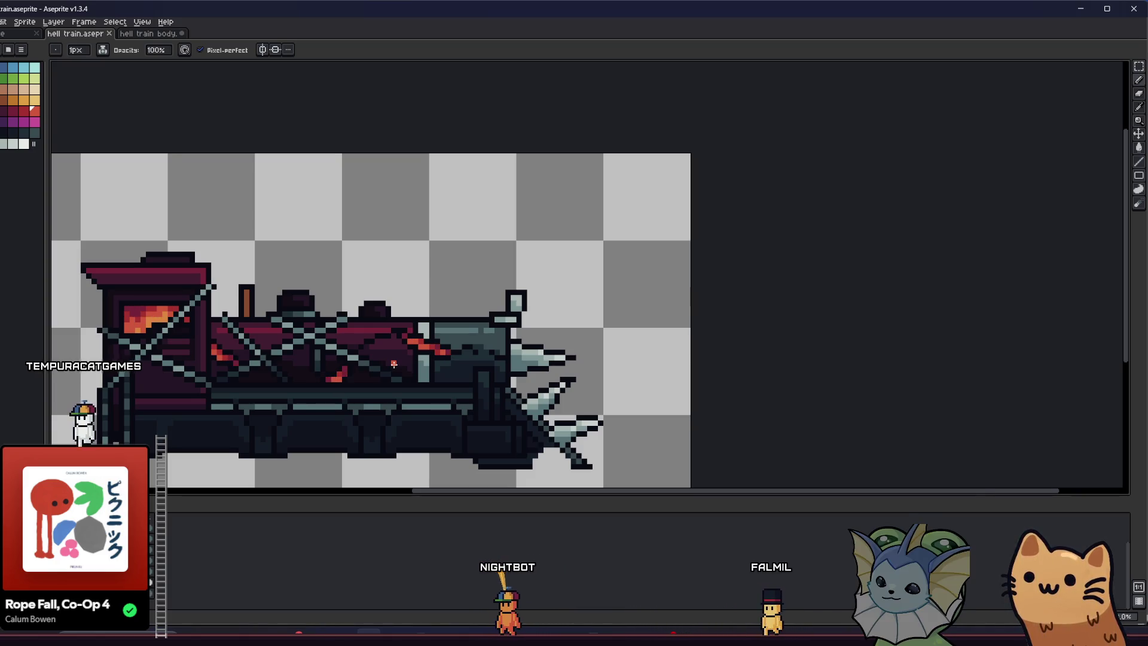
Add orange pixels to the glowing streak and repaint one orange streak pixel red.
{"action": "scroll", "coordinate": [393, 364], "scroll_direction": "up", "scroll_amount": 2}
{"action": "left_click_drag", "start_coordinate": [446, 299], "coordinate": [372, 321]}
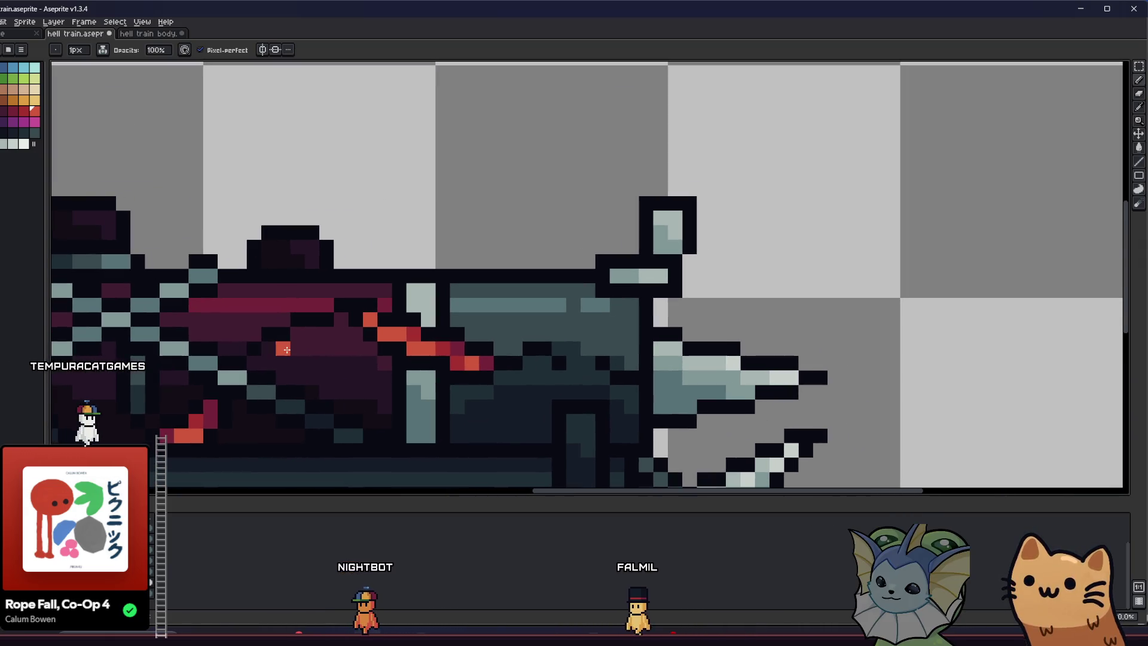
{"action": "left_click", "coordinate": [286, 350]}
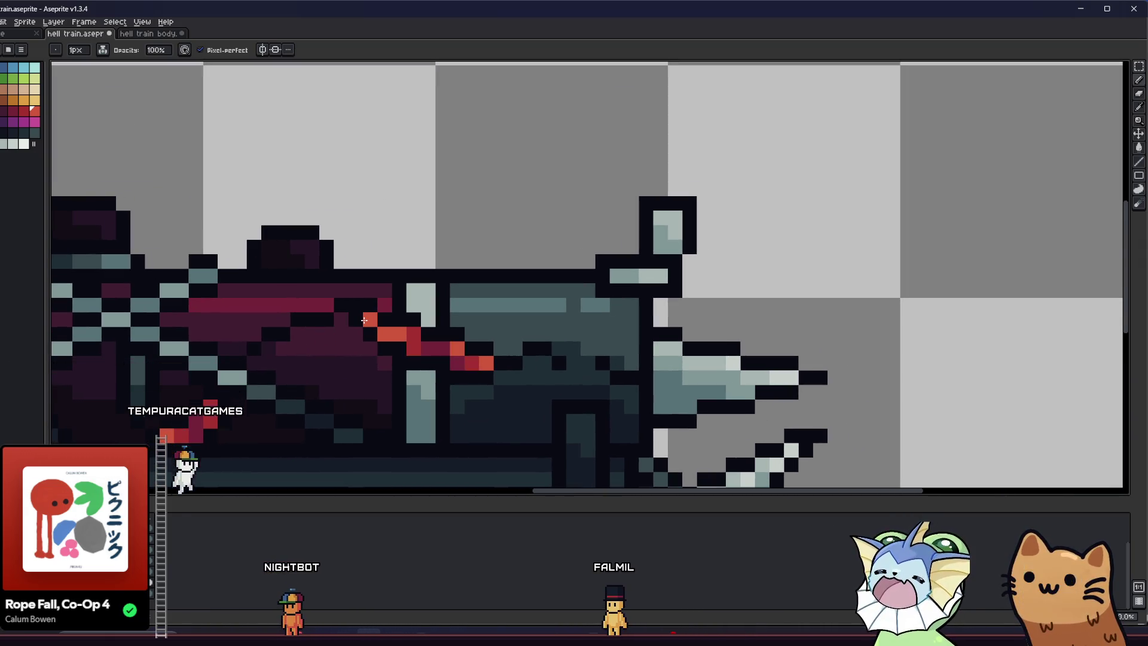
{"action": "scroll", "coordinate": [519, 326], "scroll_direction": "up", "scroll_amount": 2}
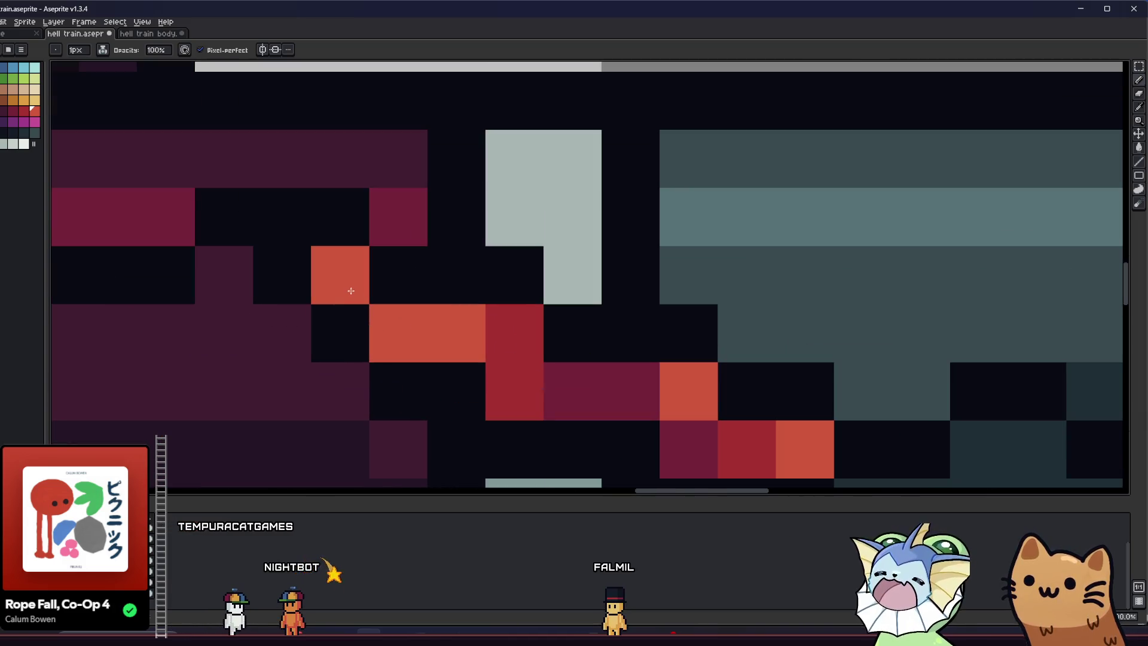
{"action": "key", "text": "alt"}
{"action": "left_click", "coordinate": [519, 326], "text": "alt"}
Recolour several red streak pixels and the streak's edge in the magenta body colour.
{"action": "left_click", "coordinate": [456, 333]}
{"action": "left_click_drag", "start_coordinate": [605, 394], "coordinate": [505, 377]}
{"action": "left_click", "coordinate": [505, 377], "text": "alt"}
{"action": "left_click", "coordinate": [413, 361]}
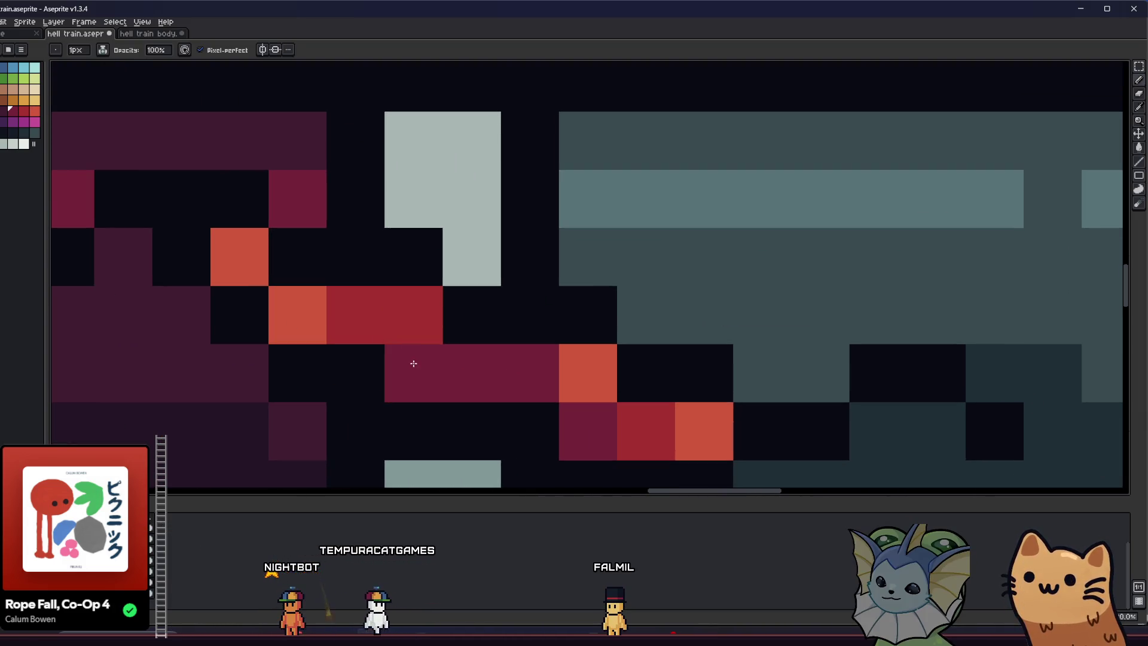
{"action": "left_click", "coordinate": [413, 317]}
{"action": "left_click_drag", "start_coordinate": [410, 350], "coordinate": [394, 312]}
Paint red streak pixels orange, undo two stray strokes, and save the sprite with Ctrl+S.
{"action": "left_click", "coordinate": [688, 394], "text": "alt"}
{"action": "left_click", "coordinate": [633, 395]}
{"action": "left_click", "coordinate": [568, 383]}
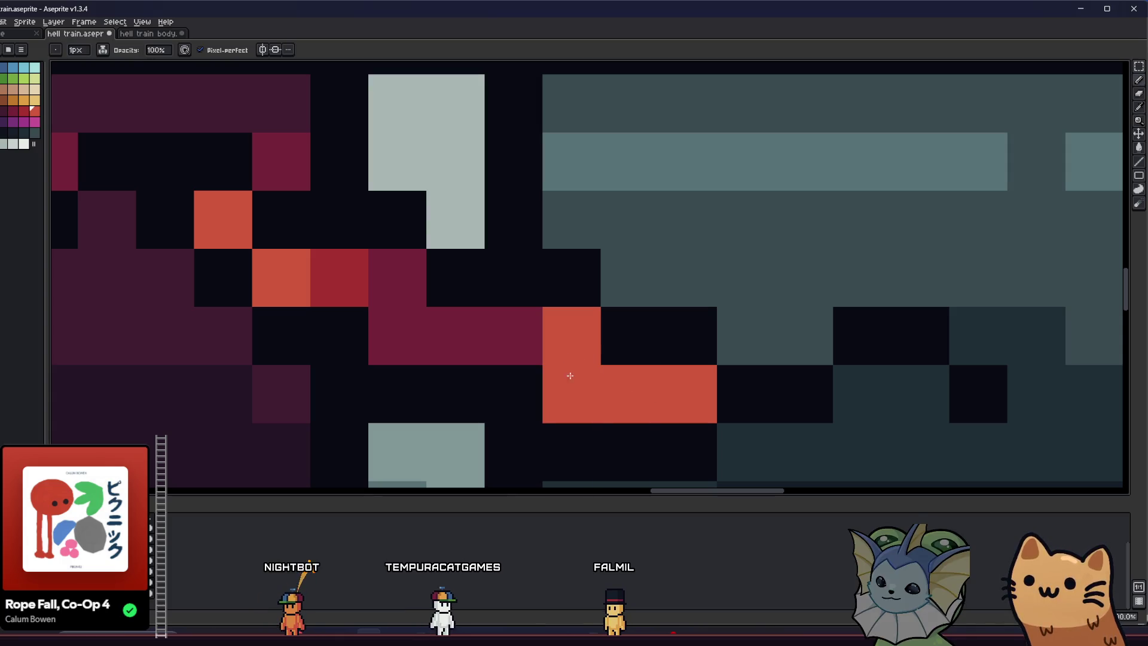
{"action": "key", "text": "ctrl+z"}
{"action": "left_click", "coordinate": [526, 389]}
{"action": "key", "text": "ctrl+z"}
{"action": "left_click", "coordinate": [497, 329]}
{"action": "scroll", "coordinate": [496, 335], "scroll_direction": "down", "scroll_amount": 5}
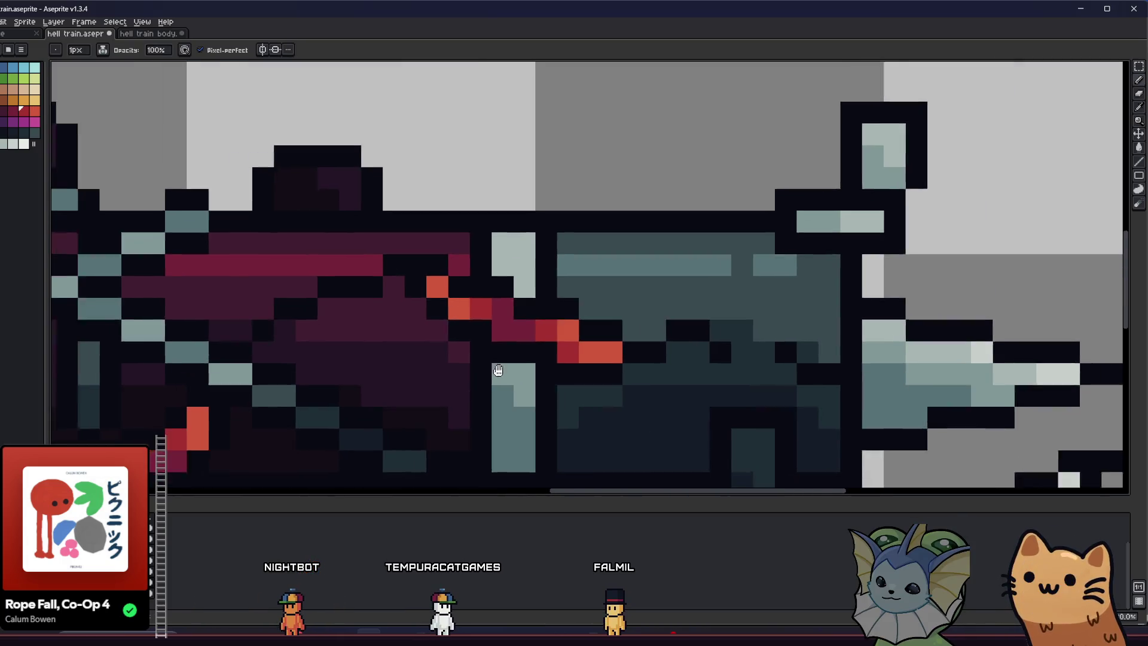
{"action": "key", "text": "ctrl+s"}
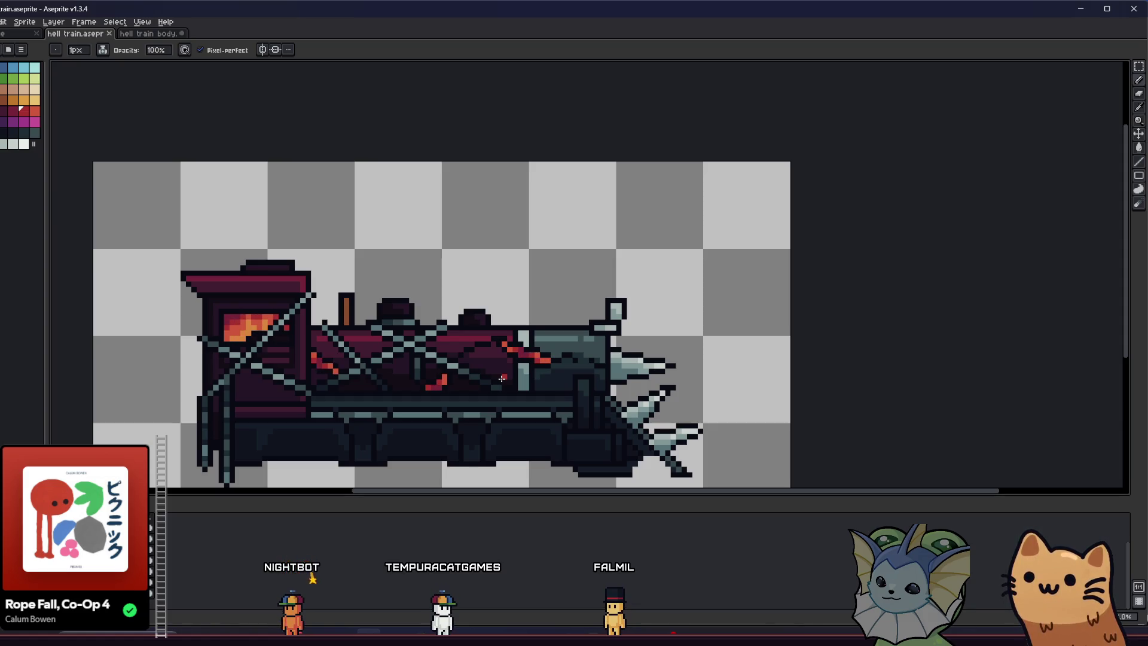
Turn two more red streak pixels orange.
{"action": "scroll", "coordinate": [502, 379], "scroll_direction": "up", "scroll_amount": 2}
{"action": "left_click", "coordinate": [524, 315], "text": "alt"}
{"action": "scroll", "coordinate": [525, 315], "scroll_direction": "up", "scroll_amount": 1}
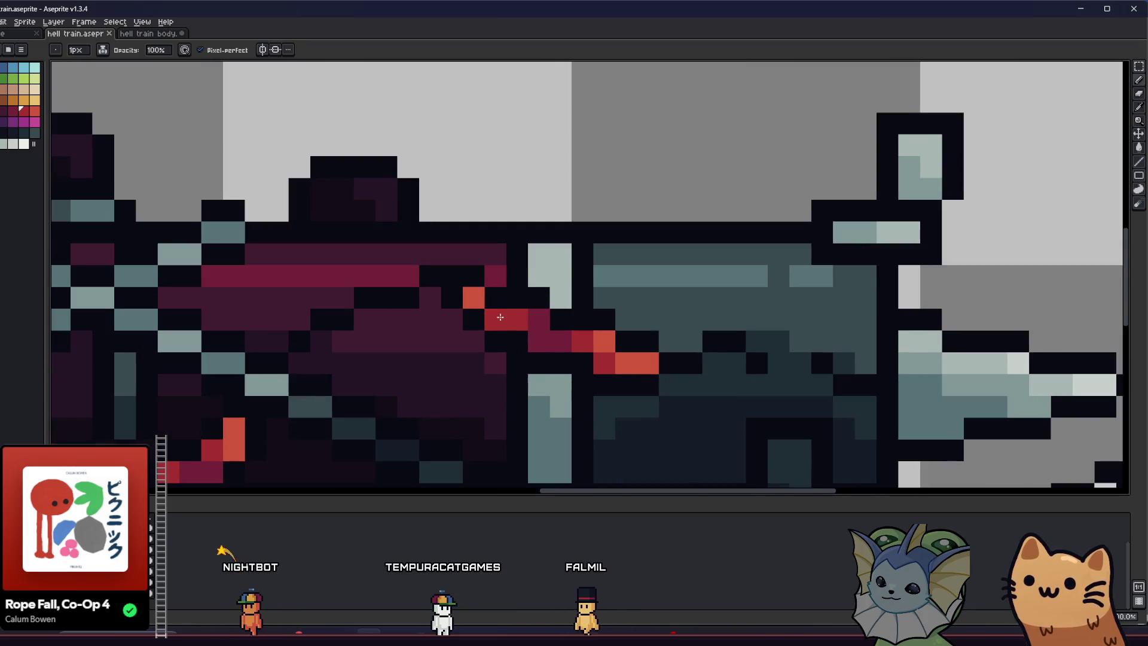
{"action": "left_click", "coordinate": [525, 323]}
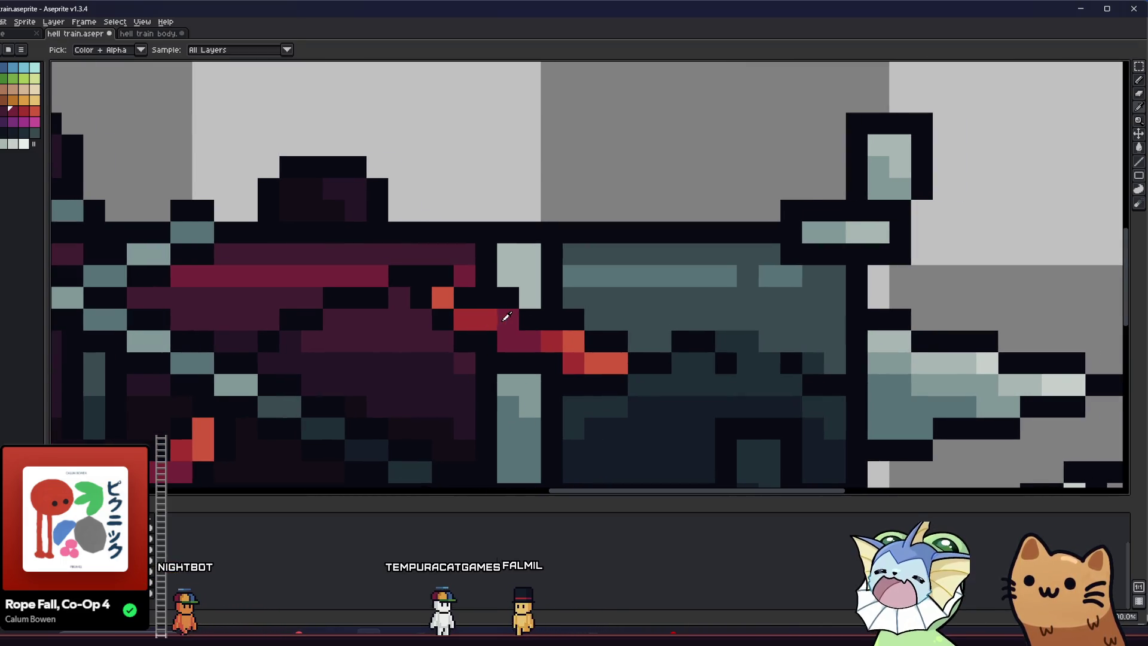
{"action": "left_click", "coordinate": [573, 341], "text": "alt"}
{"action": "left_click", "coordinate": [552, 341]}
{"action": "scroll", "coordinate": [612, 360], "scroll_direction": "up", "scroll_amount": 1}
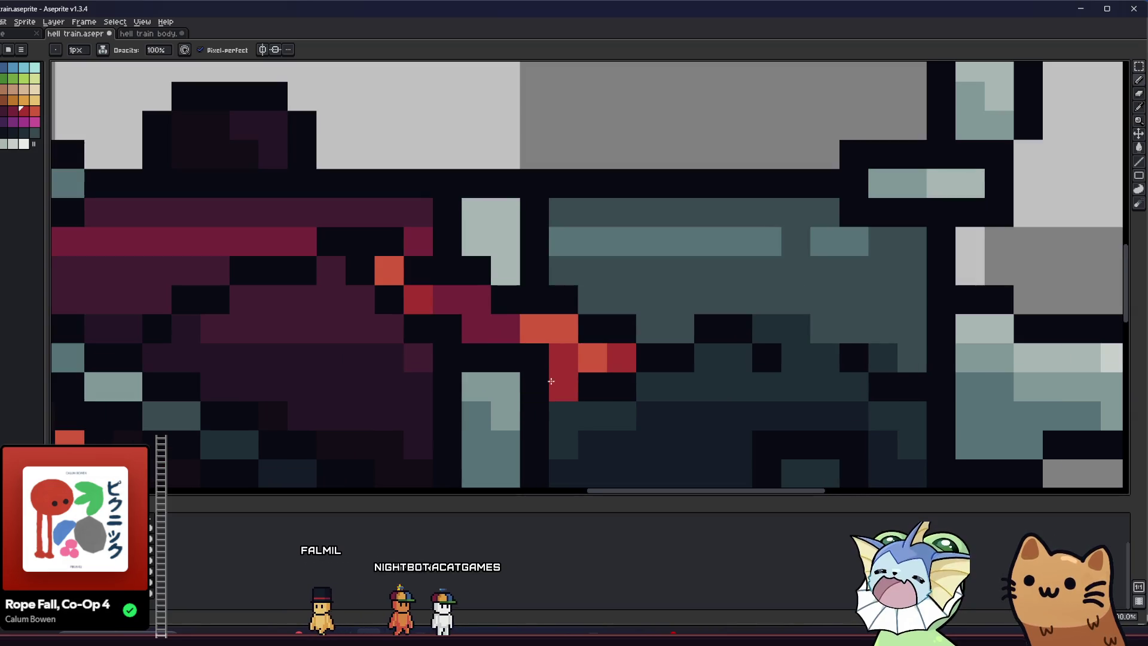
{"action": "left_click", "coordinate": [534, 360]}
{"action": "scroll", "coordinate": [534, 359], "scroll_direction": "down", "scroll_amount": 6}
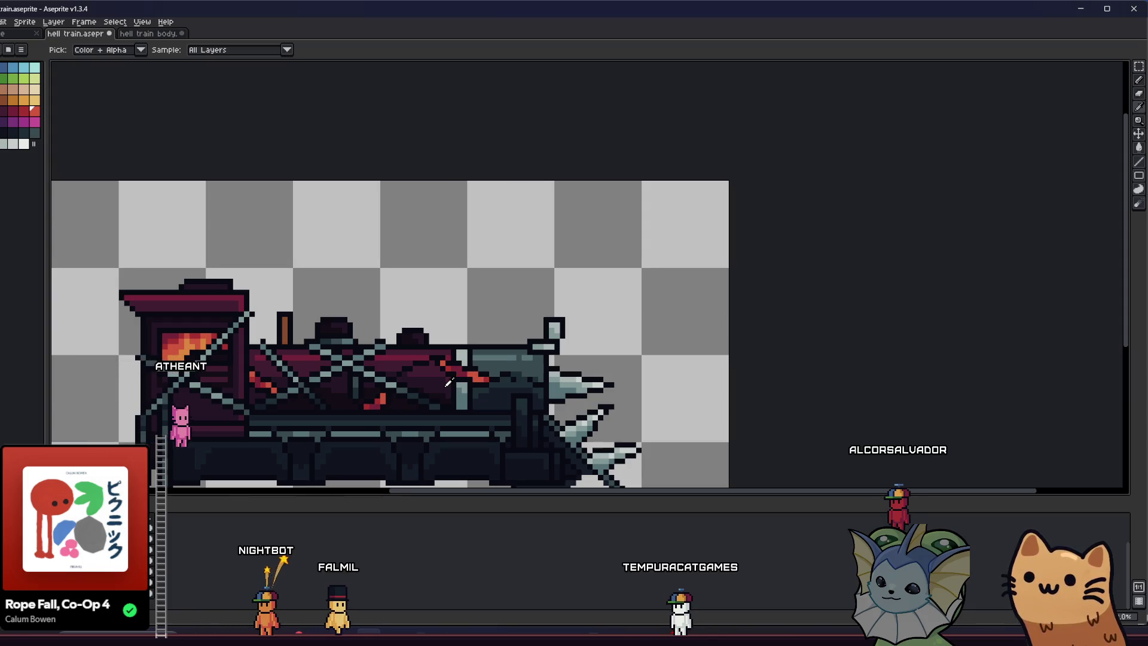
Darken two firebox pixels to orange-red and brighten three others to light orange.
{"action": "scroll", "coordinate": [97, 343], "scroll_direction": "down", "scroll_amount": 1}
{"action": "scroll", "coordinate": [215, 341], "scroll_direction": "up", "scroll_amount": 2}
{"action": "scroll", "coordinate": [215, 341], "scroll_direction": "down", "scroll_amount": 1}
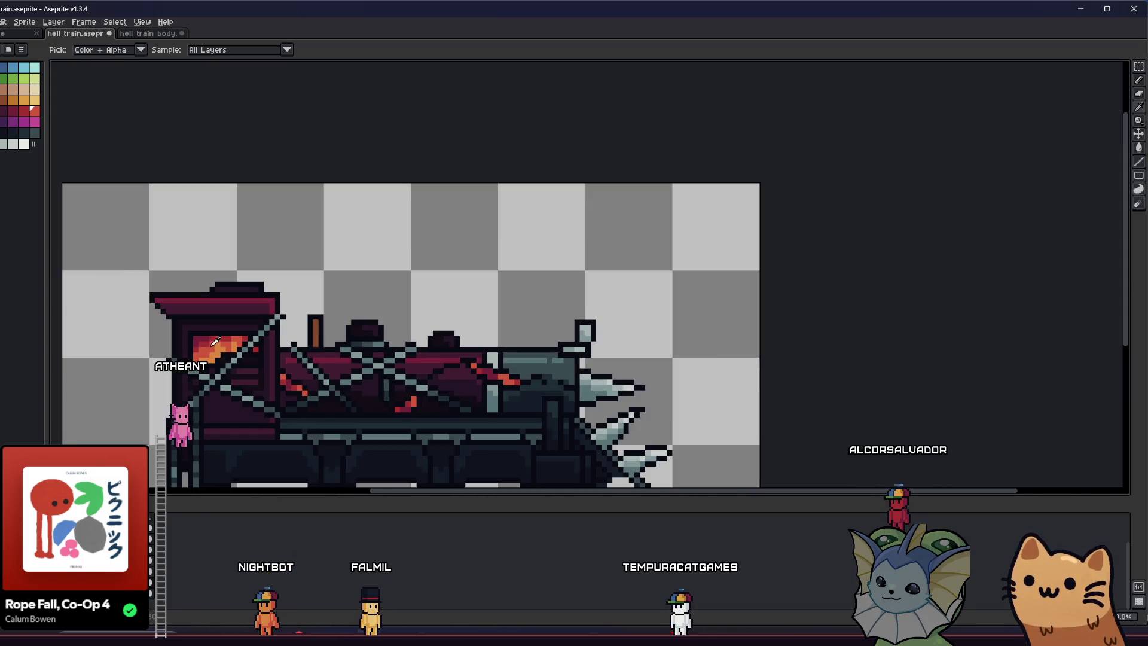
{"action": "scroll", "coordinate": [215, 341], "scroll_direction": "up", "scroll_amount": 4}
{"action": "key", "text": "b"}
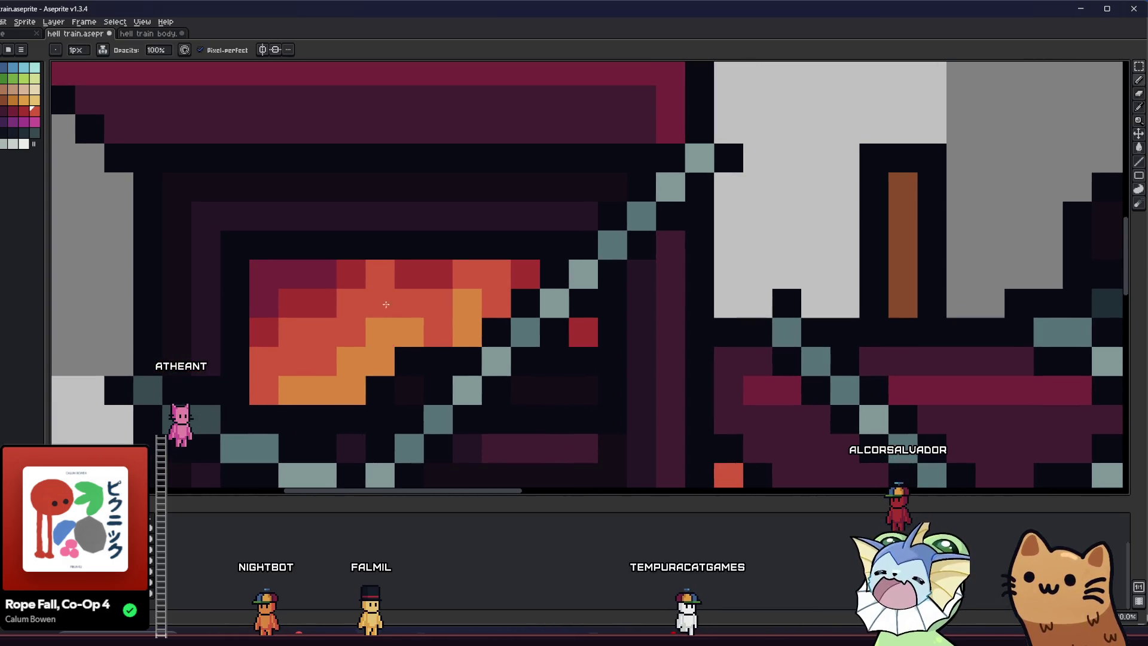
{"action": "left_click", "coordinate": [409, 332]}
{"action": "left_click", "coordinate": [322, 390]}
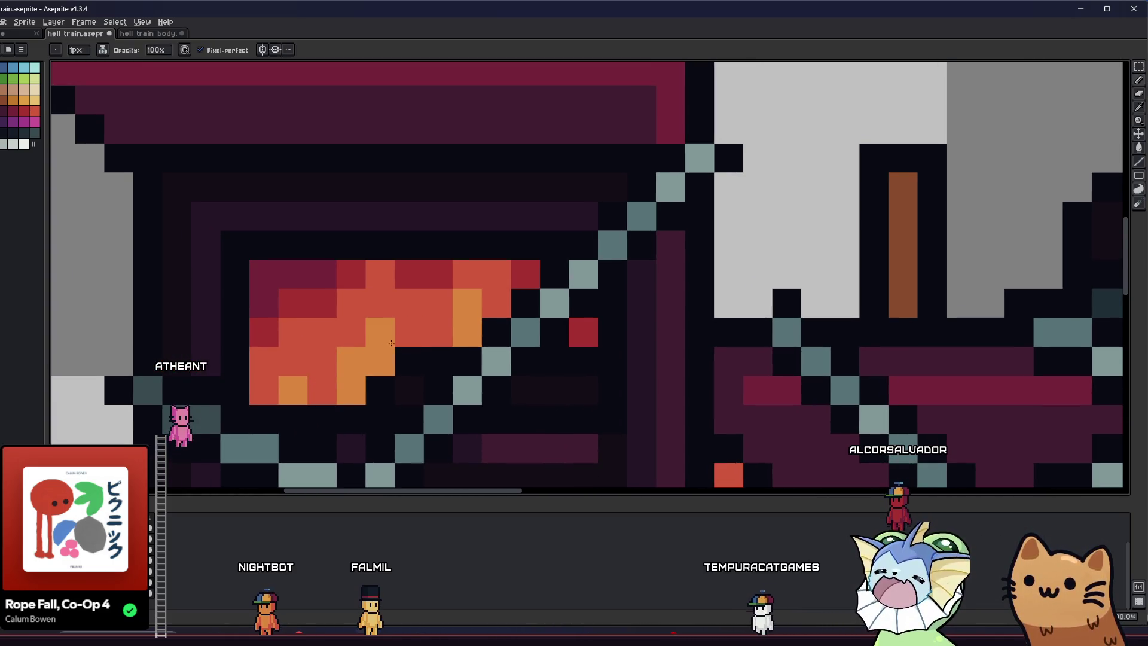
{"action": "left_click", "coordinate": [409, 332]}
{"action": "left_click", "coordinate": [409, 304]}
{"action": "left_click", "coordinate": [510, 318]}
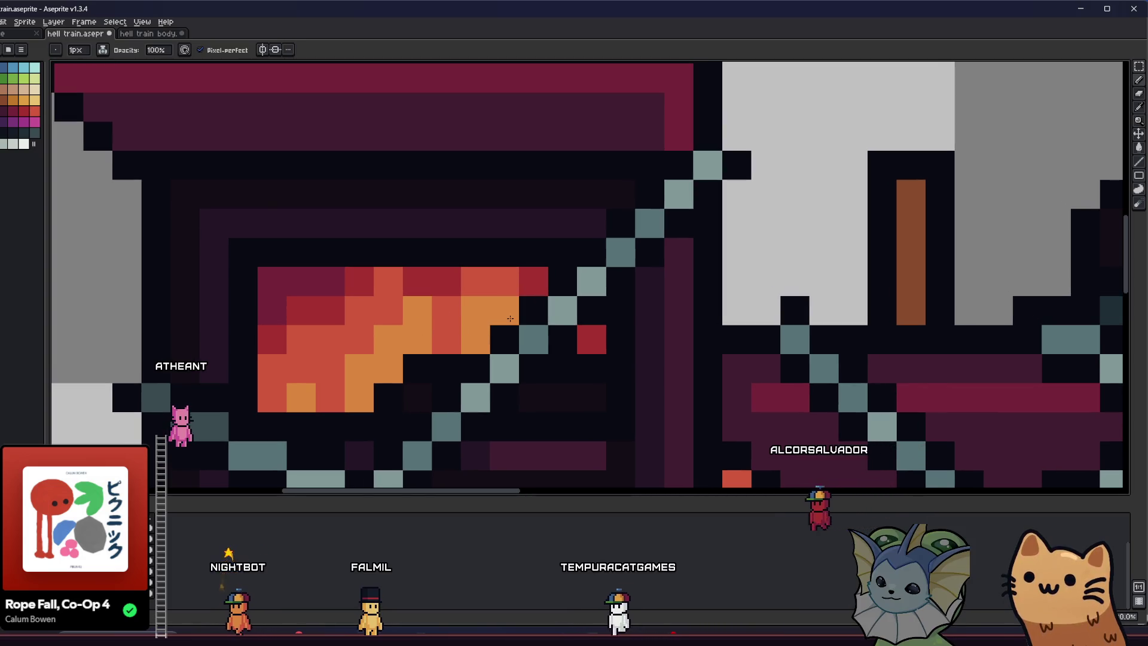
Repaint firebox pixels in dark red, maroon along the top row, and red.
{"action": "left_click", "coordinate": [407, 281], "text": "alt"}
{"action": "left_click", "coordinate": [311, 340]}
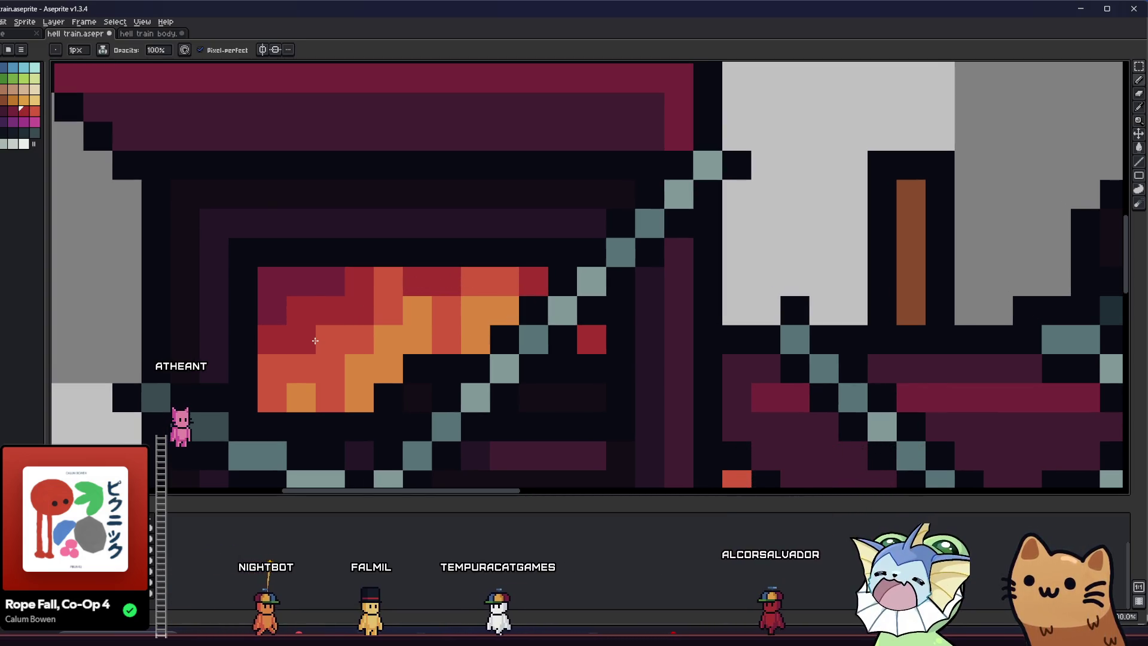
{"action": "left_click", "coordinate": [277, 305]}
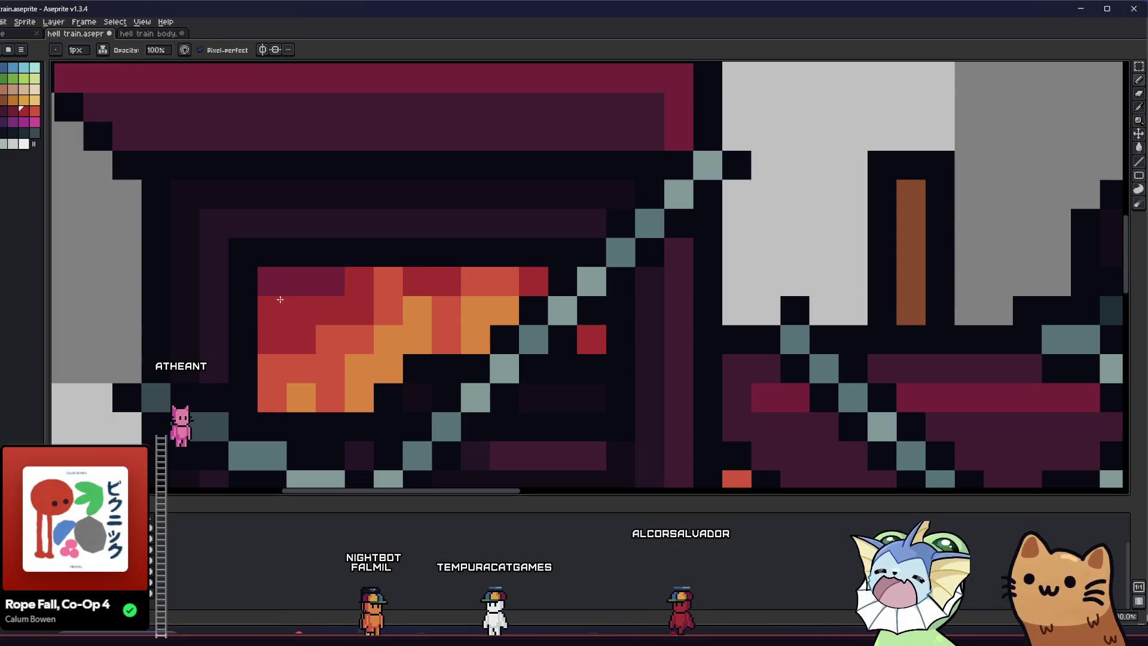
{"action": "left_click", "coordinate": [331, 289], "text": "alt"}
{"action": "left_click", "coordinate": [386, 281]}
{"action": "left_click", "coordinate": [418, 278]}
{"action": "left_click", "coordinate": [367, 300], "text": "alt"}
{"action": "left_click", "coordinate": [395, 308]}
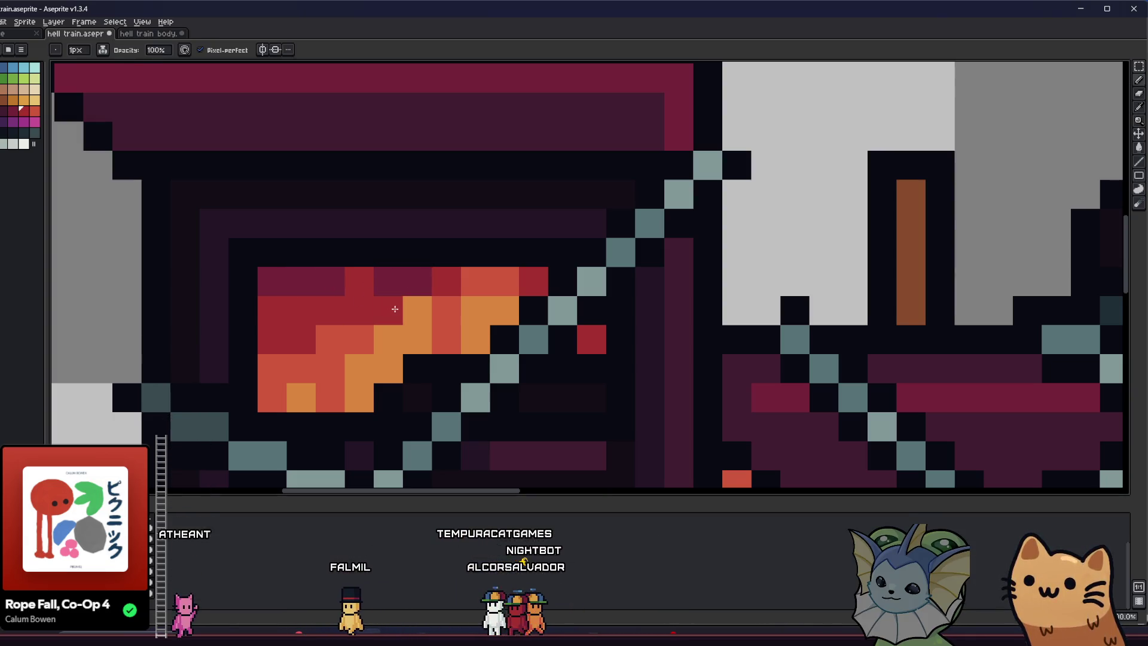
{"action": "left_click", "coordinate": [410, 304]}
{"action": "left_click", "coordinate": [386, 340], "text": "alt"}
Switch between the Eyedropper and Pencil while scrolling around the firebox.
{"action": "scroll", "coordinate": [395, 346], "scroll_direction": "down", "scroll_amount": 2}
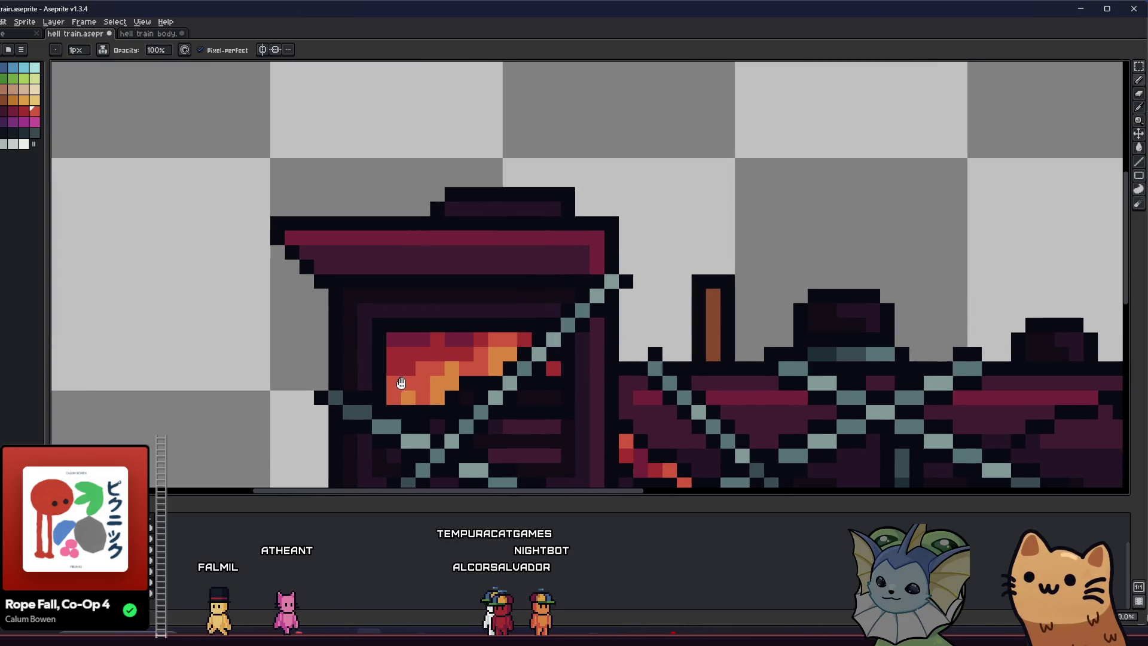
{"action": "scroll", "coordinate": [435, 377], "scroll_direction": "up", "scroll_amount": 2}
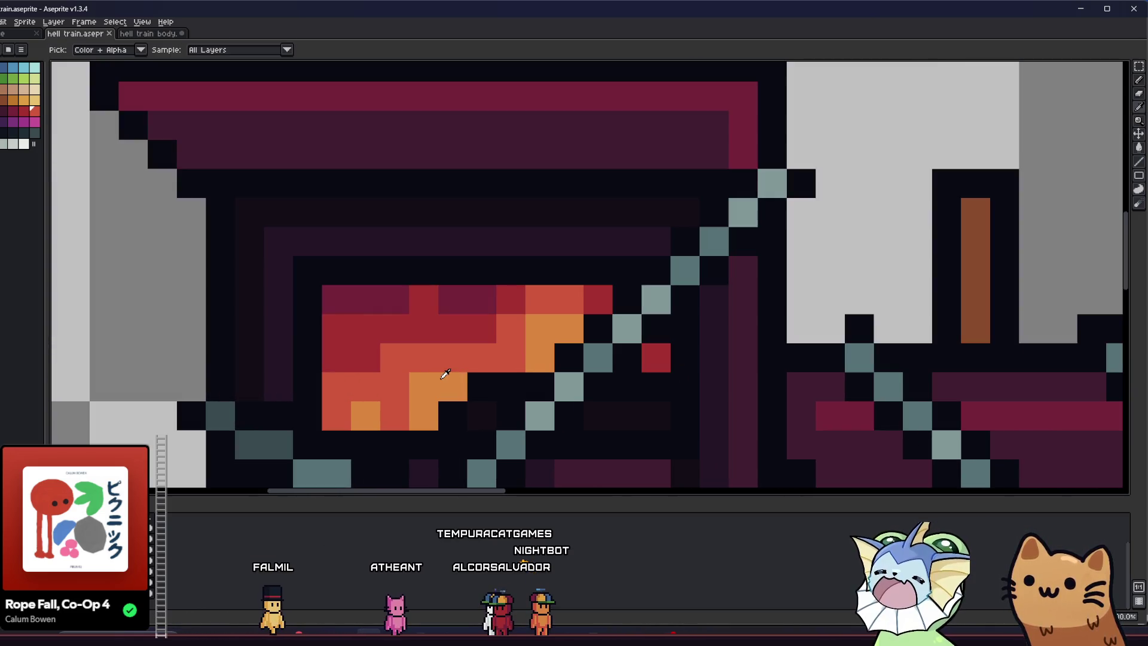
{"action": "scroll", "coordinate": [474, 367], "scroll_direction": "down", "scroll_amount": 4}
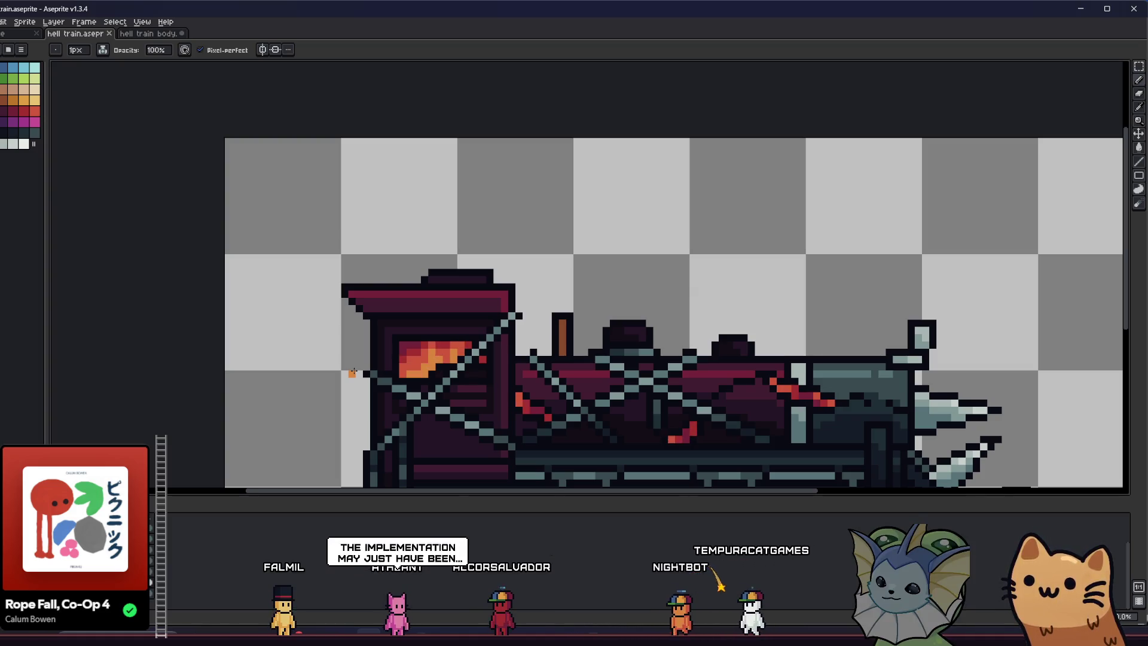
{"action": "key", "text": "i"}
{"action": "scroll", "coordinate": [500, 347], "scroll_direction": "up", "scroll_amount": 3}
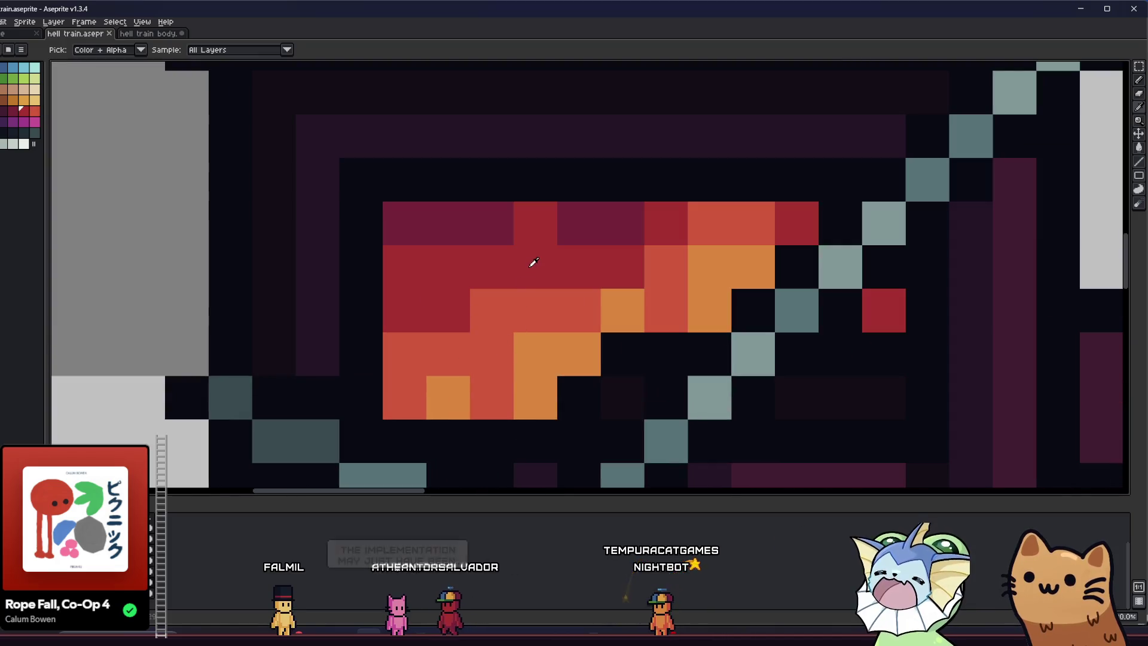
{"action": "key", "text": "i"}
{"action": "scroll", "coordinate": [443, 344], "scroll_direction": "right", "scroll_amount": 2}
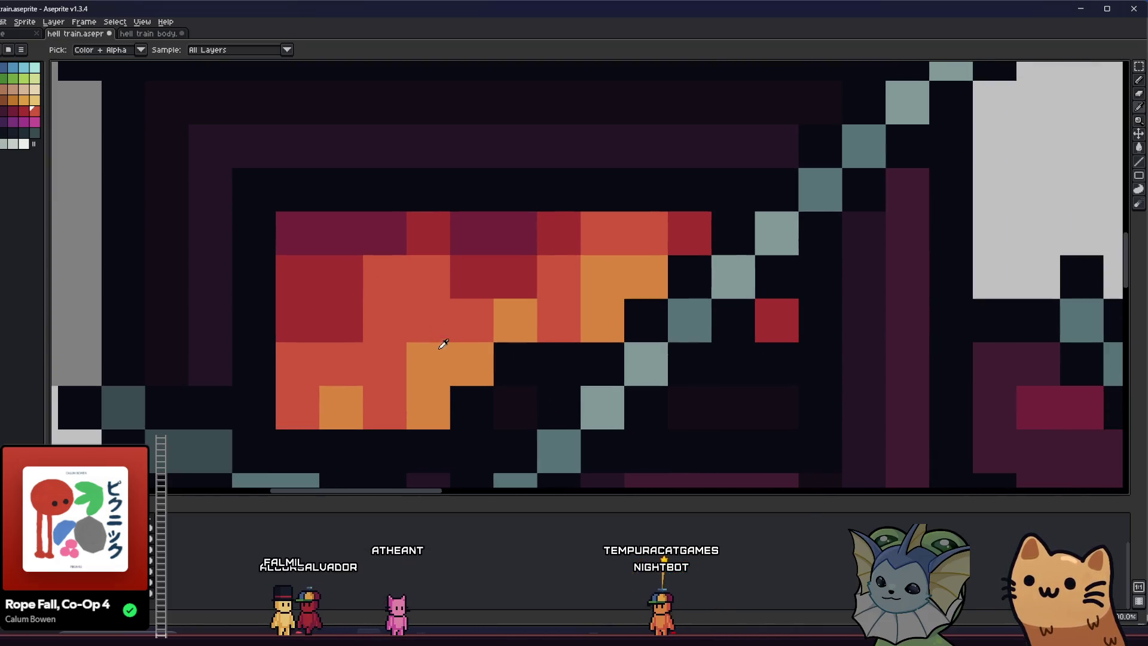
{"action": "key", "text": "b"}
{"action": "scroll", "coordinate": [441, 340], "scroll_direction": "down", "scroll_amount": 5}
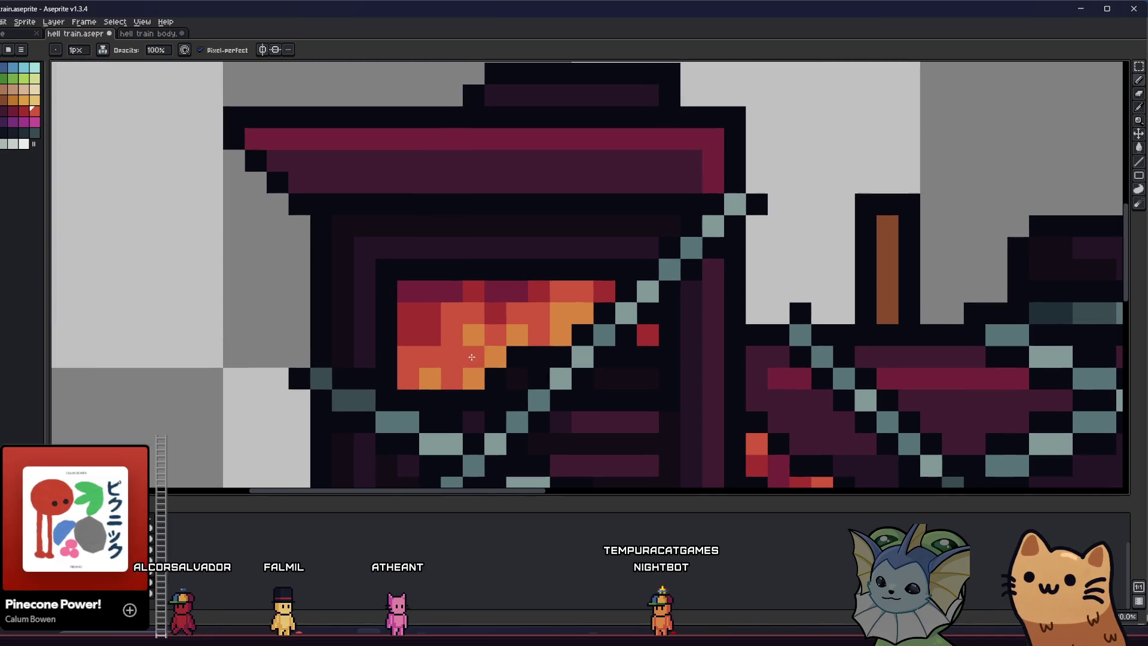
{"action": "key", "text": "i"}
{"action": "scroll", "coordinate": [440, 340], "scroll_direction": "up", "scroll_amount": 5}
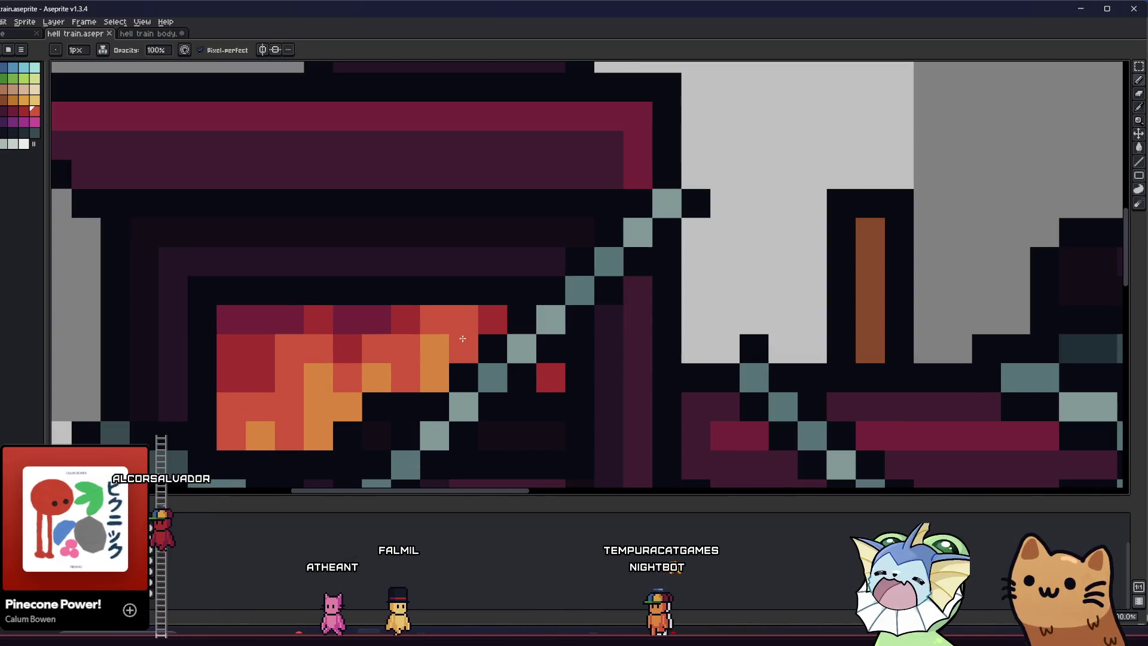
{"action": "scroll", "coordinate": [491, 315], "scroll_direction": "down", "scroll_amount": 2}
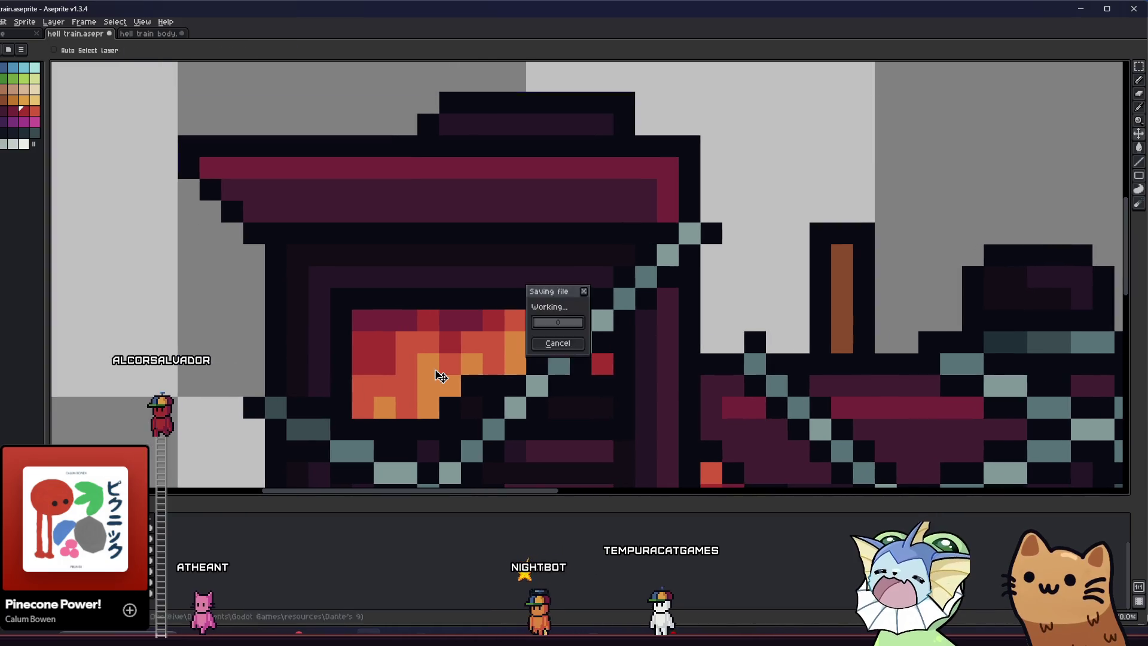
{"action": "key", "text": "b"}
{"action": "scroll", "coordinate": [436, 372], "scroll_direction": "down", "scroll_amount": 3}
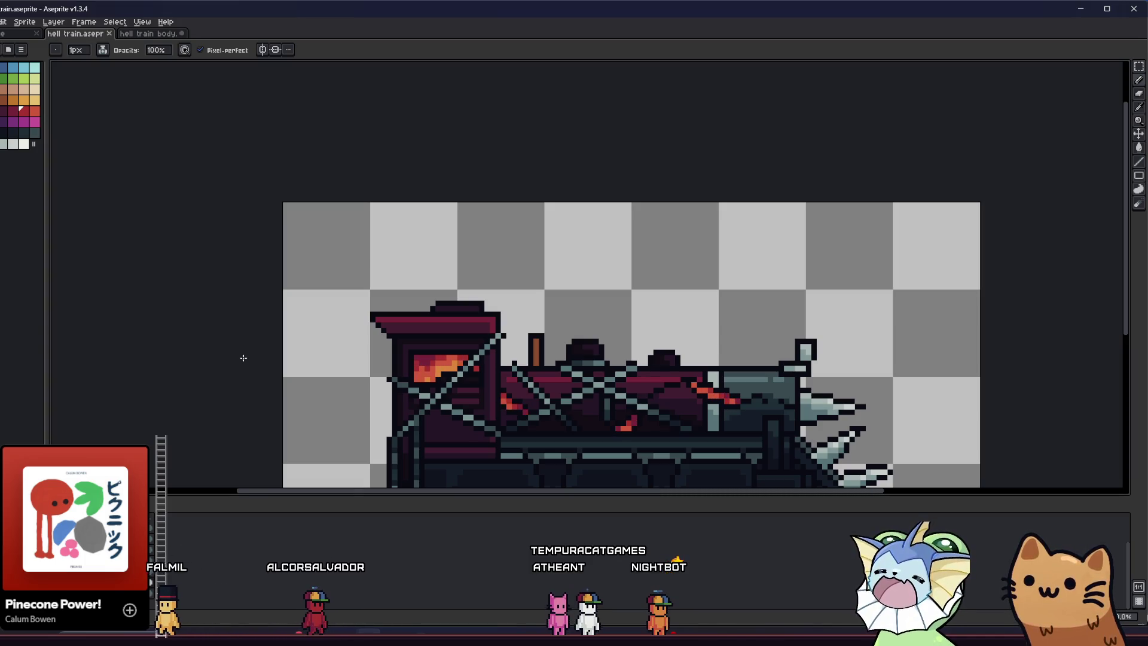
{"action": "scroll", "coordinate": [385, 387], "scroll_direction": "up", "scroll_amount": 1}
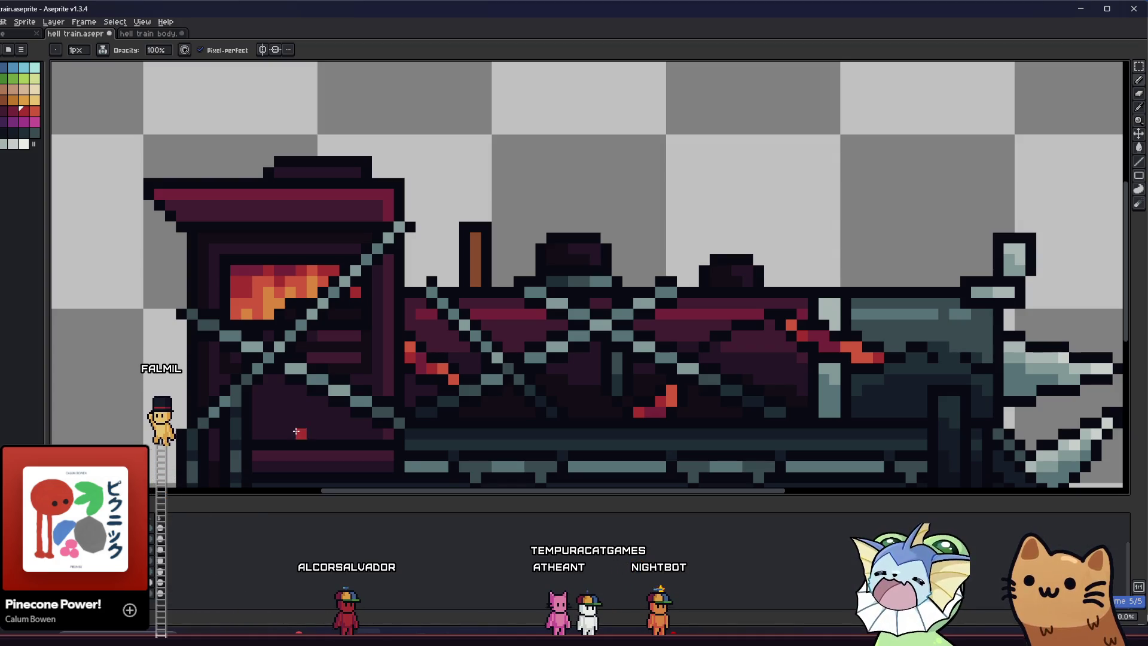
{"action": "scroll", "coordinate": [296, 431], "scroll_direction": "down", "scroll_amount": 1}
{"action": "scroll", "coordinate": [296, 431], "scroll_direction": "right", "scroll_amount": 2}
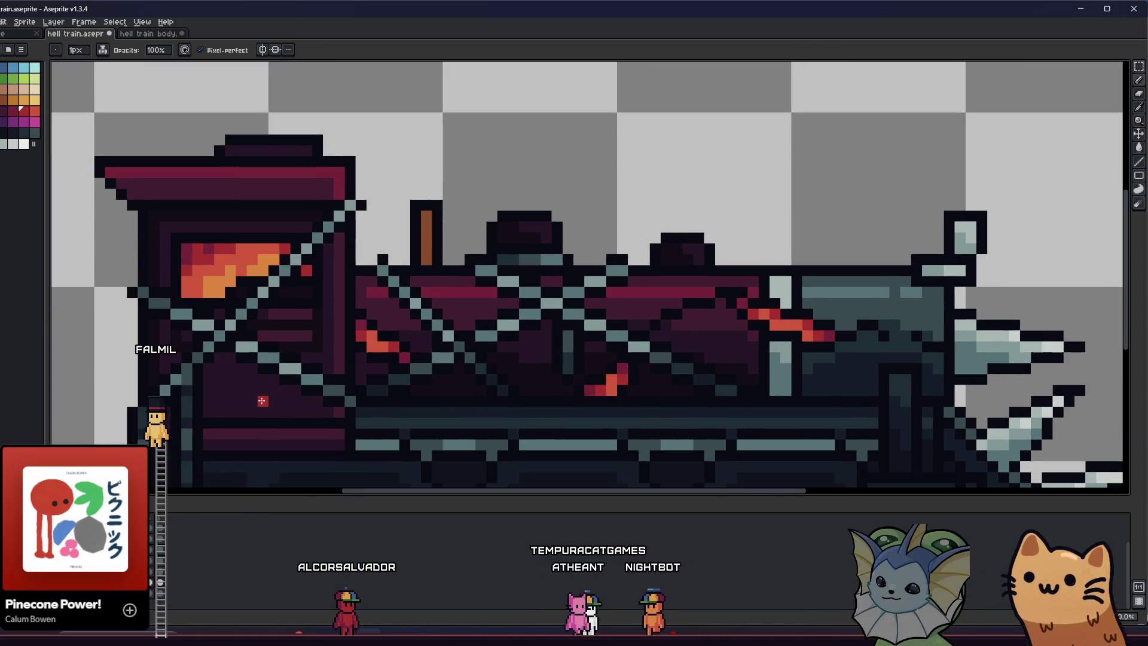
{"action": "scroll", "coordinate": [325, 380], "scroll_direction": "up", "scroll_amount": 1}
{"action": "scroll", "coordinate": [326, 380], "scroll_direction": "up", "scroll_amount": 1}
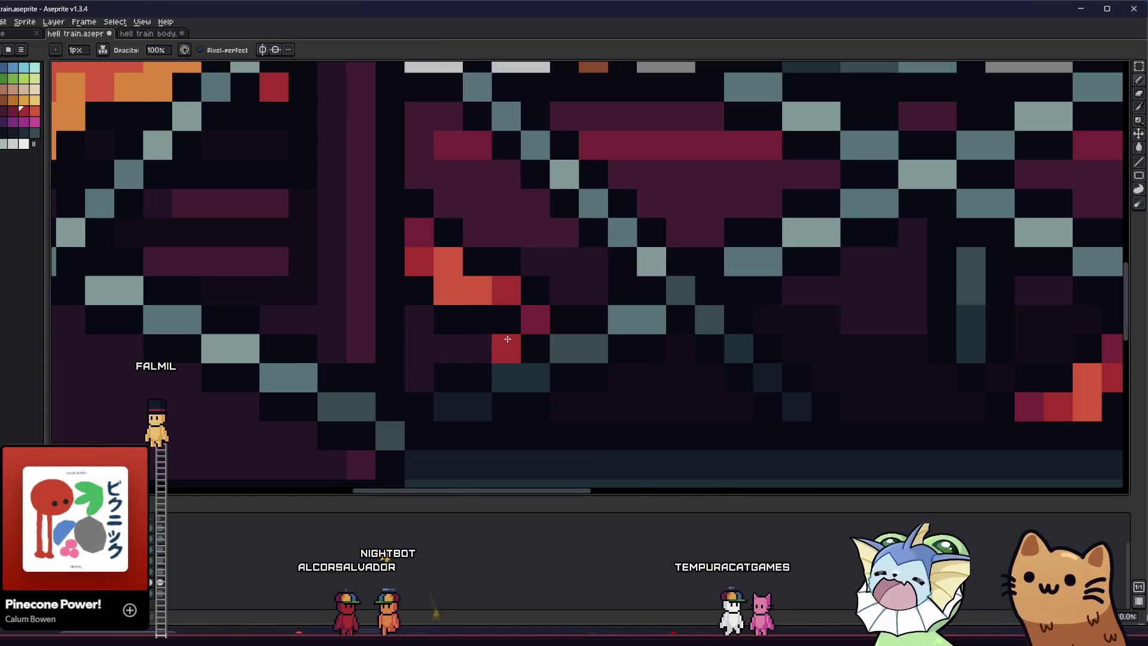
Sample the ember red and paint one pixel in the boiler's purple column red.
{"action": "key", "text": "i"}
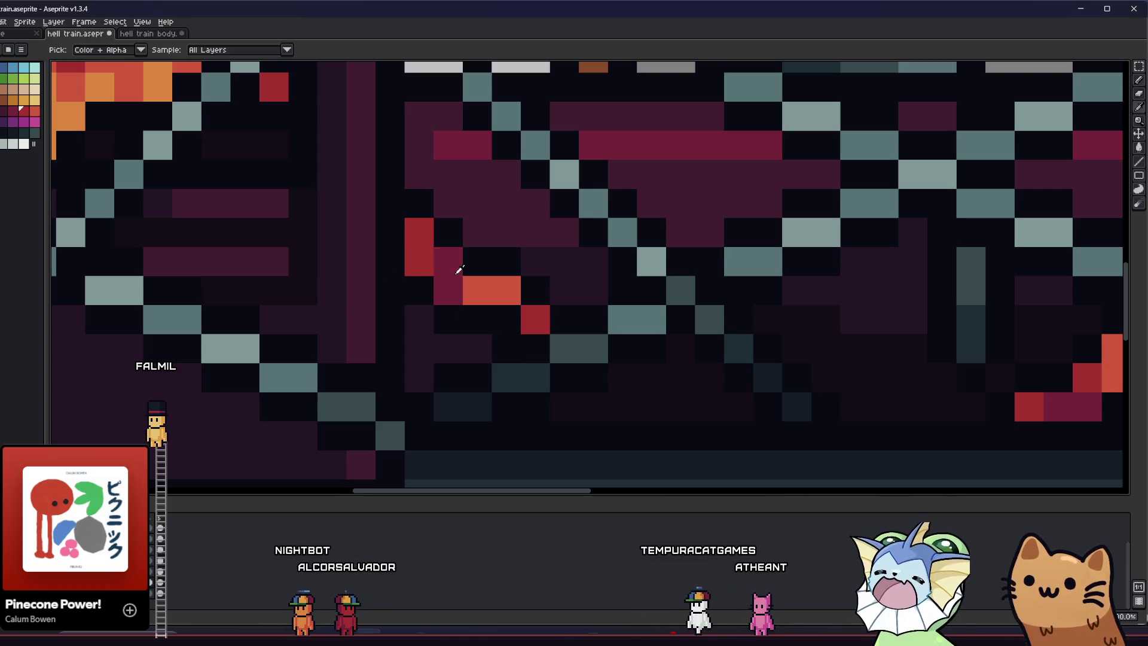
{"action": "left_click", "coordinate": [421, 235]}
{"action": "key", "text": "b"}
{"action": "left_click_drag", "start_coordinate": [446, 284], "coordinate": [402, 364]}
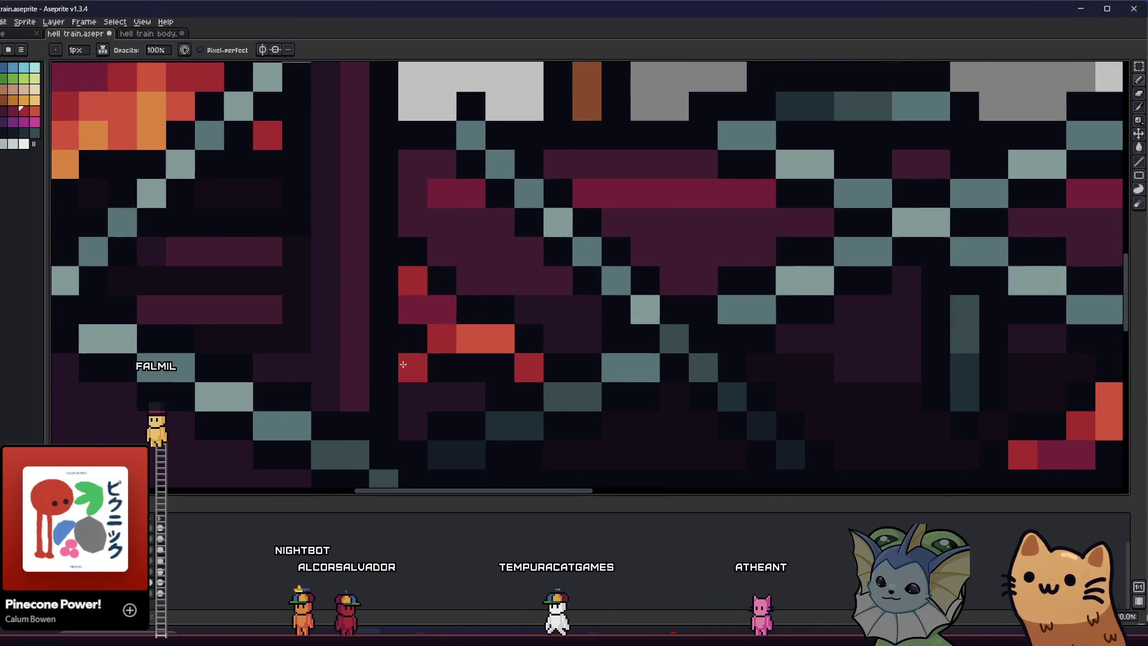
{"action": "scroll", "coordinate": [359, 367], "scroll_direction": "up", "scroll_amount": 1}
{"action": "scroll", "coordinate": [330, 368], "scroll_direction": "down", "scroll_amount": 1}
{"action": "left_click_drag", "start_coordinate": [330, 368], "coordinate": [253, 345]}
{"action": "left_click", "coordinate": [253, 344]}
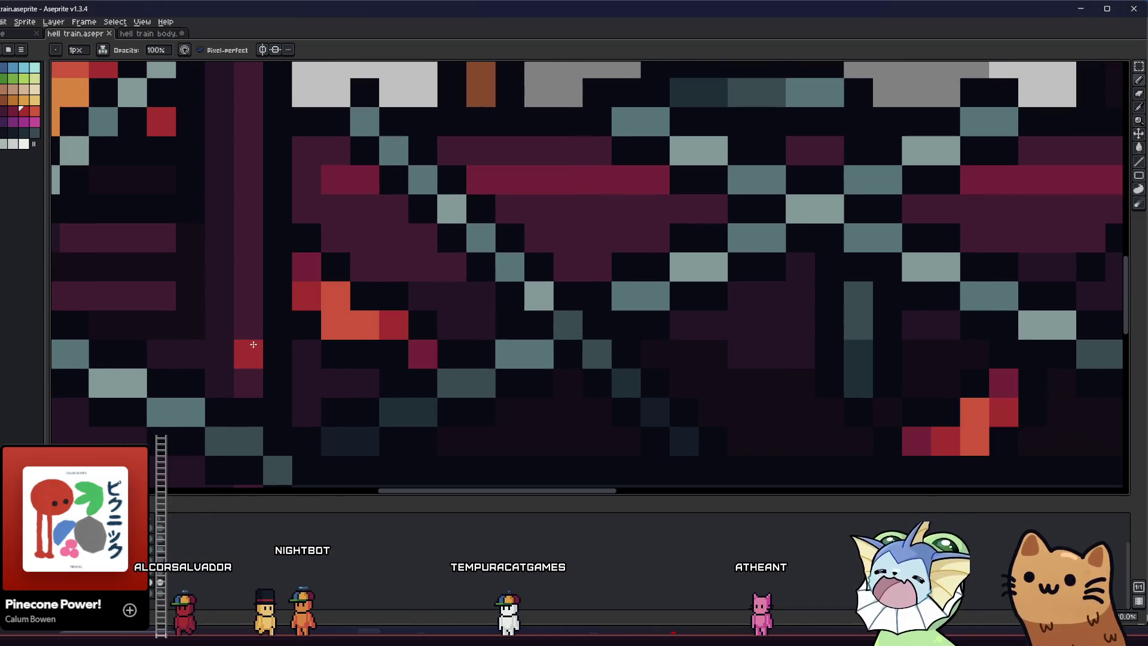
Pan along the boiler, sample a boiler colour, and reframe the whole train in view.
{"action": "left_click_drag", "start_coordinate": [351, 386], "coordinate": [196, 376]}
{"action": "left_click_drag", "start_coordinate": [309, 401], "coordinate": [75, 377]}
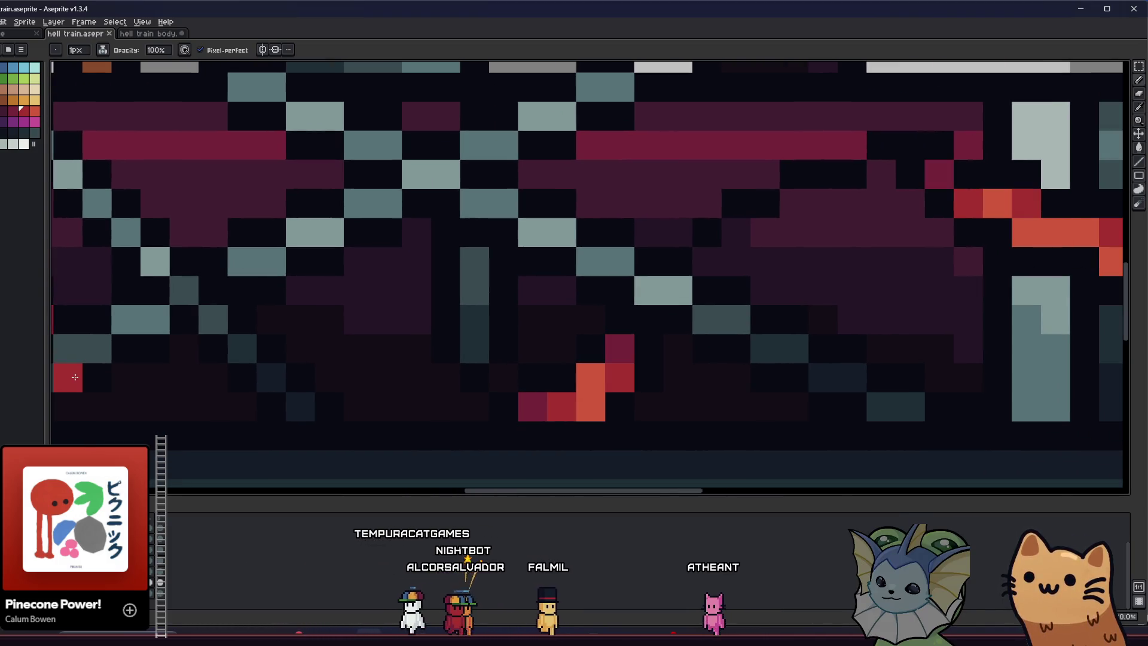
{"action": "key", "text": "i"}
{"action": "key", "text": "b"}
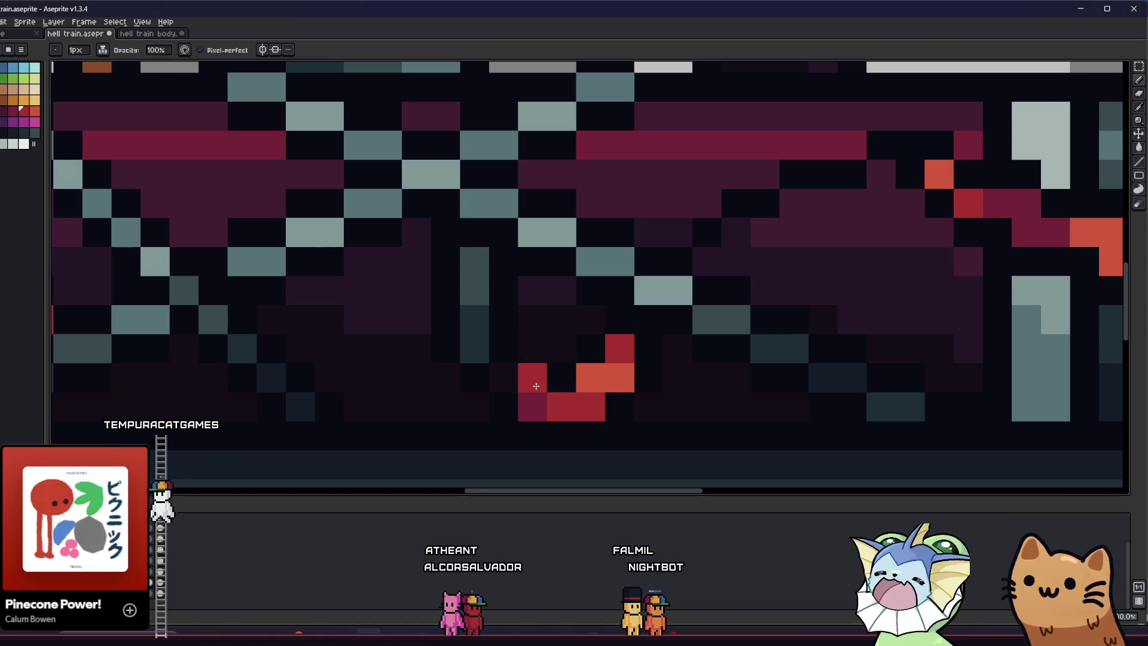
{"action": "key", "text": "i"}
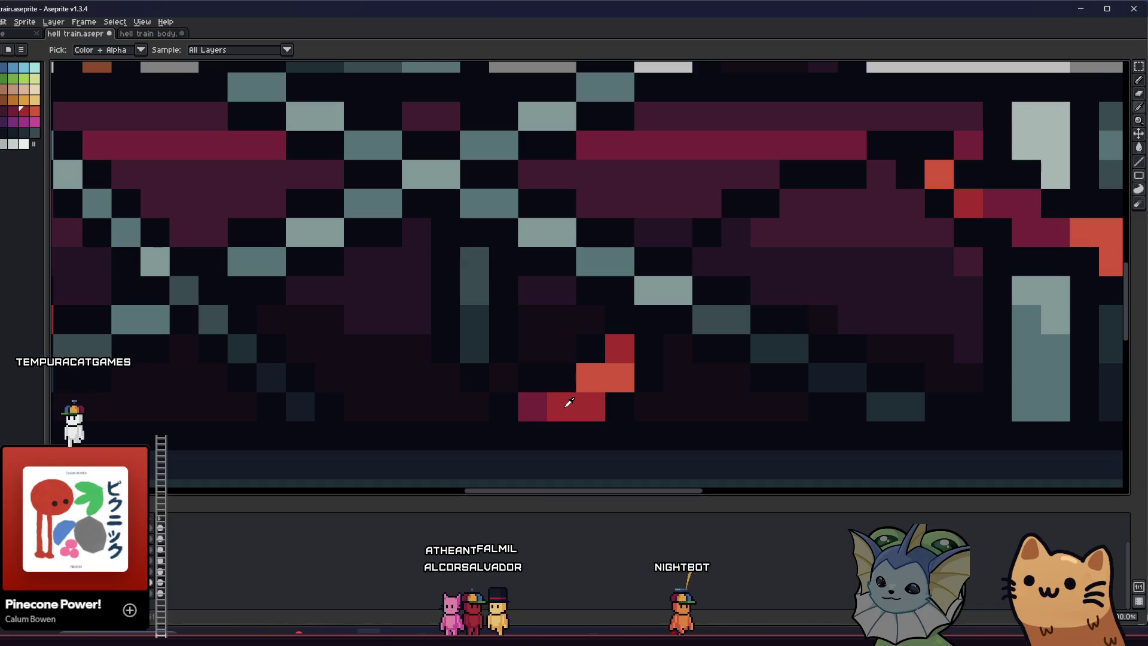
{"action": "left_click", "coordinate": [530, 408]}
{"action": "key", "text": "b"}
{"action": "scroll", "coordinate": [530, 409], "scroll_direction": "down", "scroll_amount": 5}
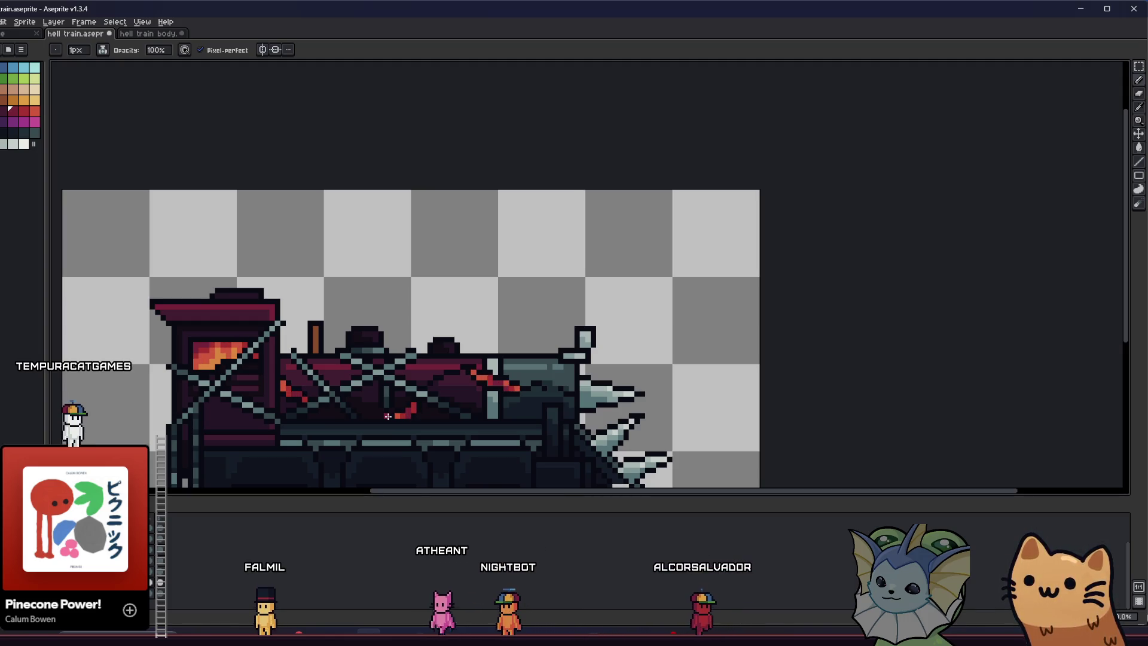
{"action": "mouse_move", "coordinate": [83, 427]}
{"action": "left_mouse_down"}
{"action": "mouse_move", "coordinate": [182, 397]}
{"action": "mouse_move", "coordinate": [213, 339]}
{"action": "left_mouse_up"}
Save the locomotive sprite with Ctrl+S.
{"action": "scroll", "coordinate": [182, 397], "scroll_direction": "down", "scroll_amount": 4}
{"action": "scroll", "coordinate": [181, 397], "scroll_direction": "up", "scroll_amount": 3}
{"action": "scroll", "coordinate": [197, 390], "scroll_direction": "up", "scroll_amount": 2}
{"action": "scroll", "coordinate": [213, 337], "scroll_direction": "up", "scroll_amount": 1}
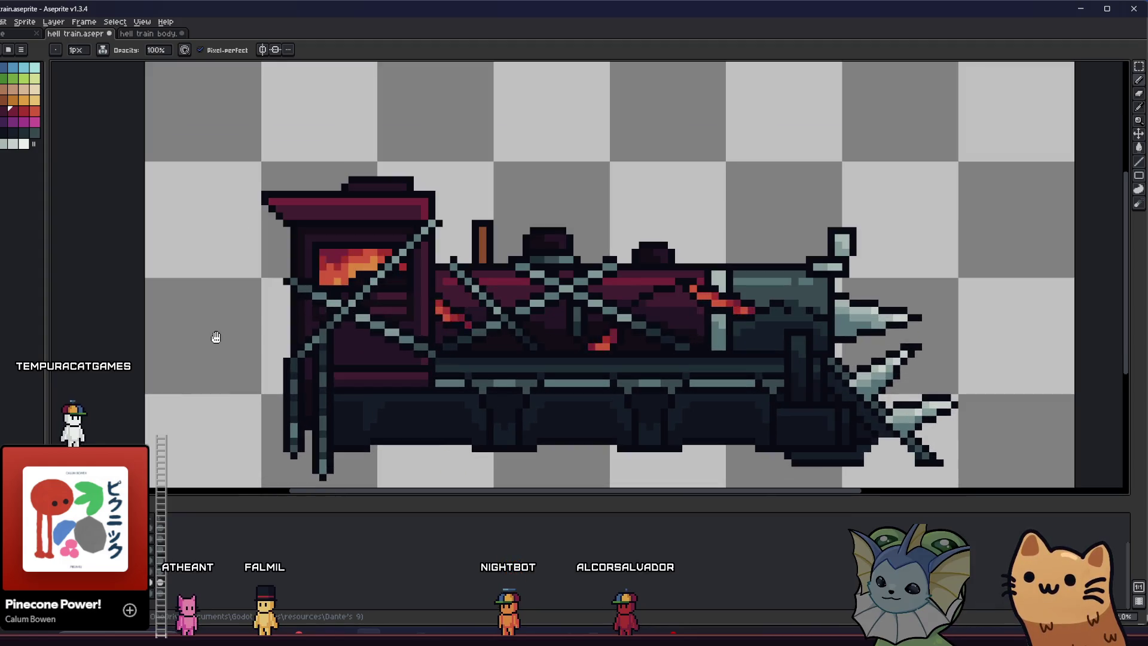
{"action": "key", "text": "ctrl+s"}
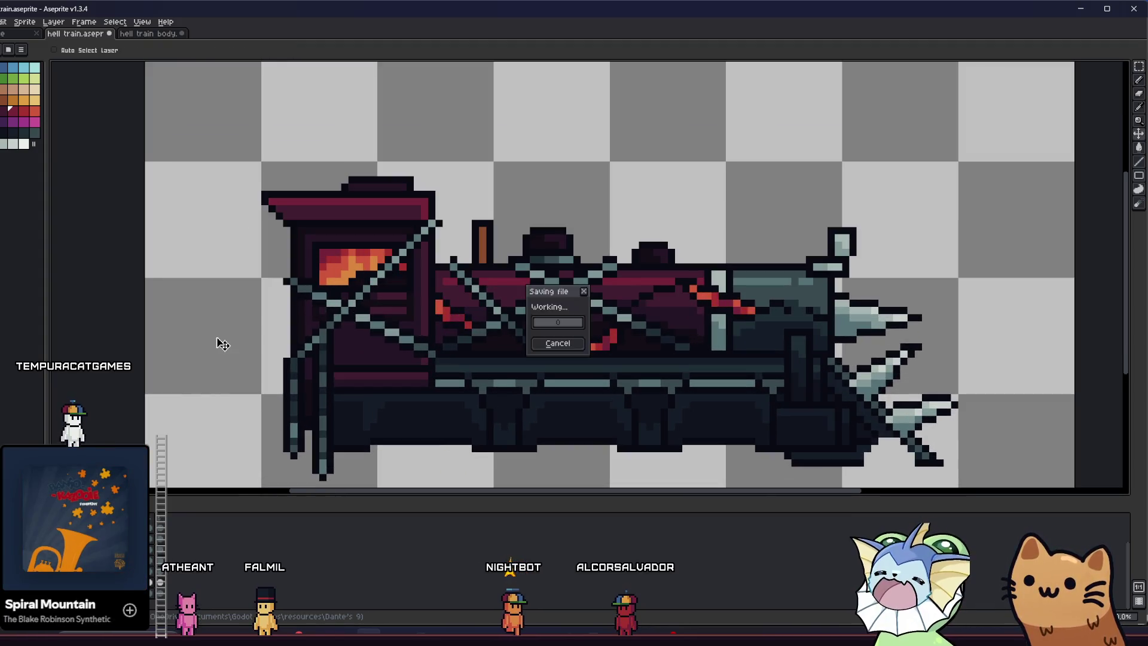
Give frames 1–5 a new shared duration in Frame Properties.
{"action": "left_click", "coordinate": [115, 22]}
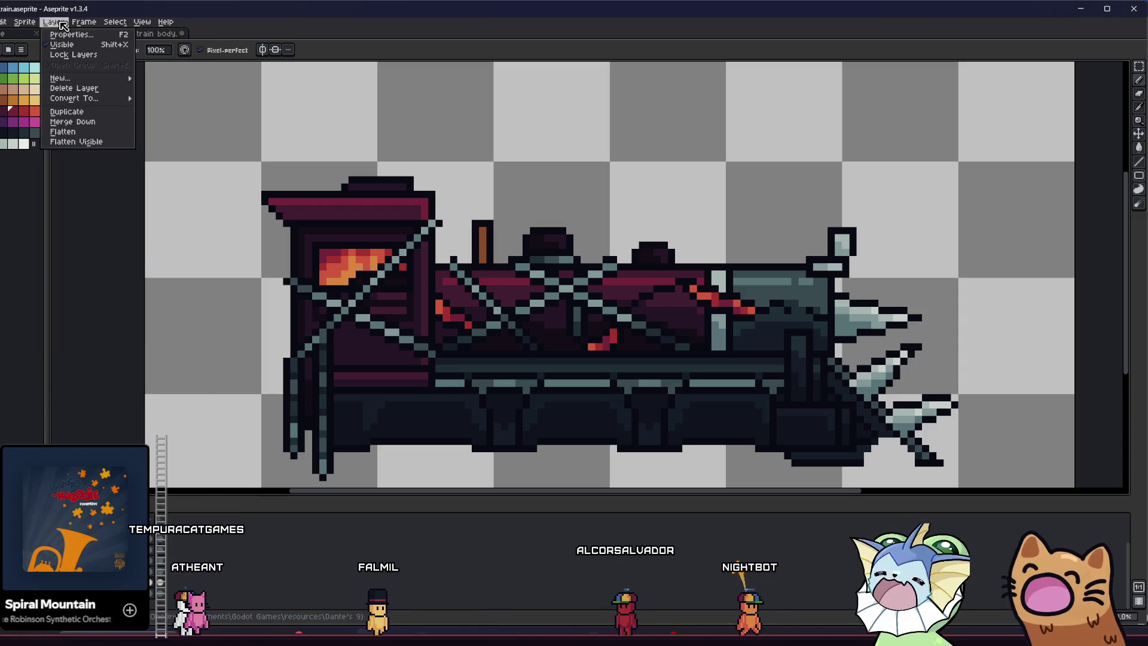
{"action": "mouse_move", "coordinate": [24, 22]}
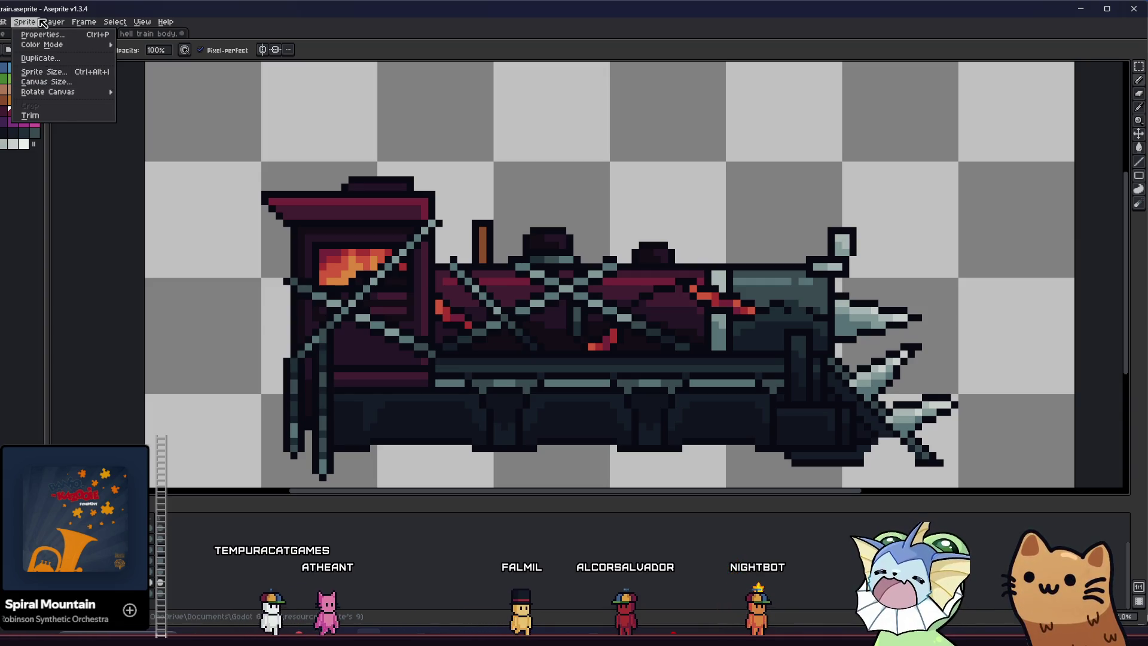
{"action": "mouse_move", "coordinate": [77, 27]}
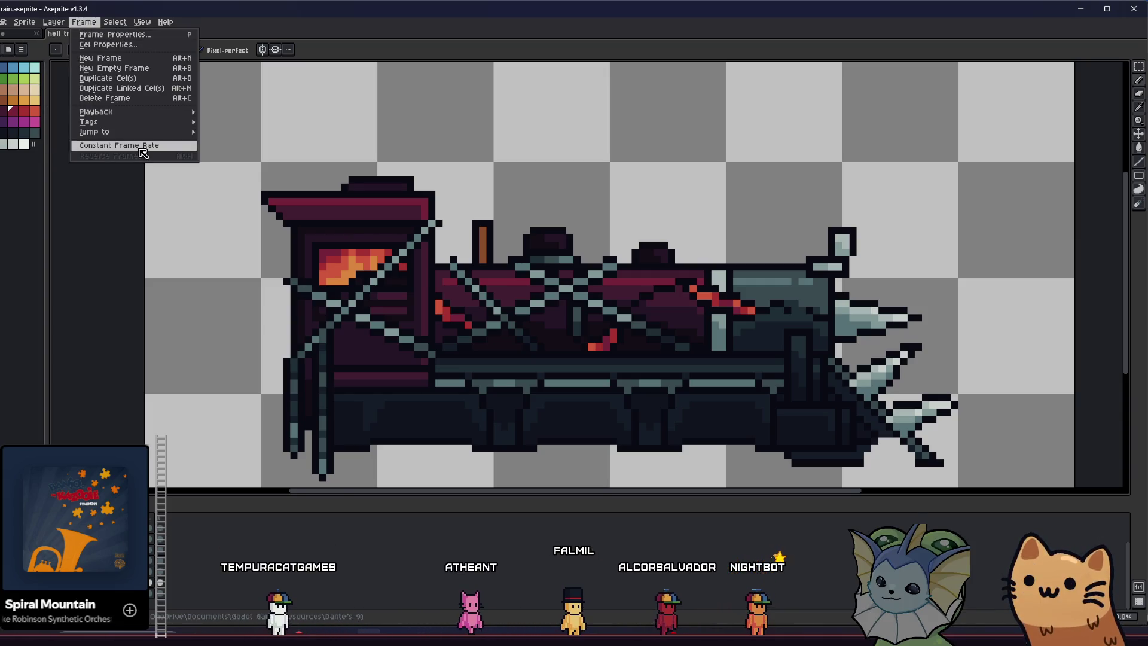
{"action": "left_click", "coordinate": [119, 146]}
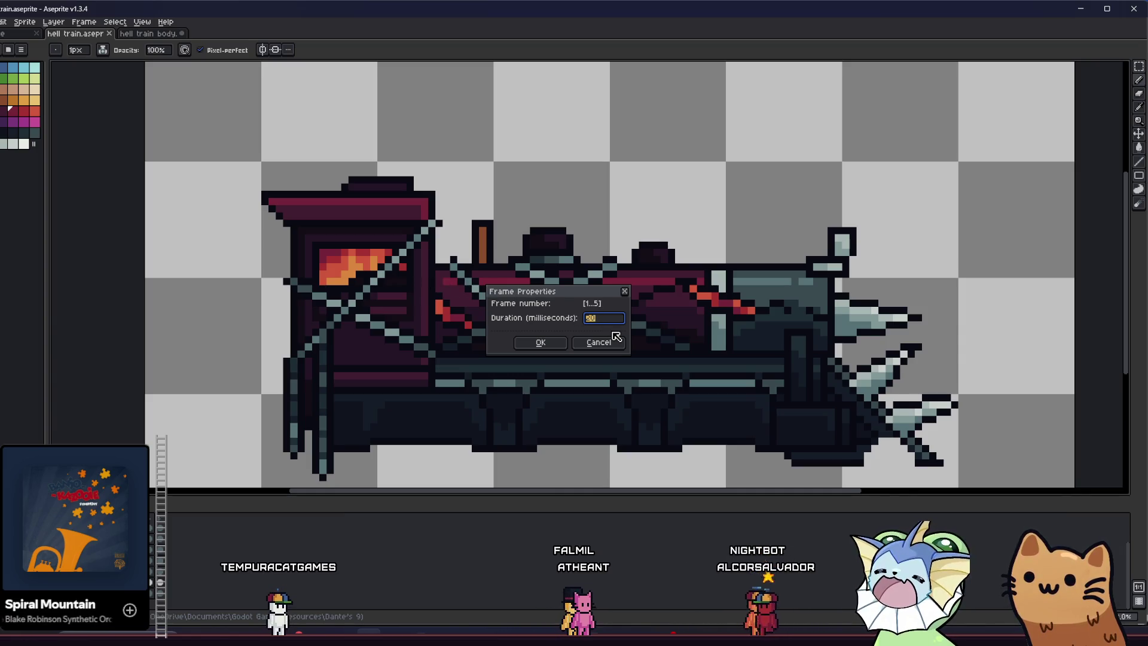
{"action": "key", "text": "Return"}
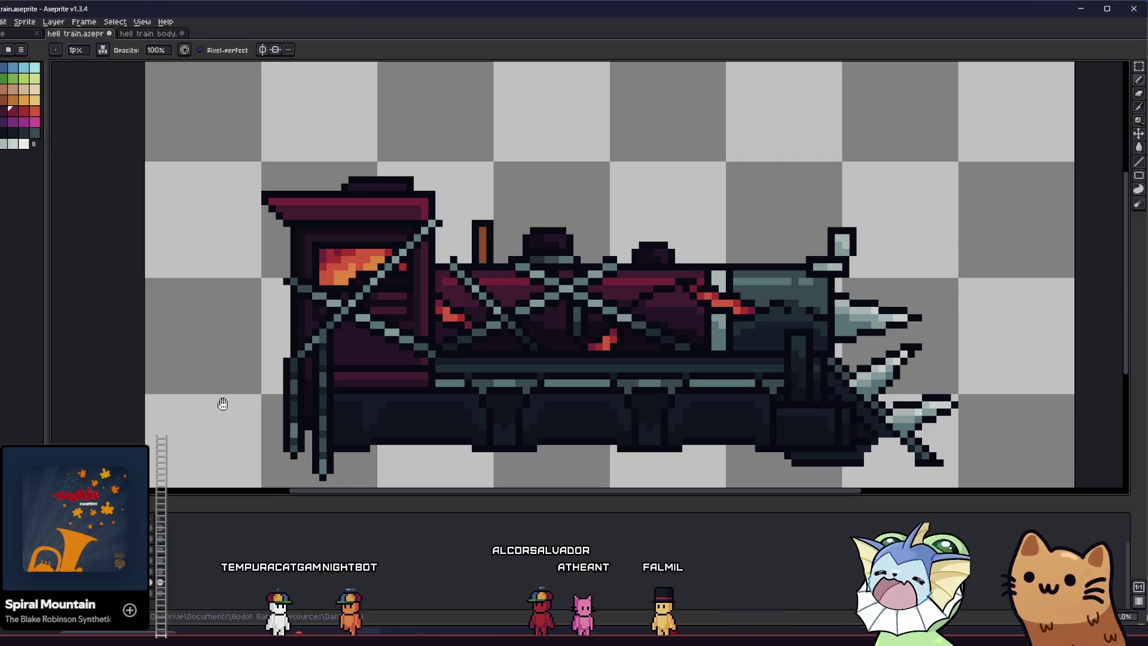
{"action": "mouse_move", "coordinate": [225, 396]}
{"action": "left_mouse_down"}
{"action": "mouse_move", "coordinate": [149, 399]}
{"action": "mouse_move", "coordinate": [122, 415]}
{"action": "left_mouse_up"}
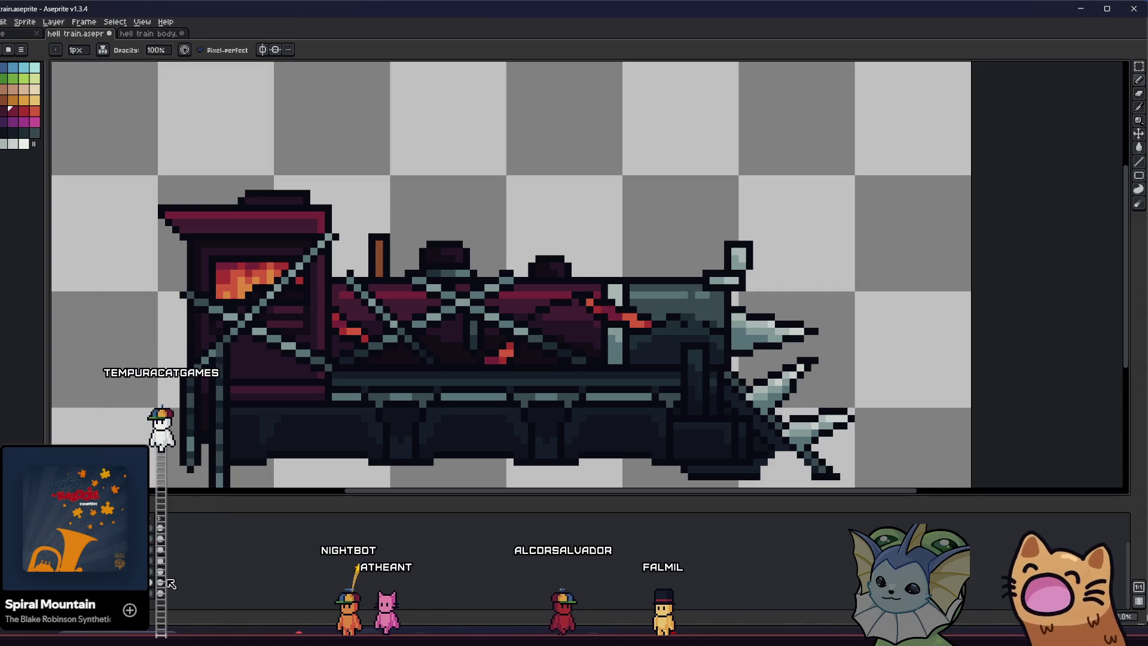
Eyedrop orange-red and crimson from the boiler's ember streak and repaint its pixels with them.
{"action": "scroll", "coordinate": [592, 406], "scroll_direction": "up", "scroll_amount": 3}
{"action": "key", "text": "i"}
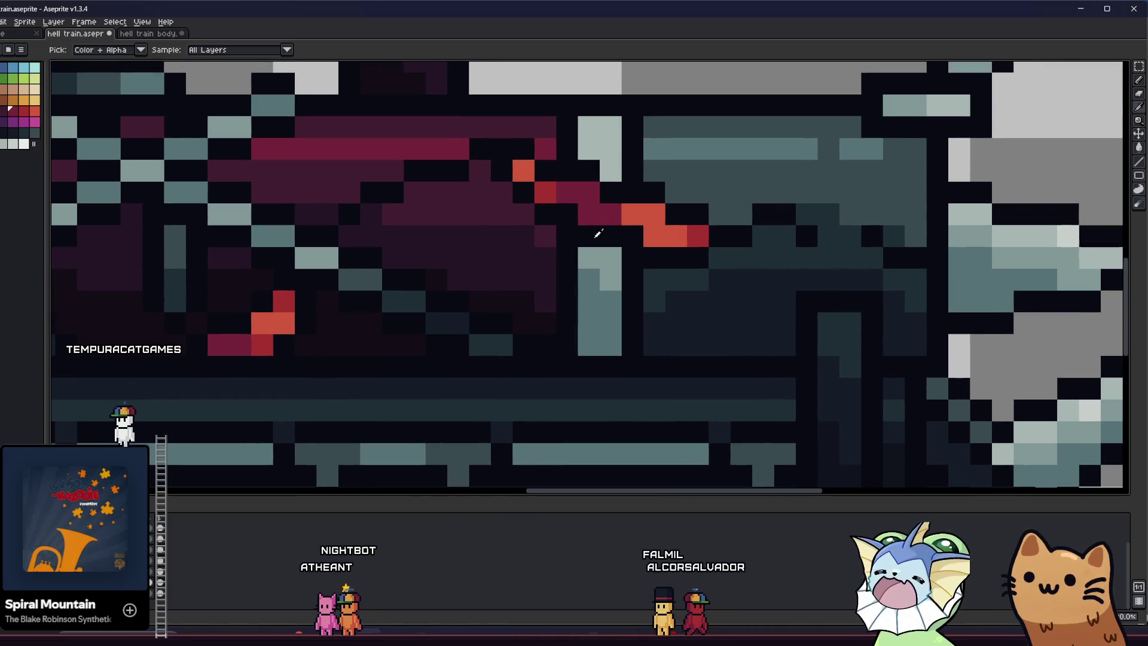
{"action": "left_click", "coordinate": [634, 216], "text": "alt"}
{"action": "left_click", "coordinate": [617, 213]}
{"action": "left_click", "coordinate": [596, 213]}
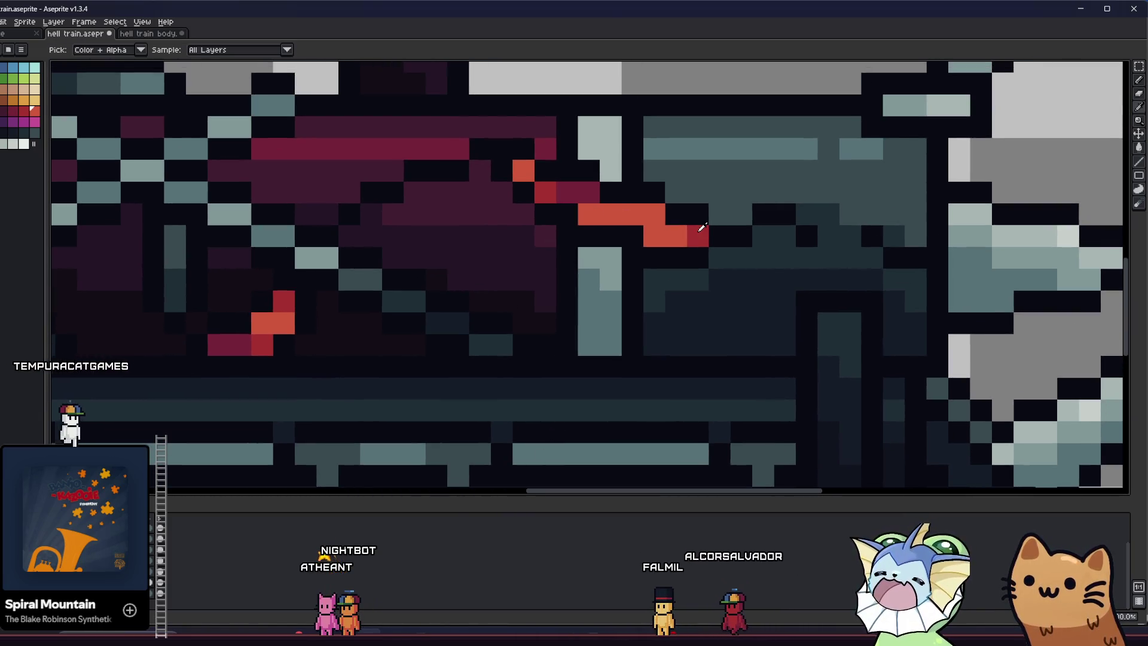
{"action": "left_click", "coordinate": [699, 235], "text": "alt"}
{"action": "left_click", "coordinate": [677, 237]}
{"action": "scroll", "coordinate": [642, 218], "scroll_direction": "up", "scroll_amount": 2}
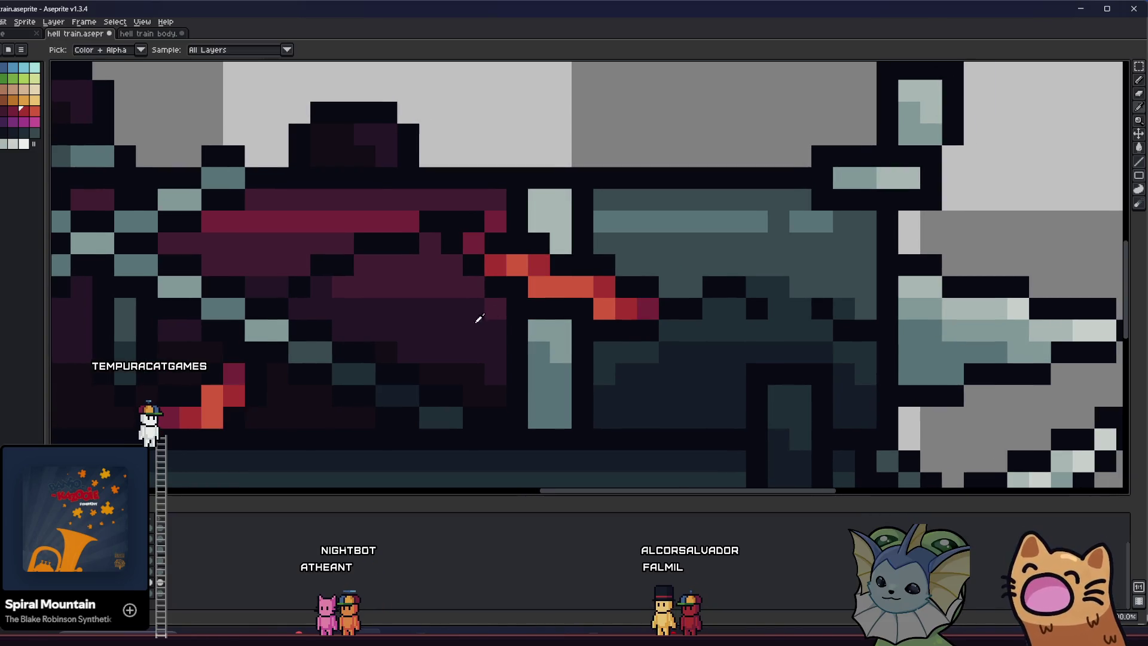
{"action": "left_click", "coordinate": [559, 281], "text": "alt"}
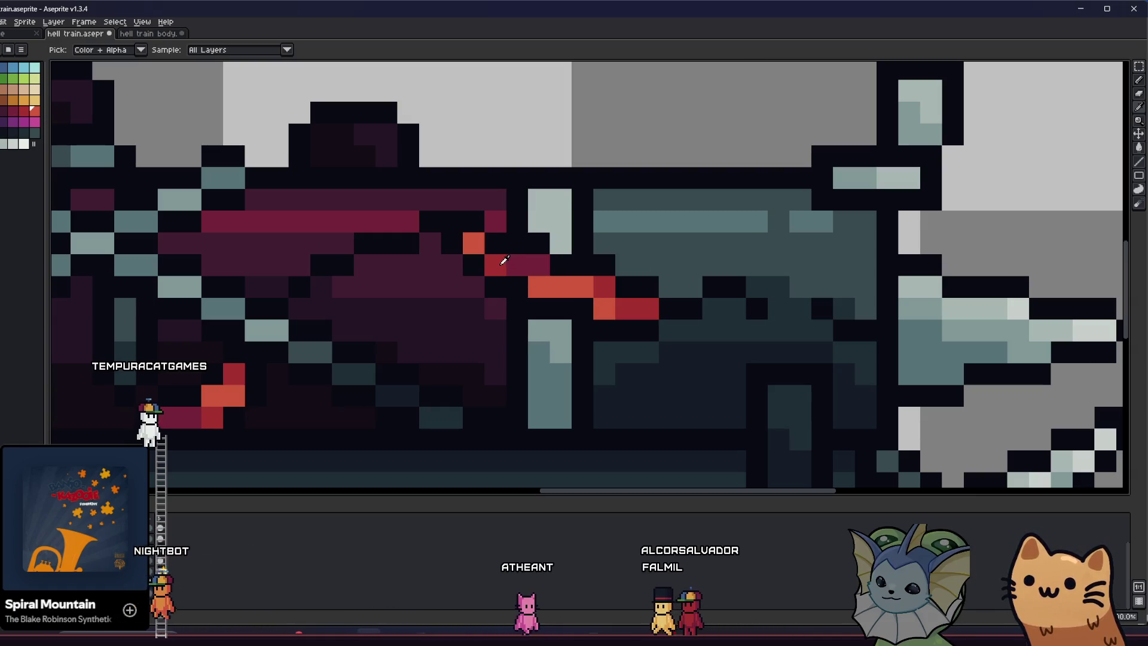
{"action": "left_click", "coordinate": [477, 242], "text": "alt"}
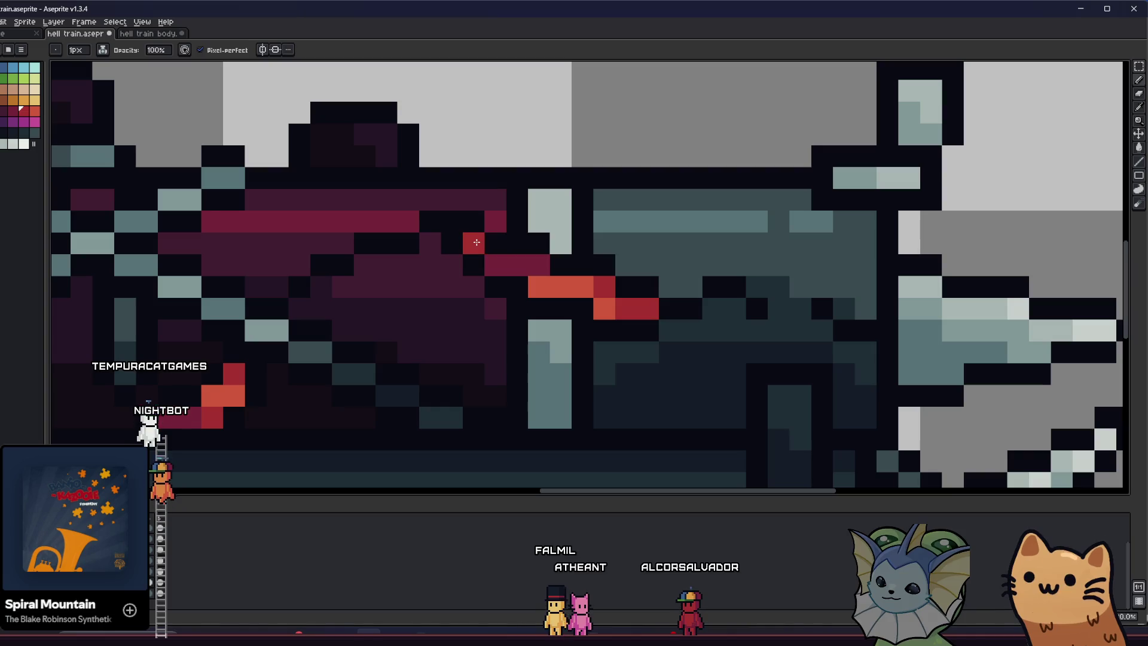
{"action": "scroll", "coordinate": [538, 262], "scroll_direction": "down", "scroll_amount": 5}
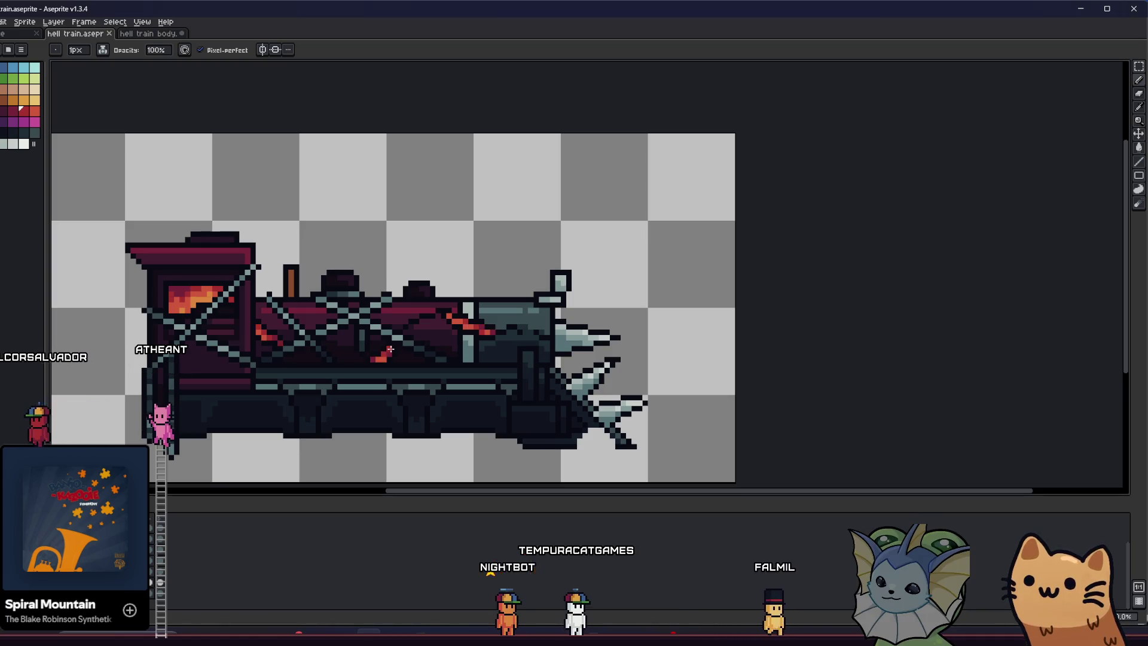
{"action": "scroll", "coordinate": [410, 346], "scroll_direction": "up", "scroll_amount": 3}
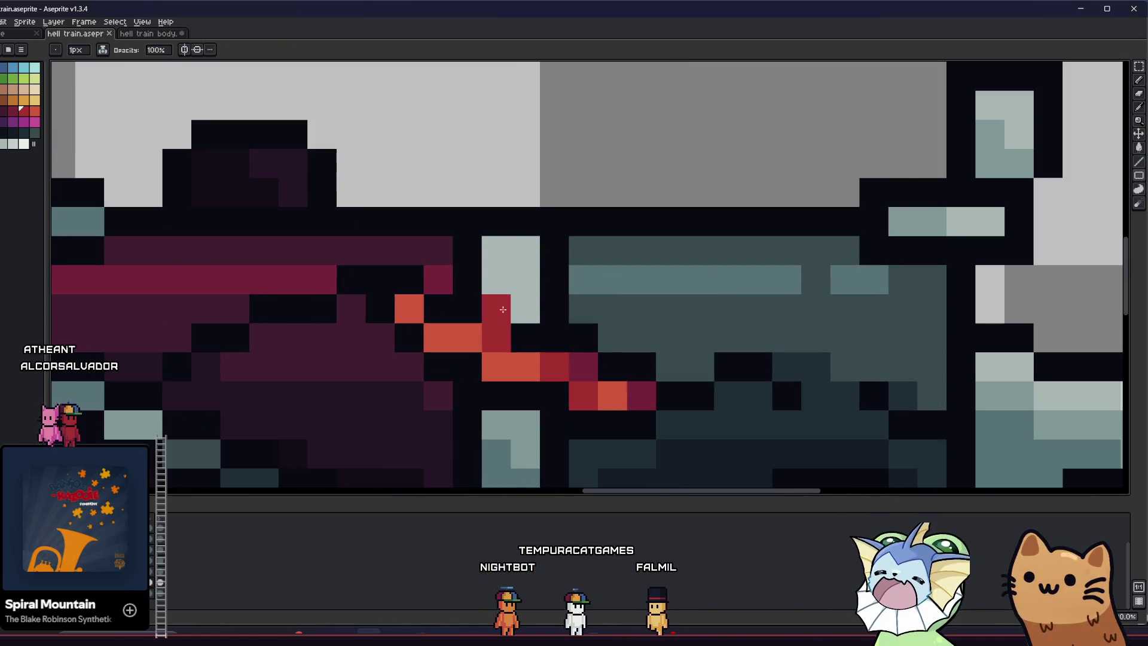
{"action": "scroll", "coordinate": [451, 348], "scroll_direction": "down", "scroll_amount": 2}
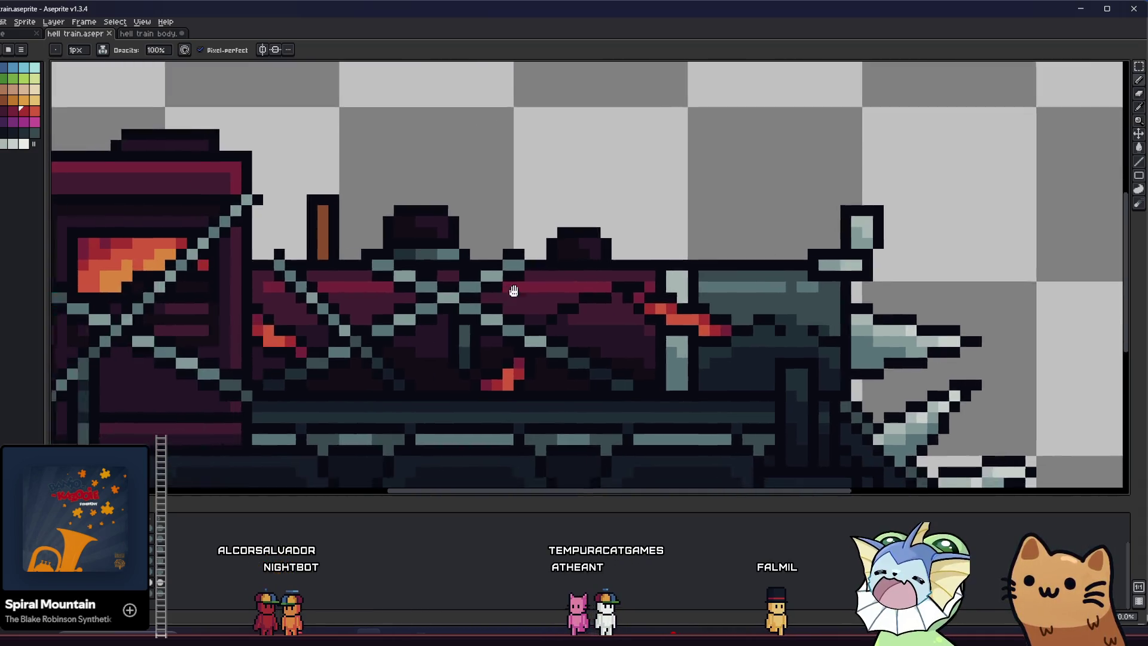
{"action": "scroll", "coordinate": [588, 306], "scroll_direction": "left", "scroll_amount": 5}
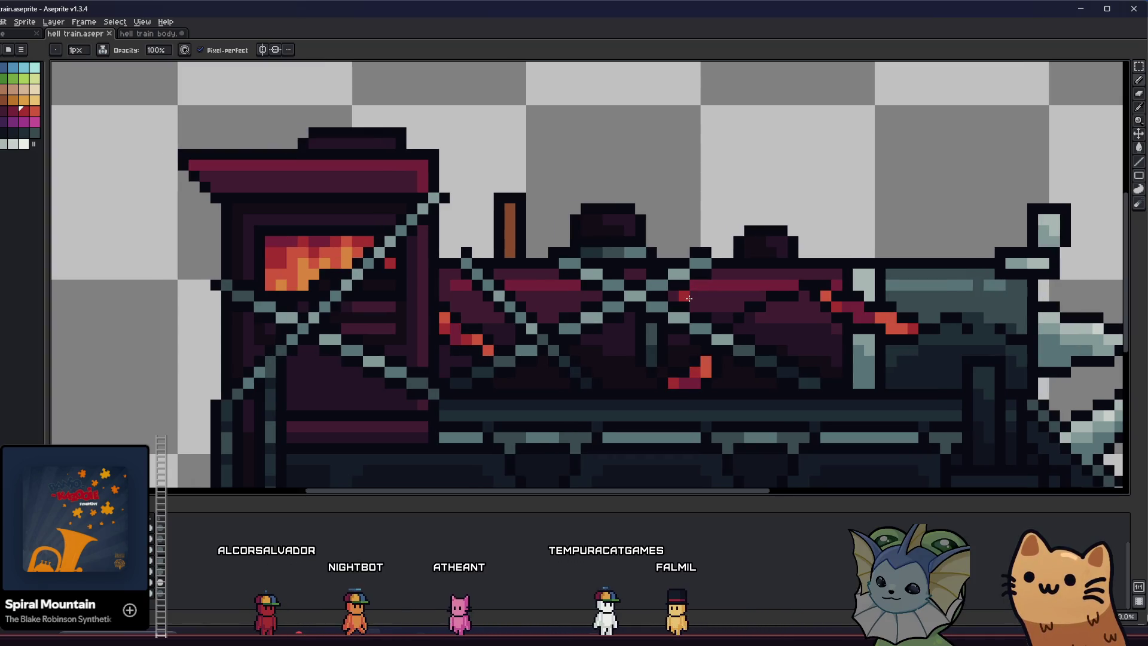
{"action": "scroll", "coordinate": [292, 221], "scroll_direction": "up", "scroll_amount": 2}
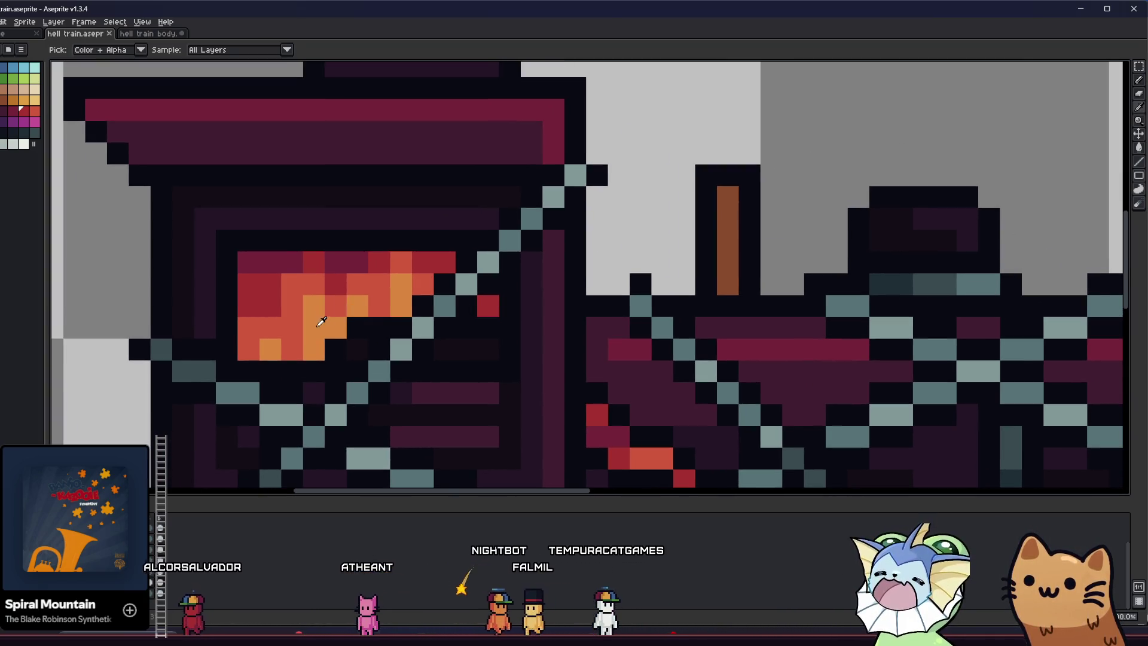
{"action": "left_click_drag", "start_coordinate": [334, 304], "coordinate": [401, 304]}
{"action": "left_click", "coordinate": [292, 348]}
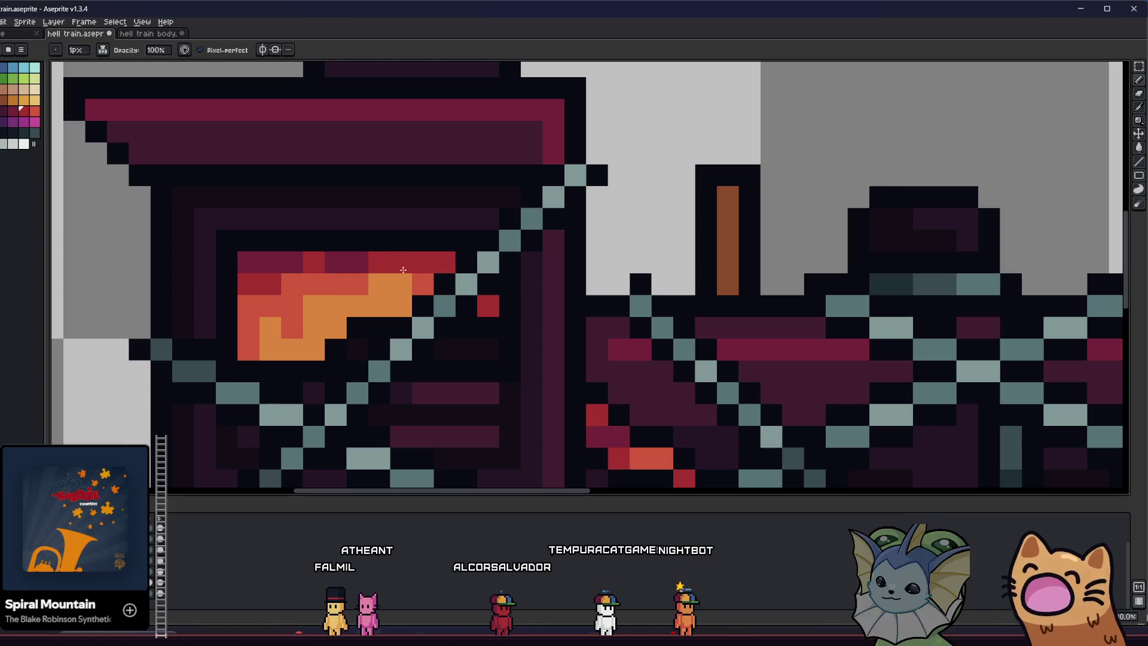
{"action": "key", "text": "alt"}
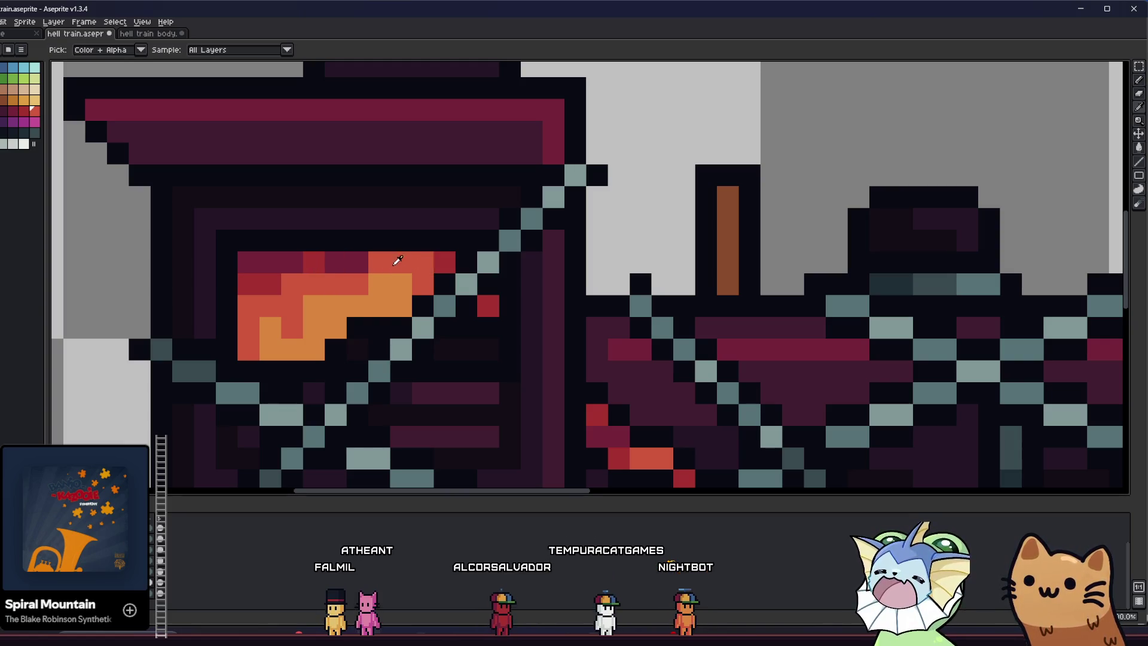
{"action": "left_click", "coordinate": [360, 304]}
{"action": "key", "text": "alt"}
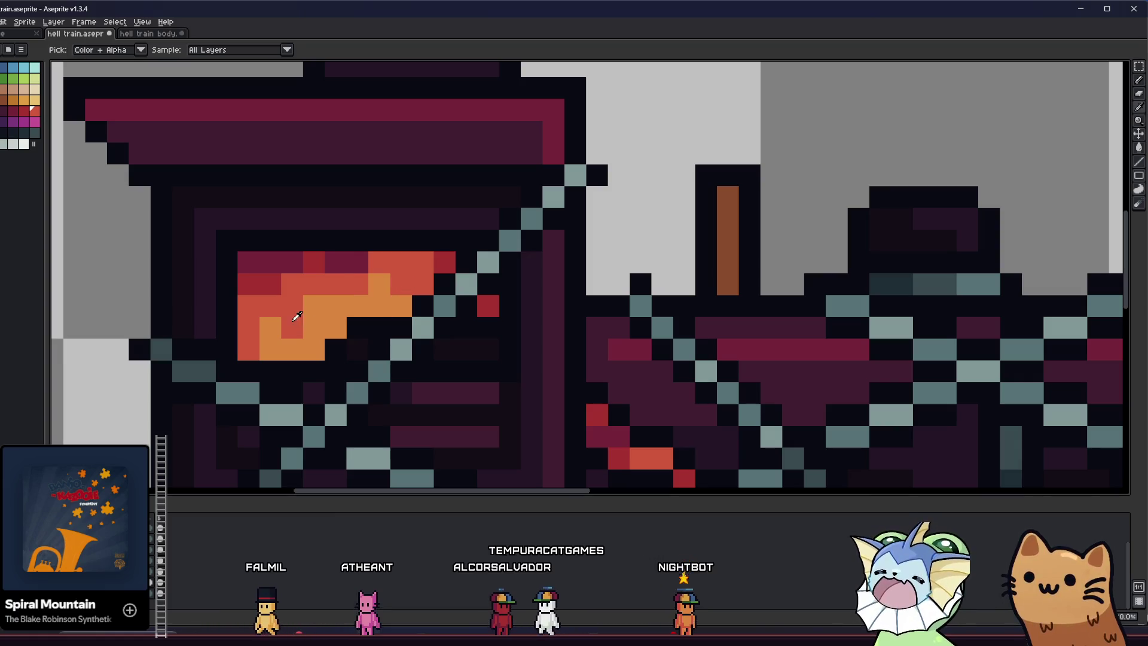
{"action": "left_click", "coordinate": [314, 261], "text": "alt"}
{"action": "left_click_drag", "start_coordinate": [359, 261], "coordinate": [344, 259]}
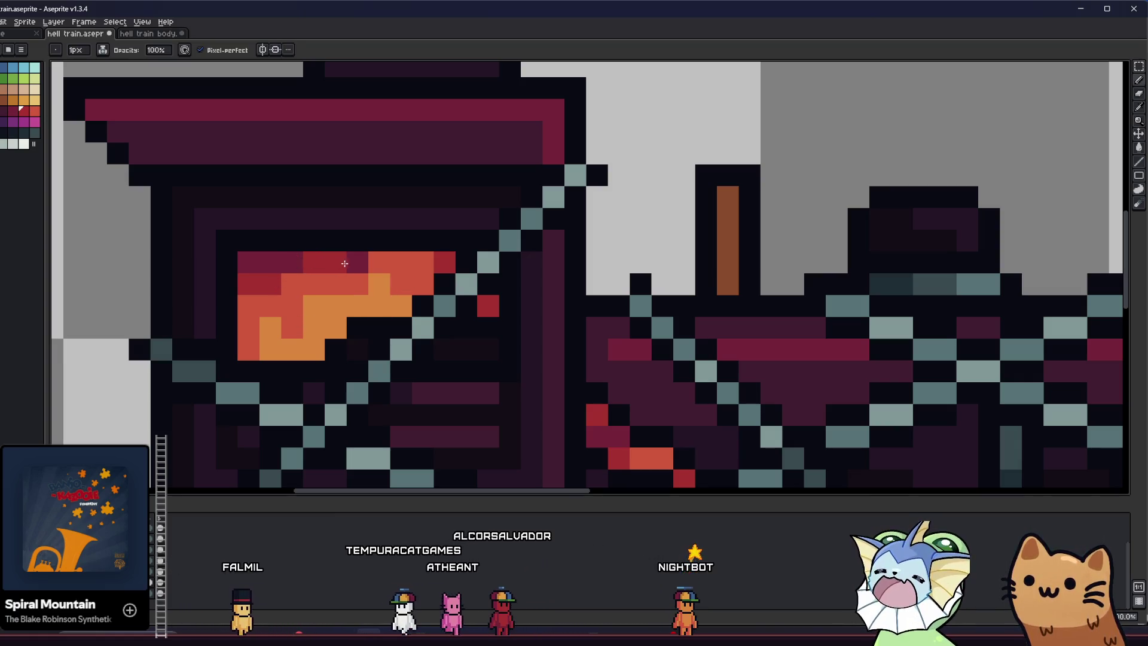
{"action": "left_click", "coordinate": [282, 257], "text": "alt"}
{"action": "left_click", "coordinate": [270, 284]}
{"action": "key", "text": "Return"}
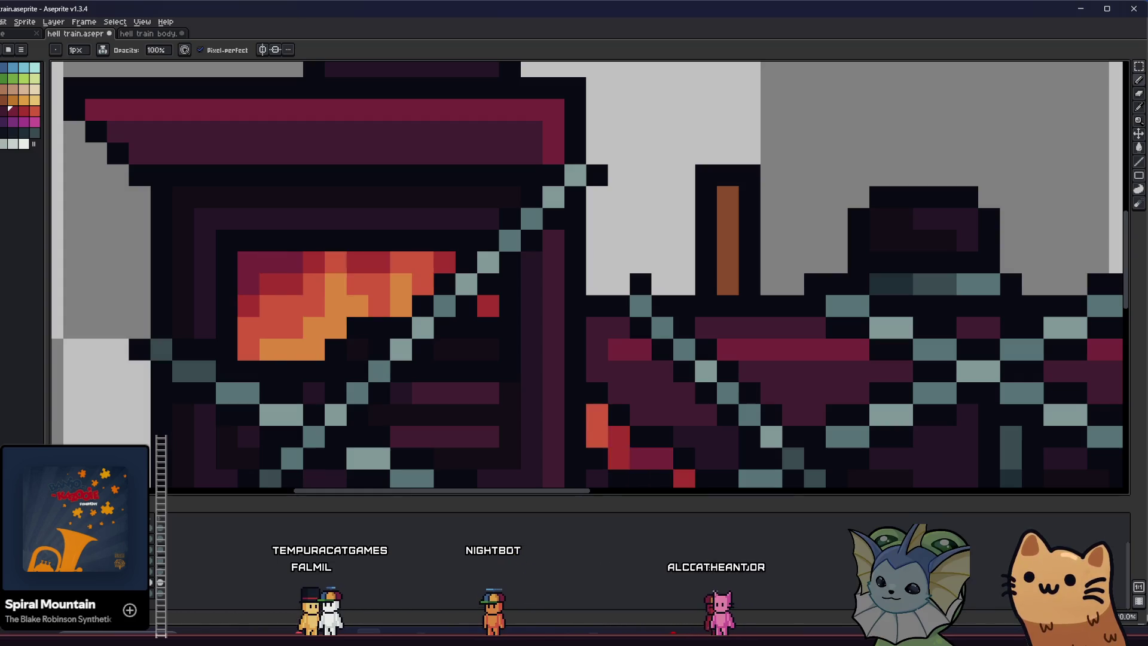
{"action": "scroll", "coordinate": [158, 356], "scroll_direction": "down", "scroll_amount": 5}
{"action": "mouse_move", "coordinate": [158, 356]}
{"action": "left_mouse_down"}
{"action": "mouse_move", "coordinate": [202, 329]}
{"action": "mouse_move", "coordinate": [243, 339]}
{"action": "mouse_move", "coordinate": [287, 377]}
{"action": "mouse_move", "coordinate": [396, 409]}
{"action": "mouse_move", "coordinate": [343, 401]}
{"action": "mouse_move", "coordinate": [263, 361]}
{"action": "left_mouse_up"}
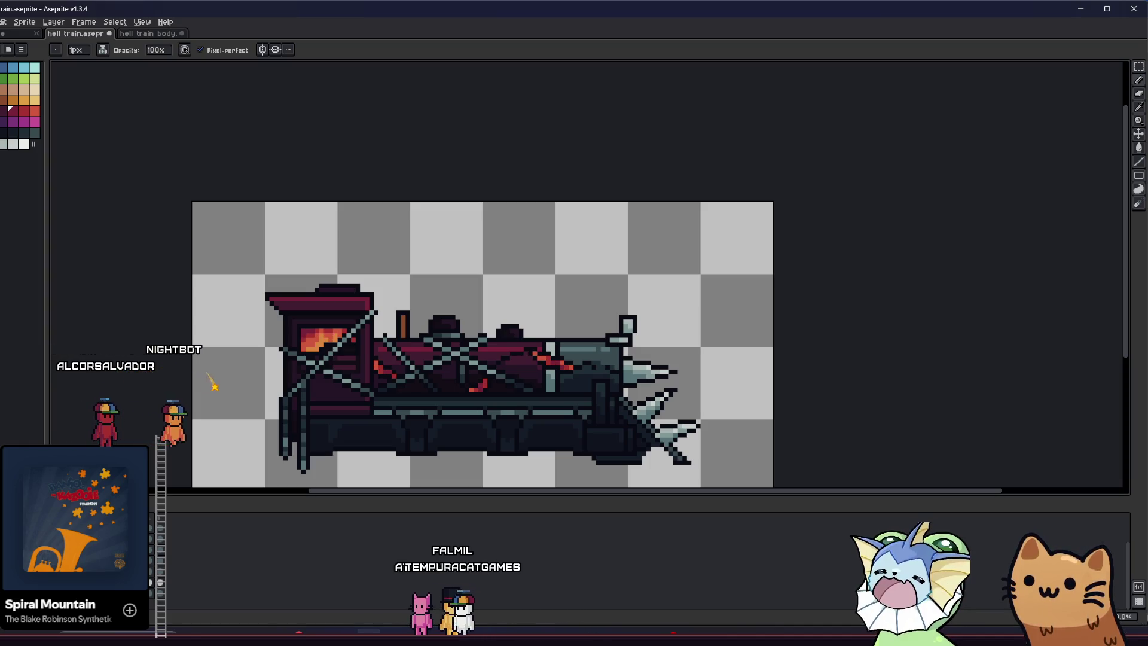
Save the hell train sprite.
{"action": "scroll", "coordinate": [543, 367], "scroll_direction": "up", "scroll_amount": 1}
{"action": "scroll", "coordinate": [543, 368], "scroll_direction": "up", "scroll_amount": 3}
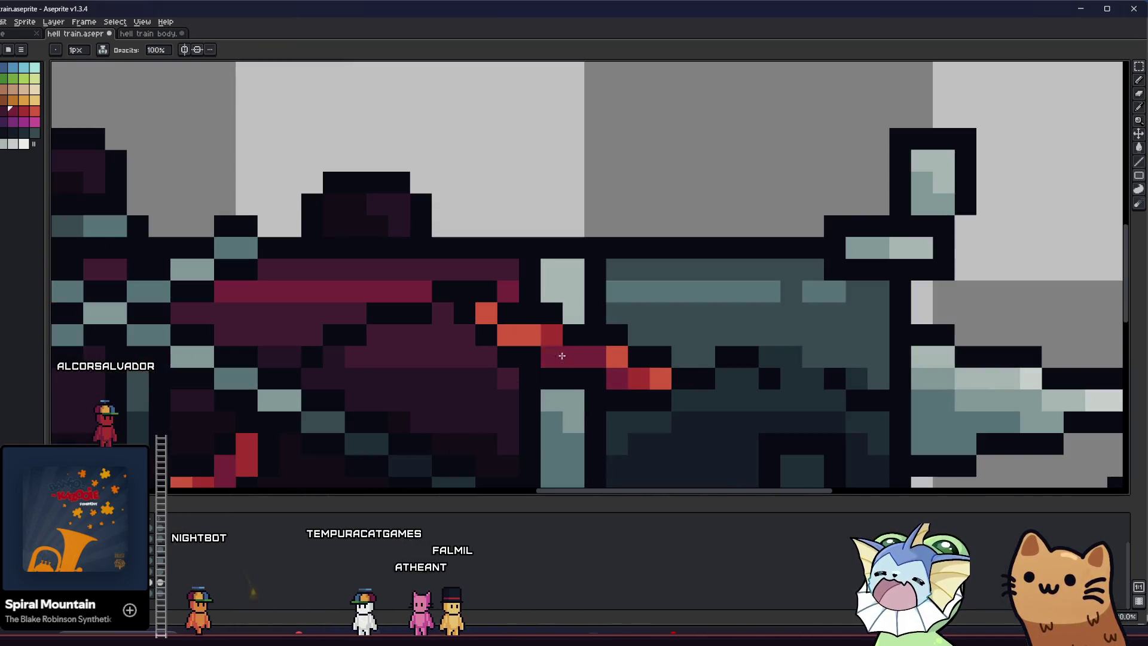
{"action": "scroll", "coordinate": [475, 405], "scroll_direction": "down", "scroll_amount": 3}
{"action": "key", "text": "ctrl+s"}
{"action": "scroll", "coordinate": [476, 405], "scroll_direction": "down", "scroll_amount": 1}
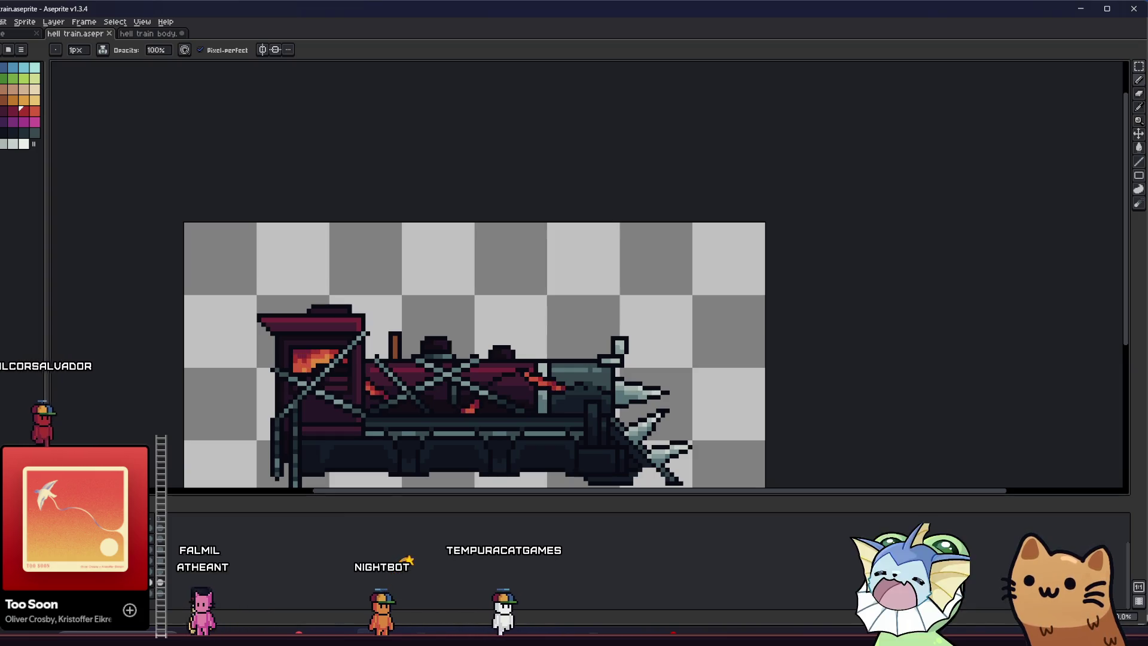
Pick the fire red and place a red pixel just right of the firebox flames.
{"action": "mouse_move", "coordinate": [133, 415]}
{"action": "left_mouse_down"}
{"action": "mouse_move", "coordinate": [164, 302]}
{"action": "mouse_move", "coordinate": [323, 302]}
{"action": "mouse_move", "coordinate": [323, 320]}
{"action": "mouse_move", "coordinate": [261, 333]}
{"action": "left_mouse_up"}
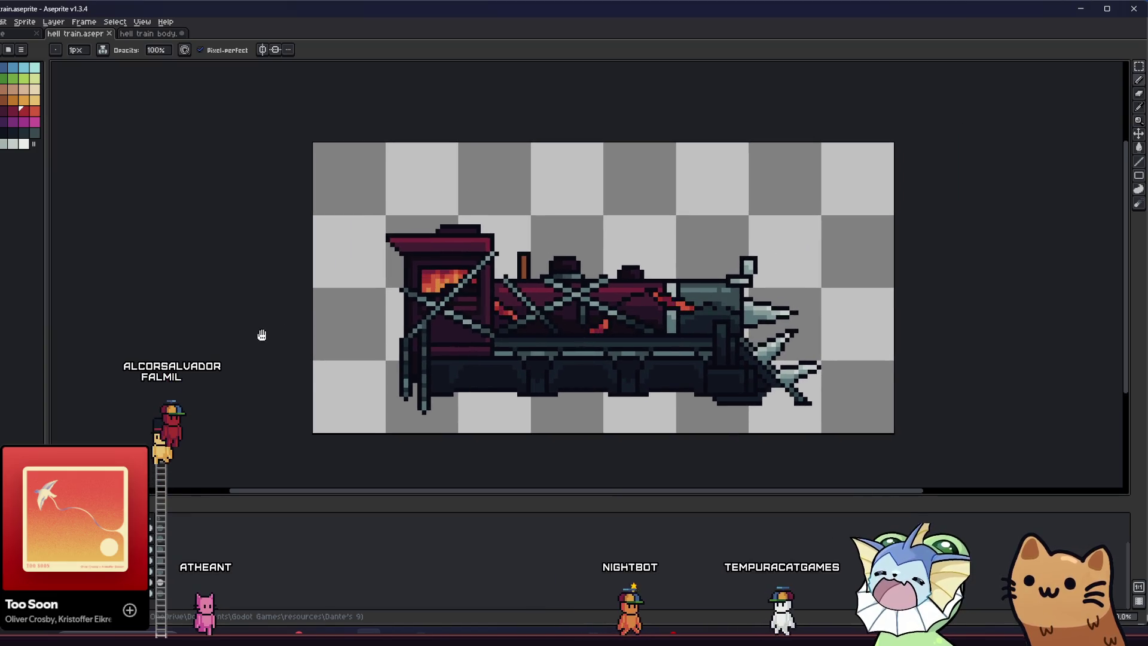
{"action": "scroll", "coordinate": [256, 344], "scroll_direction": "up", "scroll_amount": 5}
{"action": "scroll", "coordinate": [357, 295], "scroll_direction": "down", "scroll_amount": 1}
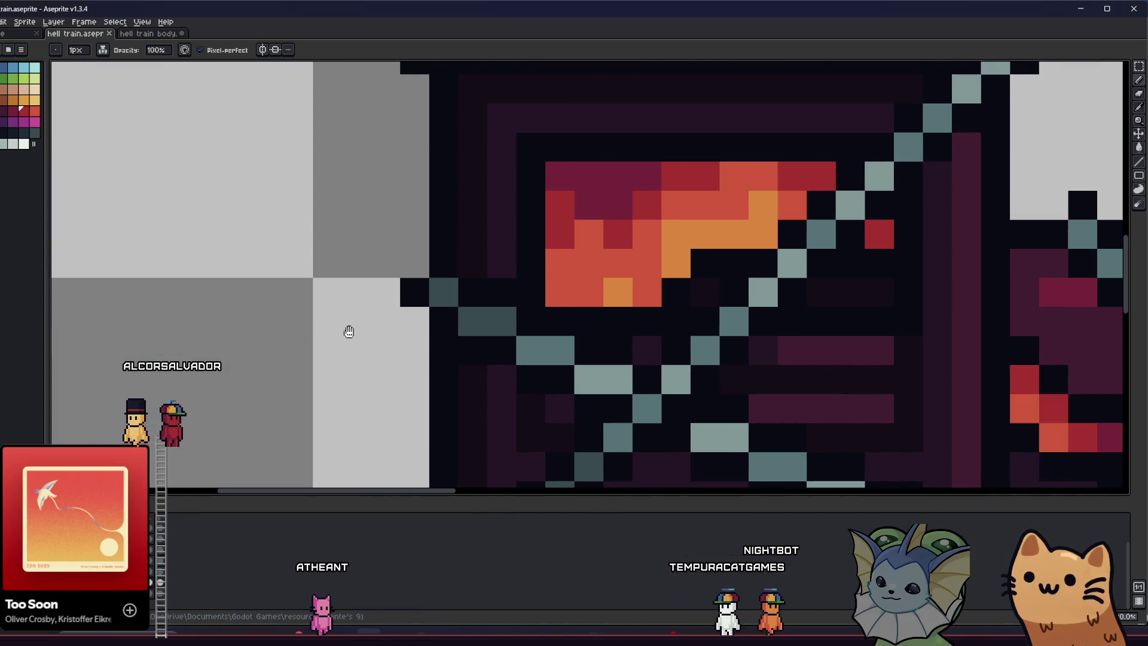
{"action": "scroll", "coordinate": [348, 329], "scroll_direction": "down", "scroll_amount": 2}
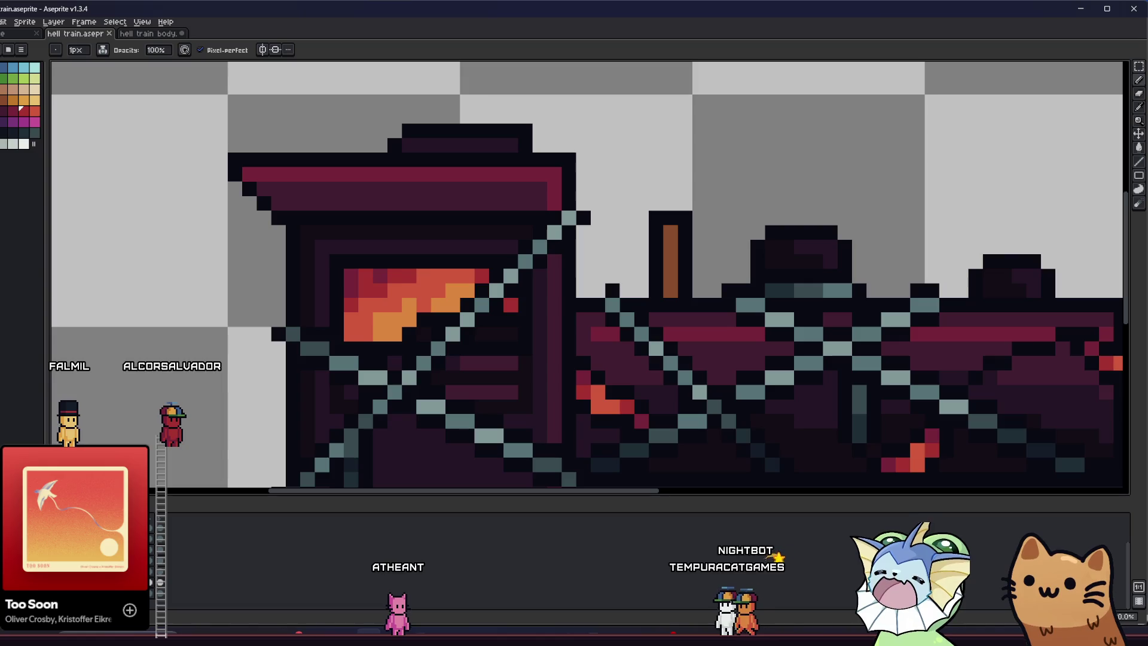
{"action": "key", "text": "i"}
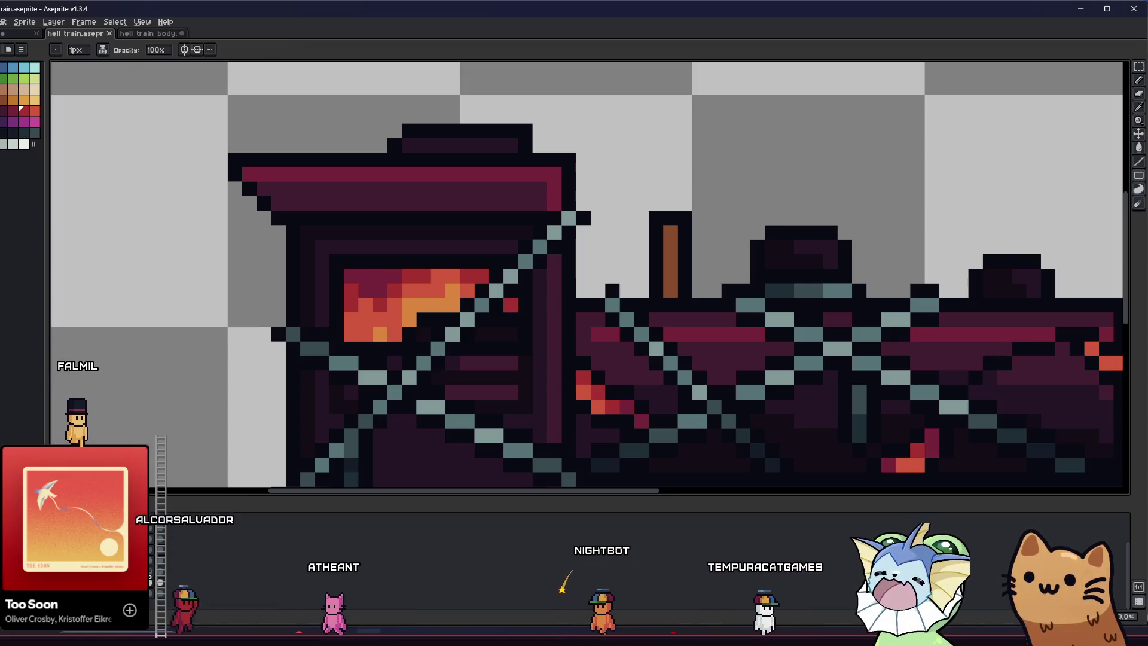
{"action": "key", "text": "b"}
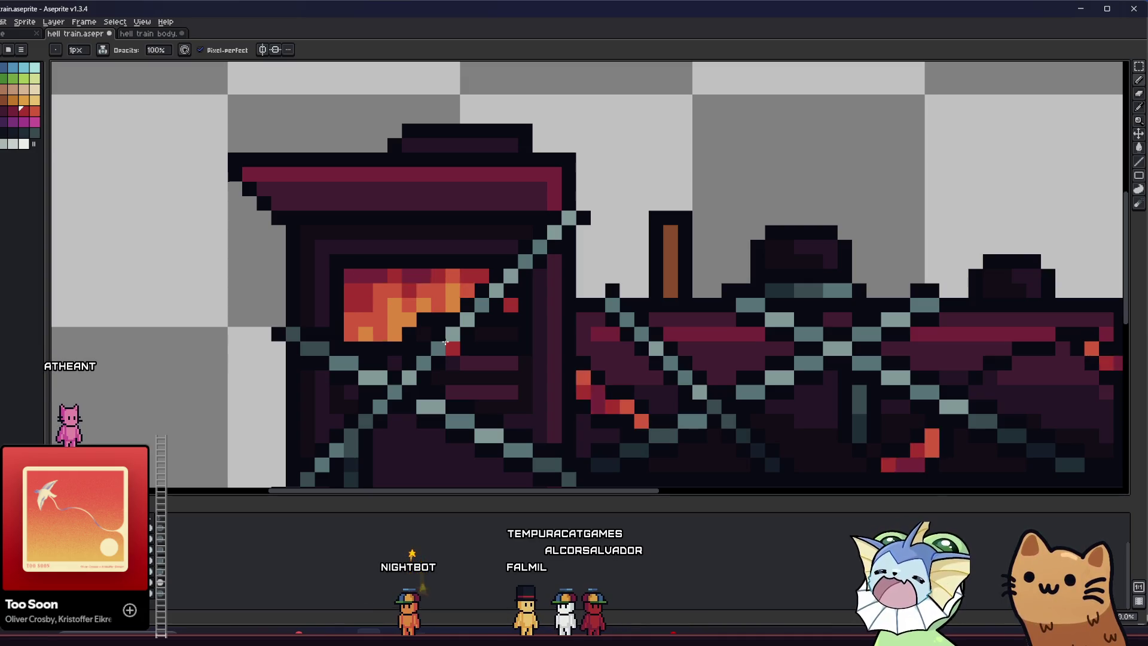
{"action": "key", "text": "i"}
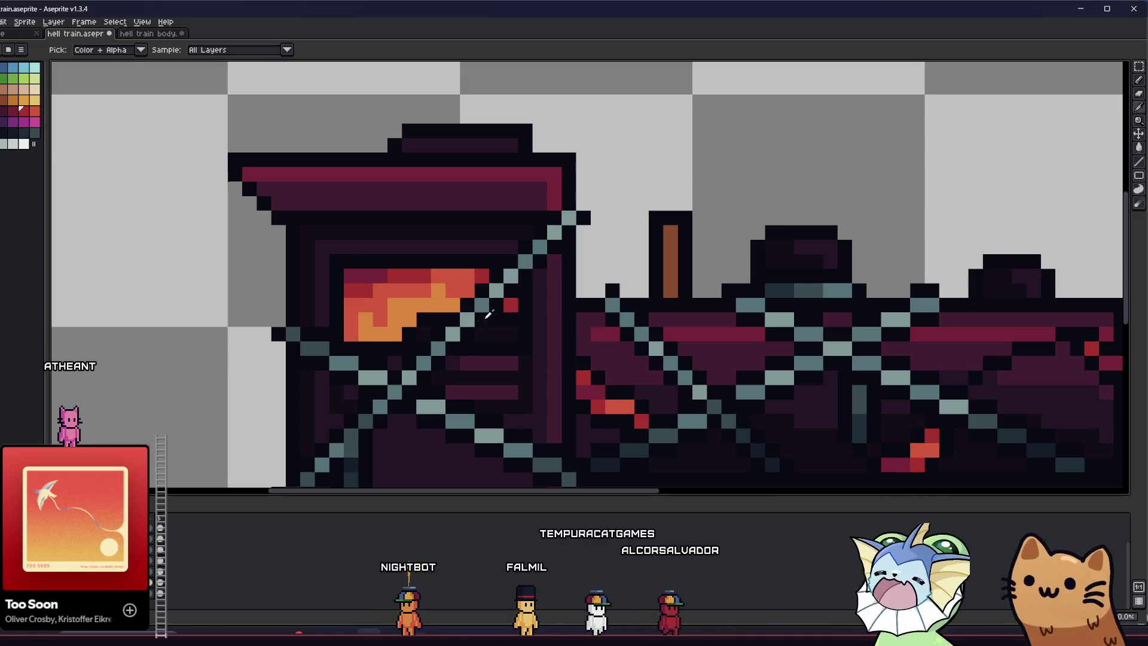
{"action": "left_click", "coordinate": [469, 276]}
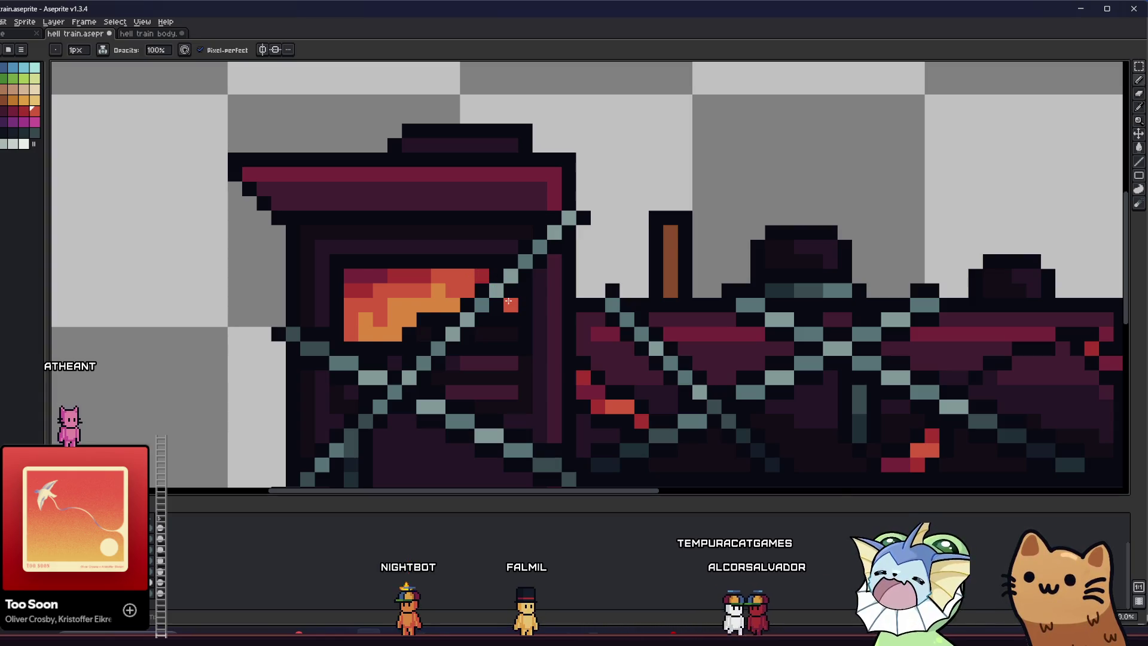
{"action": "left_click", "coordinate": [509, 302]}
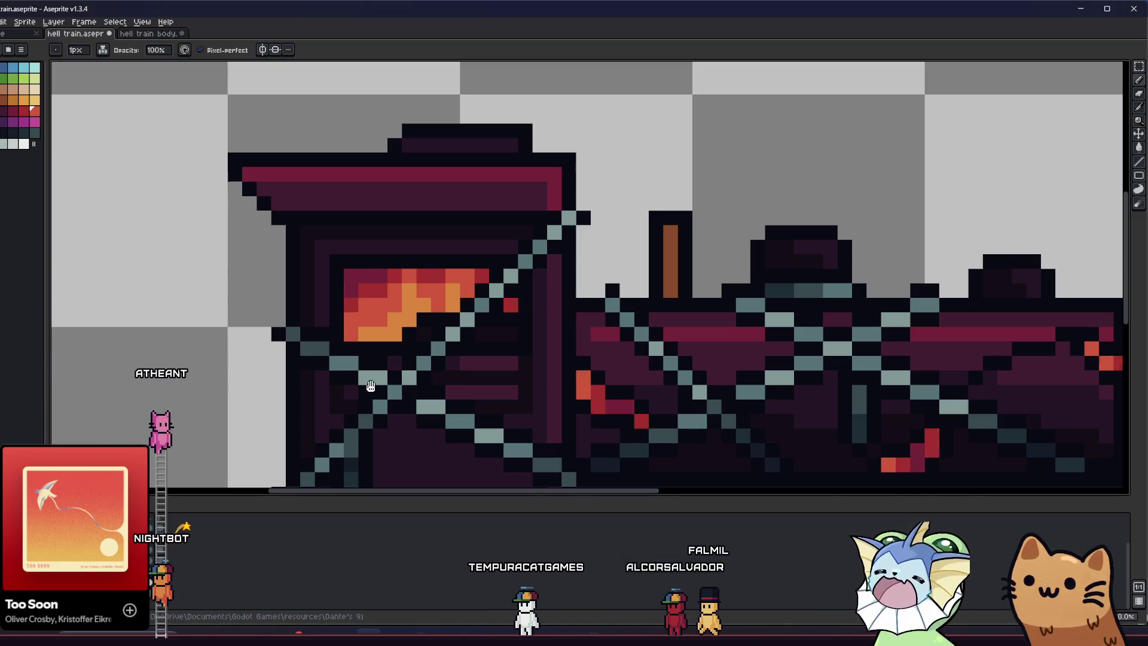
{"action": "scroll", "coordinate": [373, 367], "scroll_direction": "down", "scroll_amount": 5}
{"action": "left_click_drag", "start_coordinate": [375, 360], "coordinate": [247, 380]}
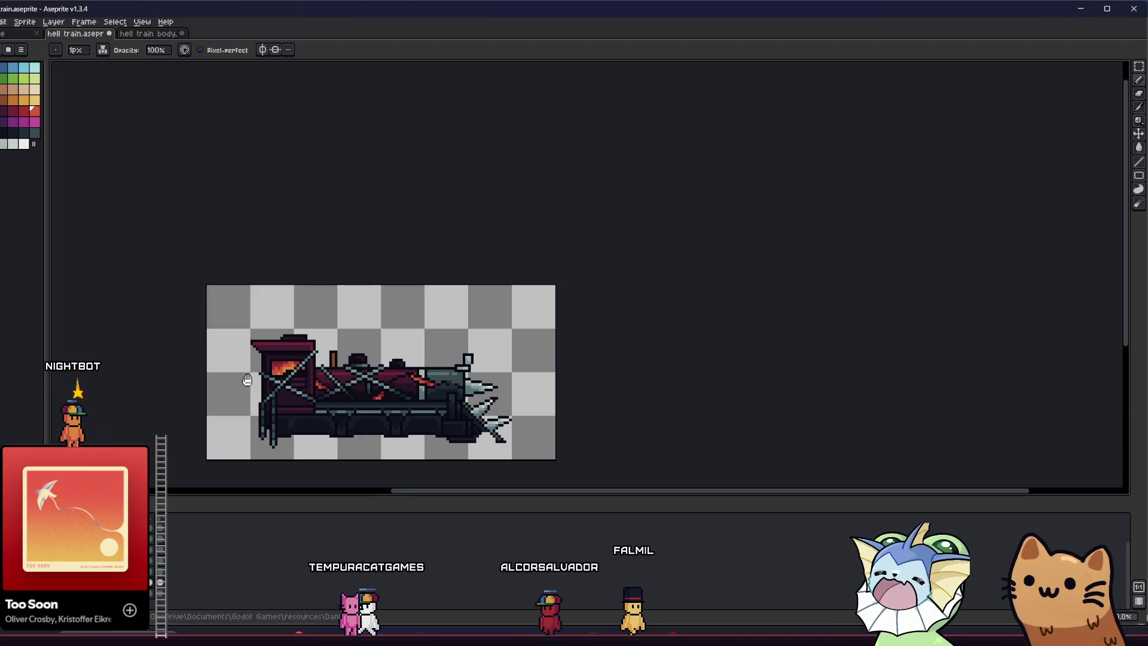
{"action": "left_click_drag", "start_coordinate": [401, 345], "coordinate": [479, 332]}
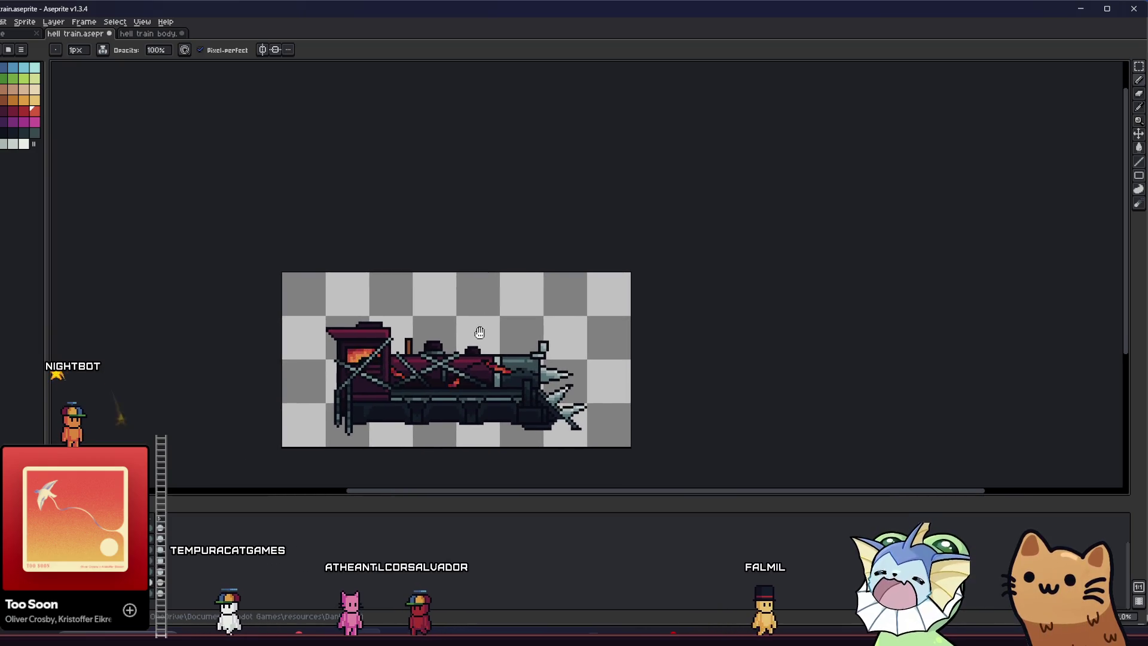
{"action": "scroll", "coordinate": [403, 365], "scroll_direction": "up", "scroll_amount": 2}
{"action": "mouse_move", "coordinate": [396, 352]}
{"action": "left_mouse_down"}
{"action": "mouse_move", "coordinate": [422, 322]}
{"action": "mouse_move", "coordinate": [484, 310]}
{"action": "left_mouse_up"}
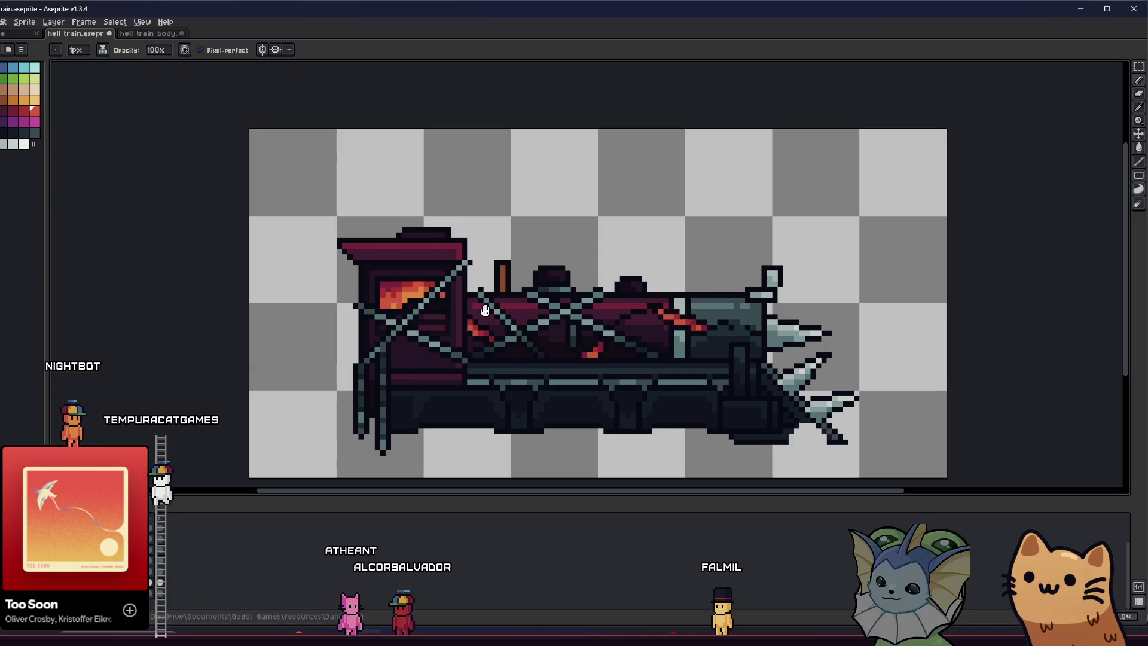
{"action": "left_click_drag", "start_coordinate": [484, 310], "coordinate": [471, 313]}
{"action": "left_click_drag", "start_coordinate": [306, 347], "coordinate": [308, 333]}
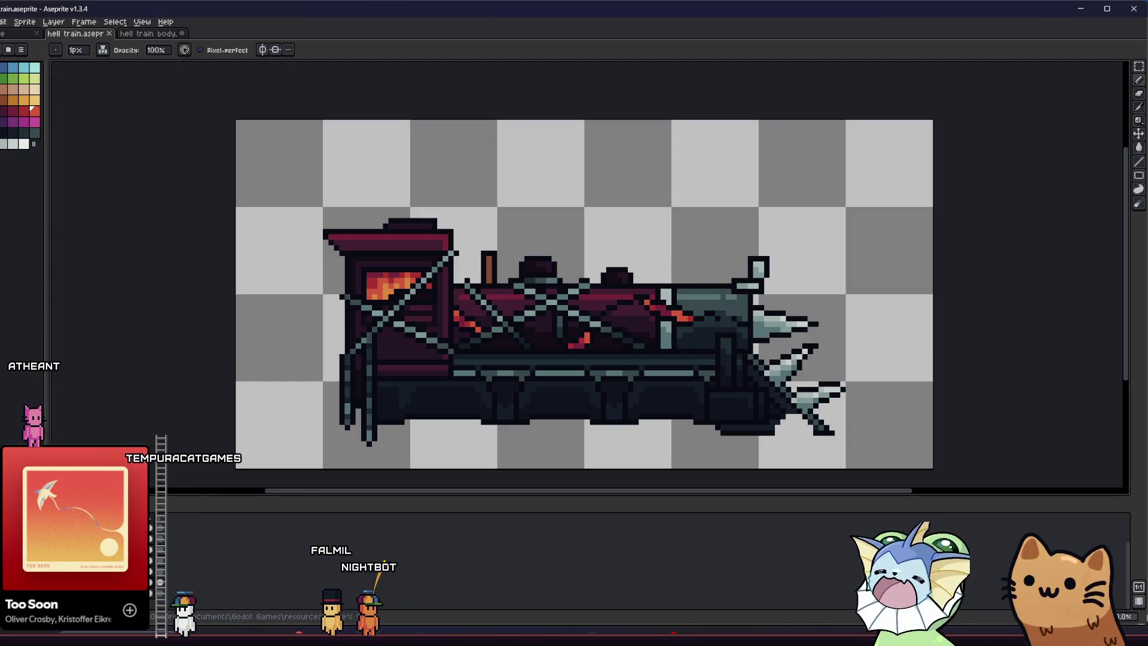
{"action": "key", "text": "alt+f"}
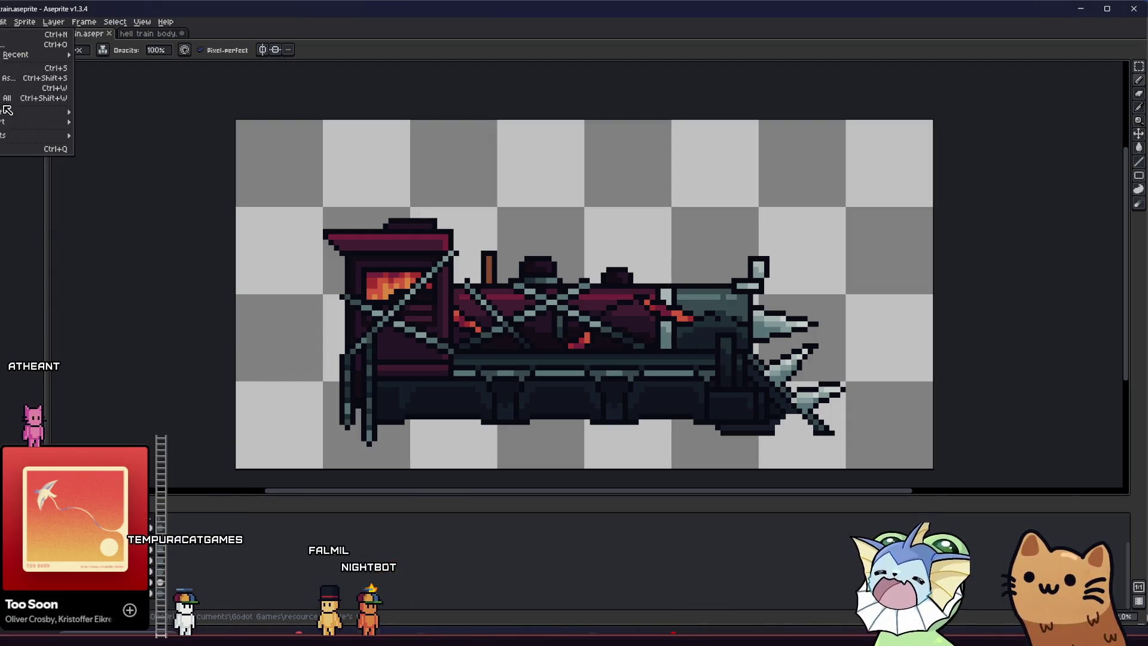
Start Export As with '_train' added to the file name, then cancel it.
{"action": "mouse_move", "coordinate": [11, 113]}
{"action": "left_click", "coordinate": [98, 112]}
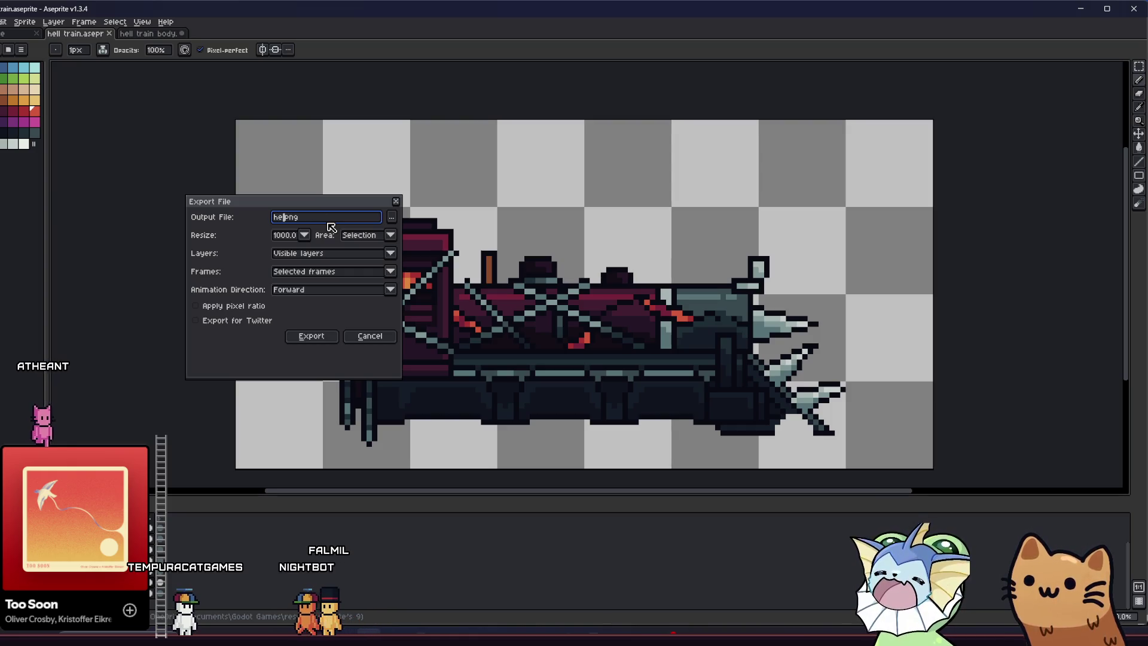
{"action": "type", "text": "_train"}
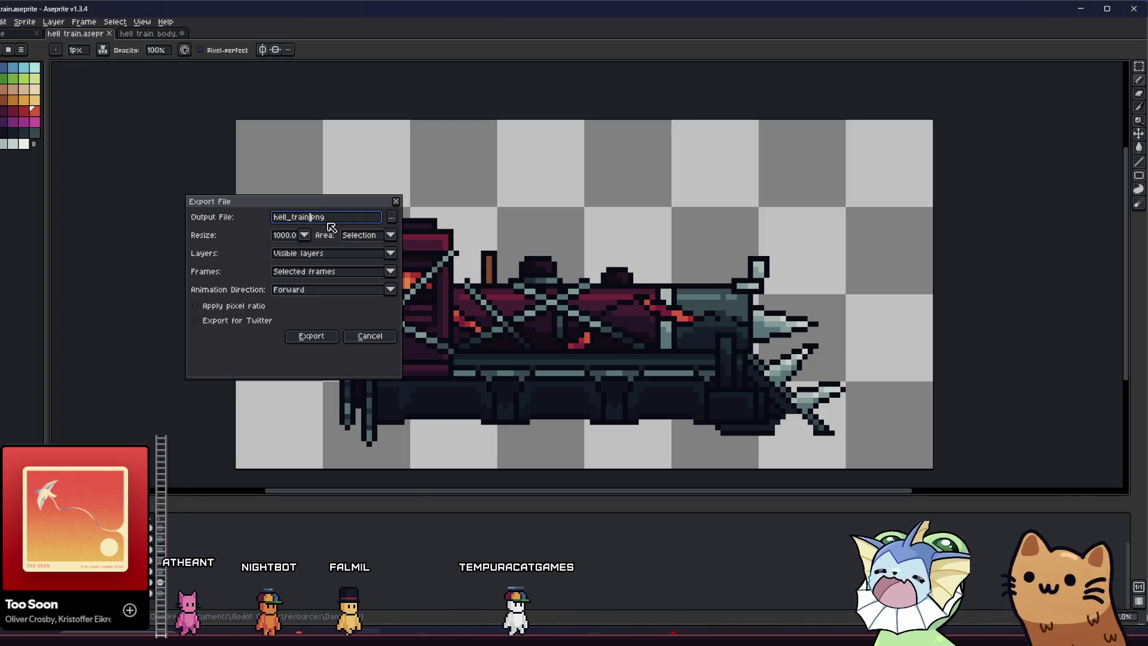
{"action": "left_click", "coordinate": [371, 342]}
Open Export Sprite Sheet and enable Output File on its Output tab.
{"action": "key", "text": "alt+f"}
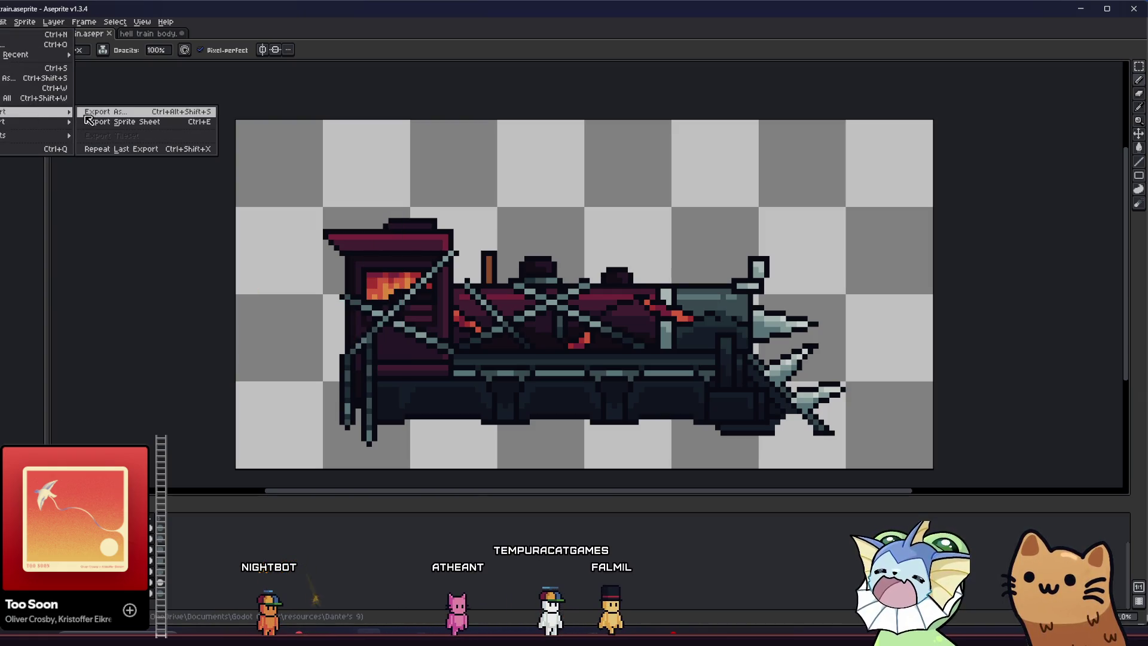
{"action": "left_click", "coordinate": [90, 121]}
{"action": "scroll", "coordinate": [275, 219], "scroll_direction": "right", "scroll_amount": 3}
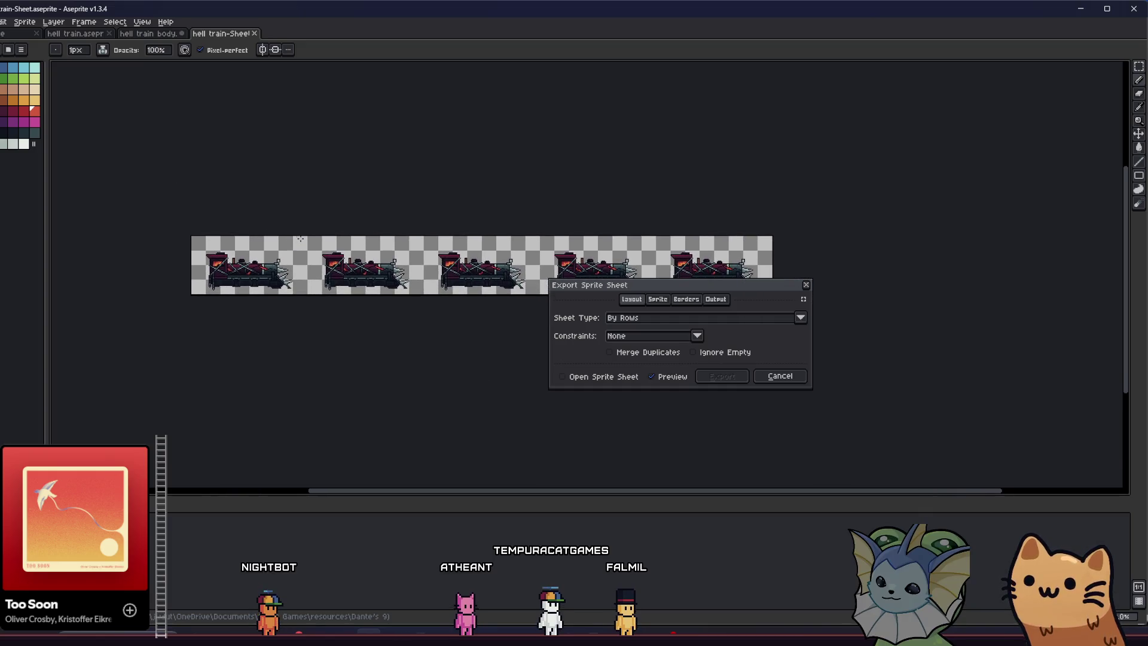
{"action": "scroll", "coordinate": [442, 266], "scroll_direction": "up", "scroll_amount": 2}
{"action": "scroll", "coordinate": [419, 263], "scroll_direction": "down", "scroll_amount": 2}
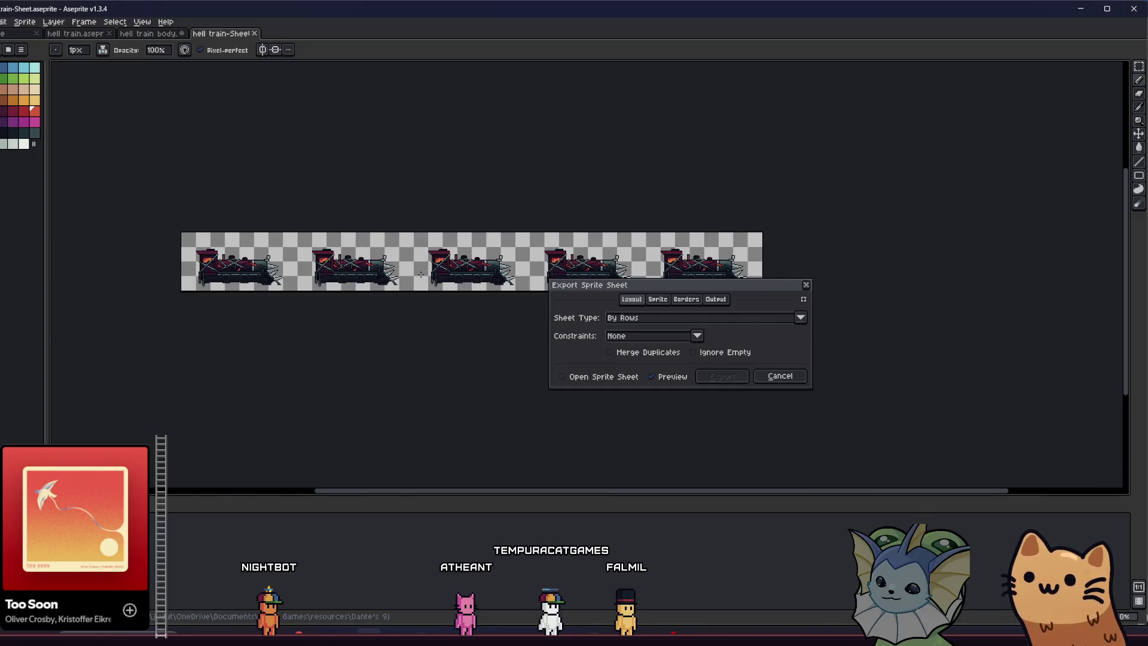
{"action": "left_click", "coordinate": [716, 301]}
{"action": "left_click", "coordinate": [591, 323]}
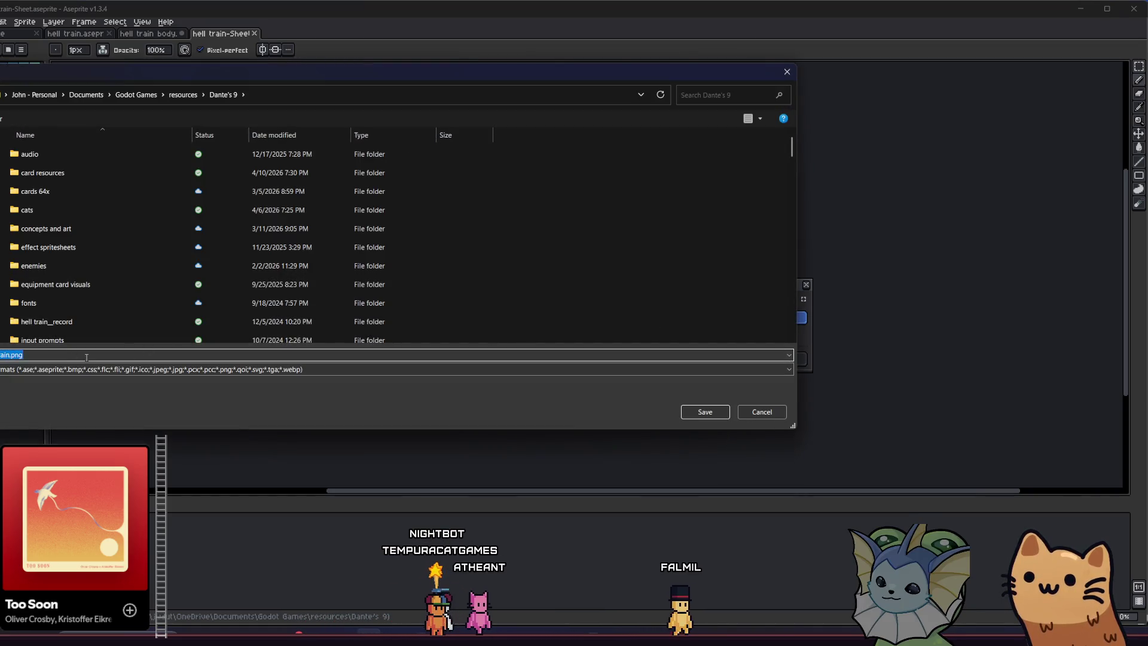
Name the sheet 'hell train frames.png' and navigate to the objects > hell train folder.
{"action": "type", "text": "frames"}
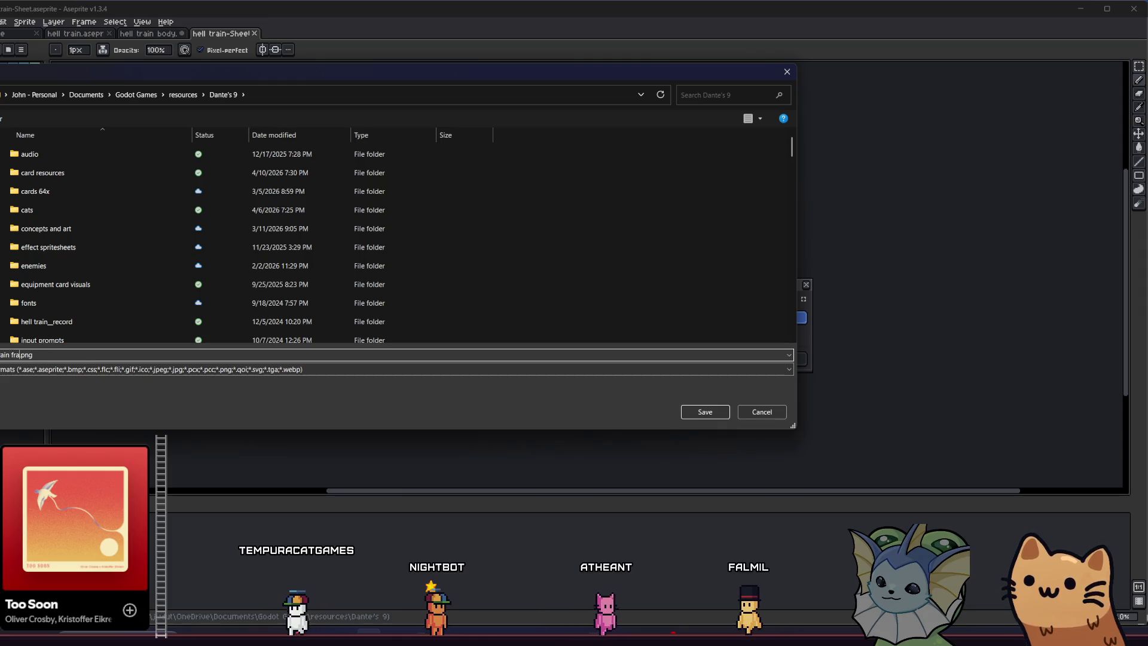
{"action": "scroll", "coordinate": [38, 278], "scroll_direction": "down", "scroll_amount": 3}
{"action": "scroll", "coordinate": [48, 281], "scroll_direction": "down", "scroll_amount": 1}
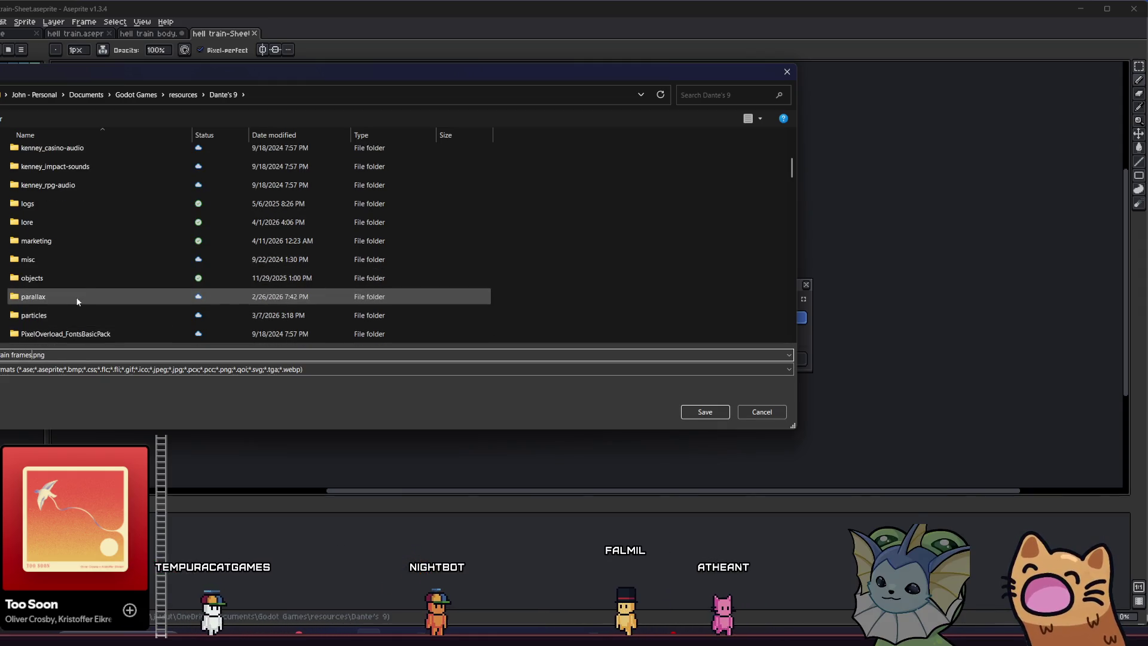
{"action": "double_click", "coordinate": [85, 282]}
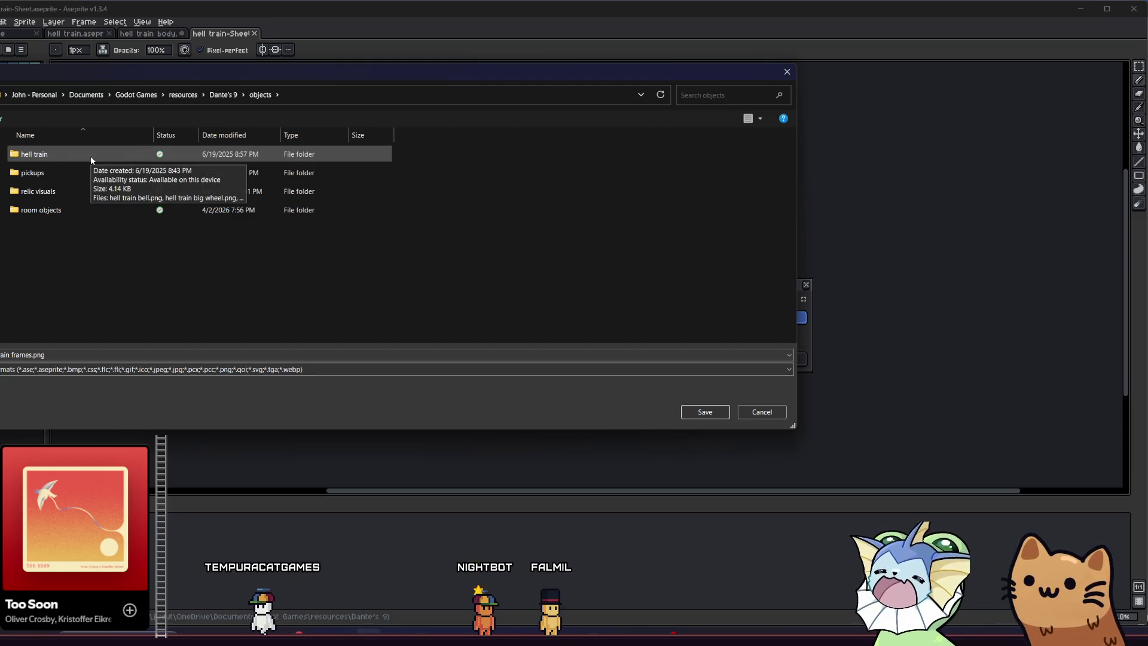
{"action": "double_click", "coordinate": [87, 206]}
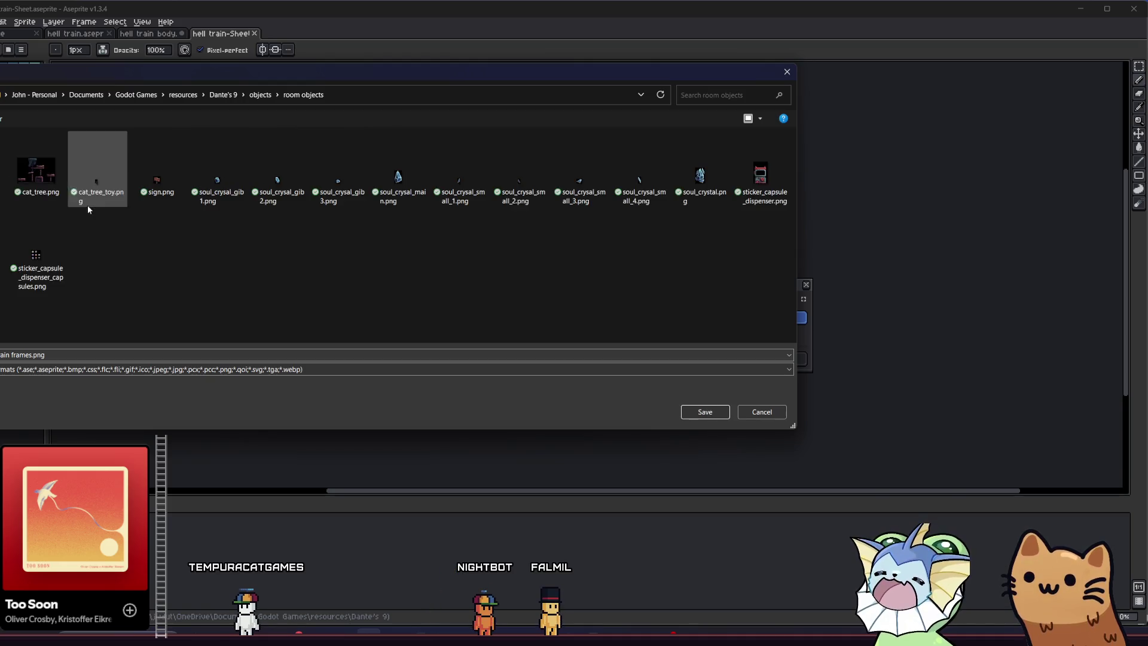
{"action": "key", "text": "alt+Left"}
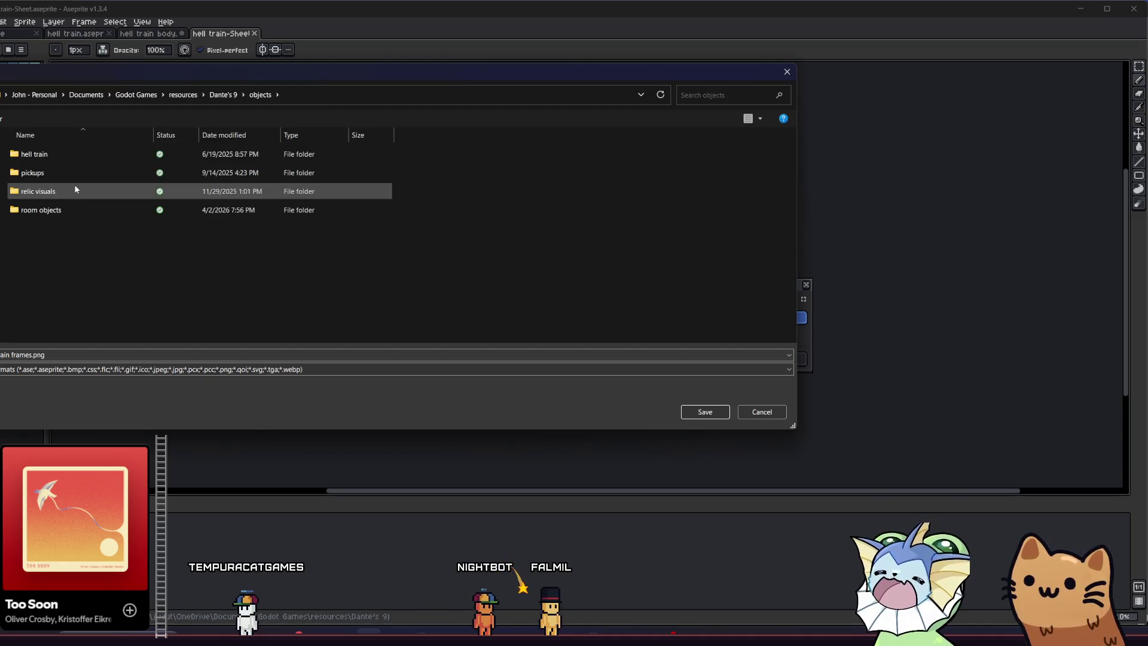
{"action": "double_click", "coordinate": [78, 159]}
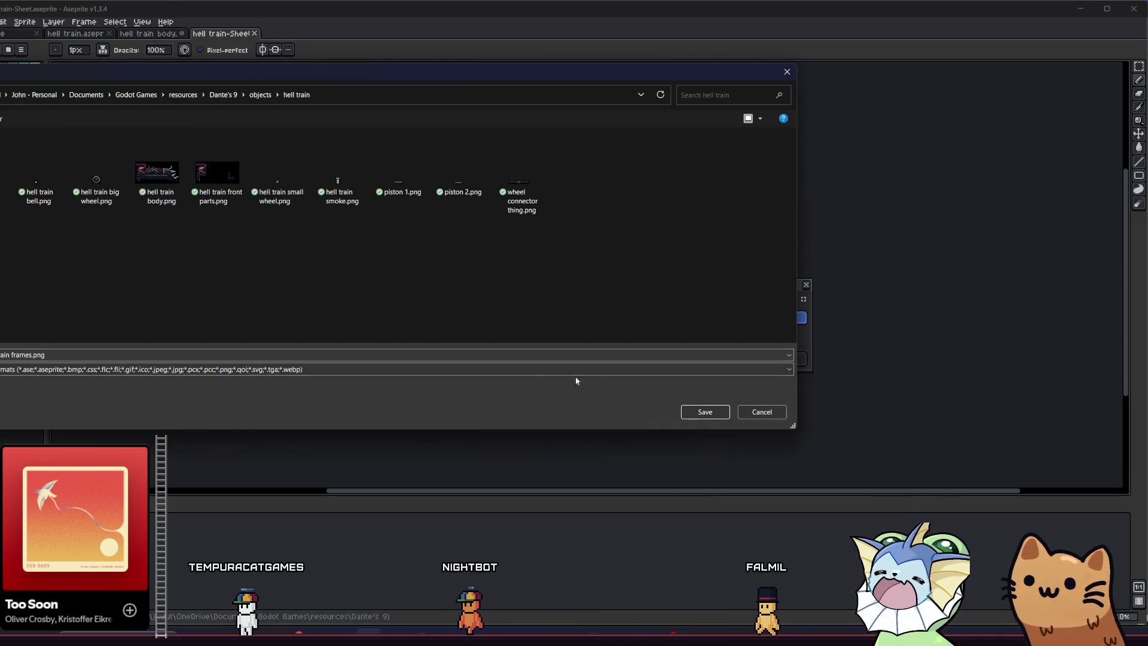
Save the file location and export the five-frame sprite sheet.
{"action": "left_click", "coordinate": [687, 413]}
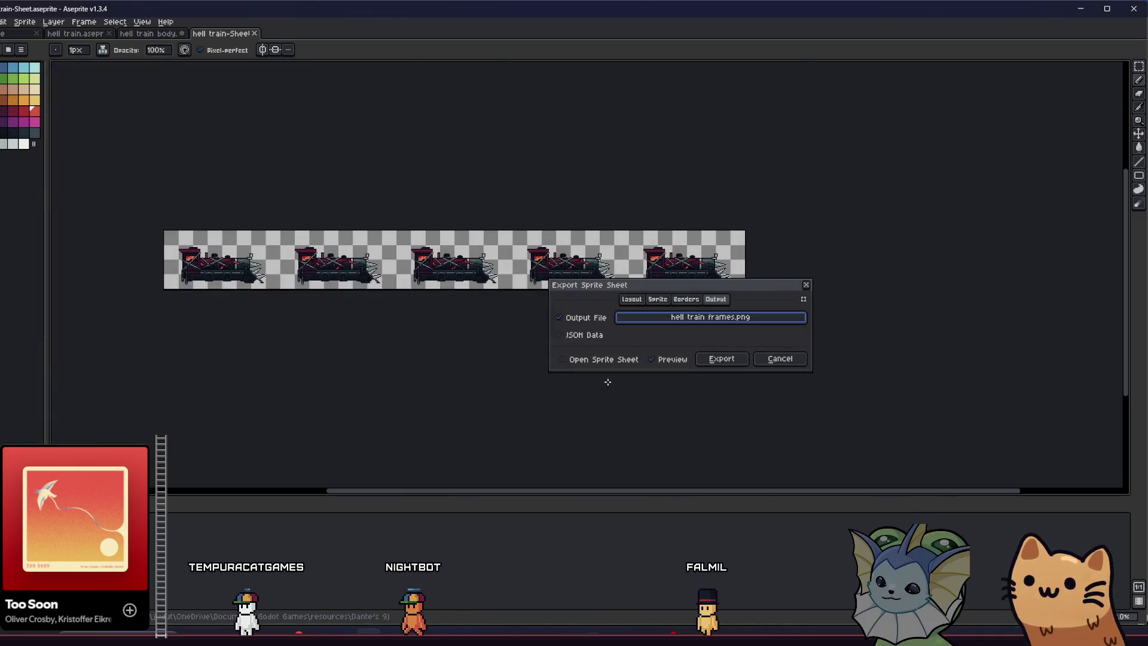
{"action": "left_click", "coordinate": [731, 363]}
{"action": "left_click_drag", "start_coordinate": [191, 177], "coordinate": [174, 169]}
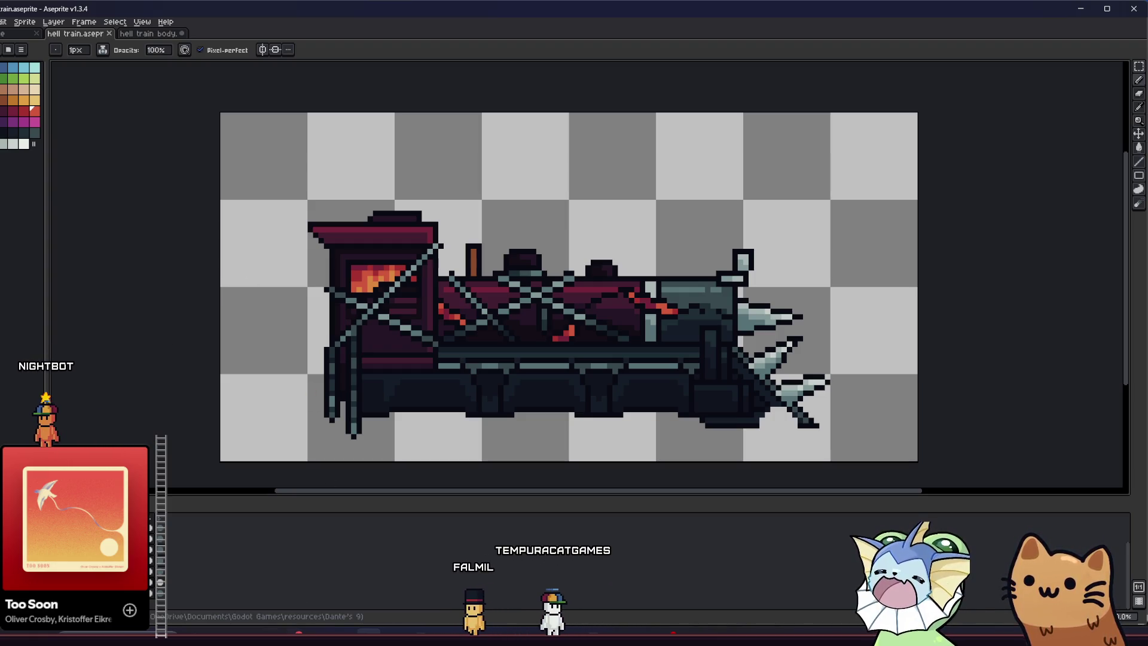
{"action": "key", "text": "alt+Tab"}
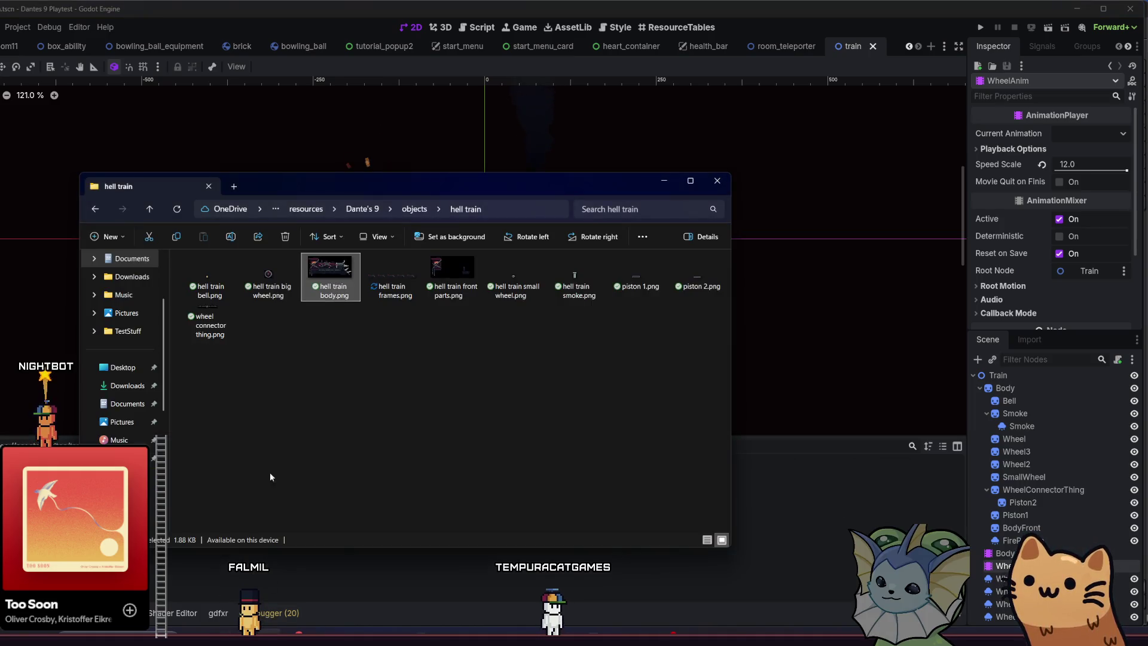
Back in Godot, open the train folder in FileSystem to show hell train frames.png.
{"action": "left_click", "coordinate": [402, 296]}
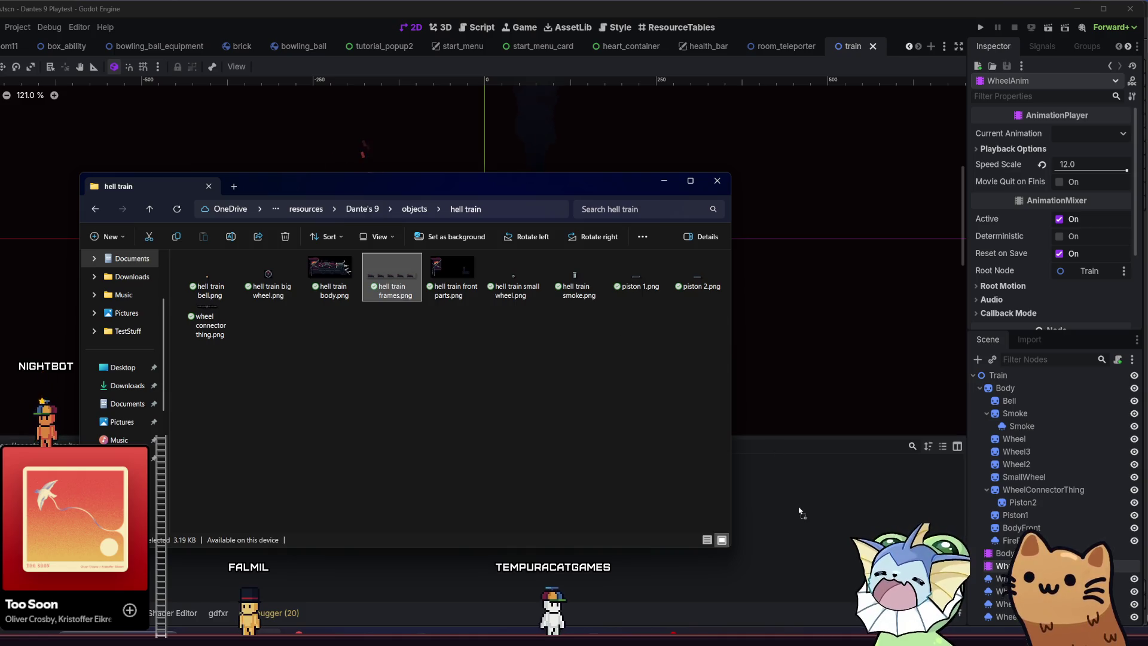
{"action": "left_click", "coordinate": [800, 512]}
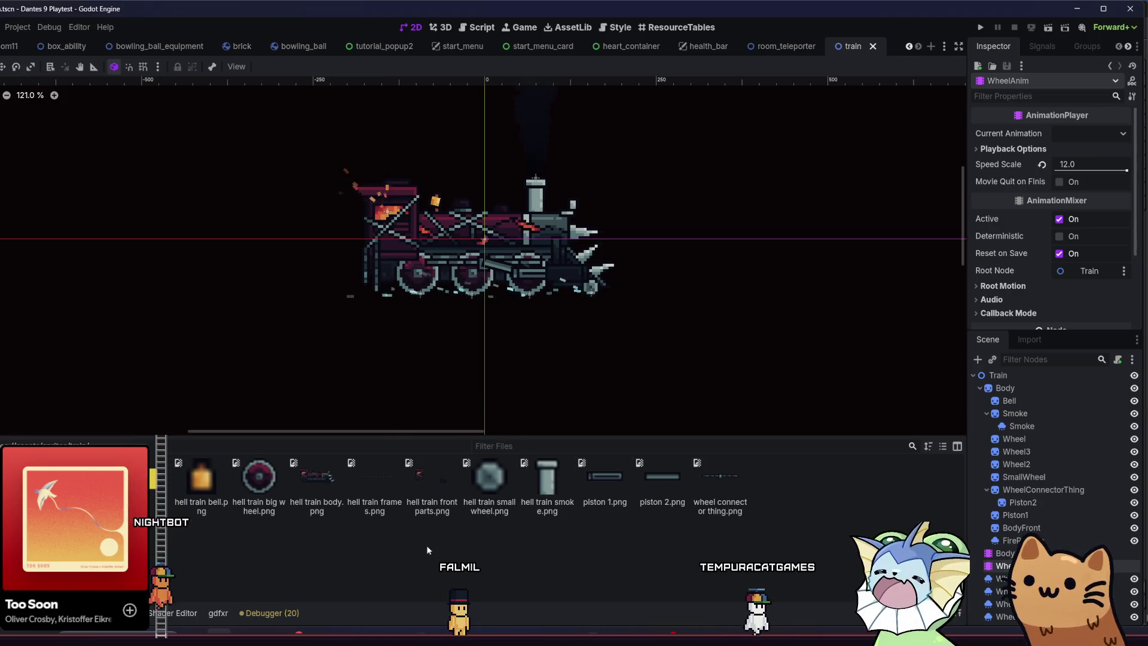
{"action": "left_click", "coordinate": [430, 515]}
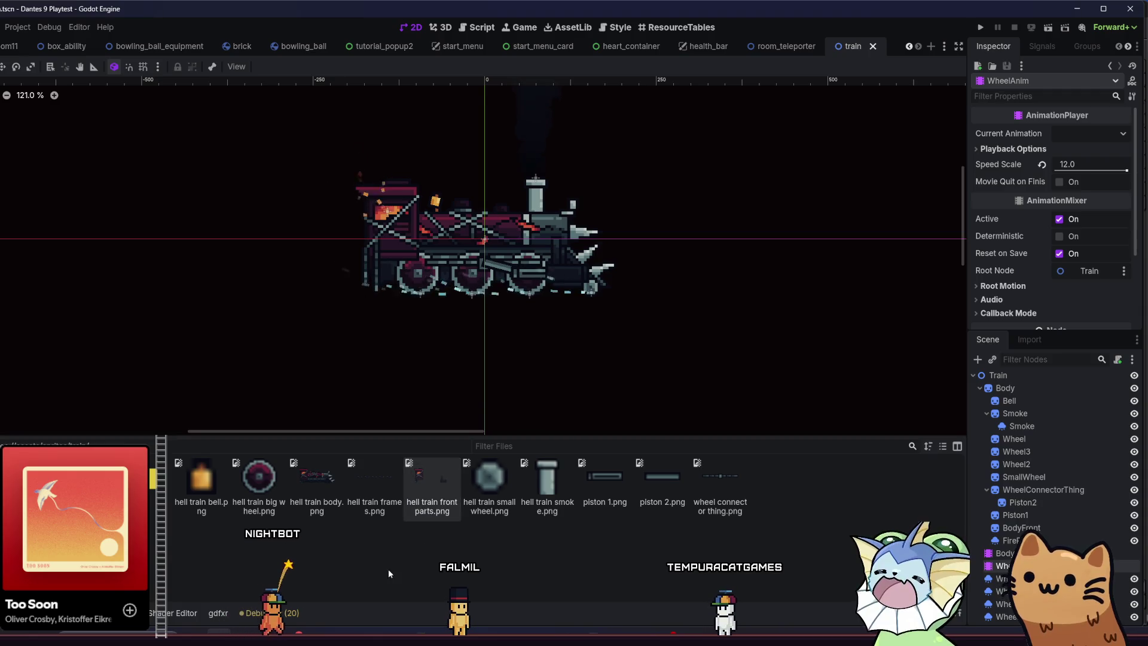
{"action": "key", "text": "alt+Tab"}
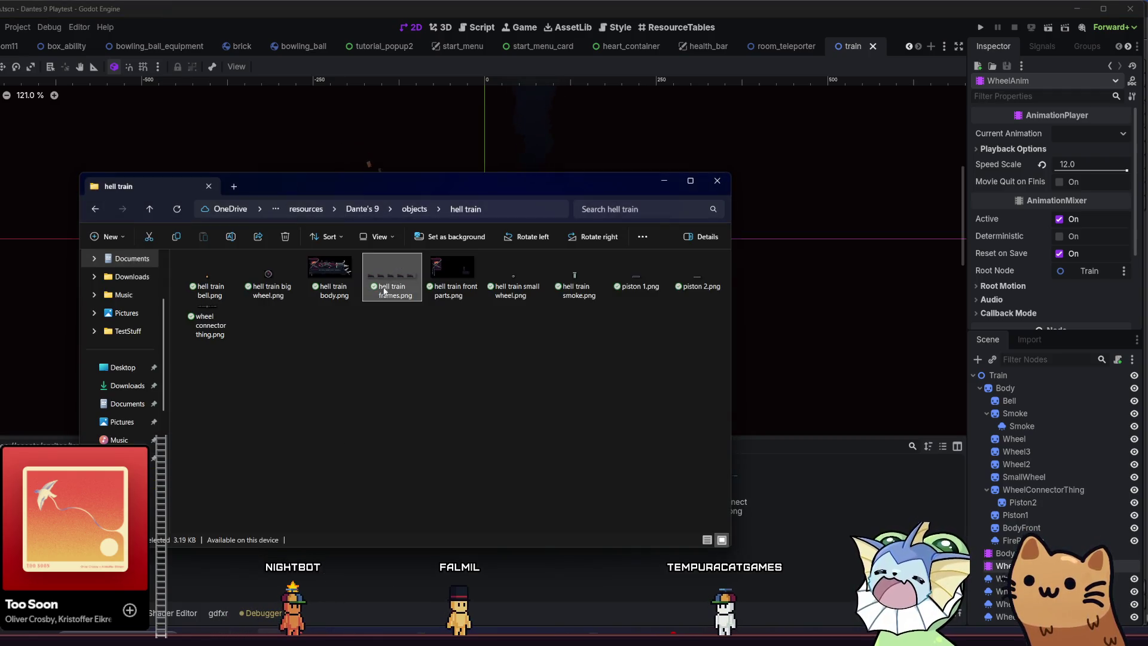
{"action": "key", "text": "alt+Tab"}
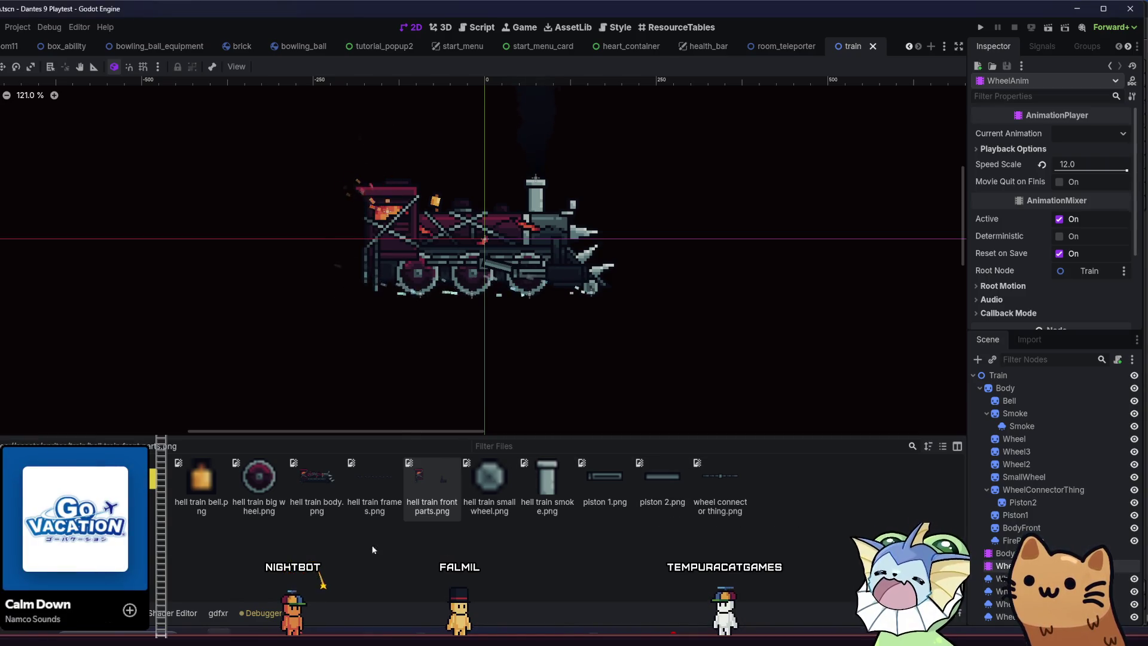
{"action": "left_click", "coordinate": [154, 488]}
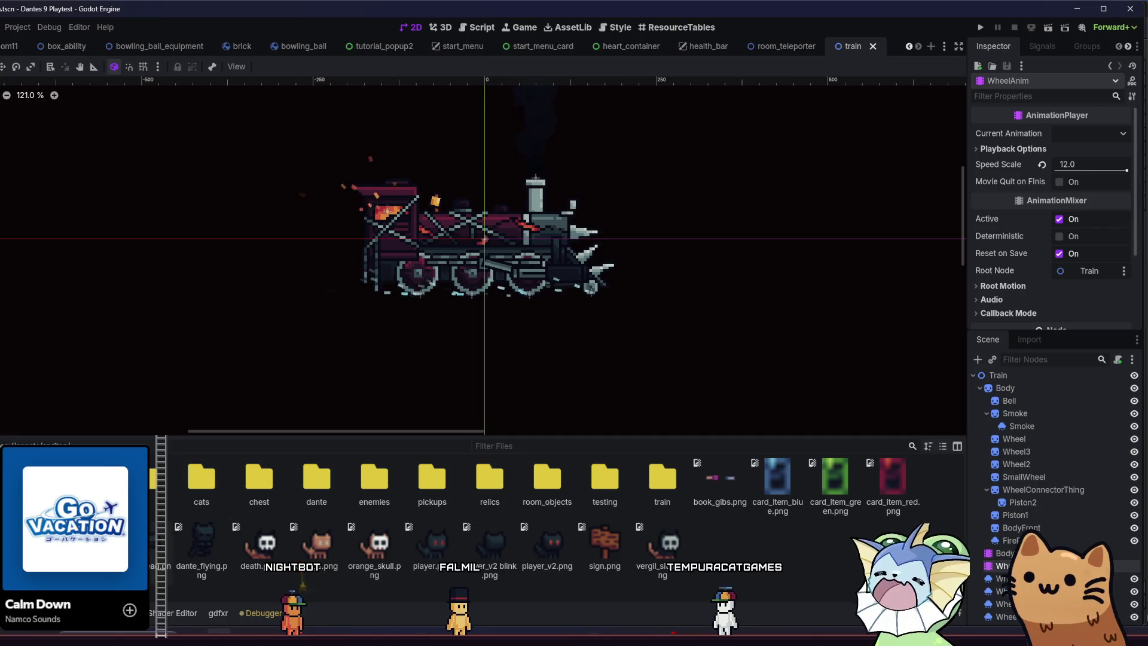
{"action": "double_click", "coordinate": [644, 483]}
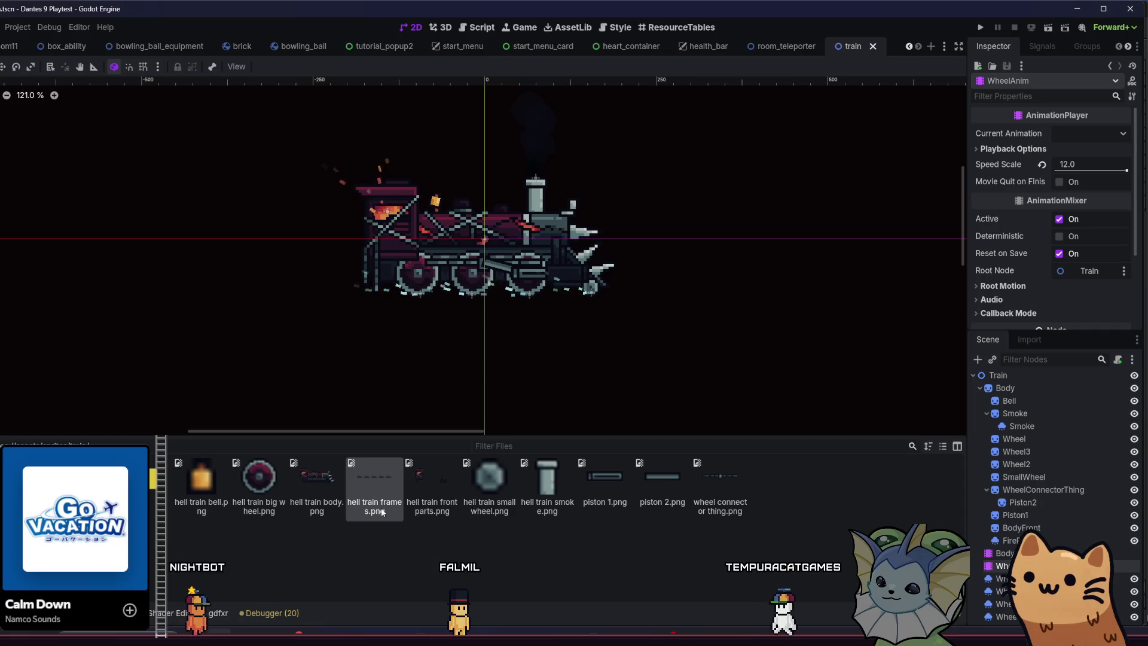
{"action": "left_click", "coordinate": [1022, 528]}
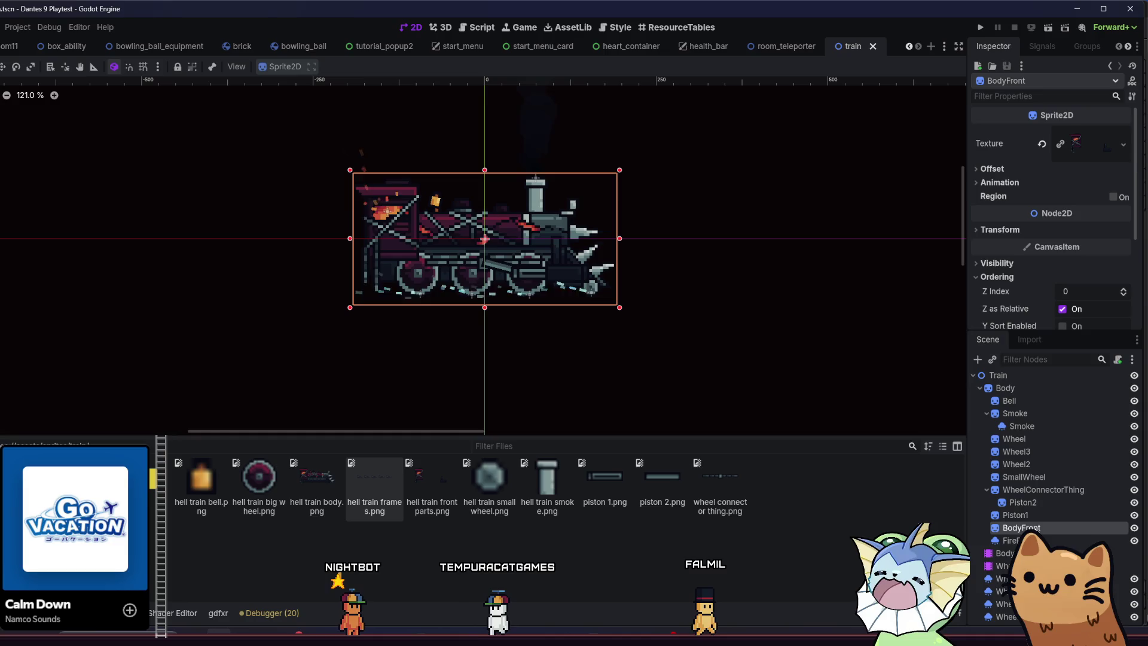
Assign hell train frames.png as the Body sprite's texture and set Hframes to 5.
{"action": "left_click", "coordinate": [1035, 518]}
{"action": "left_click", "coordinate": [1018, 529]}
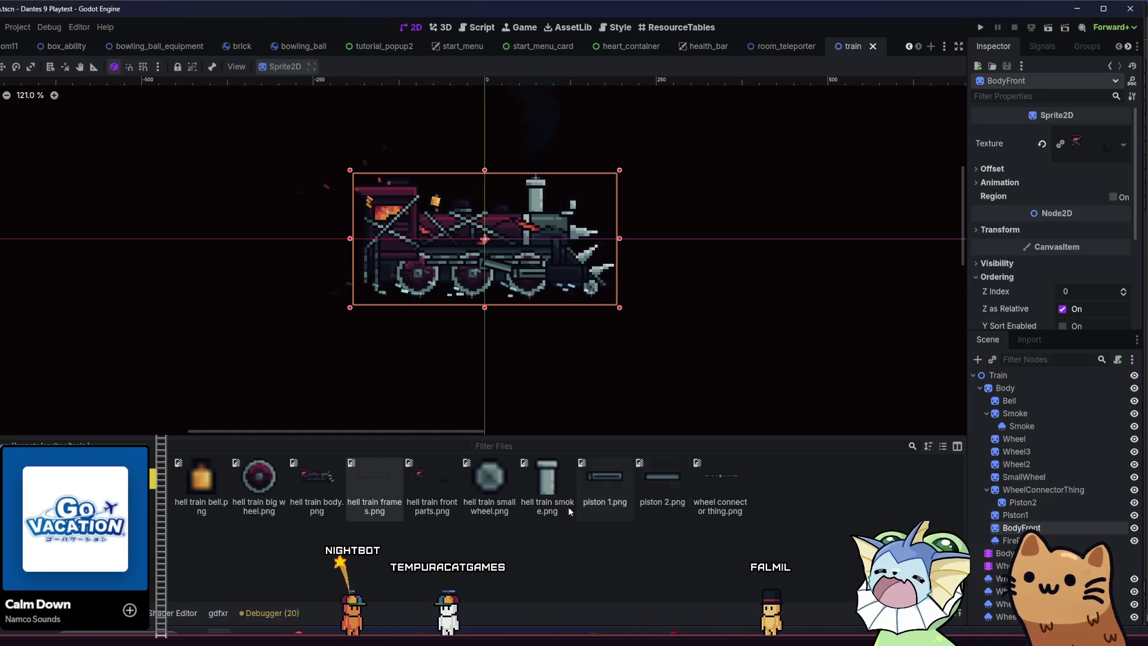
{"action": "left_click", "coordinate": [1006, 388]}
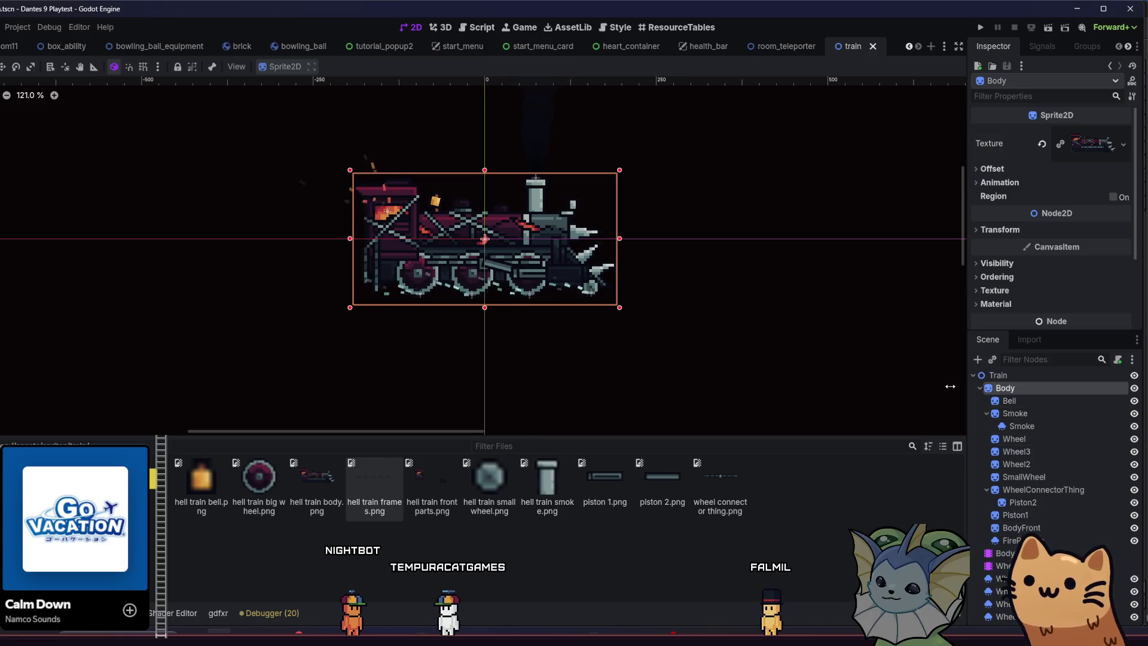
{"action": "mouse_move", "coordinate": [385, 501]}
{"action": "left_mouse_down"}
{"action": "mouse_move", "coordinate": [804, 257]}
{"action": "mouse_move", "coordinate": [1092, 144]}
{"action": "left_mouse_up"}
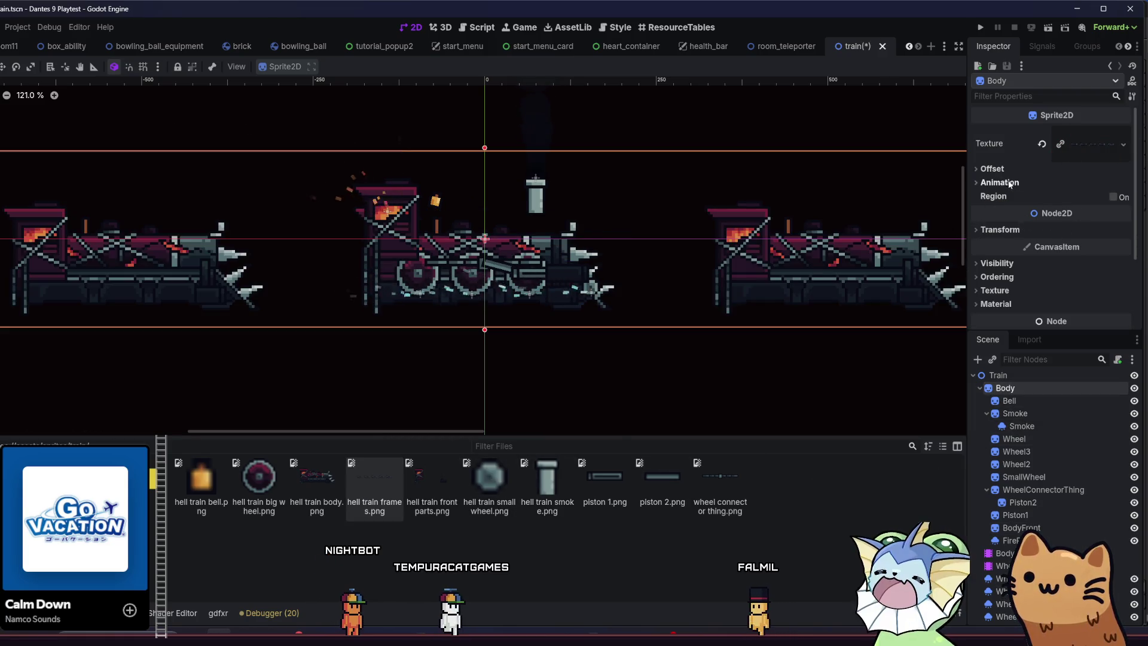
{"action": "left_click", "coordinate": [1009, 183]}
{"action": "left_click", "coordinate": [1124, 195]}
{"action": "left_click", "coordinate": [1124, 195]}
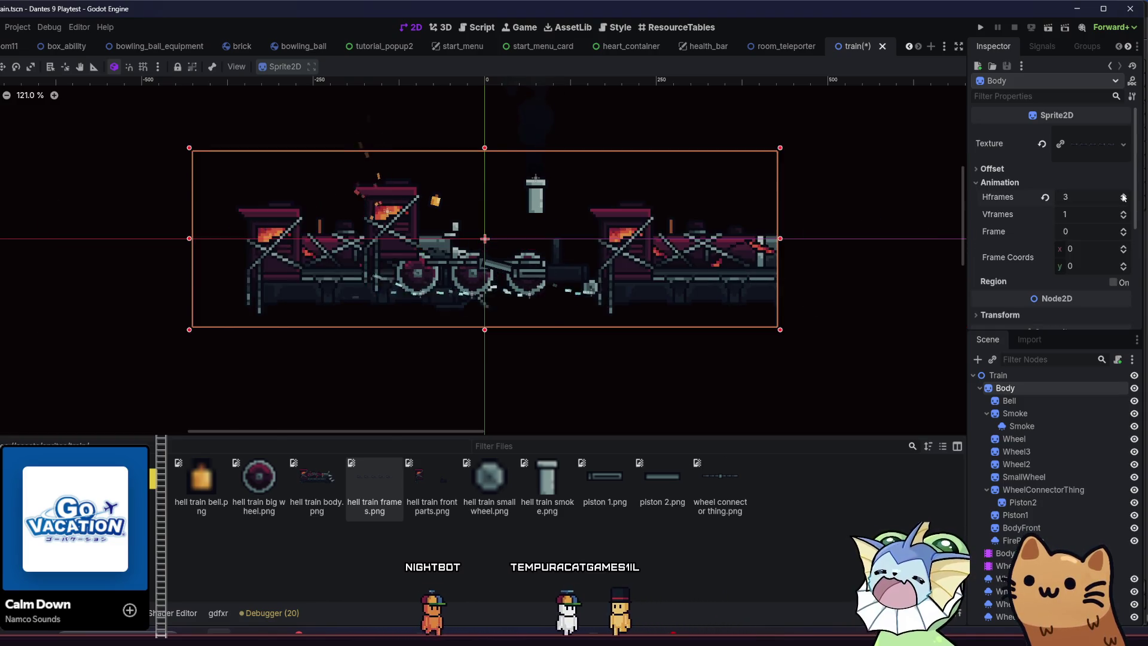
{"action": "left_click", "coordinate": [1123, 195]}
{"action": "left_click", "coordinate": [1124, 195]}
{"action": "left_click", "coordinate": [1124, 195]}
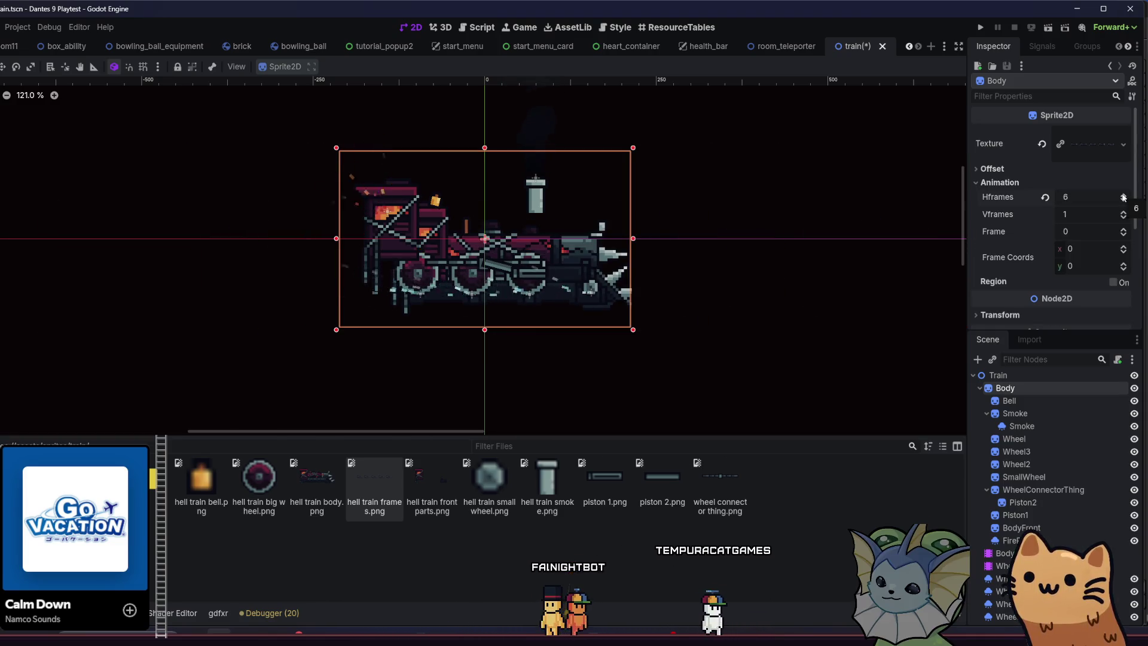
{"action": "left_click", "coordinate": [1123, 201]}
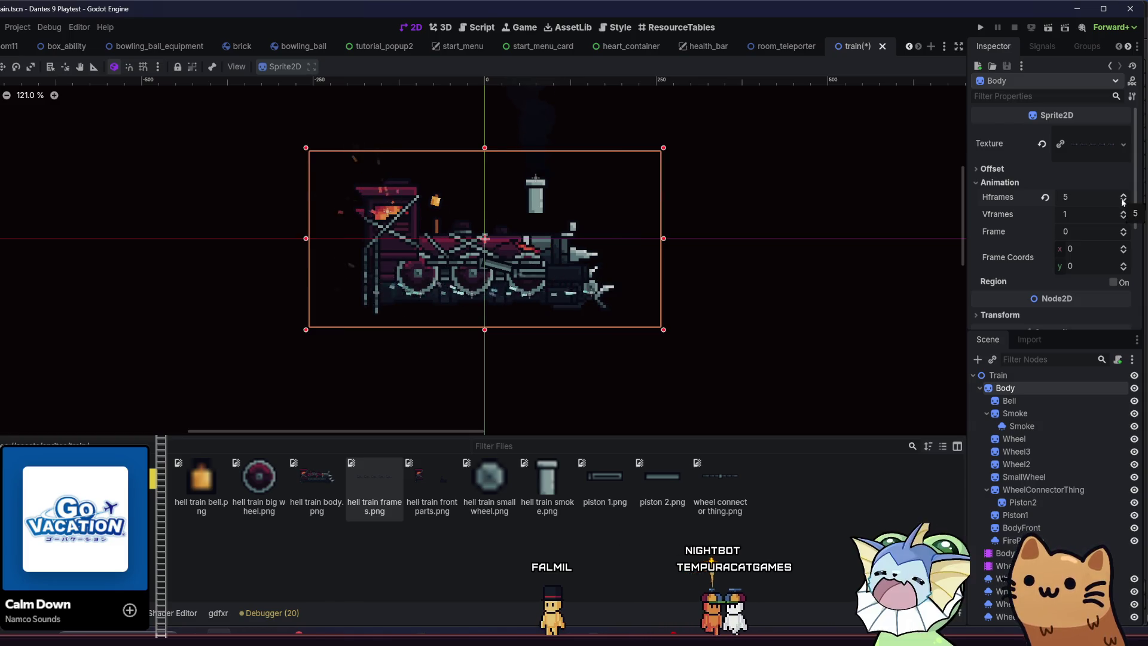
Set the Body sprite's Offset y to -8.
{"action": "mouse_move", "coordinate": [996, 234]}
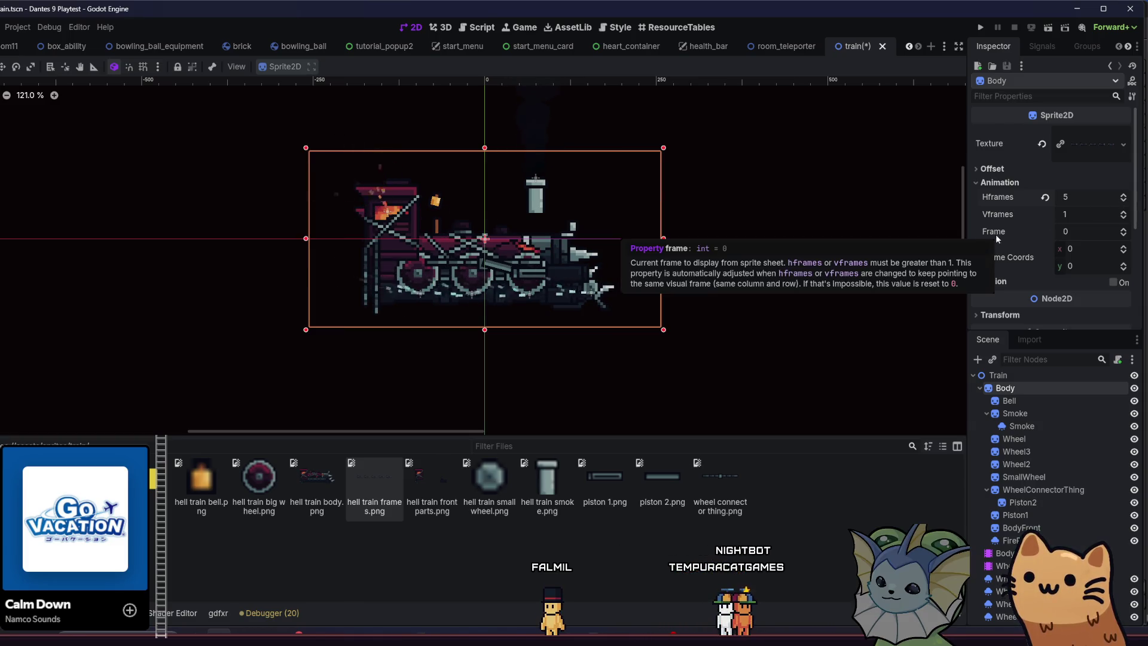
{"action": "scroll", "coordinate": [562, 281], "scroll_direction": "up", "scroll_amount": 4}
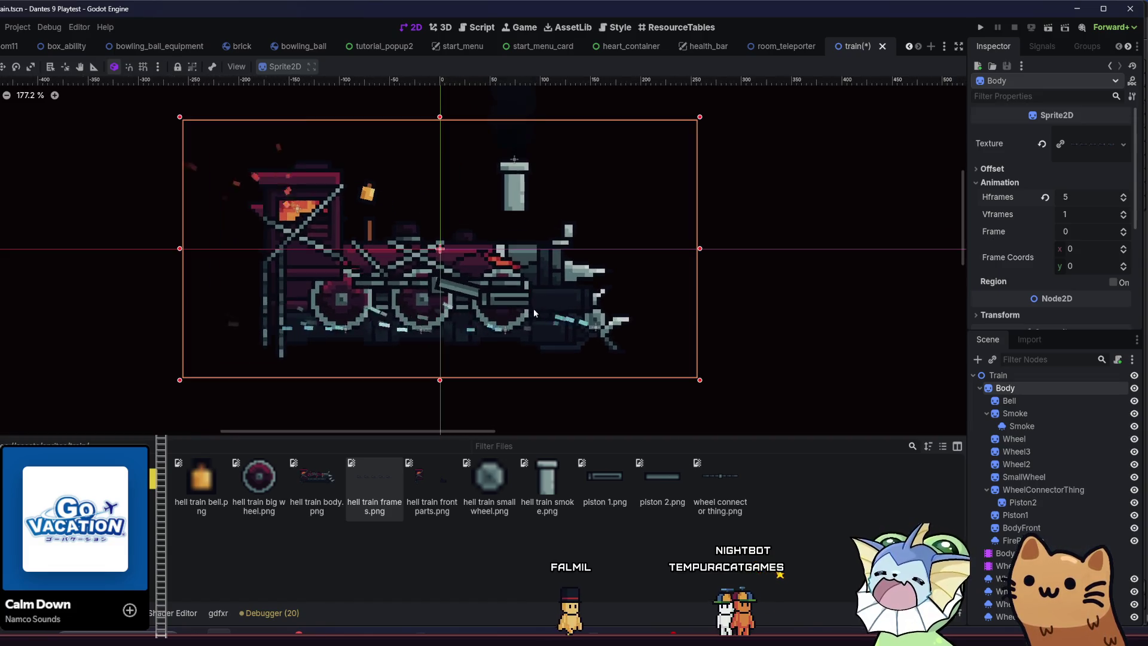
{"action": "scroll", "coordinate": [394, 296], "scroll_direction": "up", "scroll_amount": 2}
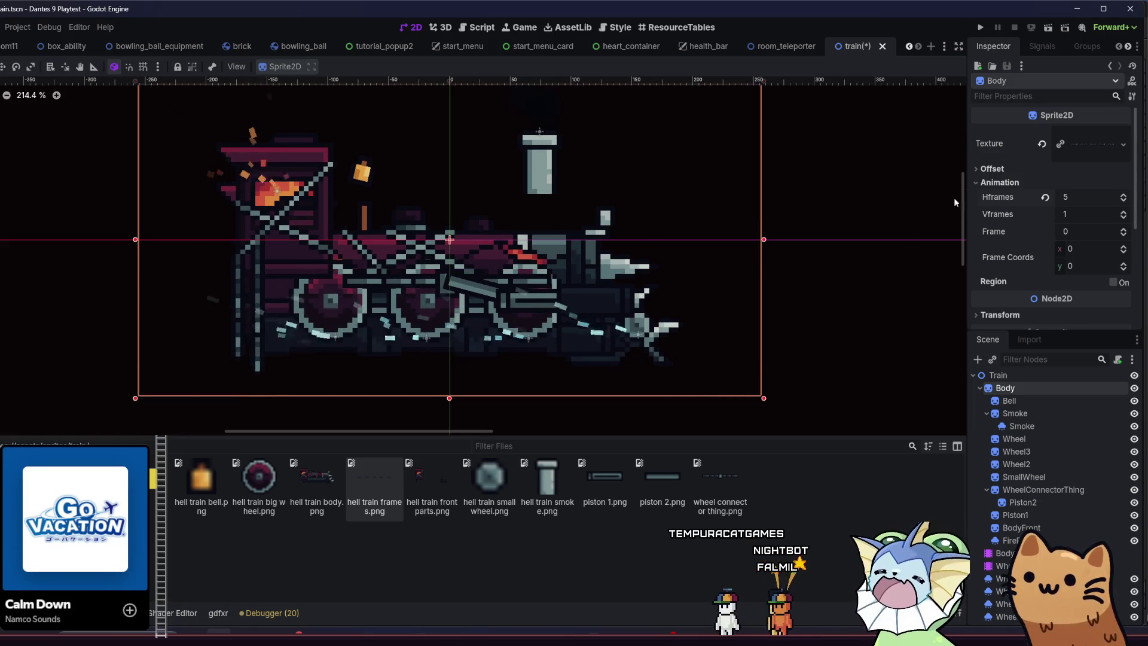
{"action": "left_click", "coordinate": [993, 170]}
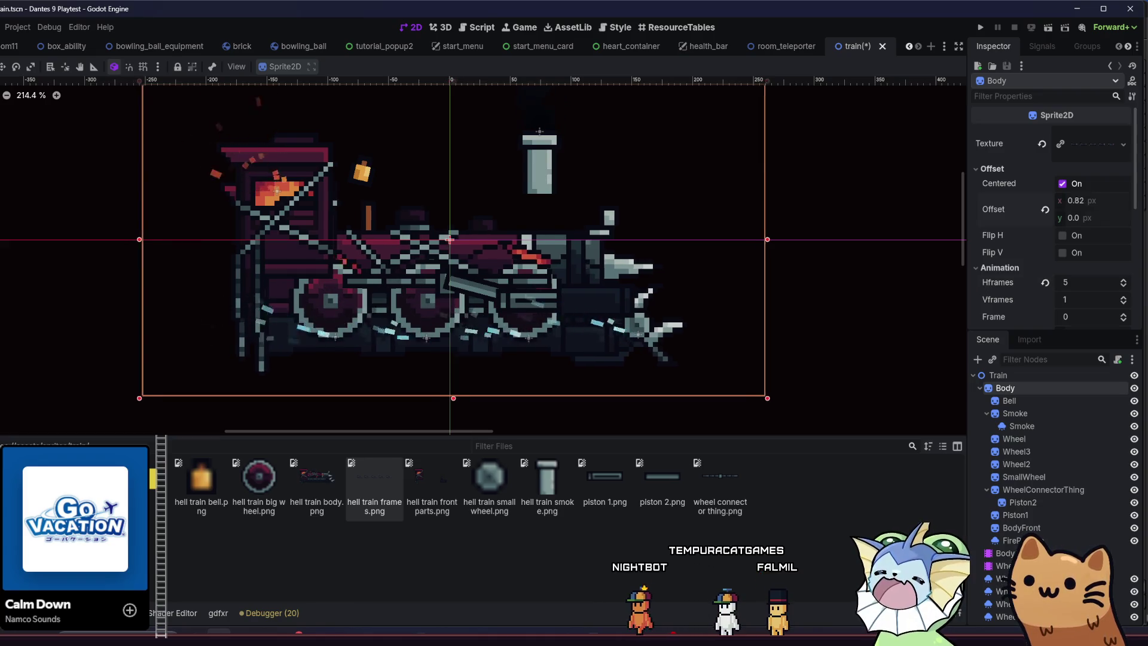
{"action": "mouse_move", "coordinate": [1078, 217]}
{"action": "left_mouse_down"}
{"action": "mouse_move", "coordinate": [1064, 217]}
{"action": "mouse_move", "coordinate": [1076, 221]}
{"action": "left_mouse_up"}
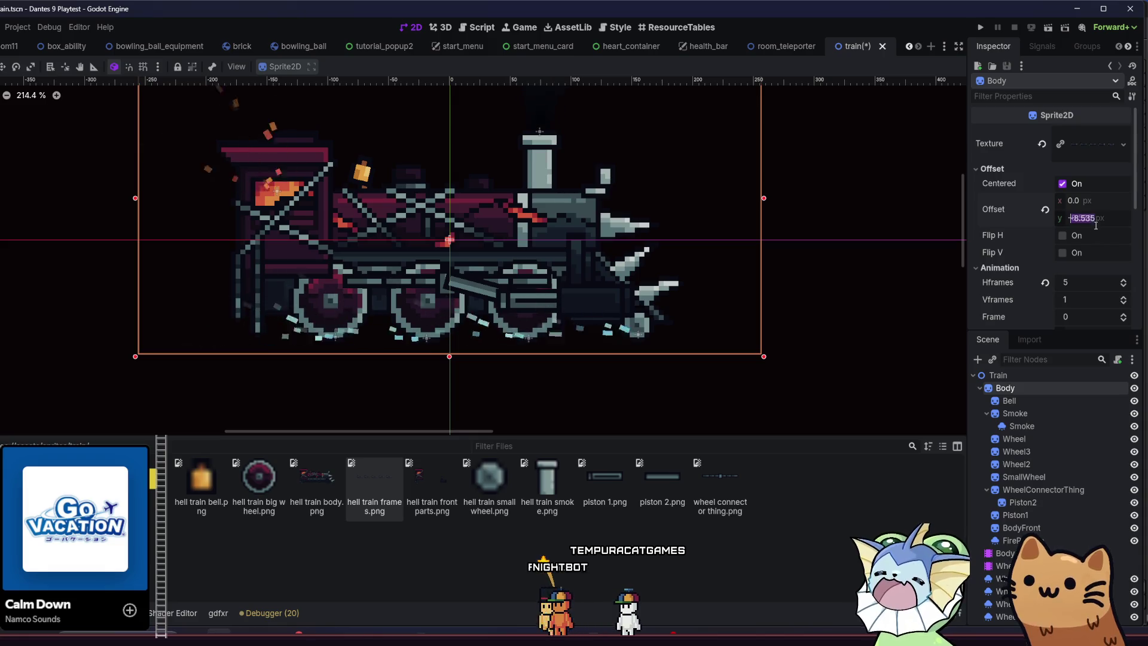
{"action": "key", "text": "Left"}
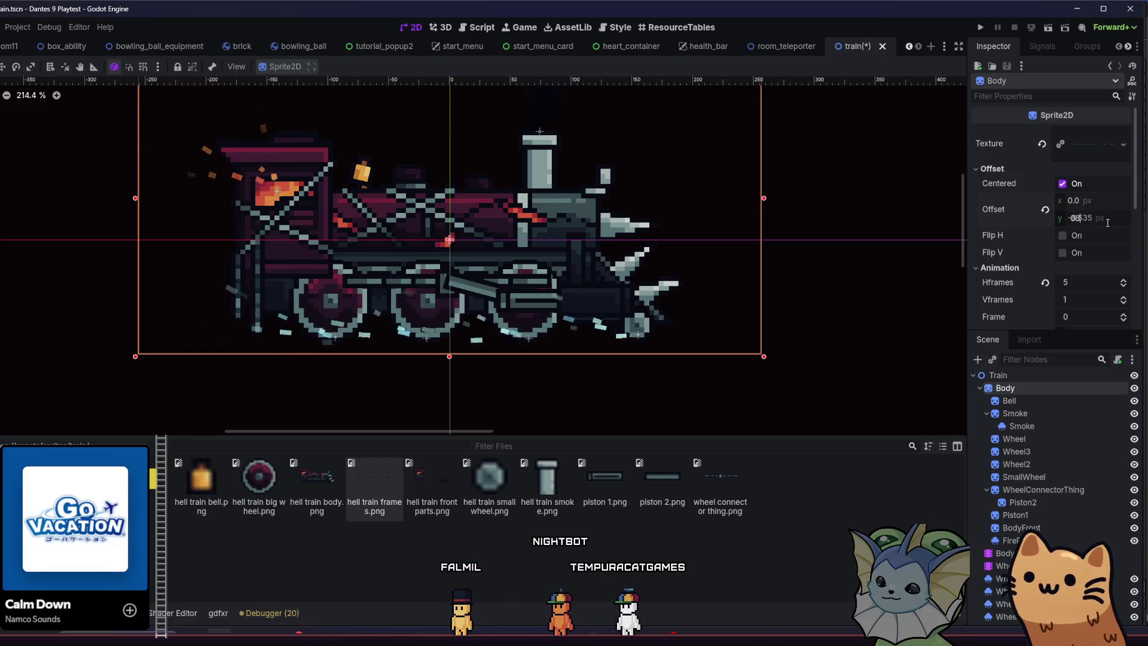
{"action": "type", "text": "8"}
{"action": "key", "text": "Return"}
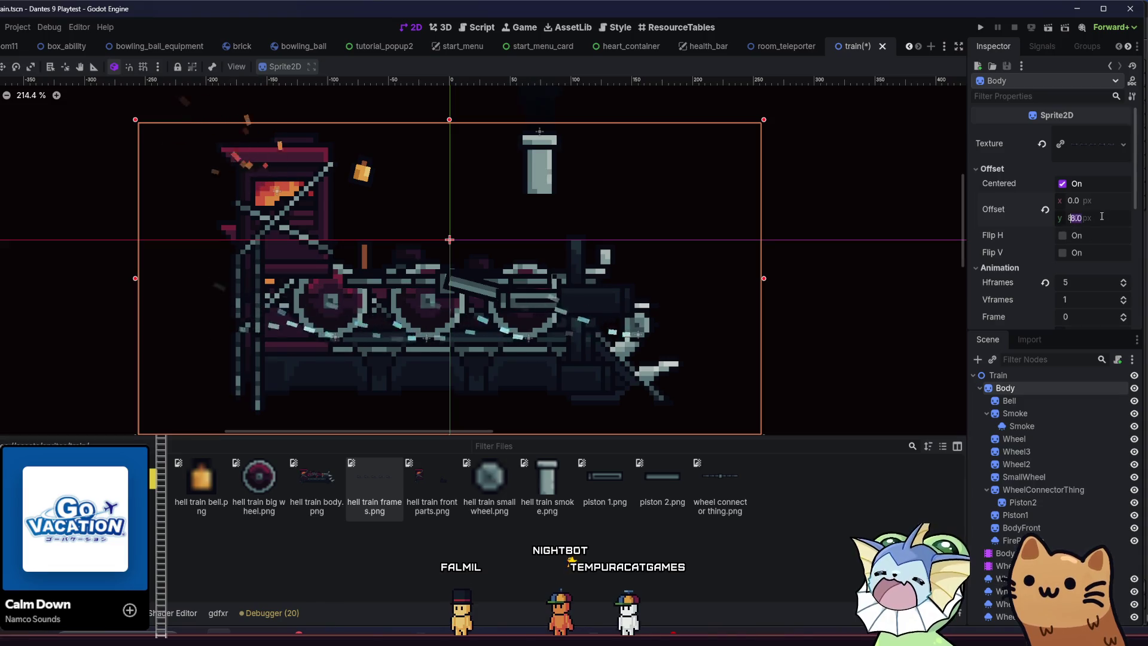
{"action": "type", "text": "-8"}
{"action": "key", "text": "Return"}
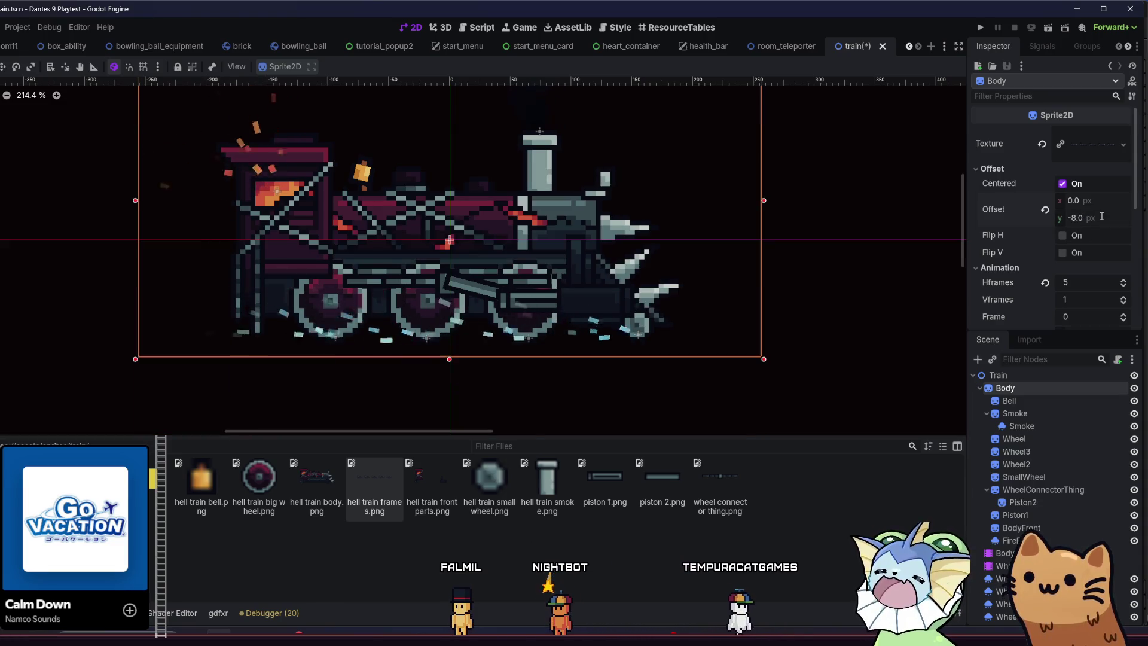
Try an Offset y of -9, then return it to -8.
{"action": "scroll", "coordinate": [655, 177], "scroll_direction": "up", "scroll_amount": 2}
{"action": "left_click_drag", "start_coordinate": [654, 177], "coordinate": [676, 192]}
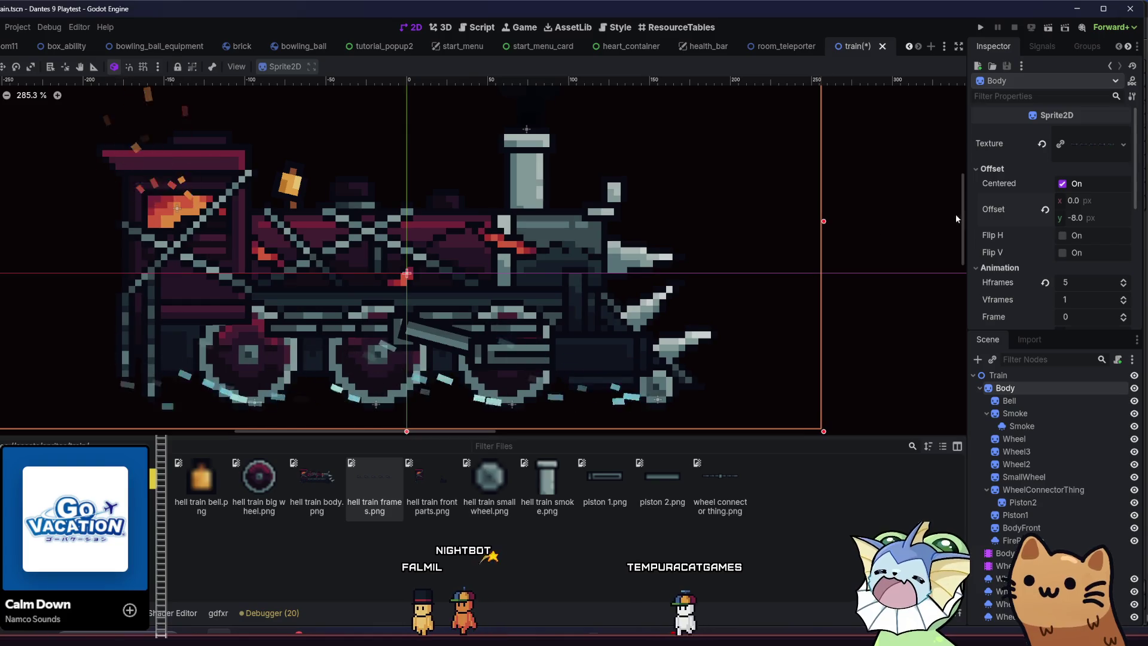
{"action": "left_click", "coordinate": [1076, 218]}
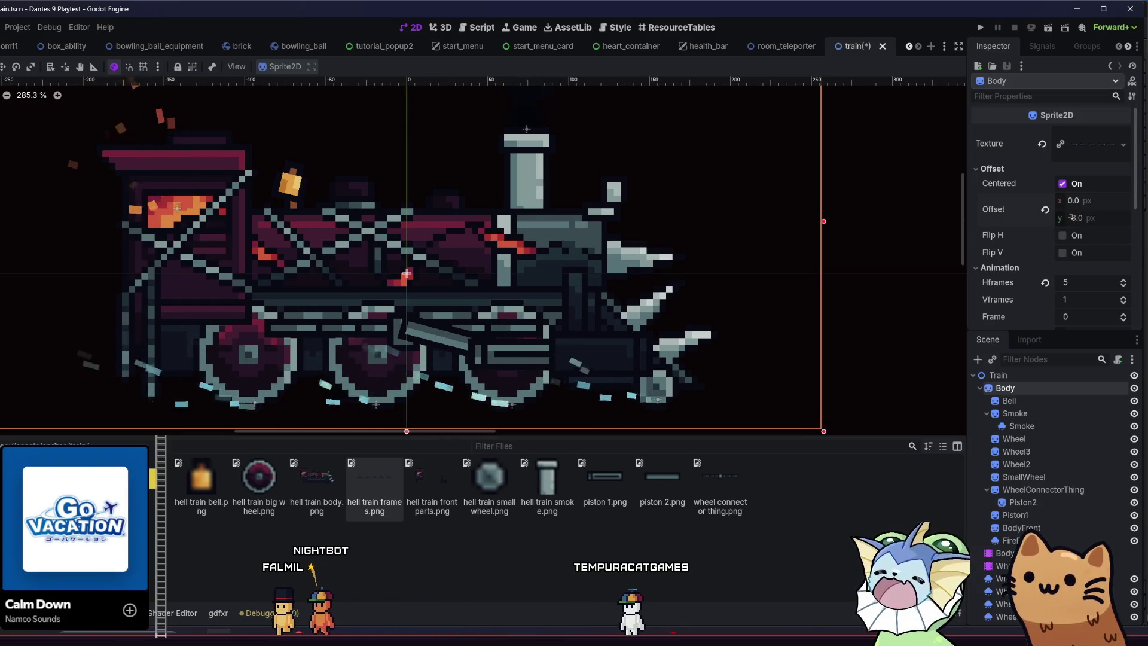
{"action": "type", "text": "-9"}
{"action": "key", "text": "Return"}
{"action": "scroll", "coordinate": [398, 172], "scroll_direction": "up", "scroll_amount": 2}
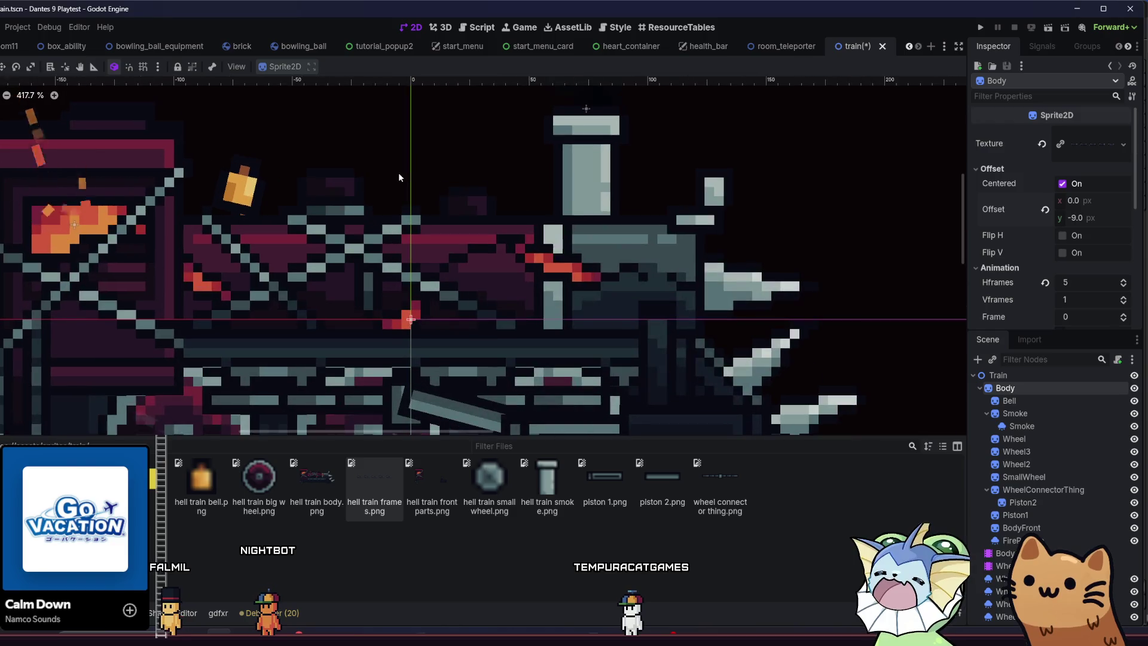
{"action": "left_click", "coordinate": [1079, 219]}
{"action": "left_click_drag", "start_coordinate": [508, 173], "coordinate": [645, 254]}
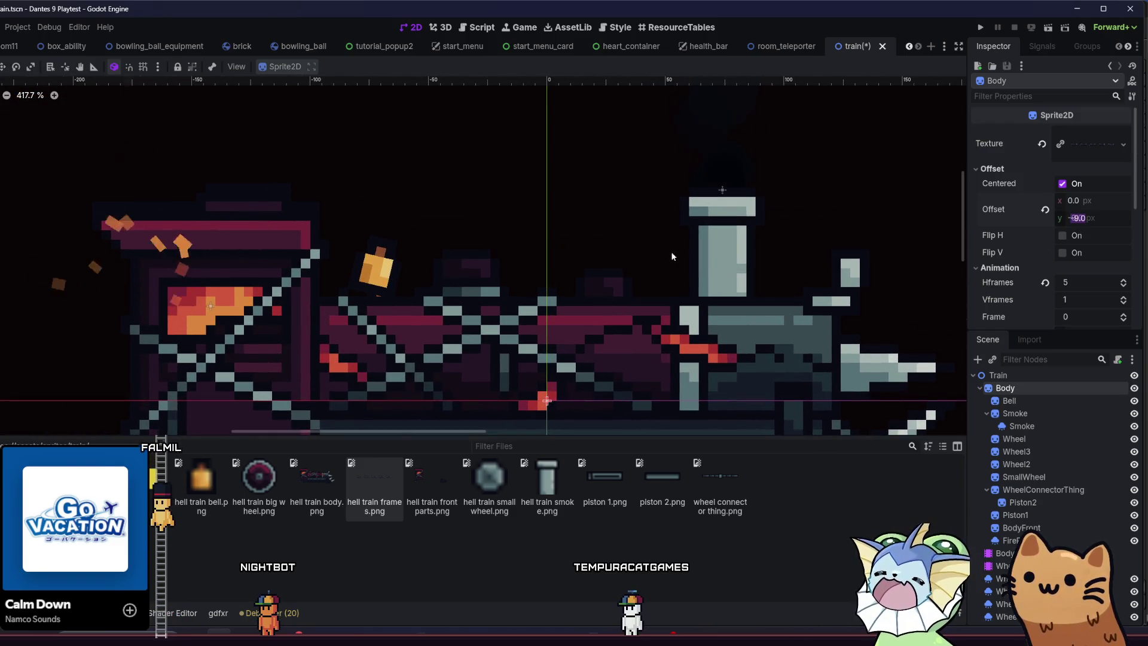
{"action": "key", "text": "Left"}
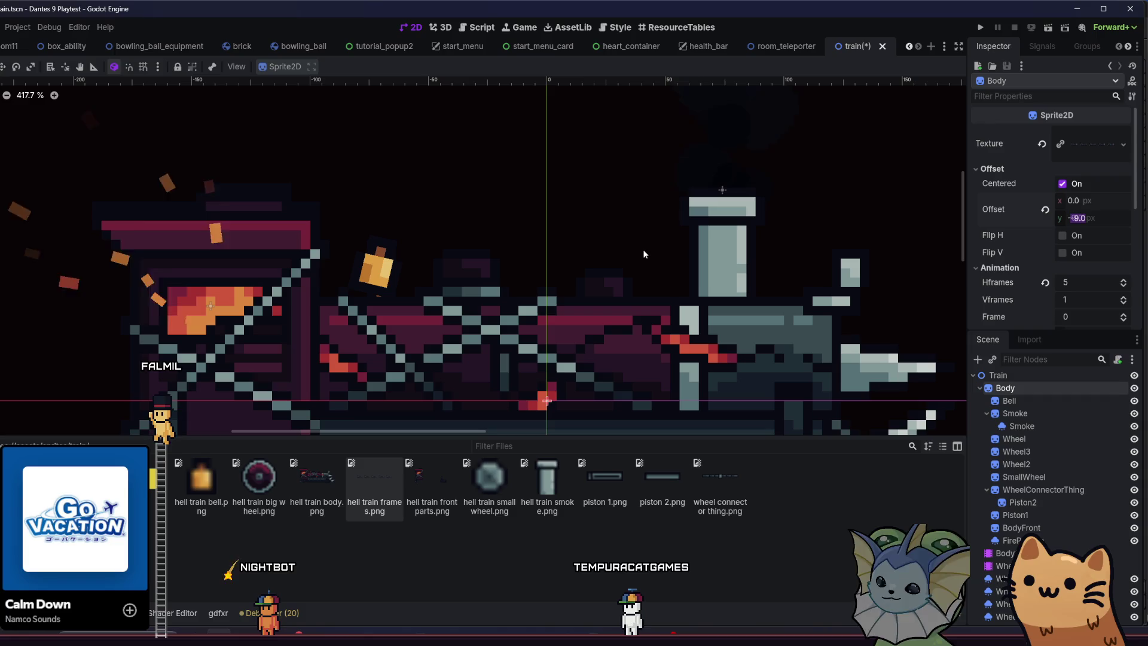
{"action": "key", "text": "Delete"}
{"action": "type", "text": "8"}
{"action": "key", "text": "Return"}
Save the train scene with Ctrl+S.
{"action": "key", "text": "ctrl+s"}
{"action": "scroll", "coordinate": [367, 154], "scroll_direction": "down", "scroll_amount": 4}
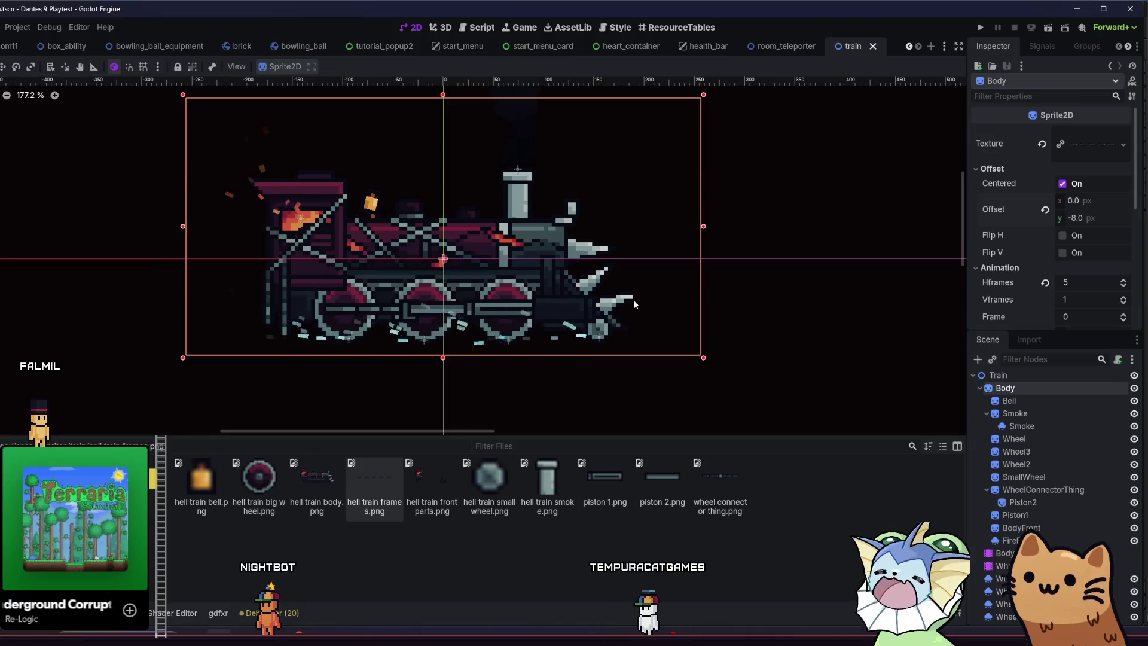
{"action": "scroll", "coordinate": [1038, 261], "scroll_direction": "down", "scroll_amount": 3}
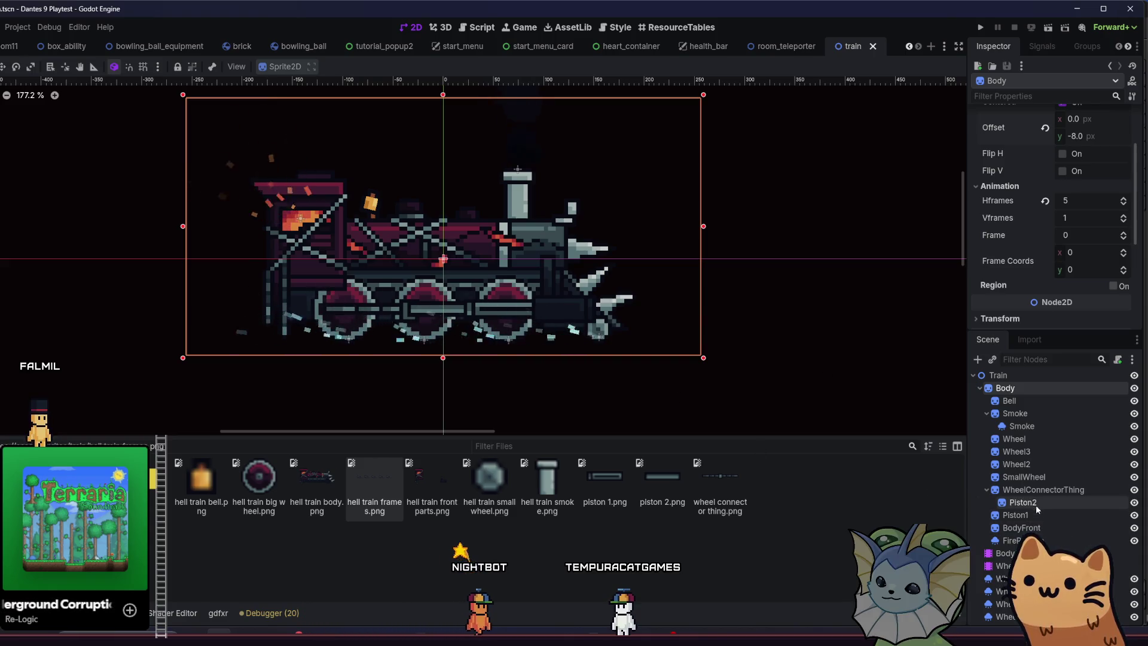
{"action": "left_click", "coordinate": [1008, 553]}
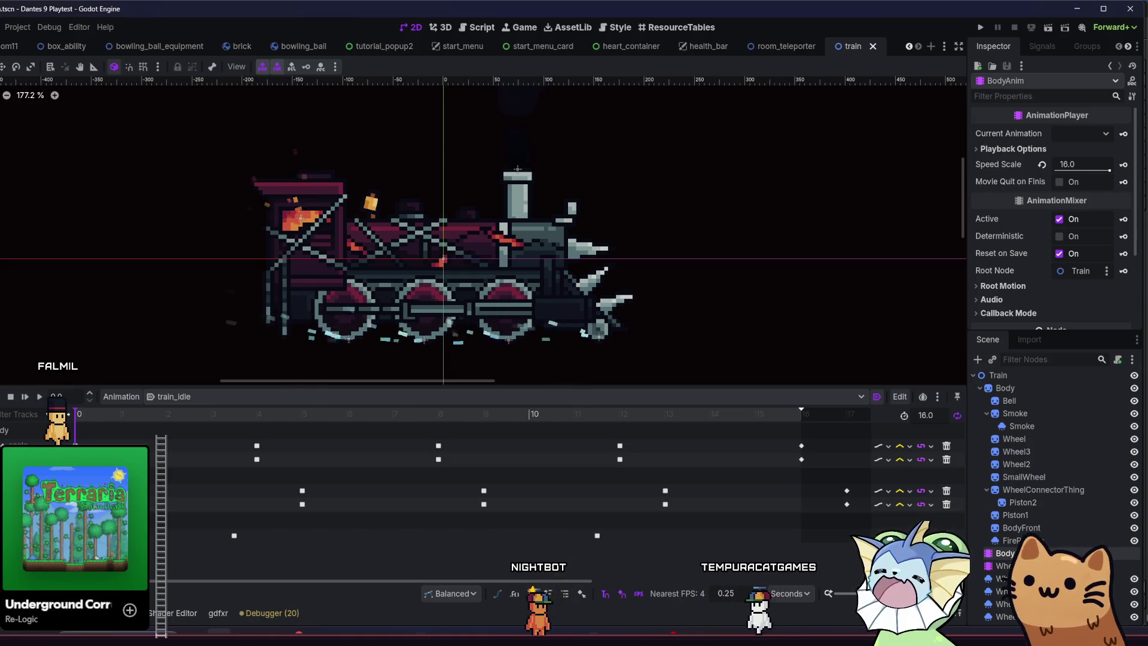
Create a frame track for Body's Frame in train_idle, then undo it.
{"action": "left_click", "coordinate": [2, 414]}
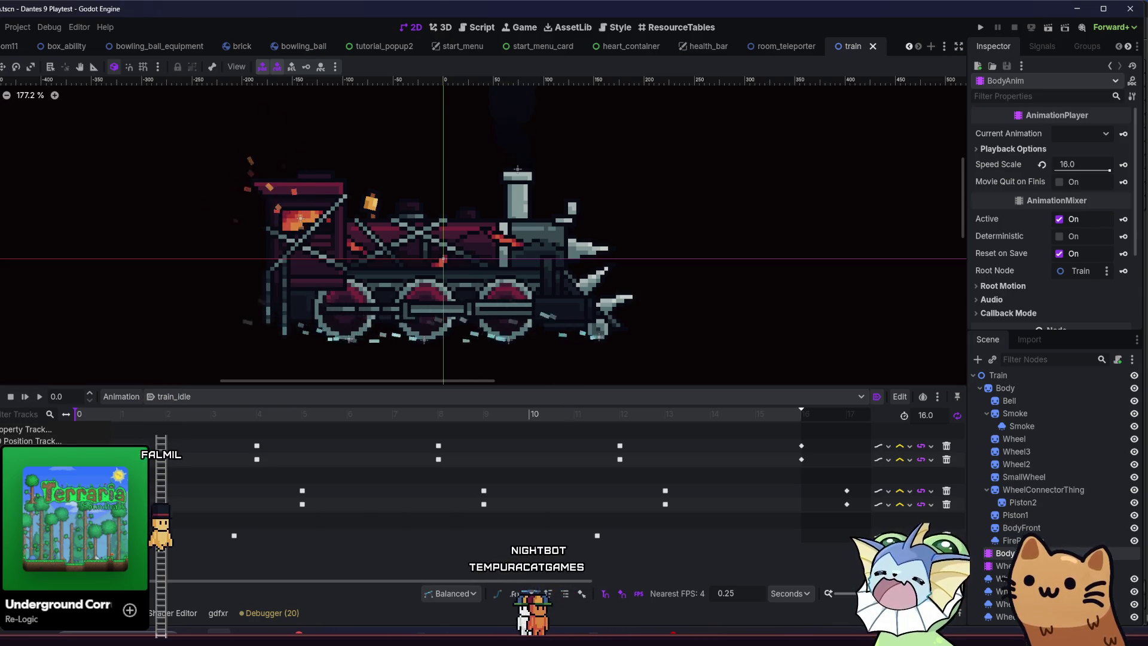
{"action": "left_click", "coordinate": [822, 333]}
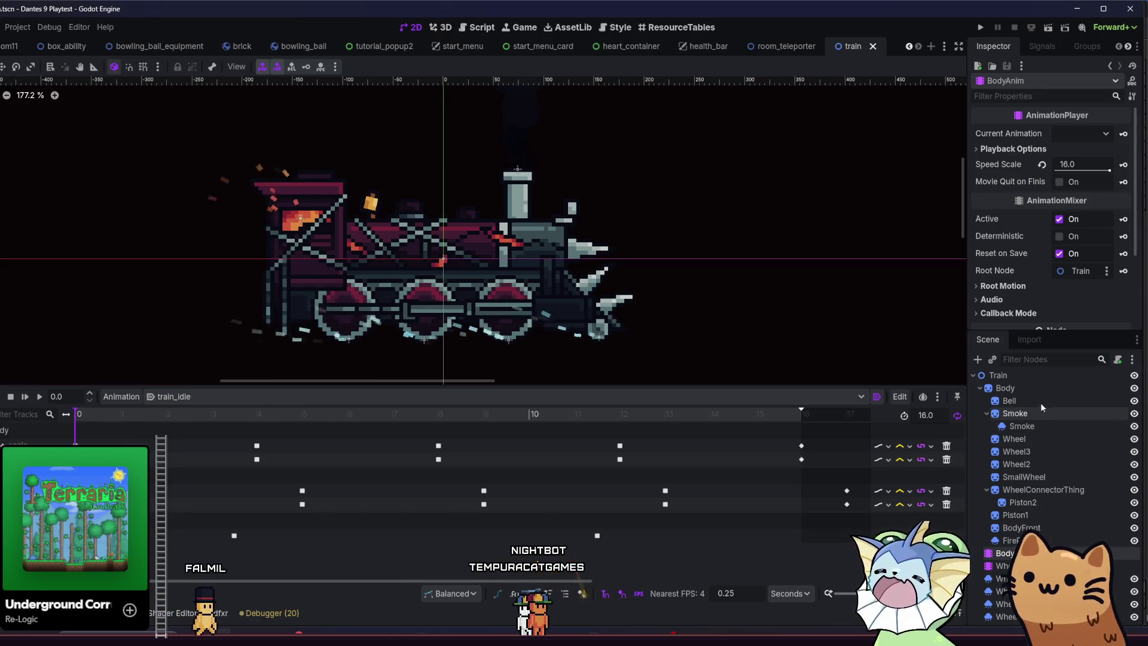
{"action": "left_click", "coordinate": [1039, 388]}
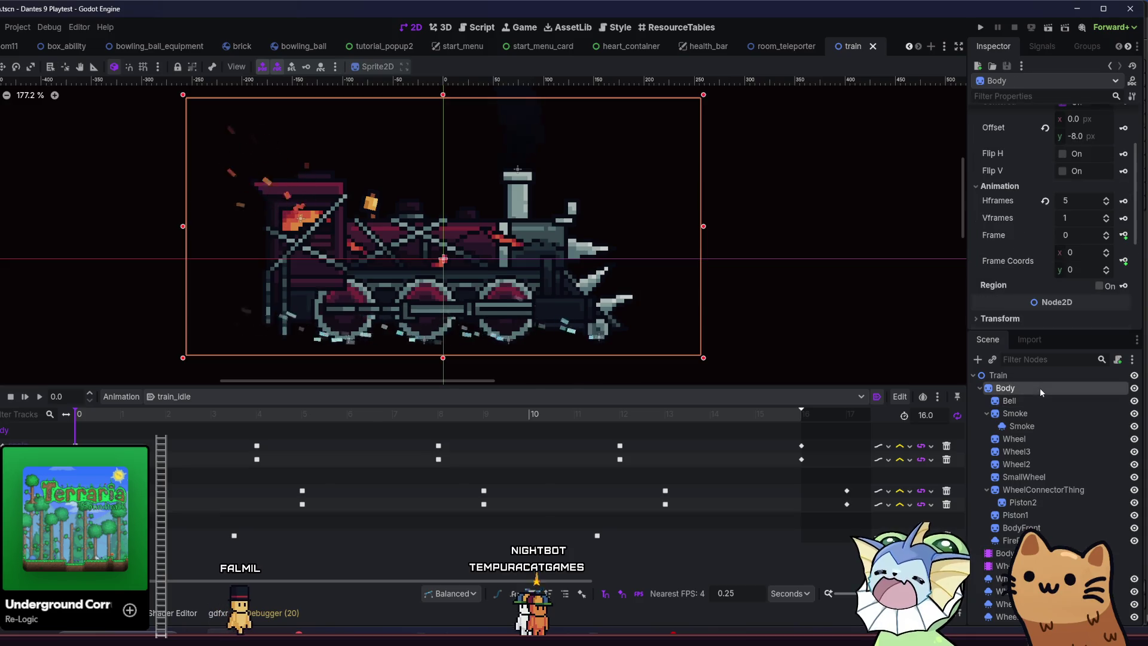
{"action": "left_click", "coordinate": [1124, 235]}
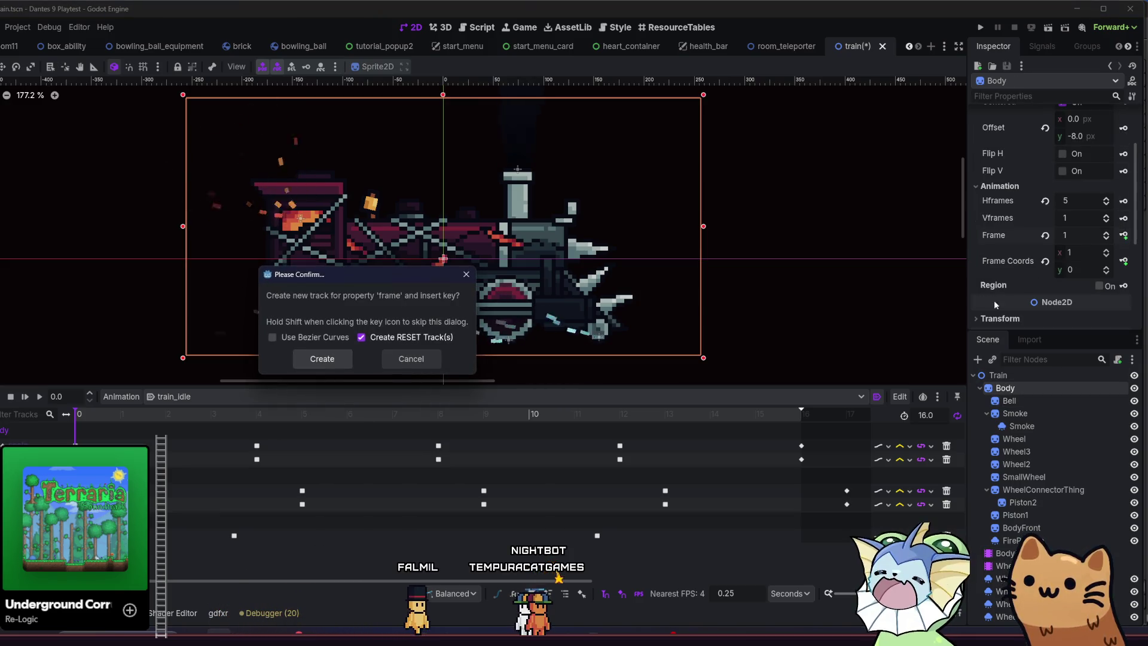
{"action": "left_click", "coordinate": [323, 360]}
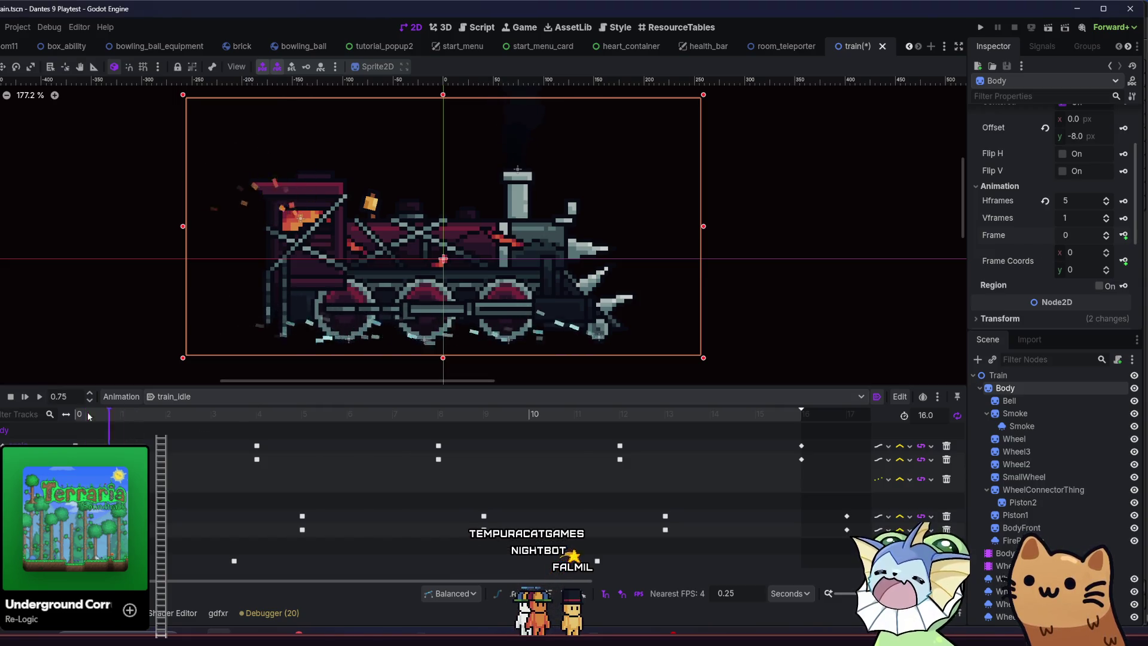
{"action": "left_click", "coordinate": [143, 414]}
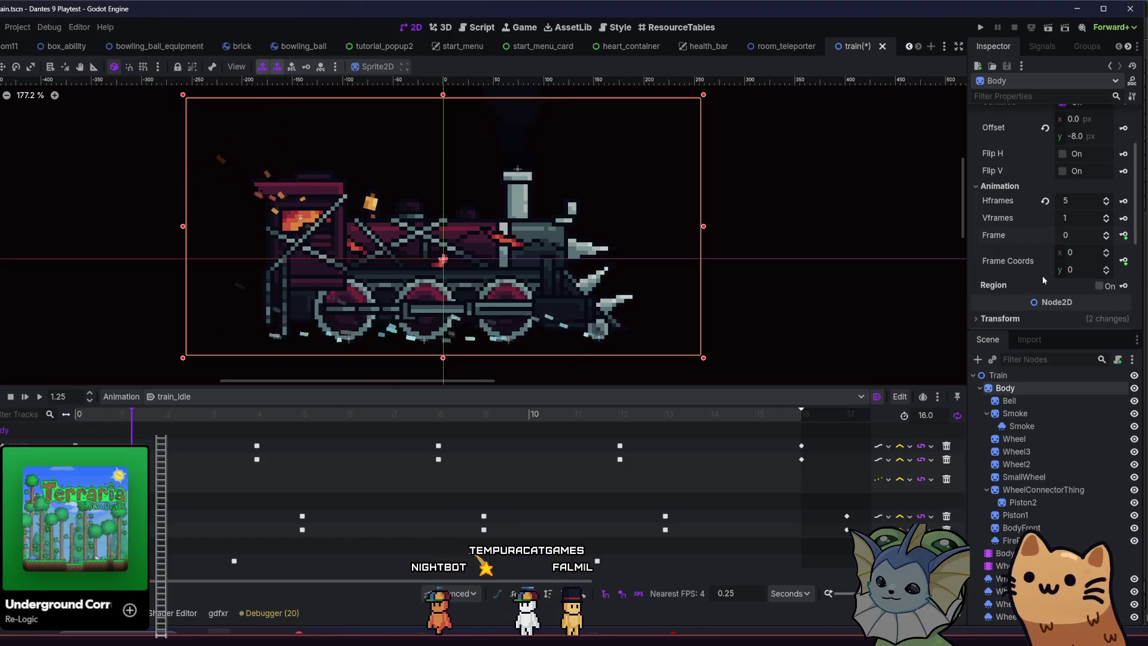
{"action": "left_click", "coordinate": [1124, 235]}
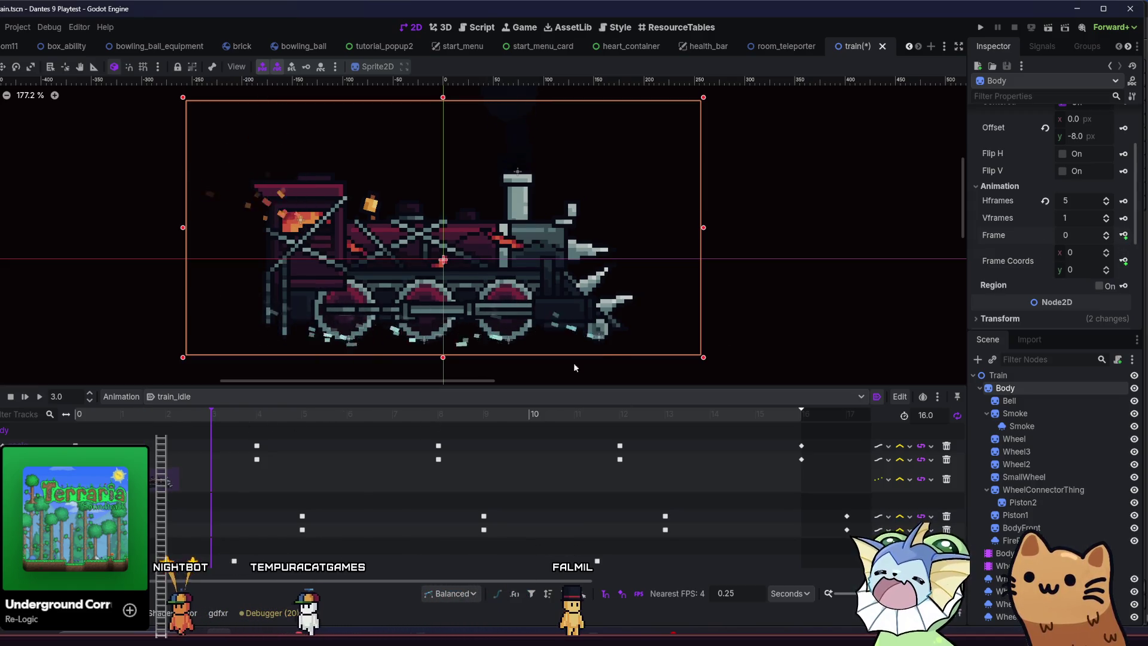
{"action": "left_click", "coordinate": [72, 416]}
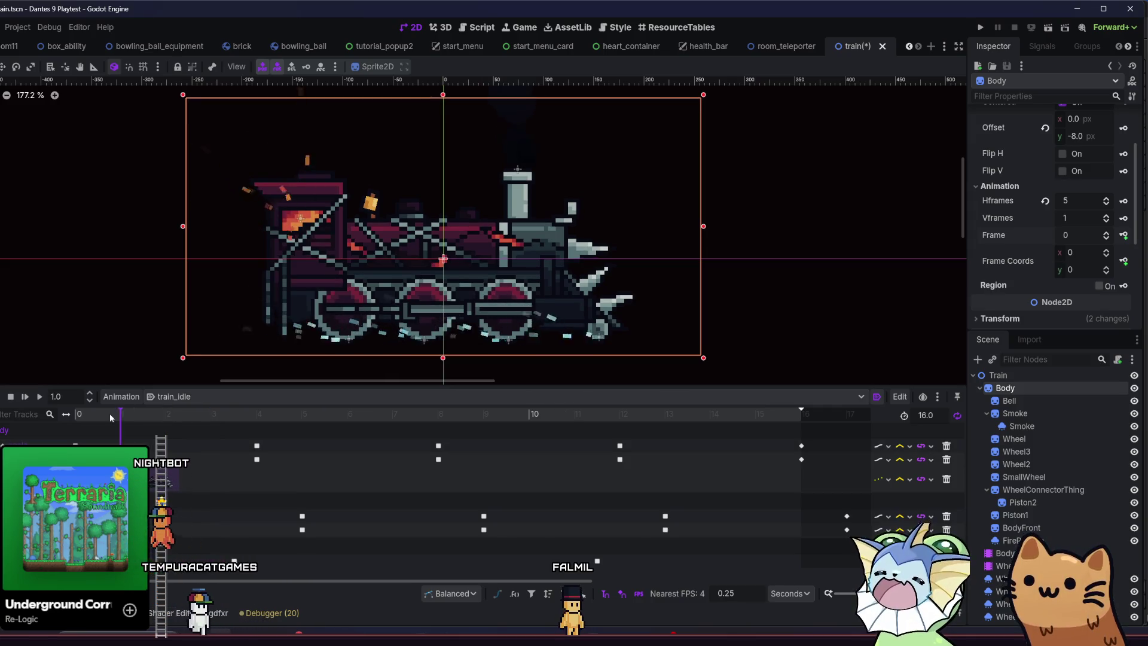
{"action": "key", "text": "ctrl+z"}
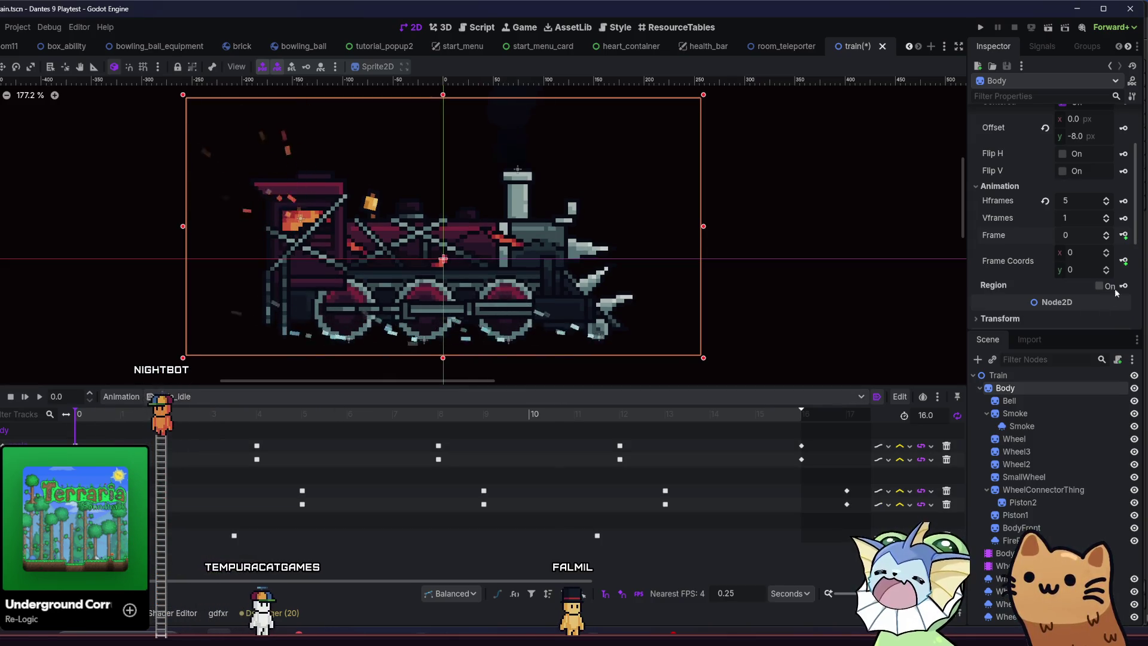
Recreate the Body frame track and key the Frame stepping up to 4.
{"action": "left_click", "coordinate": [1124, 235]}
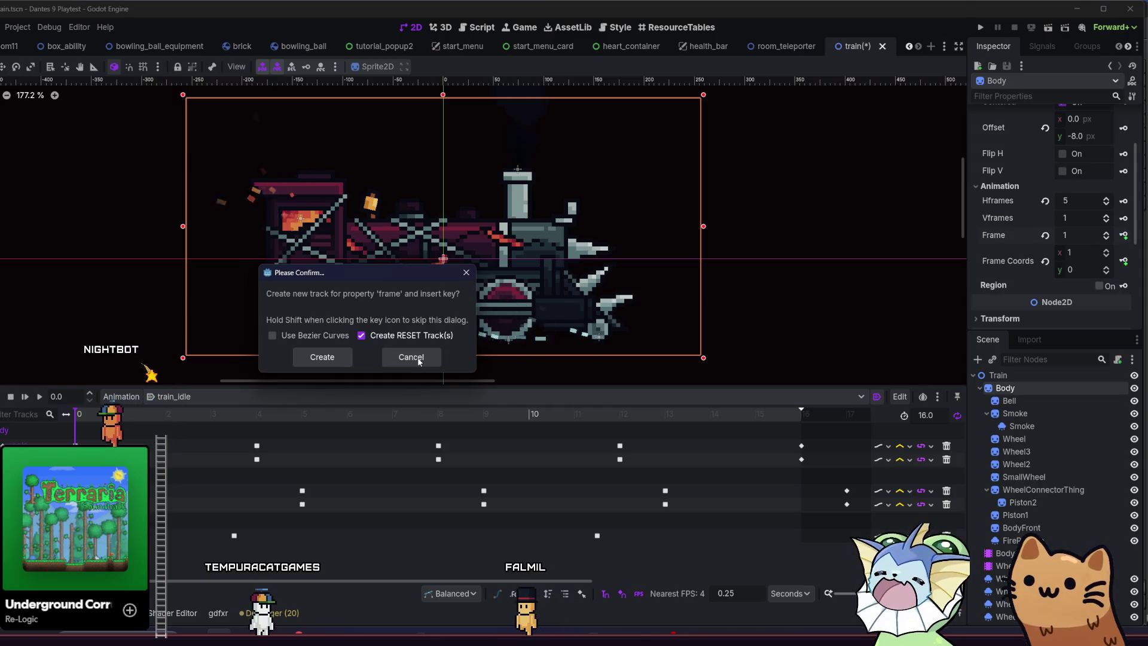
{"action": "left_click", "coordinate": [319, 359]}
{"action": "left_click", "coordinate": [1126, 237]}
{"action": "left_click", "coordinate": [1126, 236]}
{"action": "left_click", "coordinate": [1126, 236]}
{"action": "left_click", "coordinate": [1126, 236]}
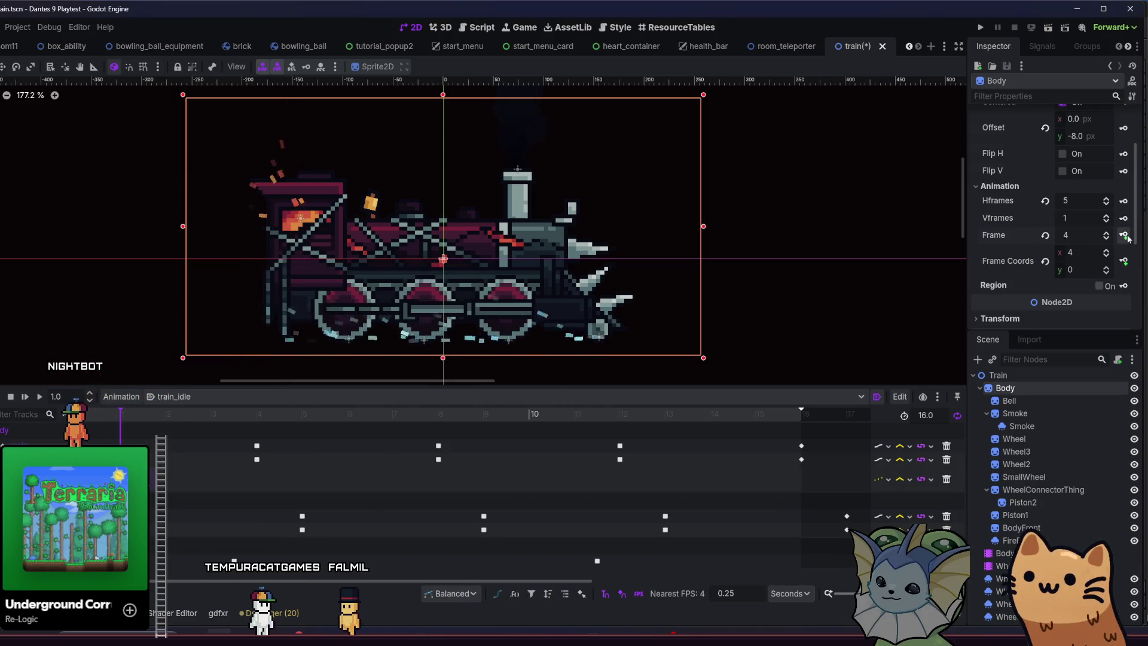
{"action": "left_click", "coordinate": [162, 477]}
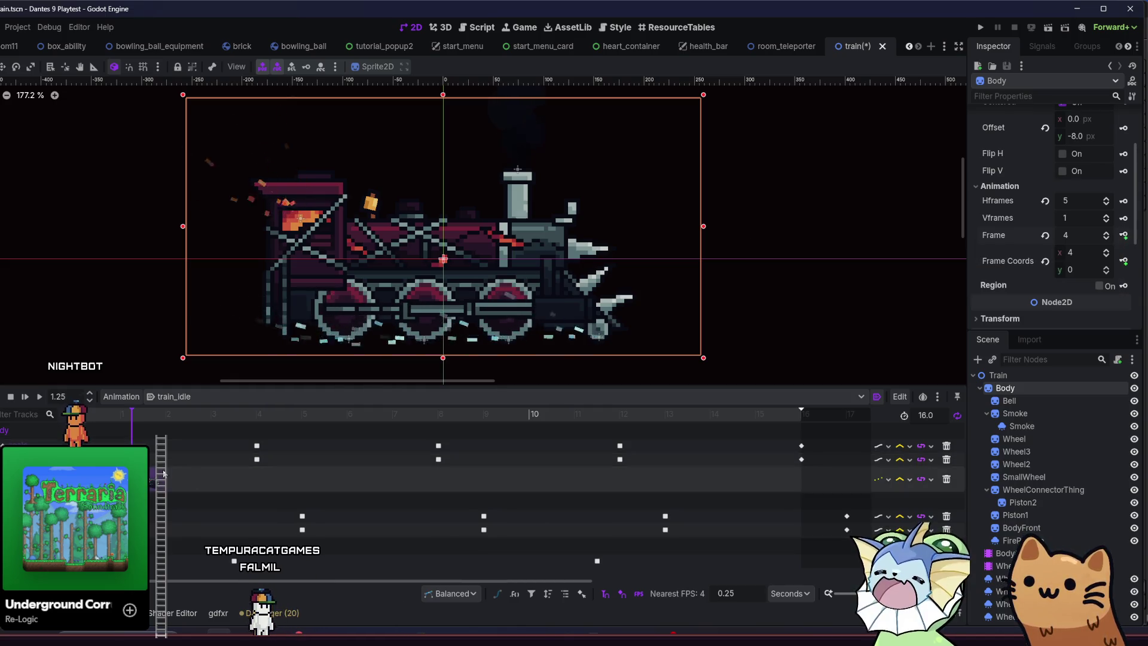
Add a frame key at 8 seconds, move it to 8.5 s and set its value to 4.
{"action": "left_click", "coordinate": [223, 482]}
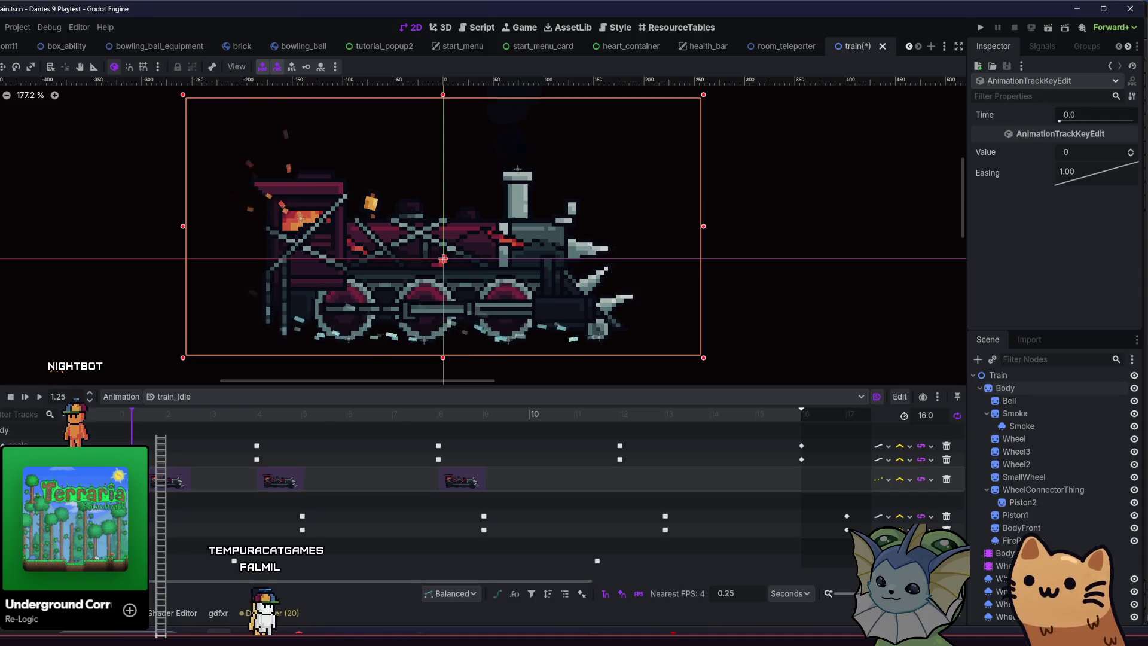
{"action": "left_click", "coordinate": [467, 482]}
{"action": "left_click_drag", "start_coordinate": [466, 482], "coordinate": [489, 480]}
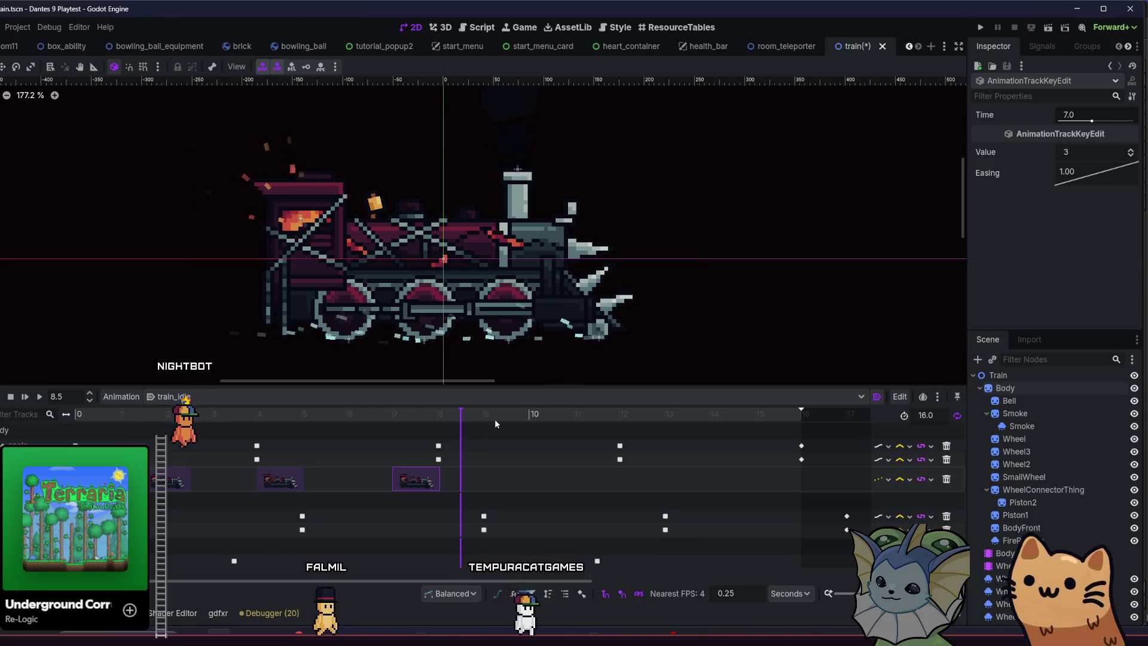
{"action": "left_click", "coordinate": [1092, 152]}
{"action": "type", "text": "4"}
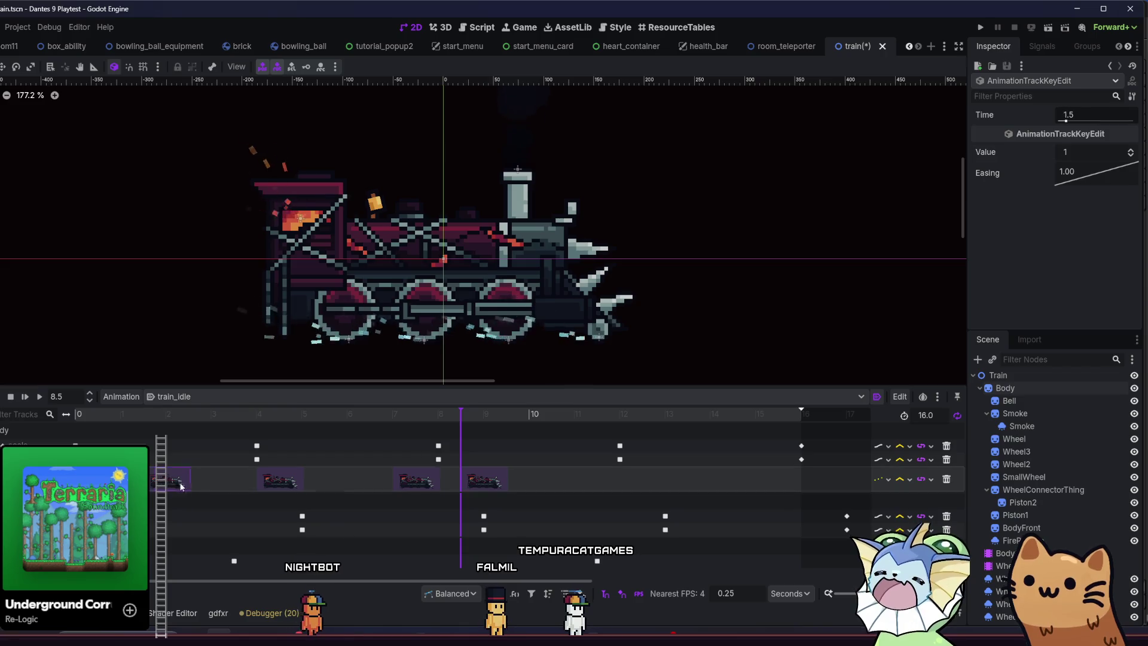
{"action": "left_click", "coordinate": [154, 414]}
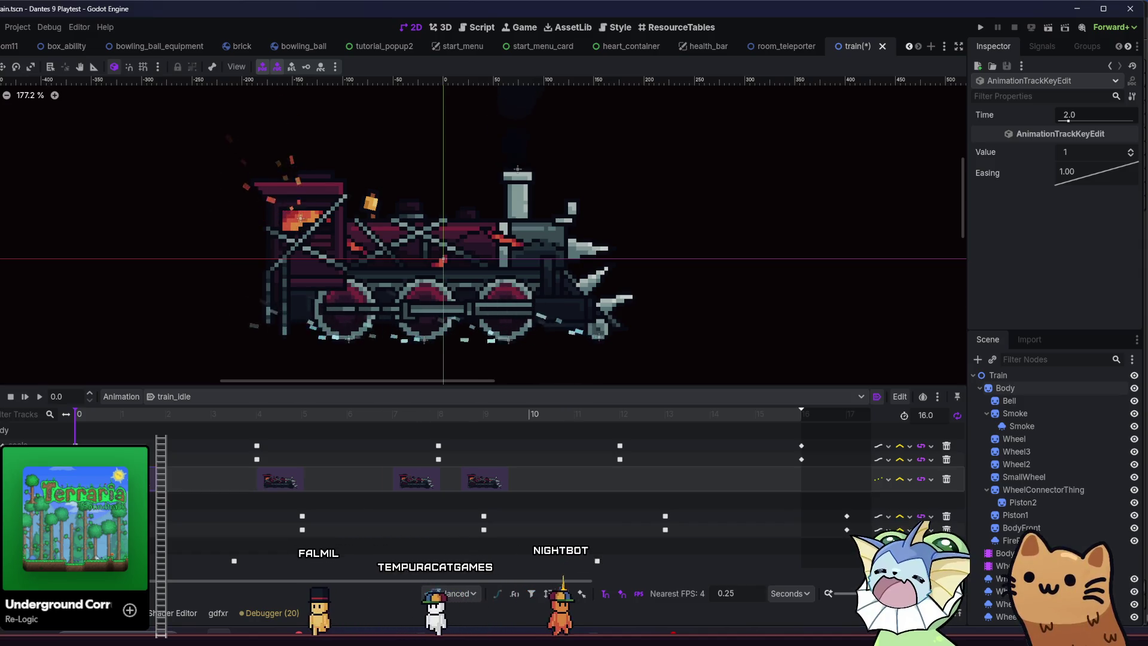
Box-select all keys on the frame track and delete the track.
{"action": "key", "text": "ctrl+d"}
{"action": "mouse_move", "coordinate": [529, 468]}
{"action": "left_mouse_down"}
{"action": "mouse_move", "coordinate": [481, 484]}
{"action": "mouse_move", "coordinate": [170, 502]}
{"action": "left_mouse_up"}
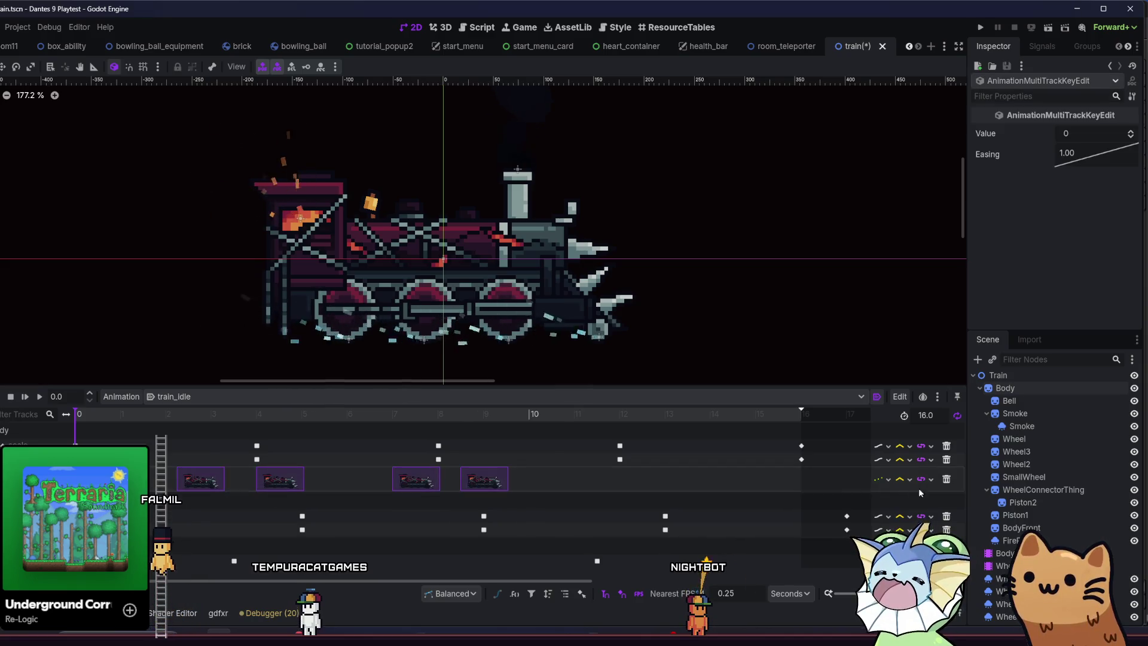
{"action": "left_click", "coordinate": [947, 479]}
{"action": "left_click", "coordinate": [1041, 388]}
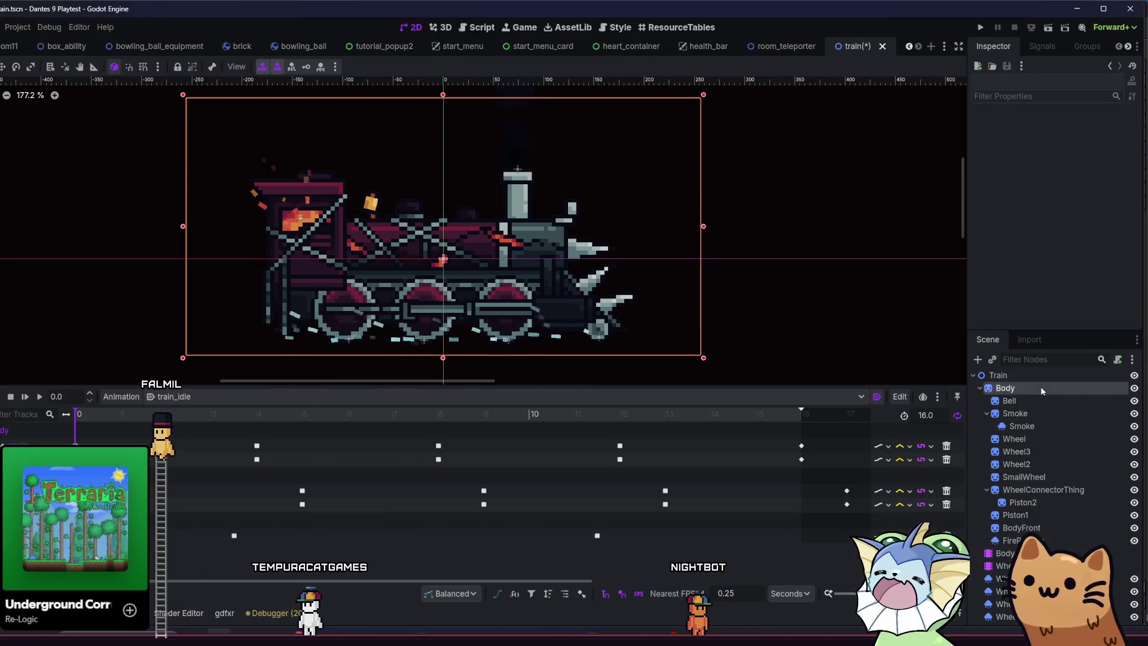
Change Body to AnimatedSprite2D with new SpriteFrames and choose Add Frames from Sprite Sheet.
{"action": "right_click", "coordinate": [1041, 387]}
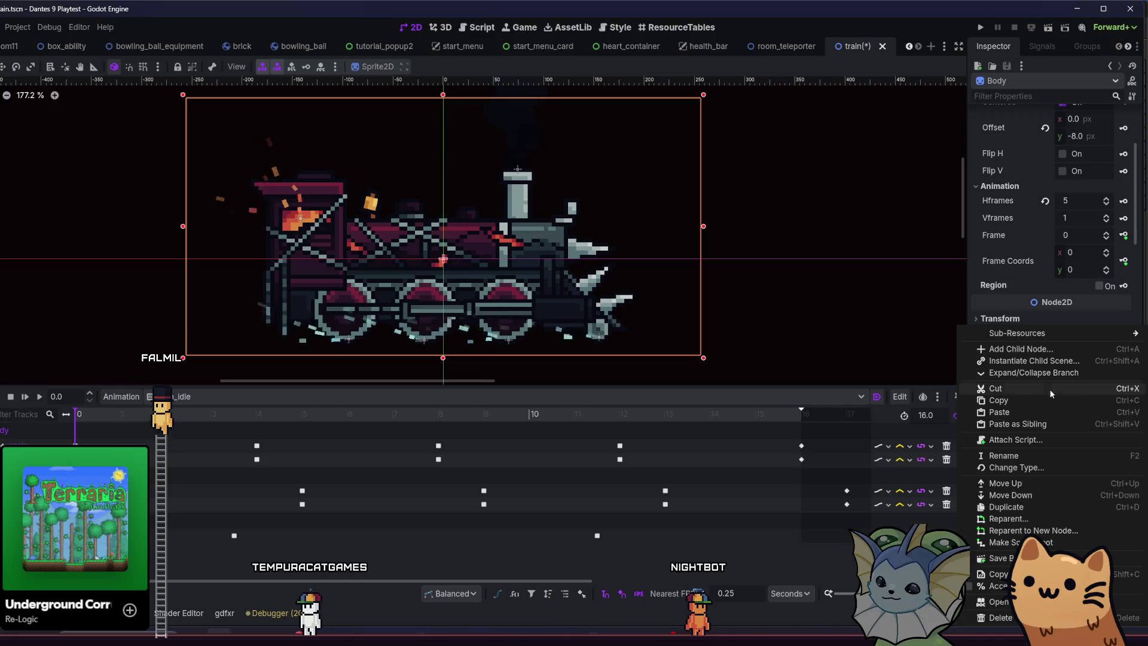
{"action": "left_click", "coordinate": [1017, 468]}
{"action": "double_click", "coordinate": [372, 210]}
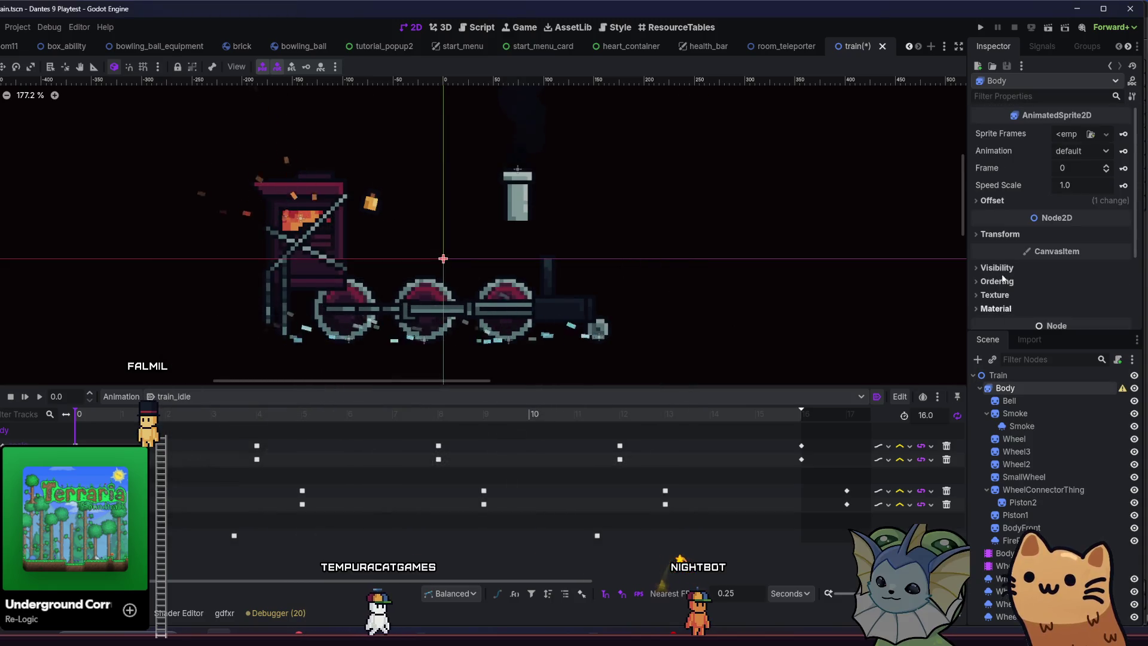
{"action": "left_click", "coordinate": [1064, 161]}
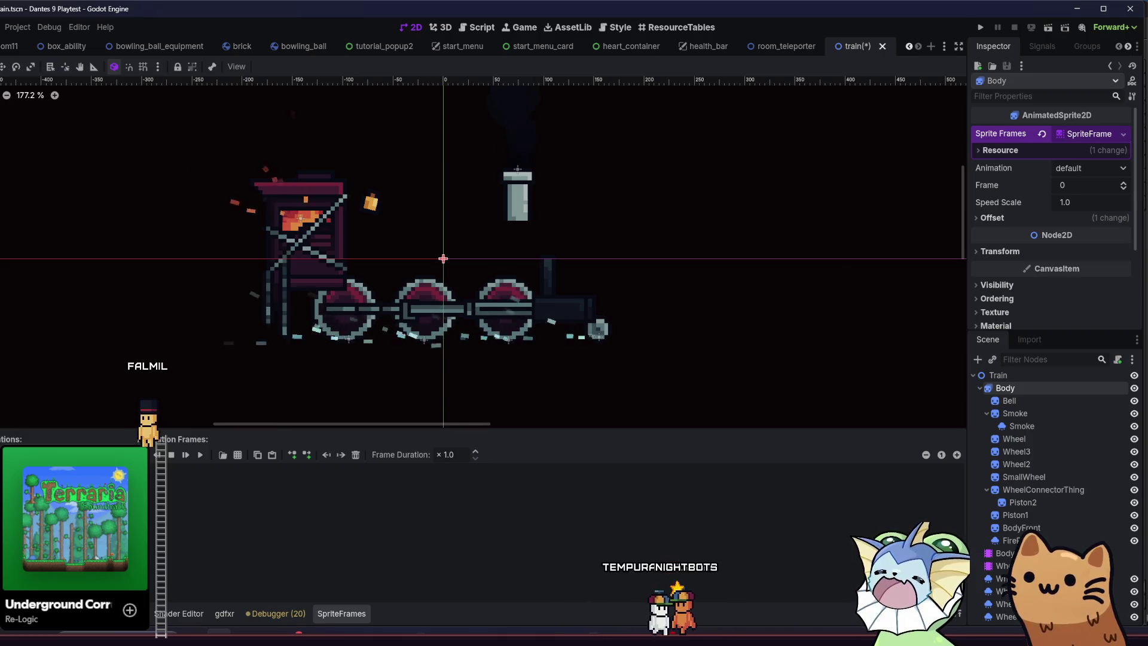
{"action": "left_click", "coordinate": [238, 455]}
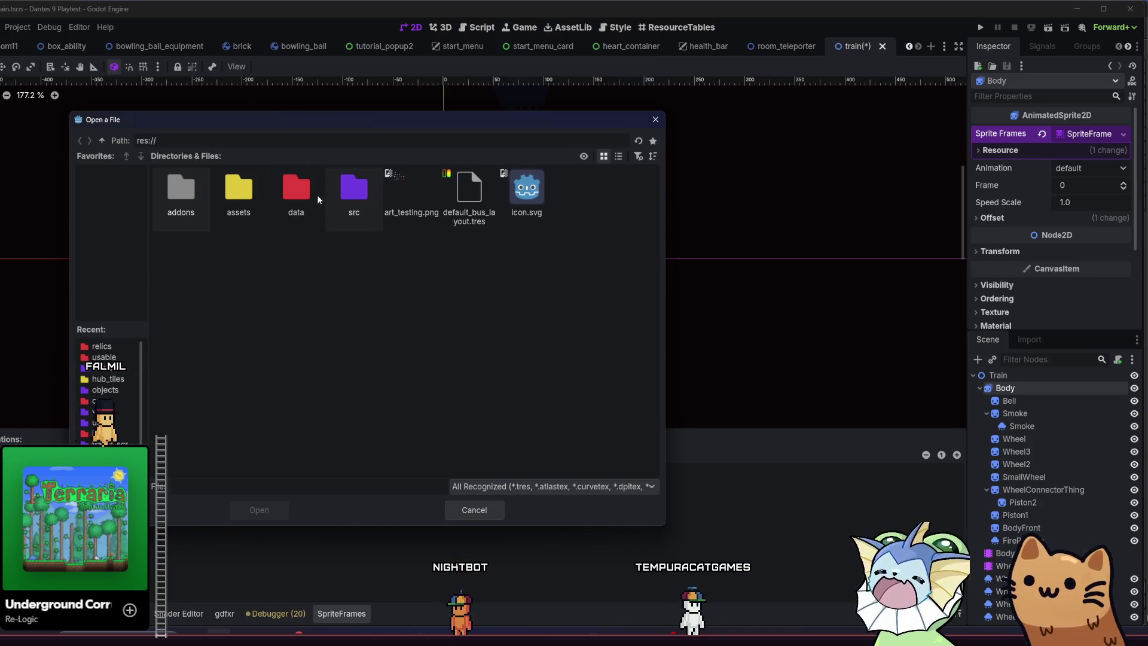
Open the hell train frames sheet from assets/sprites/train in the sprite-sheet importer.
{"action": "double_click", "coordinate": [239, 192]}
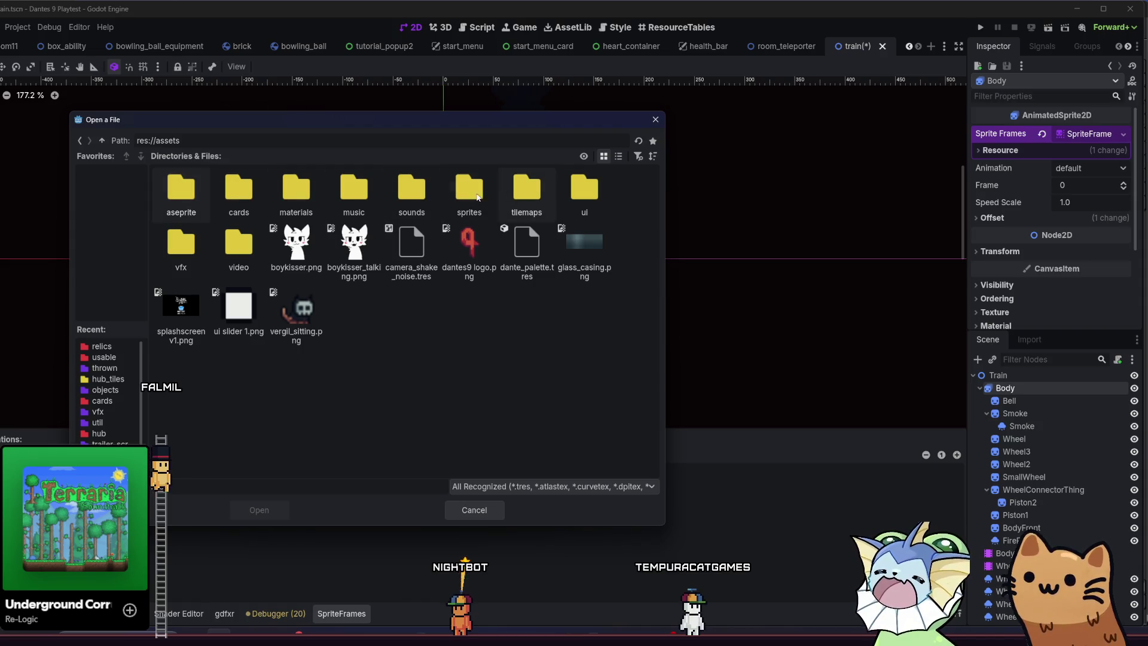
{"action": "double_click", "coordinate": [466, 191]}
{"action": "double_click", "coordinate": [173, 244]}
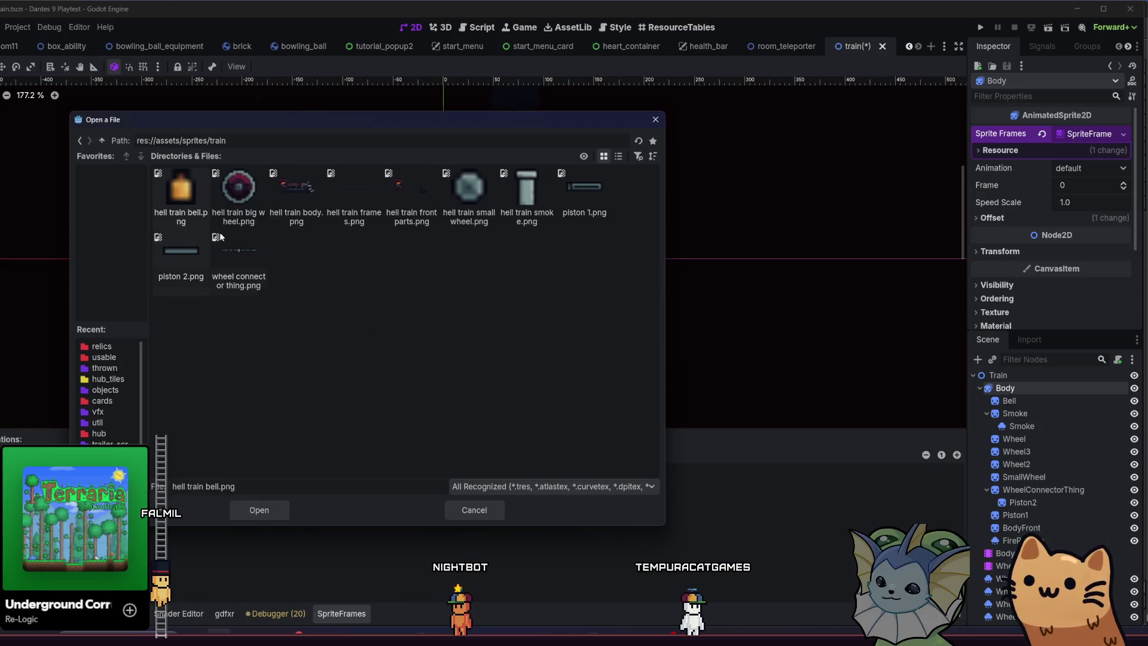
{"action": "left_click", "coordinate": [274, 513]}
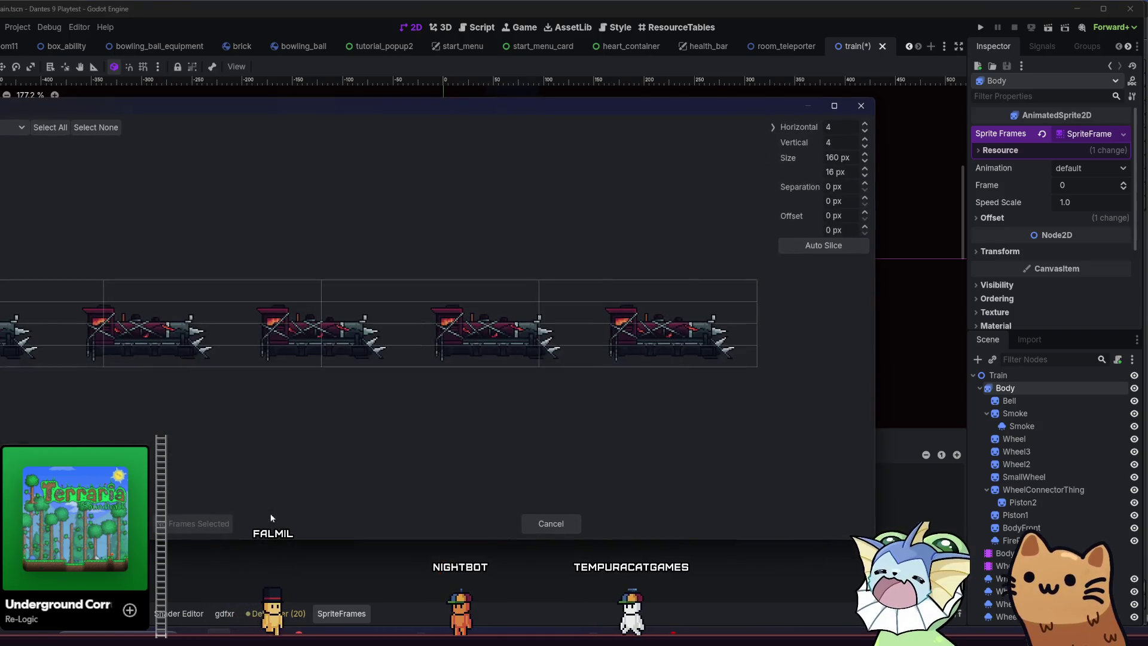
Slice the sheet as a 5x1 grid, add all five frames to the default animation, and play it.
{"action": "left_click", "coordinate": [865, 147]}
{"action": "left_click", "coordinate": [865, 148]}
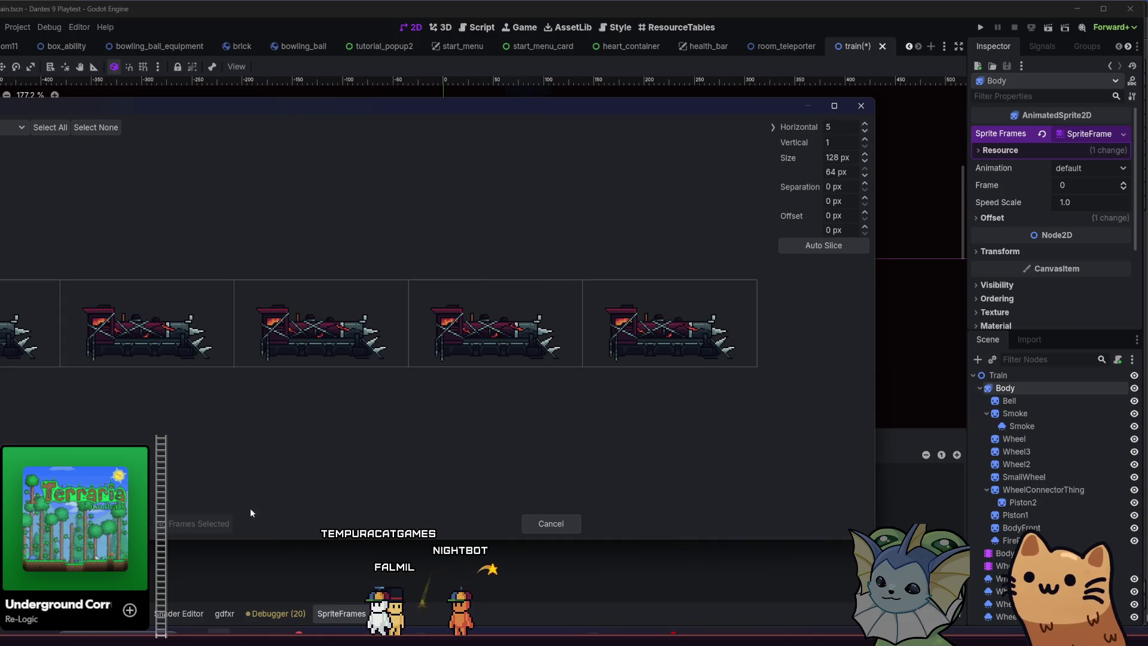
{"action": "left_click_drag", "start_coordinate": [36, 332], "coordinate": [288, 315]}
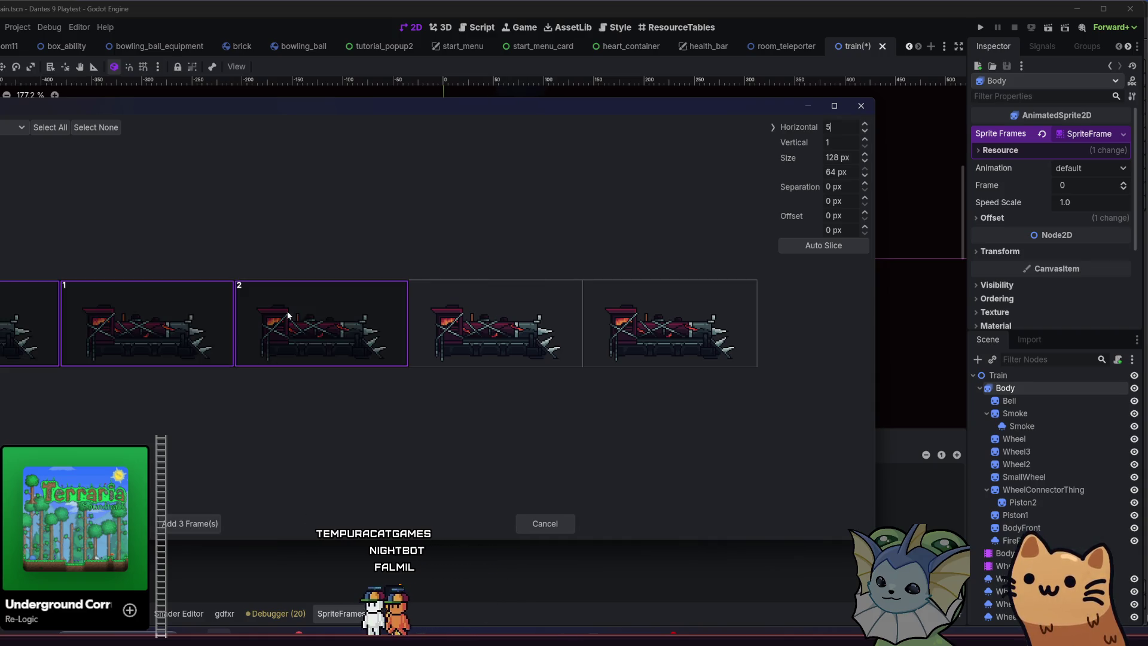
{"action": "left_click", "coordinate": [659, 317]}
{"action": "left_click", "coordinate": [174, 526]}
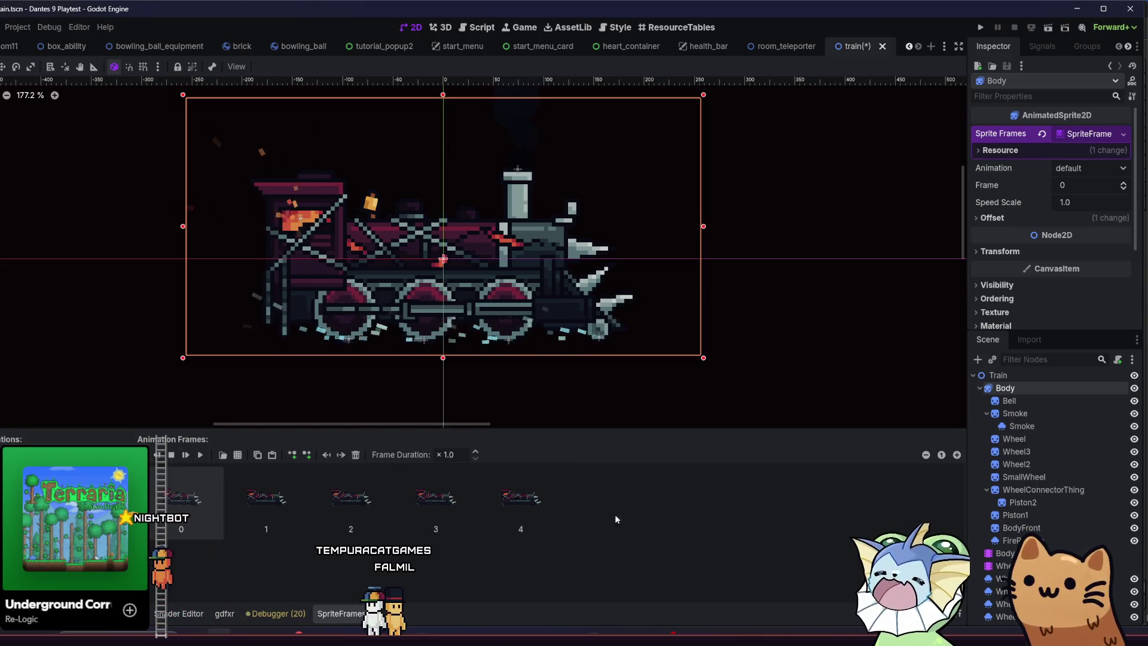
{"action": "left_click", "coordinate": [202, 455]}
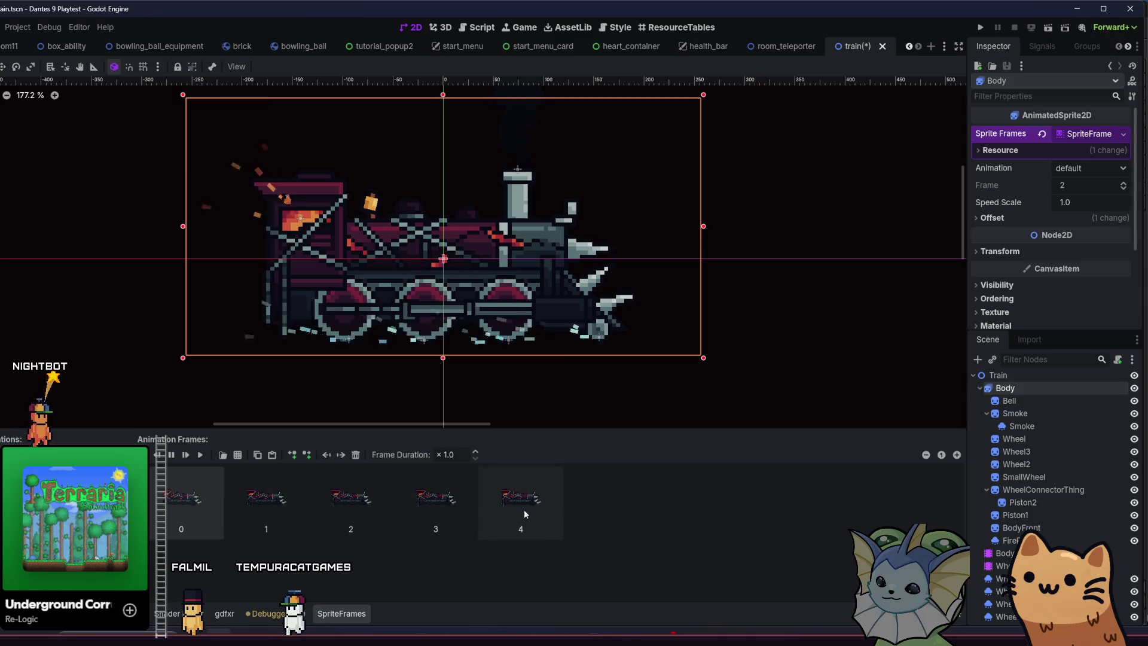
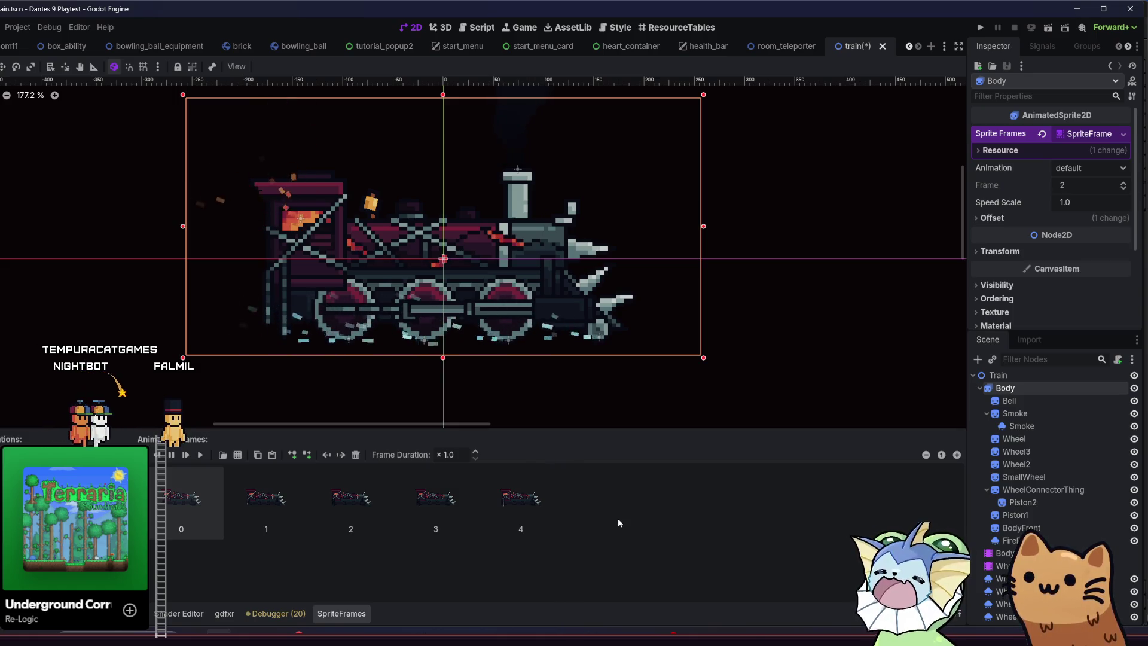
Enable Region on BodyFront and lower the region's top edge with snapping set to None.
{"action": "left_click", "coordinate": [1023, 528]}
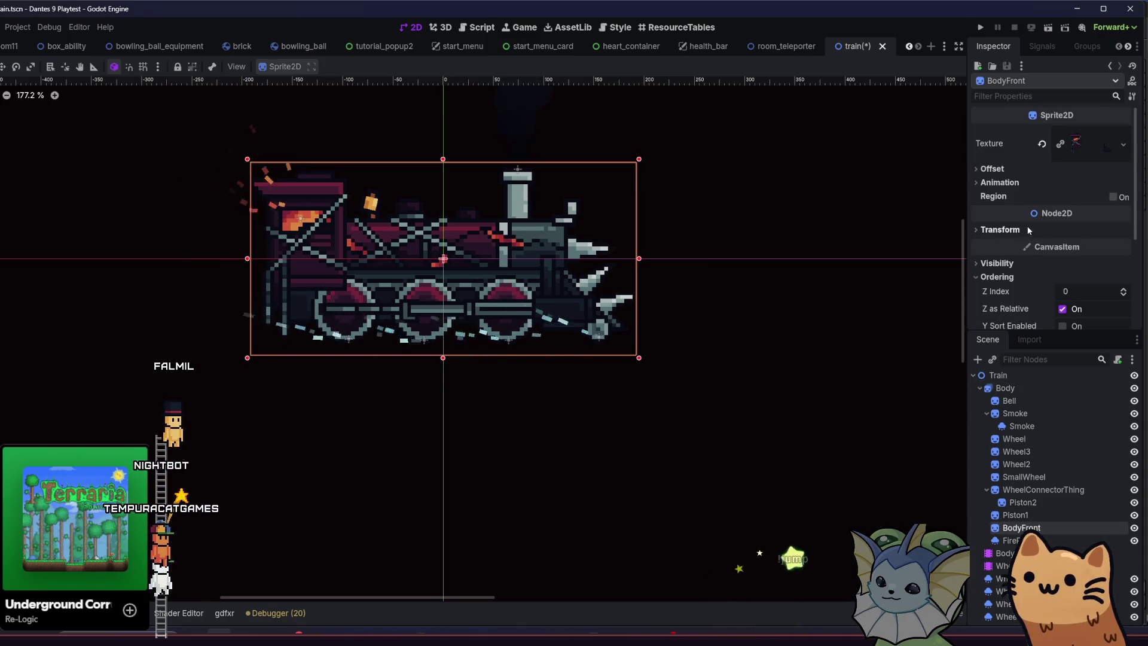
{"action": "left_click", "coordinate": [1124, 198]}
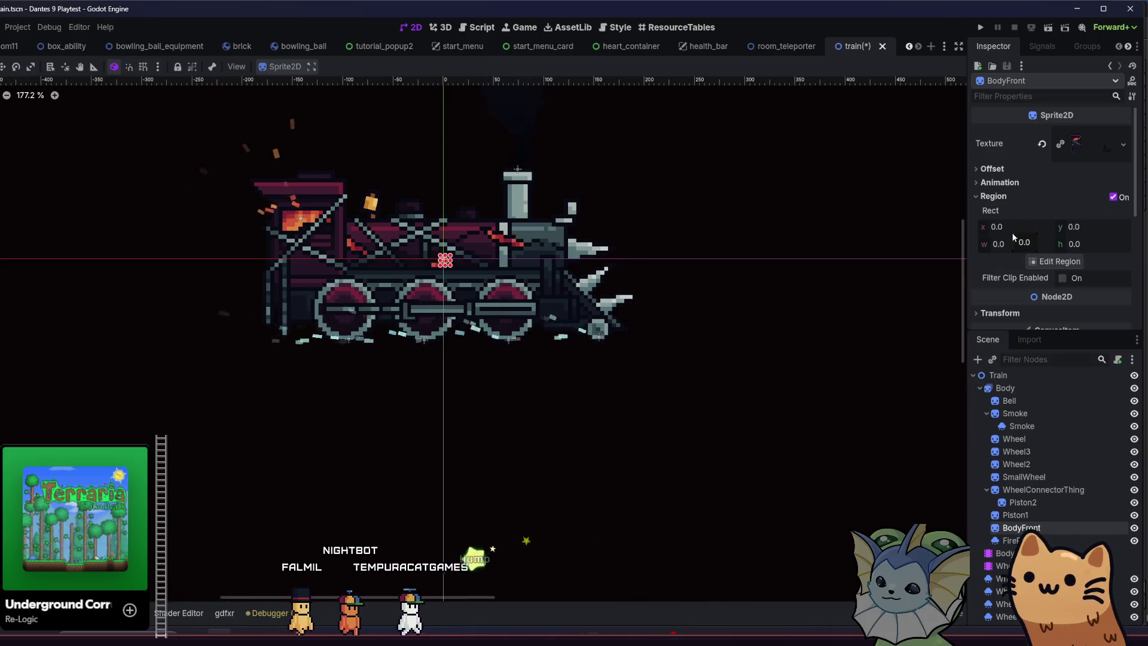
{"action": "left_click", "coordinate": [1055, 261]}
{"action": "scroll", "coordinate": [403, 335], "scroll_direction": "up", "scroll_amount": 5}
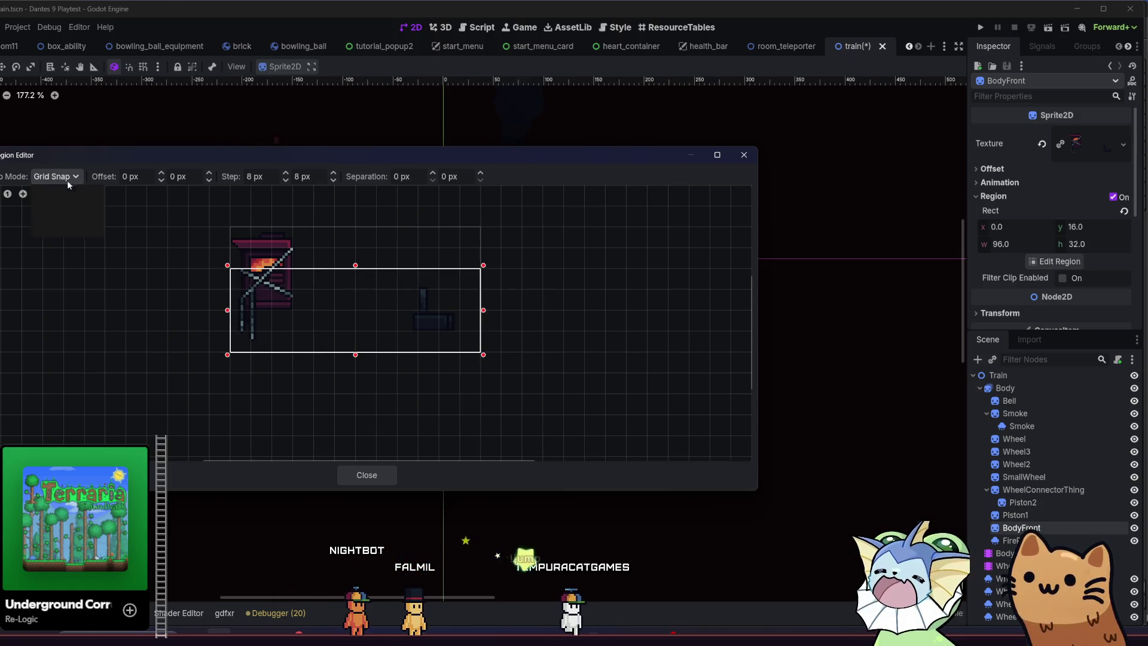
{"action": "left_click", "coordinate": [67, 194]}
{"action": "left_click_drag", "start_coordinate": [348, 264], "coordinate": [358, 280]}
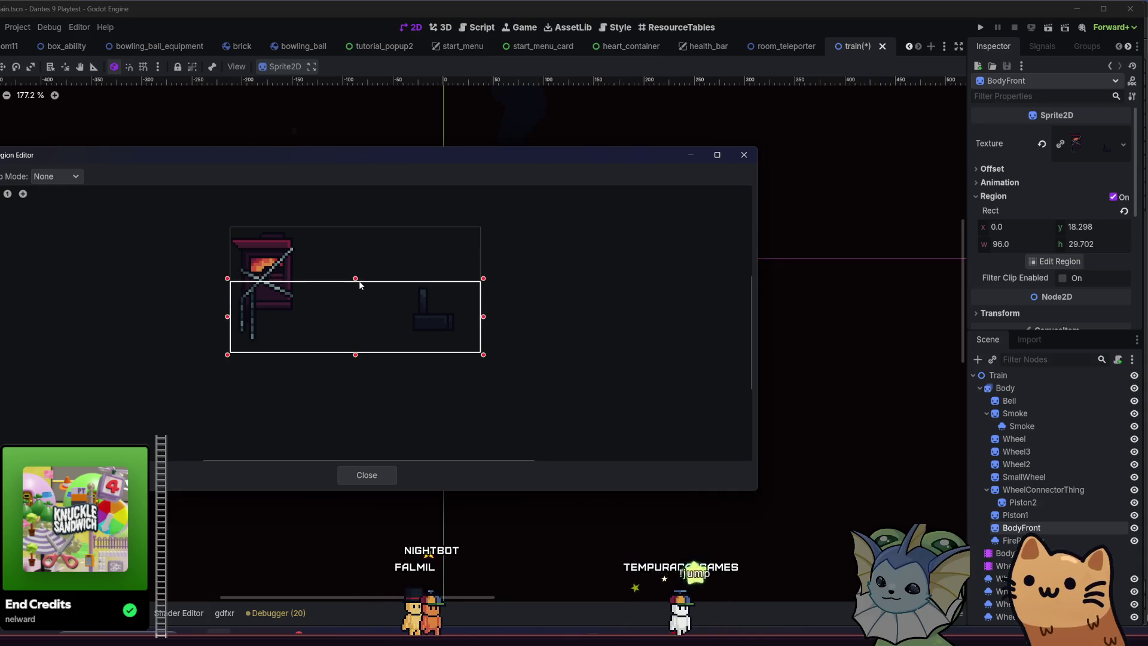
{"action": "left_click", "coordinate": [367, 472]}
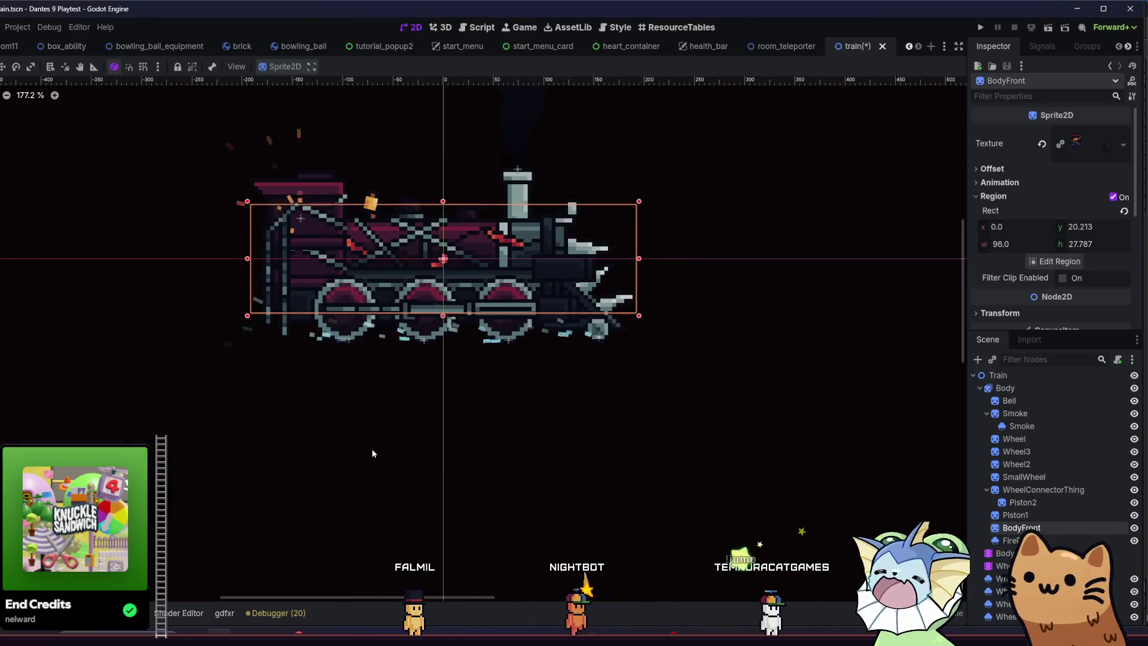
Drag the BodyFront sprite down so it sits over the train's wheels.
{"action": "scroll", "coordinate": [370, 400], "scroll_direction": "up", "scroll_amount": 1}
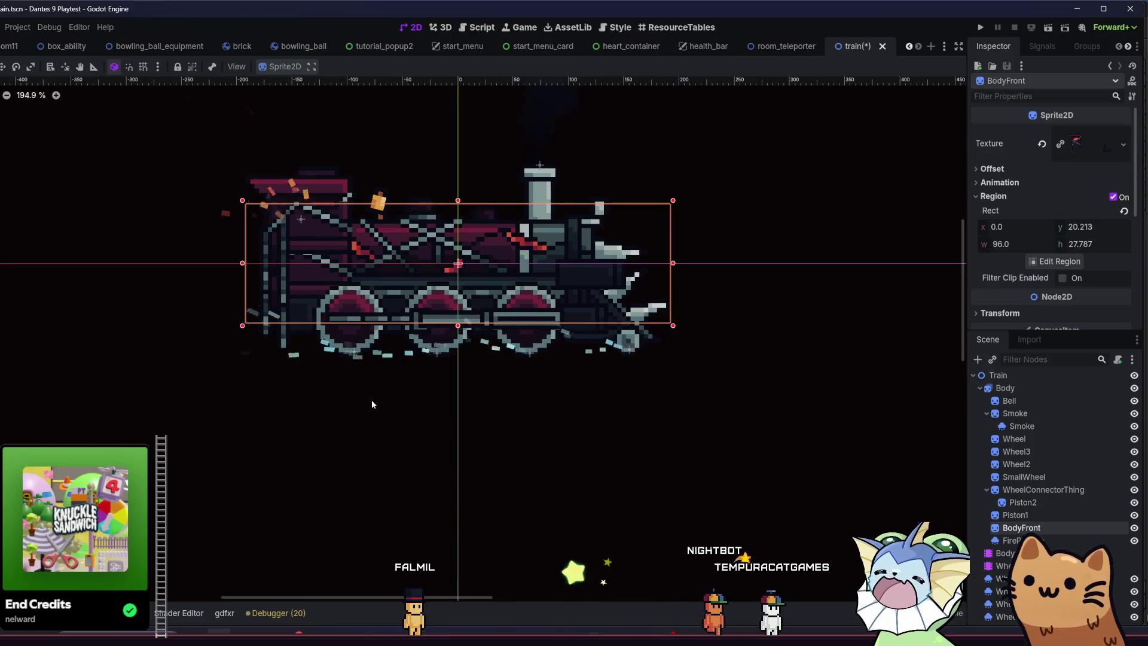
{"action": "right_click", "coordinate": [376, 422]}
{"action": "scroll", "coordinate": [491, 400], "scroll_direction": "up", "scroll_amount": 4}
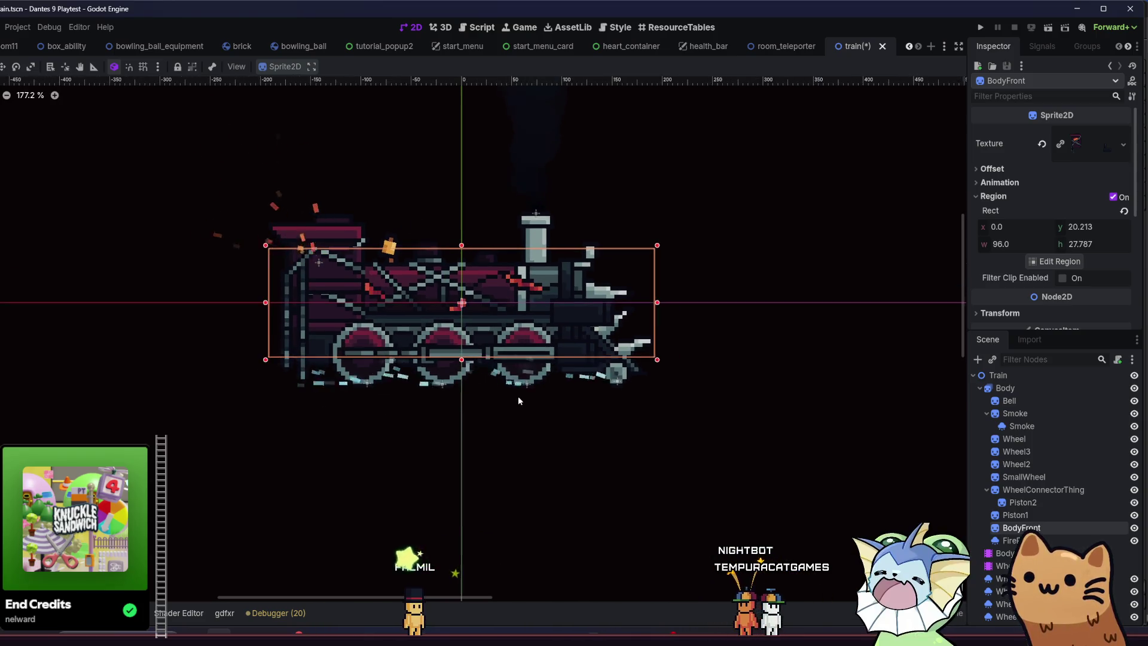
{"action": "scroll", "coordinate": [478, 417], "scroll_direction": "up", "scroll_amount": 1}
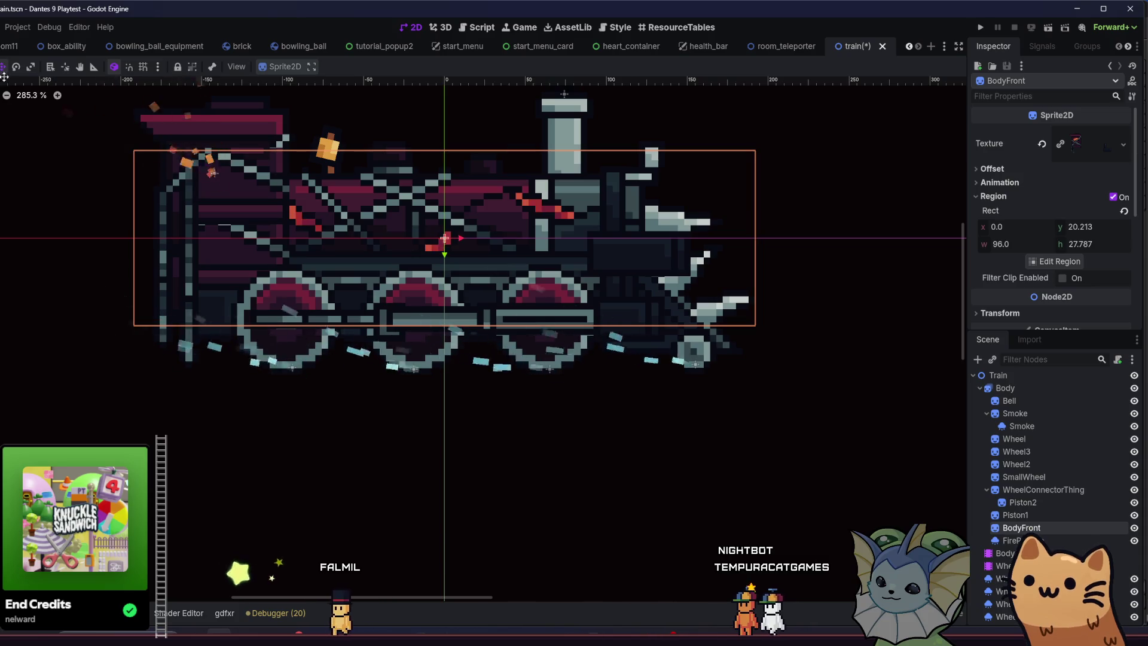
{"action": "left_click_drag", "start_coordinate": [68, 234], "coordinate": [72, 300]}
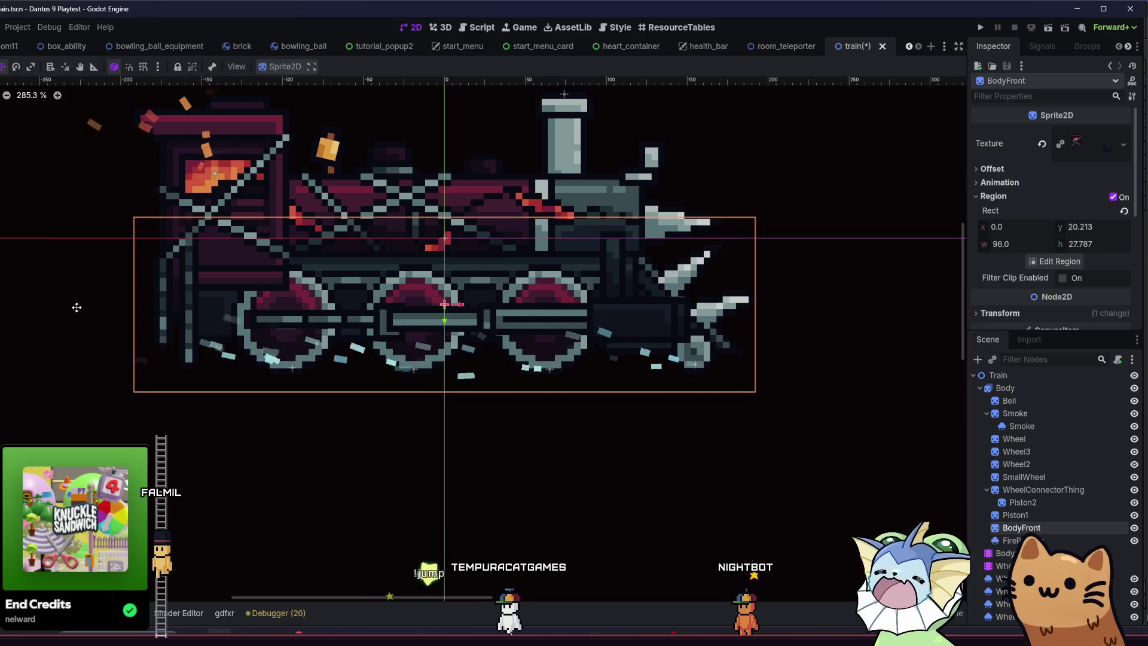
{"action": "right_click", "coordinate": [76, 332]}
{"action": "key", "text": "Escape"}
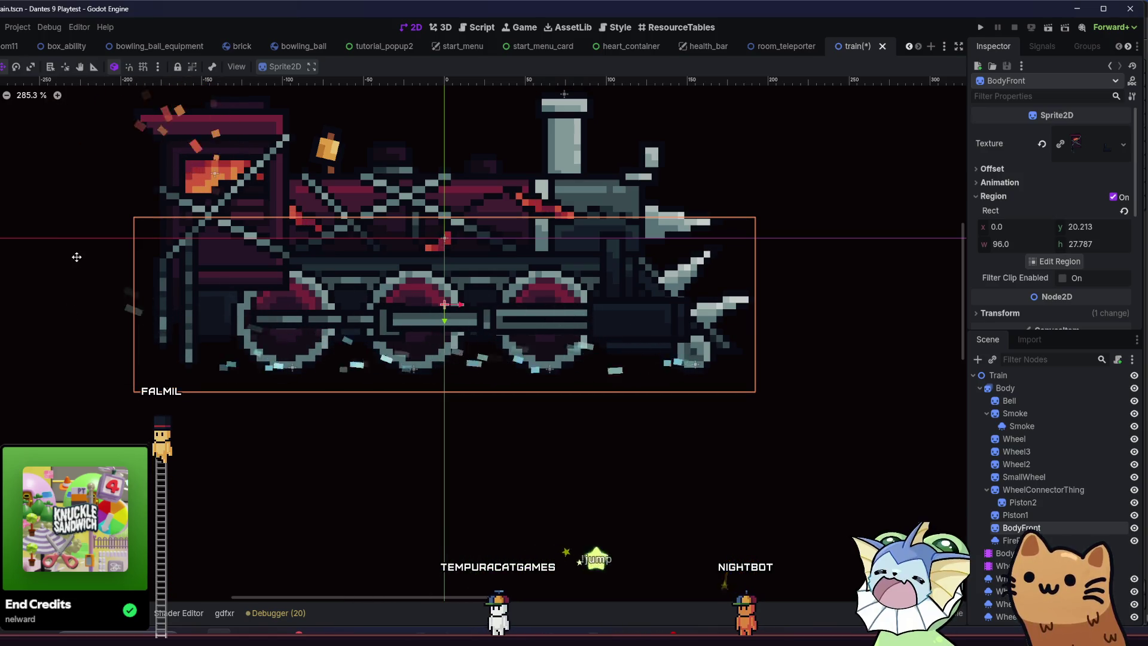
{"action": "scroll", "coordinate": [151, 269], "scroll_direction": "up", "scroll_amount": 6}
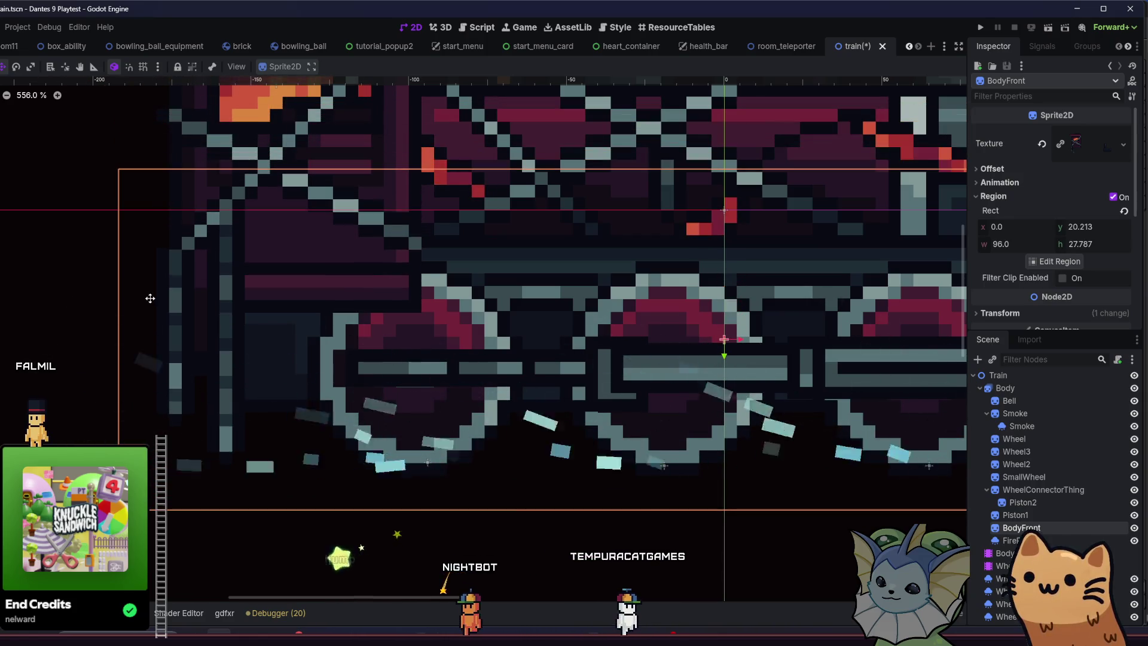
{"action": "scroll", "coordinate": [360, 270], "scroll_direction": "up", "scroll_amount": 1}
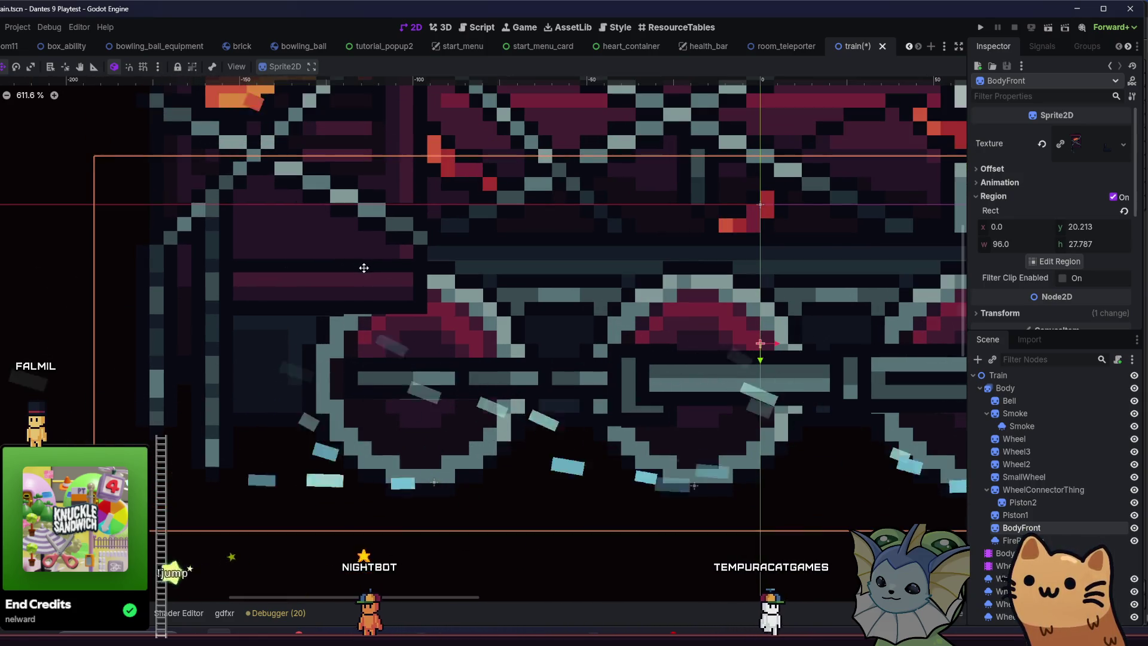
{"action": "scroll", "coordinate": [323, 308], "scroll_direction": "up", "scroll_amount": 8}
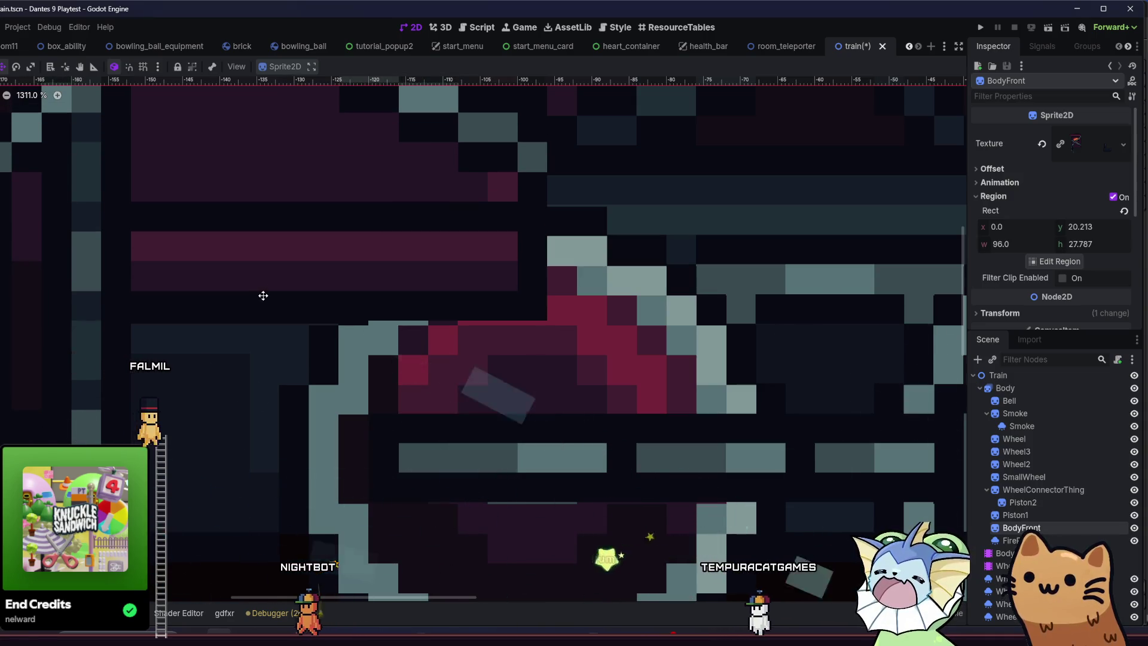
{"action": "scroll", "coordinate": [263, 300], "scroll_direction": "down", "scroll_amount": 5}
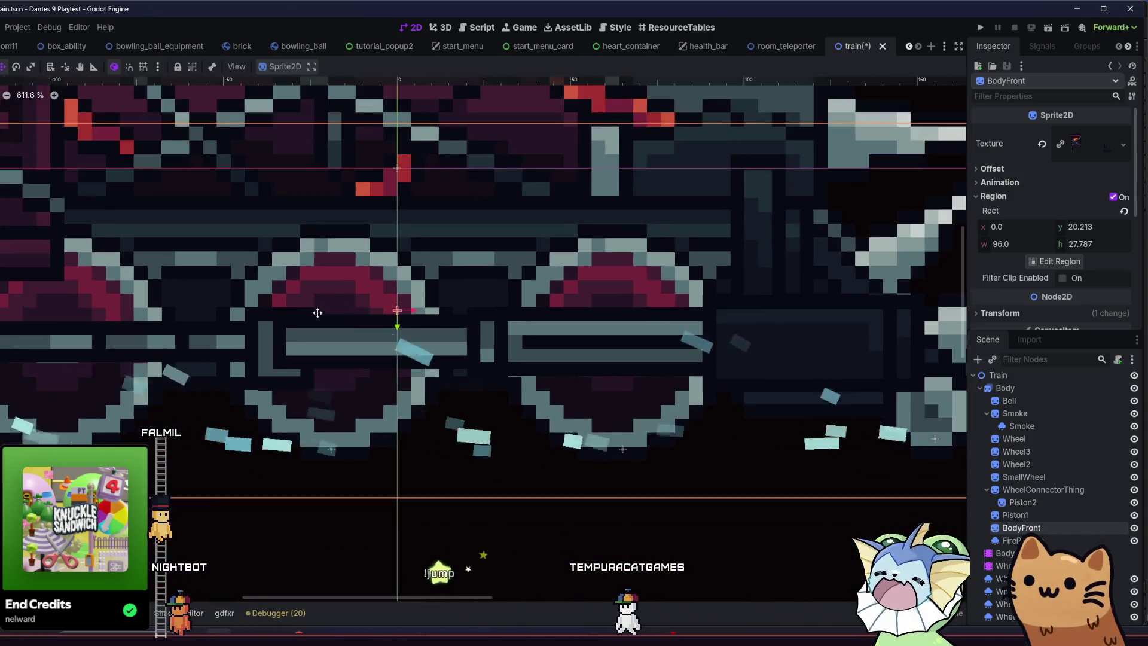
{"action": "scroll", "coordinate": [358, 381], "scroll_direction": "up", "scroll_amount": 3}
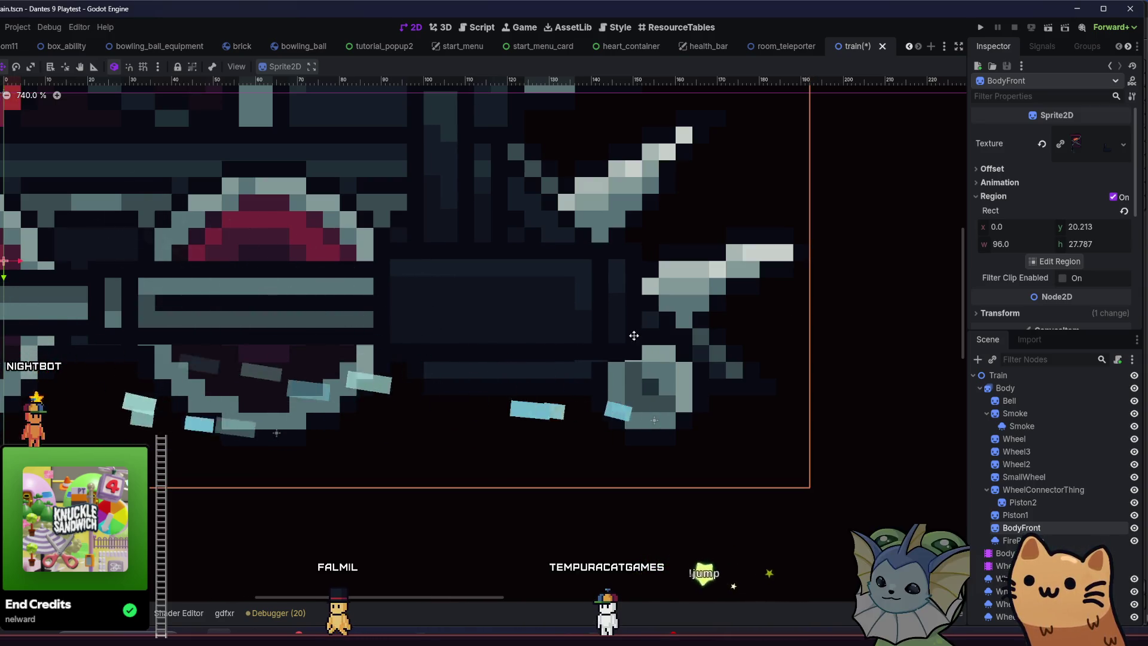
{"action": "left_click", "coordinate": [1052, 263]}
Snap BodyFront's region top edge to whole pixels: y 21, height 27.
{"action": "scroll", "coordinate": [289, 321], "scroll_direction": "up", "scroll_amount": 2}
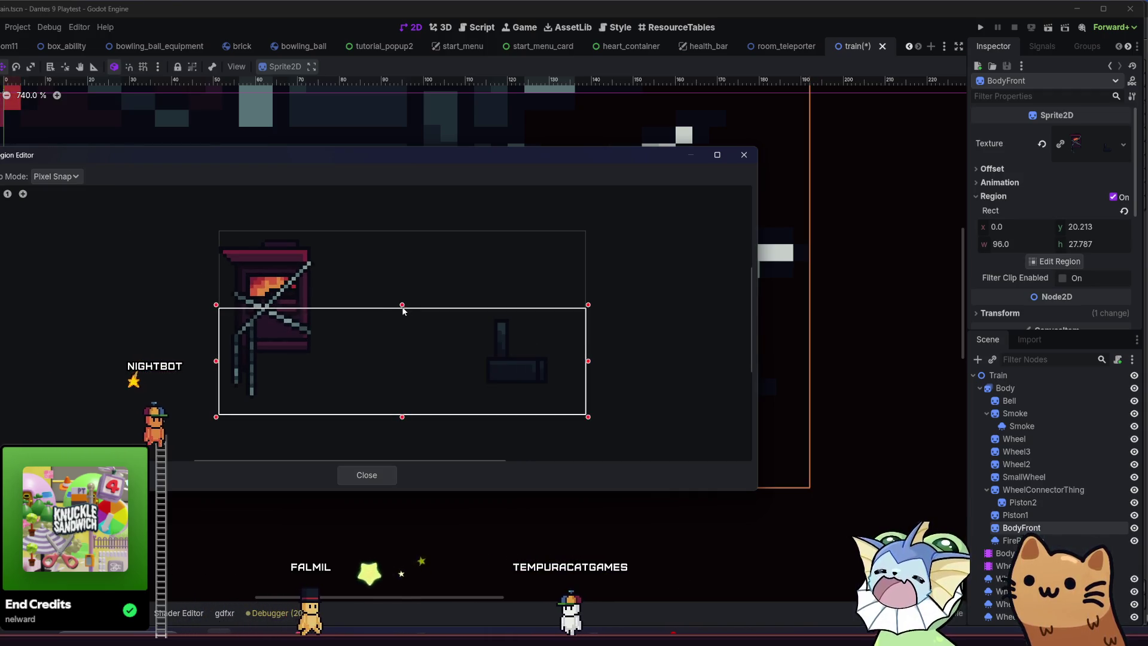
{"action": "left_click_drag", "start_coordinate": [404, 310], "coordinate": [405, 313]}
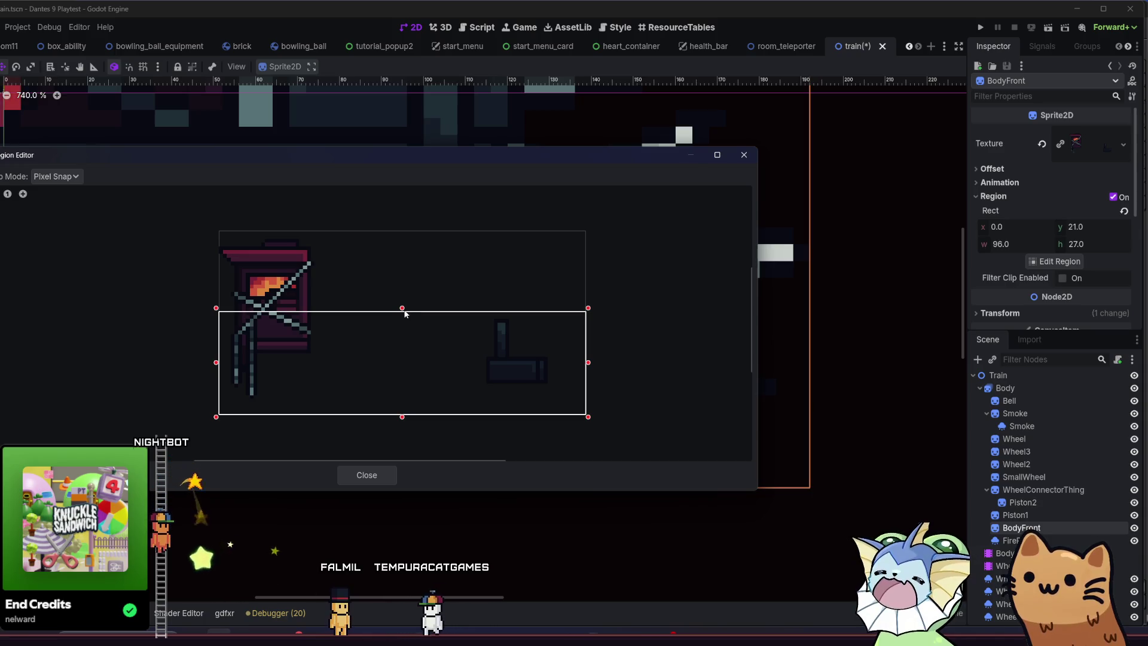
{"action": "left_click", "coordinate": [367, 476]}
Check the Body animated sprite, then save the train scene.
{"action": "scroll", "coordinate": [400, 397], "scroll_direction": "up", "scroll_amount": 2}
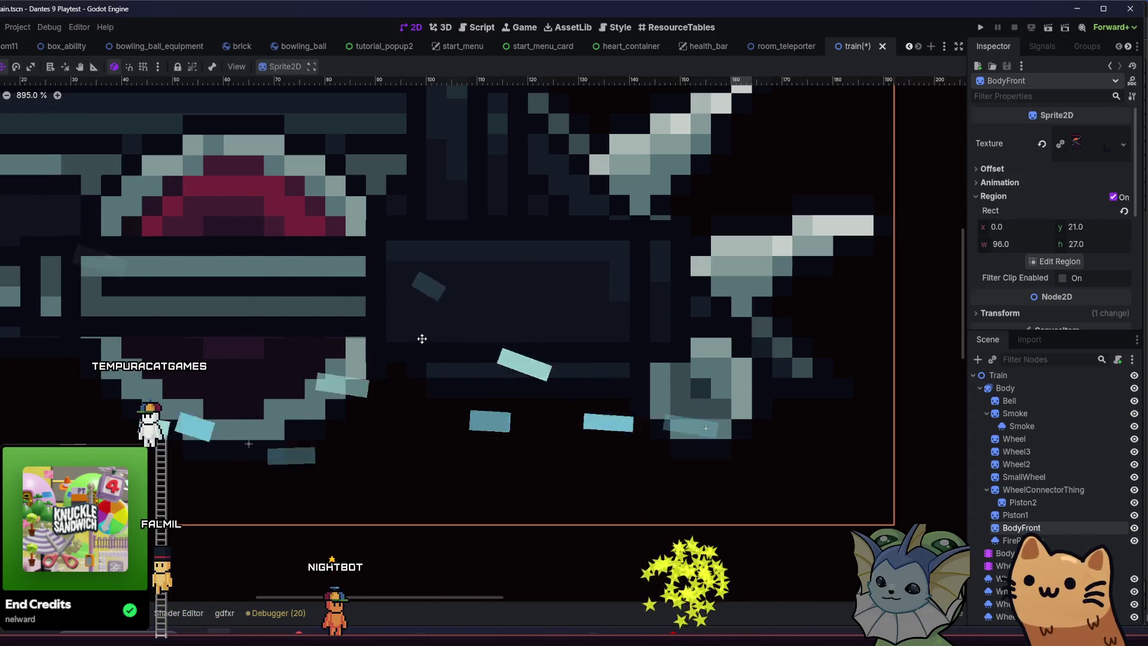
{"action": "scroll", "coordinate": [422, 336], "scroll_direction": "down", "scroll_amount": 5}
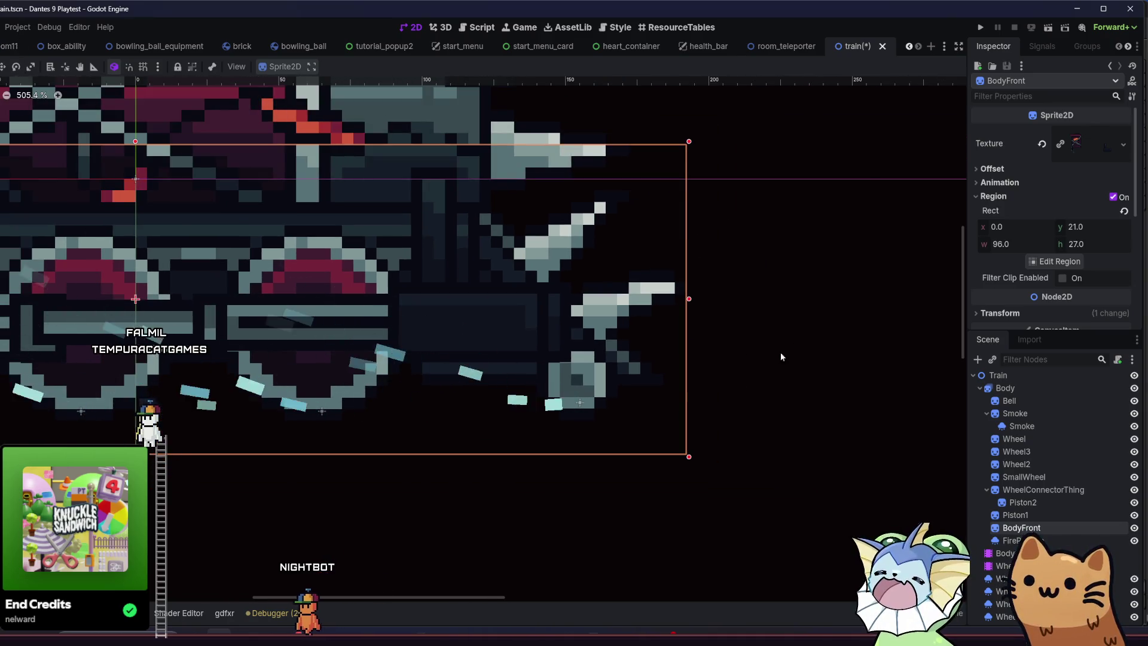
{"action": "scroll", "coordinate": [658, 371], "scroll_direction": "down", "scroll_amount": 6}
{"action": "left_click", "coordinate": [522, 341]}
{"action": "left_click", "coordinate": [127, 292]}
{"action": "scroll", "coordinate": [192, 272], "scroll_direction": "down", "scroll_amount": 3}
{"action": "key", "text": "ctrl+s"}
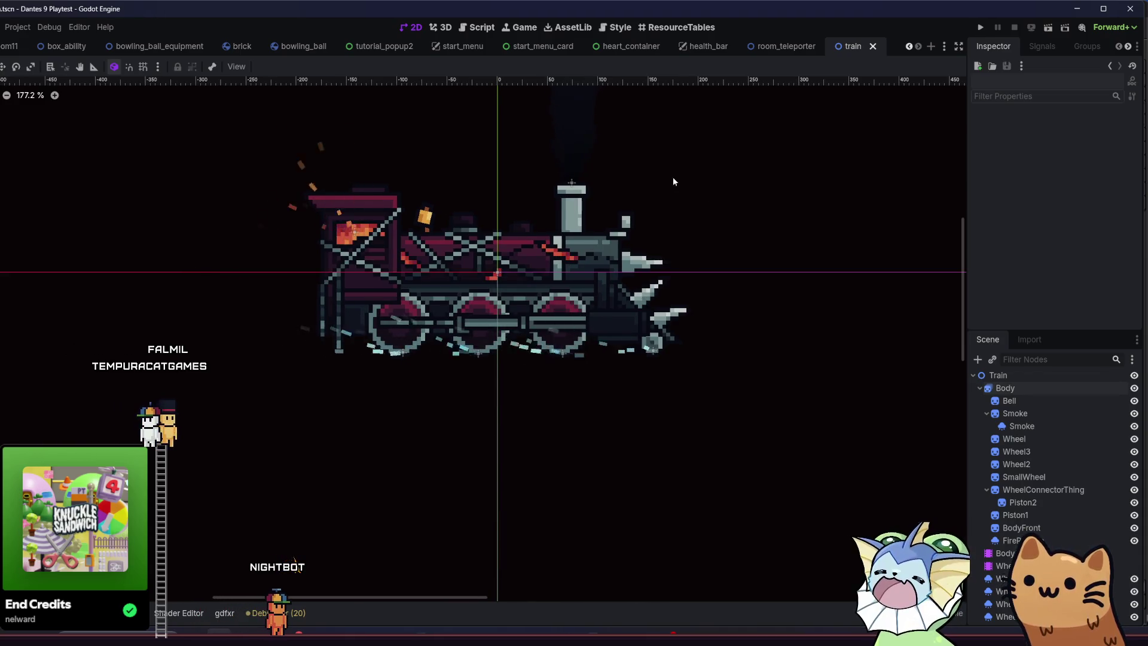
{"action": "left_click", "coordinate": [1015, 413]}
{"action": "left_click", "coordinate": [1017, 401]}
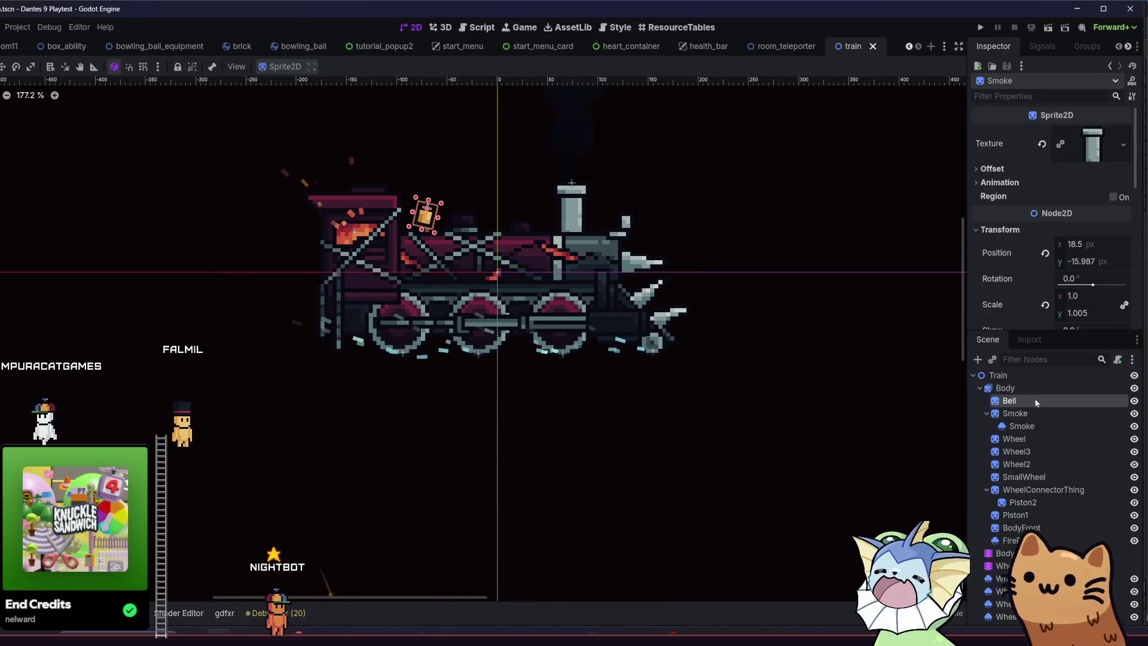
{"action": "left_click", "coordinate": [1038, 387]}
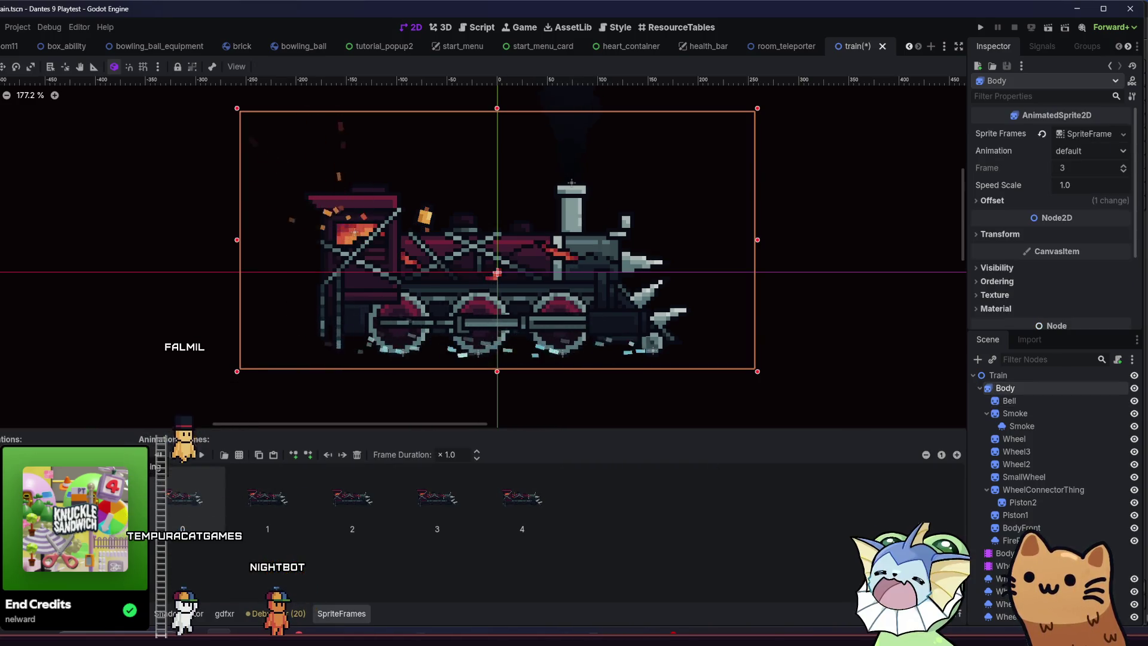
{"action": "left_click", "coordinate": [174, 274]}
{"action": "scroll", "coordinate": [247, 282], "scroll_direction": "down", "scroll_amount": 3}
{"action": "left_click_drag", "start_coordinate": [170, 353], "coordinate": [252, 374]}
{"action": "scroll", "coordinate": [334, 375], "scroll_direction": "up", "scroll_amount": 3}
{"action": "left_click", "coordinate": [1006, 388]}
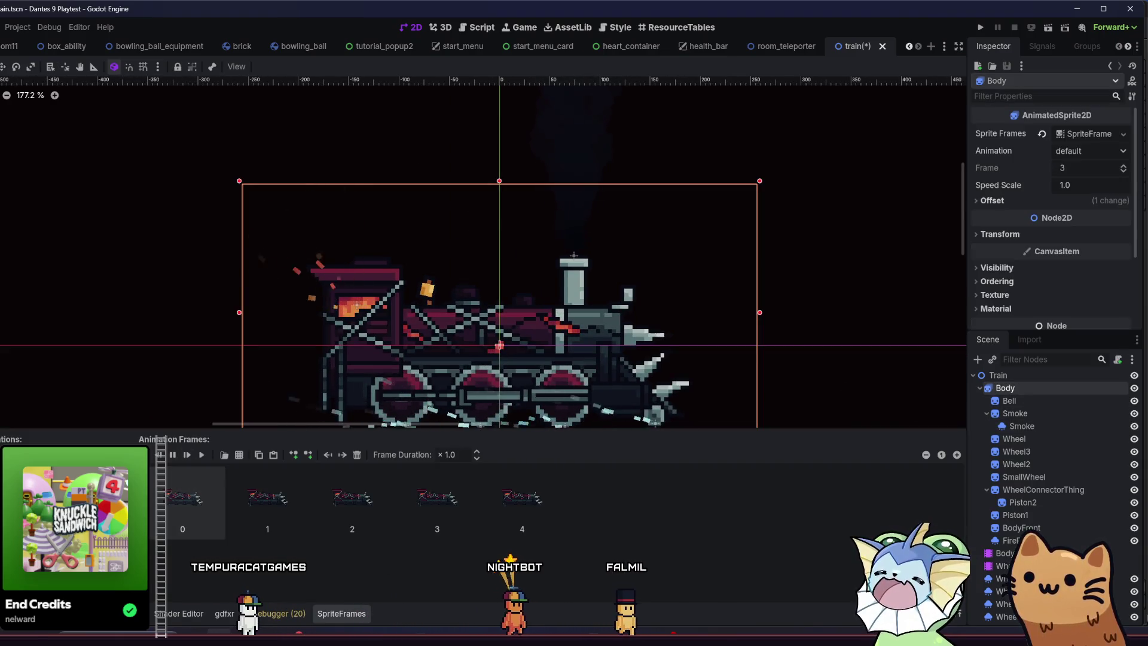
{"action": "key", "text": "ctrl+s"}
{"action": "left_click", "coordinate": [128, 310]}
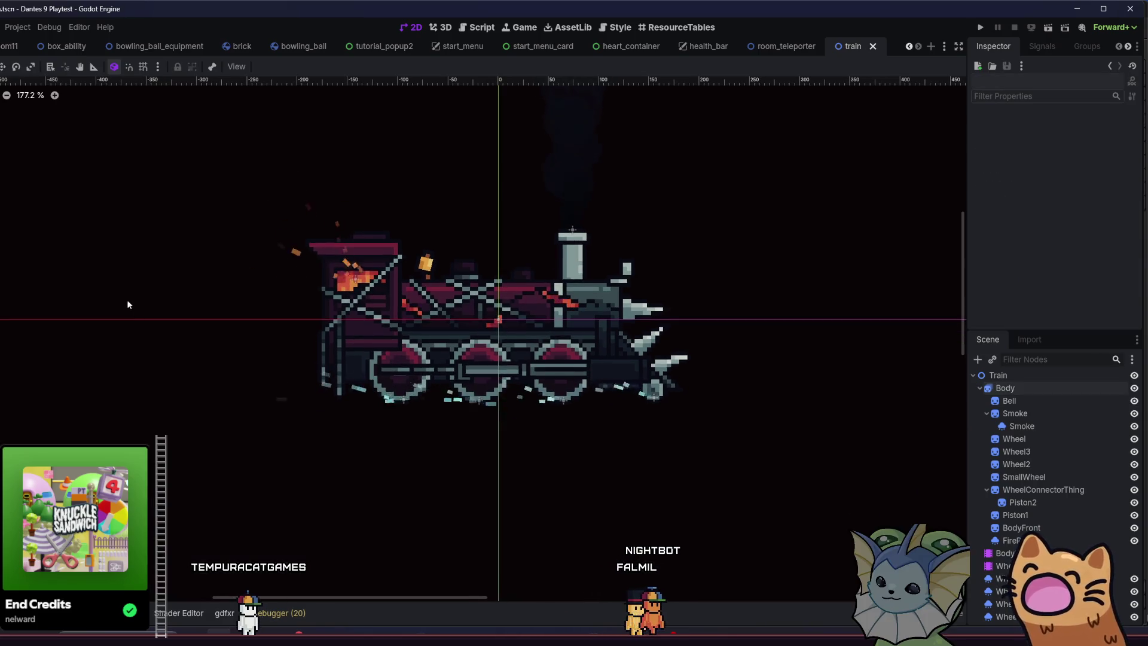
{"action": "left_click", "coordinate": [982, 29]}
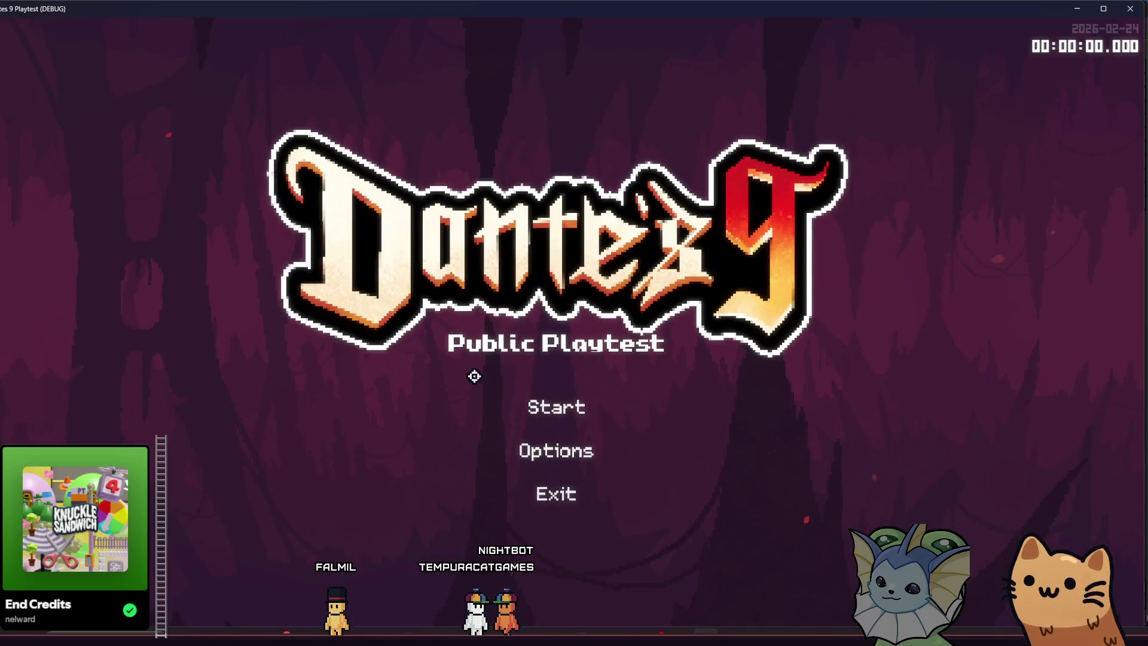
Start a new game, walk the cat left and right, and show the debug Display options.
{"action": "left_click", "coordinate": [569, 407]}
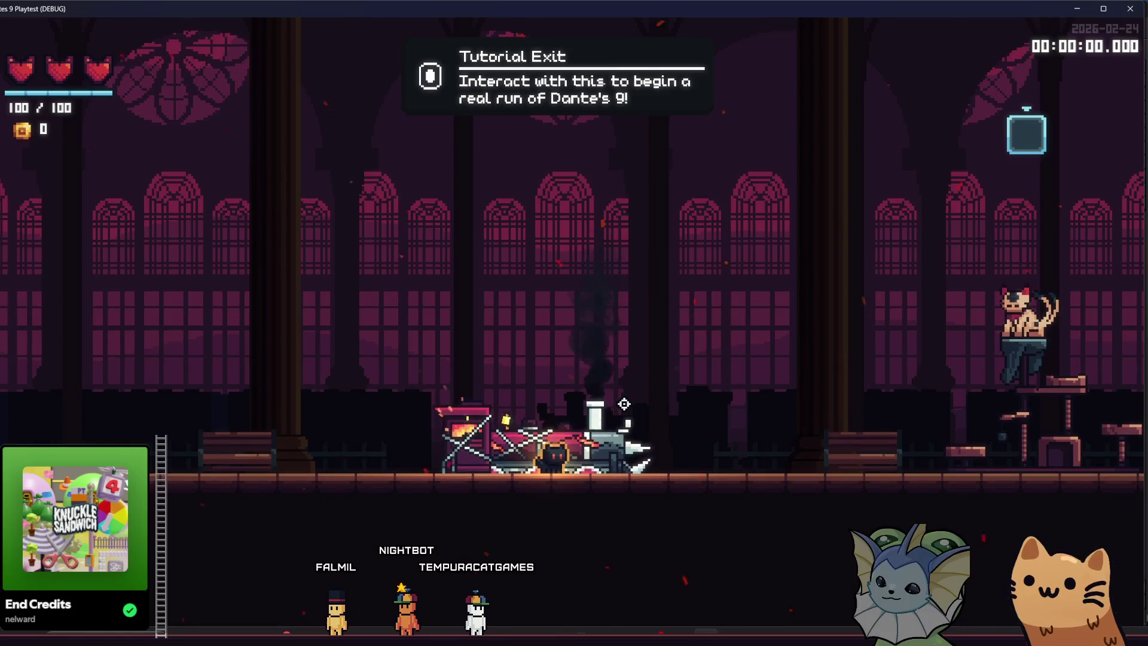
{"action": "key", "text": "a"}
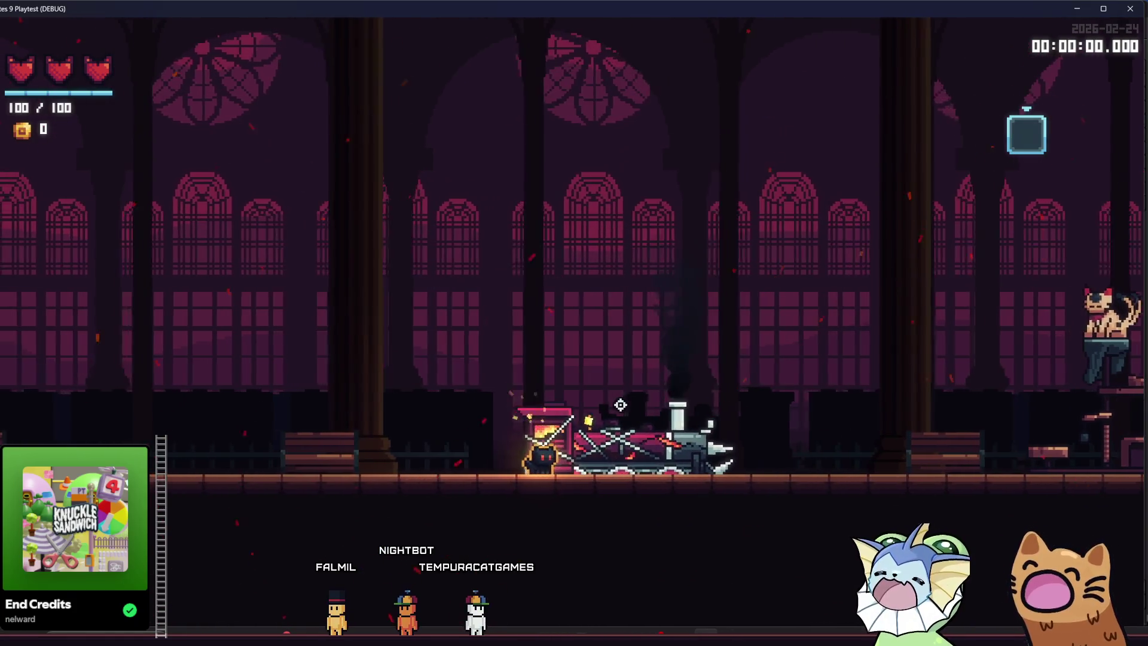
{"action": "key", "text": "d"}
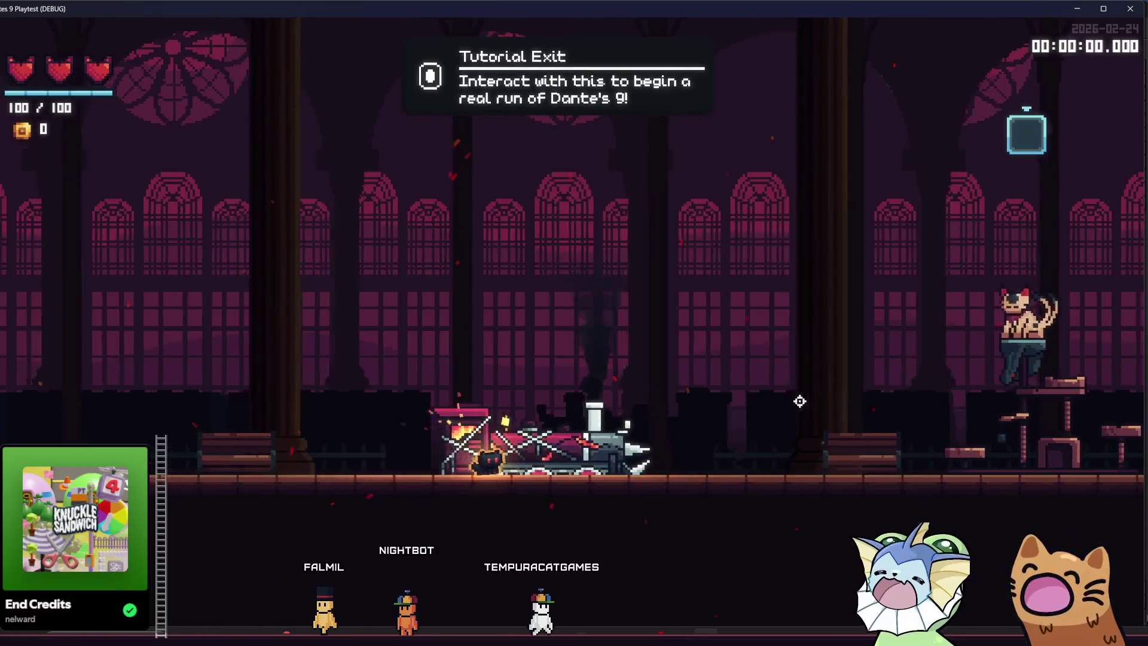
{"action": "key", "text": "F1"}
{"action": "left_click", "coordinate": [120, 416]}
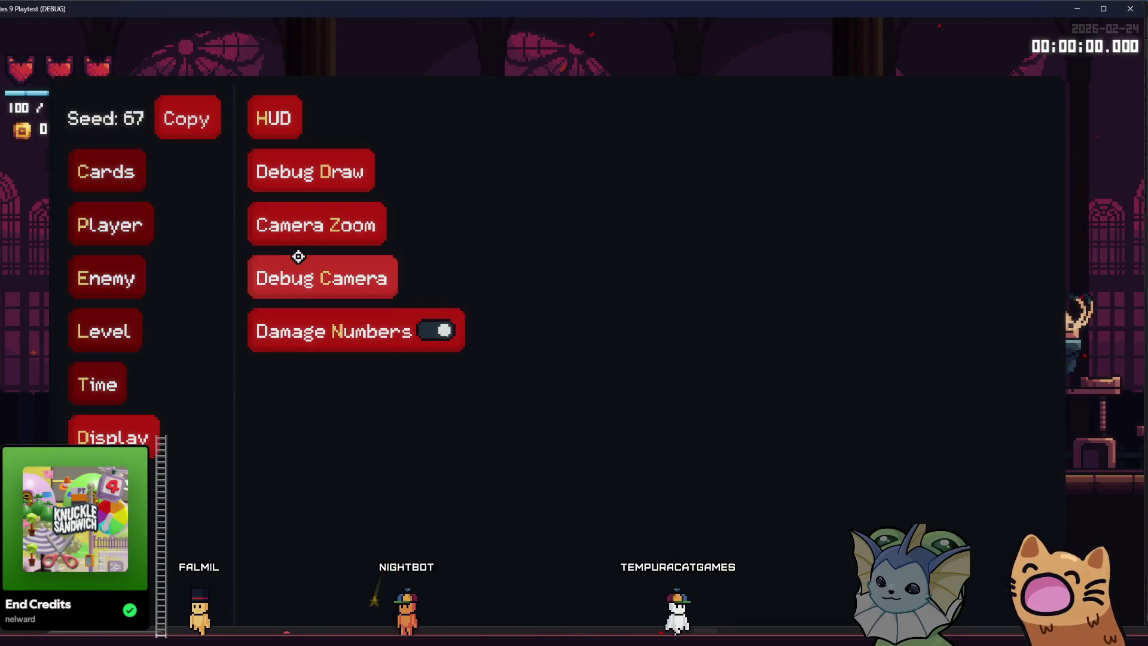
Set the debug camera zoom to 2x and walk the cat away from and back to the train.
{"action": "left_click", "coordinate": [377, 230]}
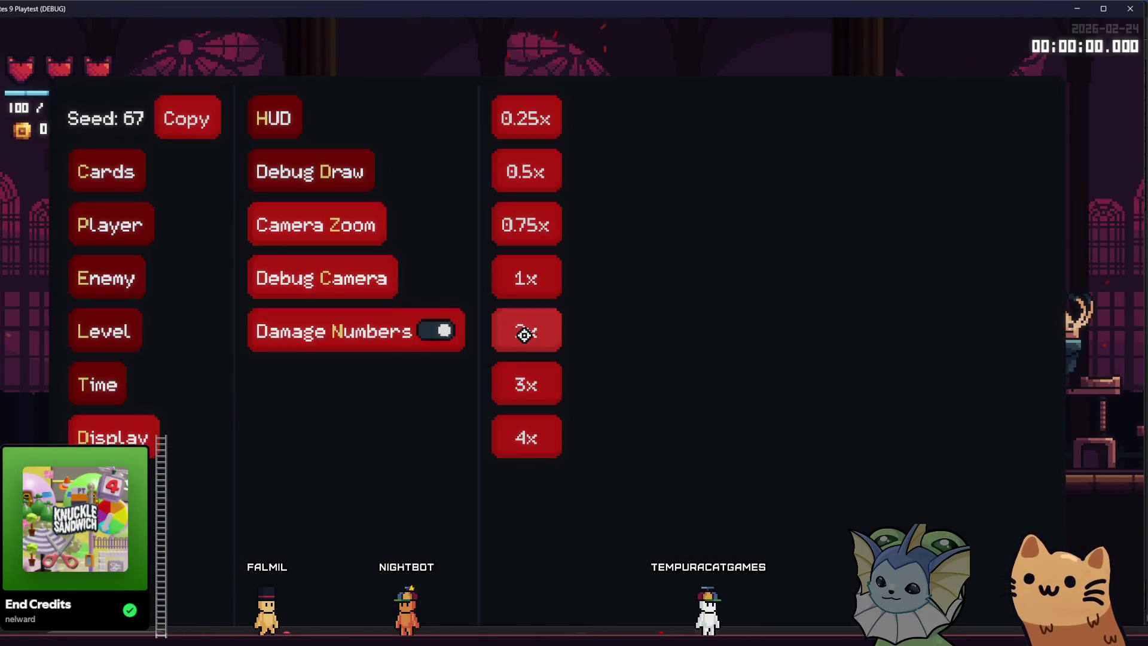
{"action": "left_click", "coordinate": [524, 335]}
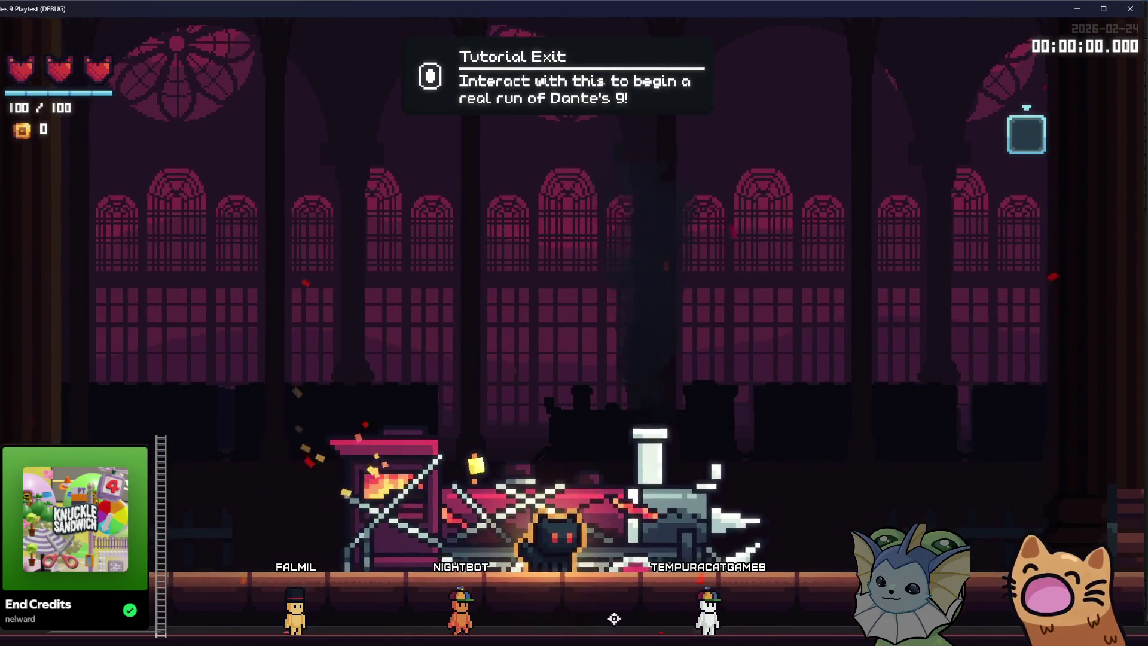
{"action": "key", "text": "a"}
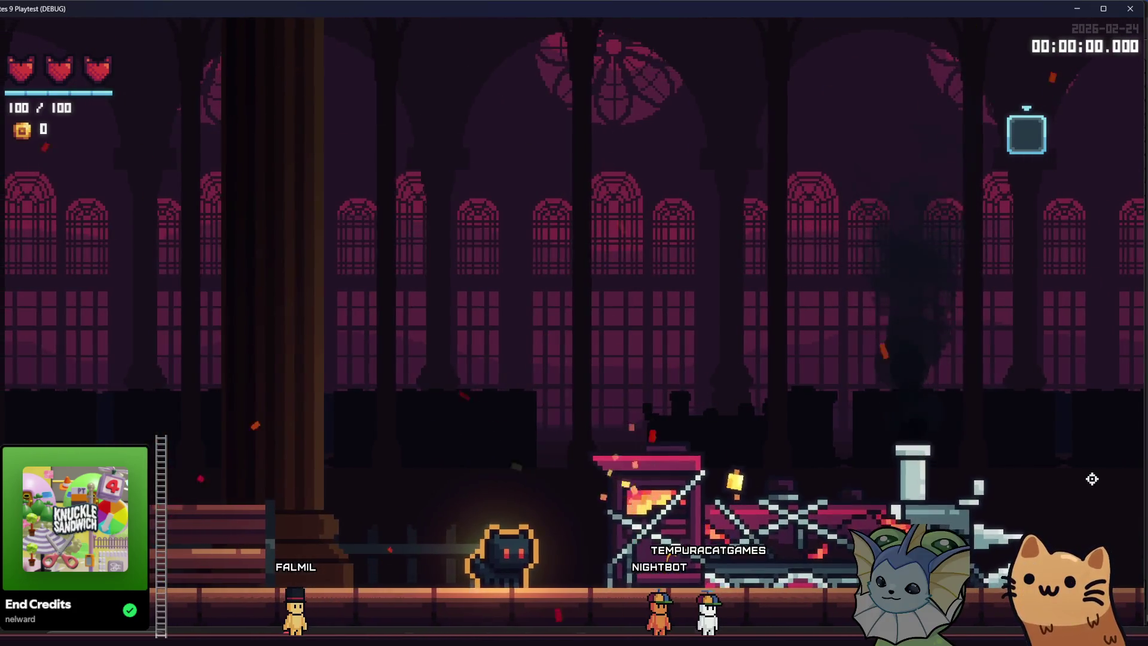
{"action": "key", "text": "d"}
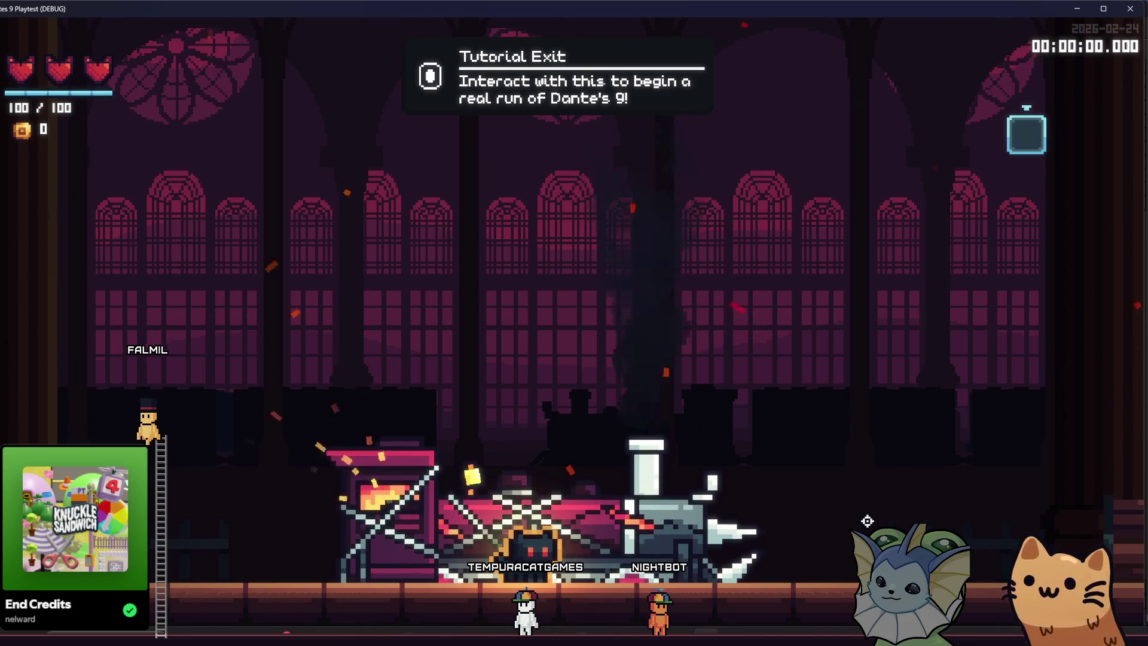
{"action": "key", "text": "a"}
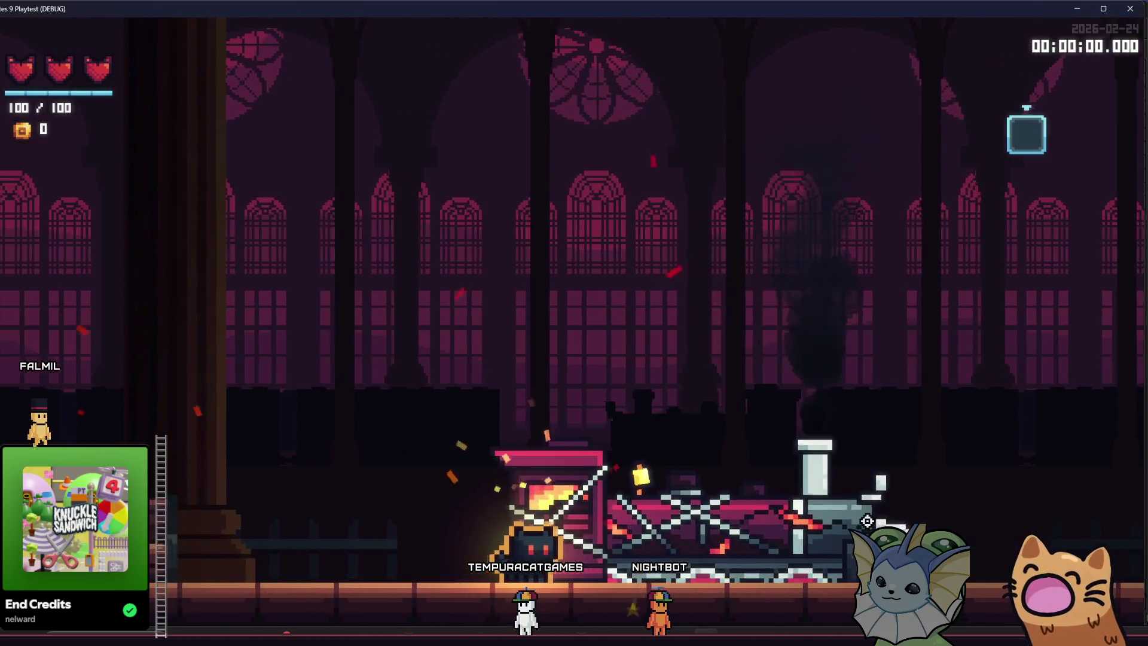
{"action": "key", "text": "d"}
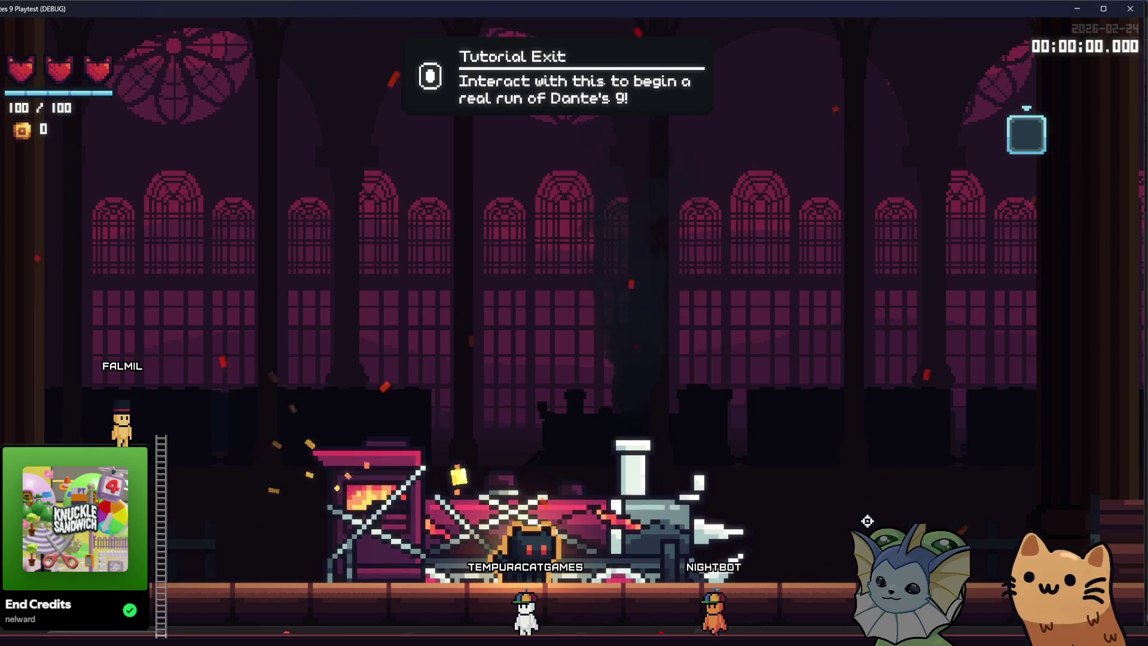
Walk the cat past the train both ways, drop below the floor line, then head right.
{"action": "key", "text": "d"}
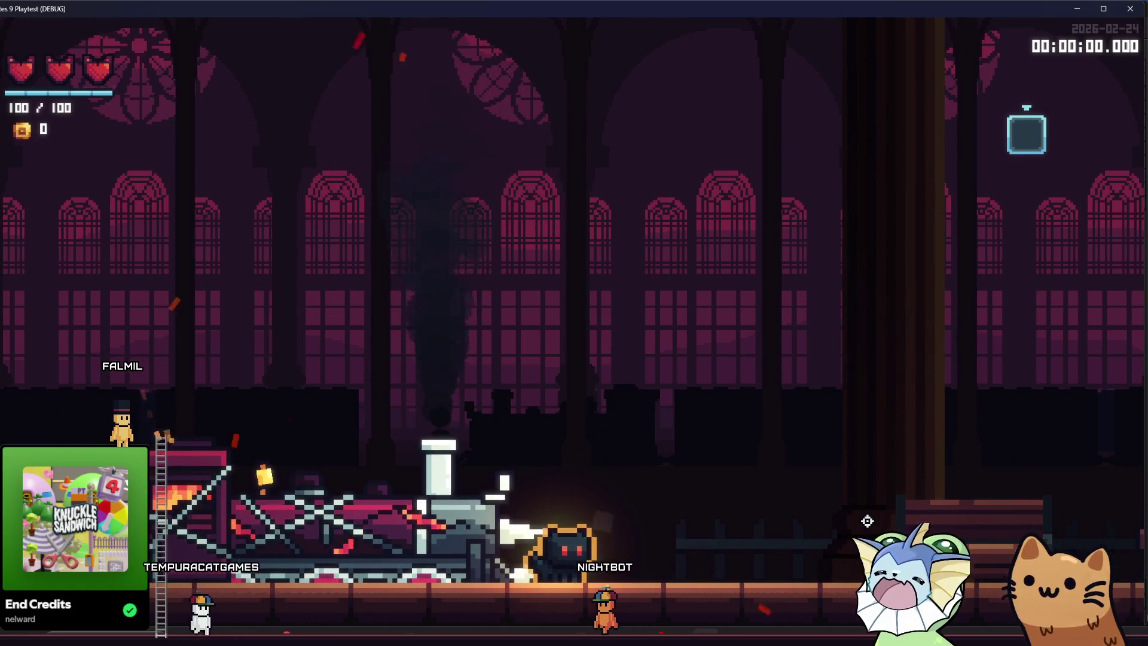
{"action": "key", "text": "a"}
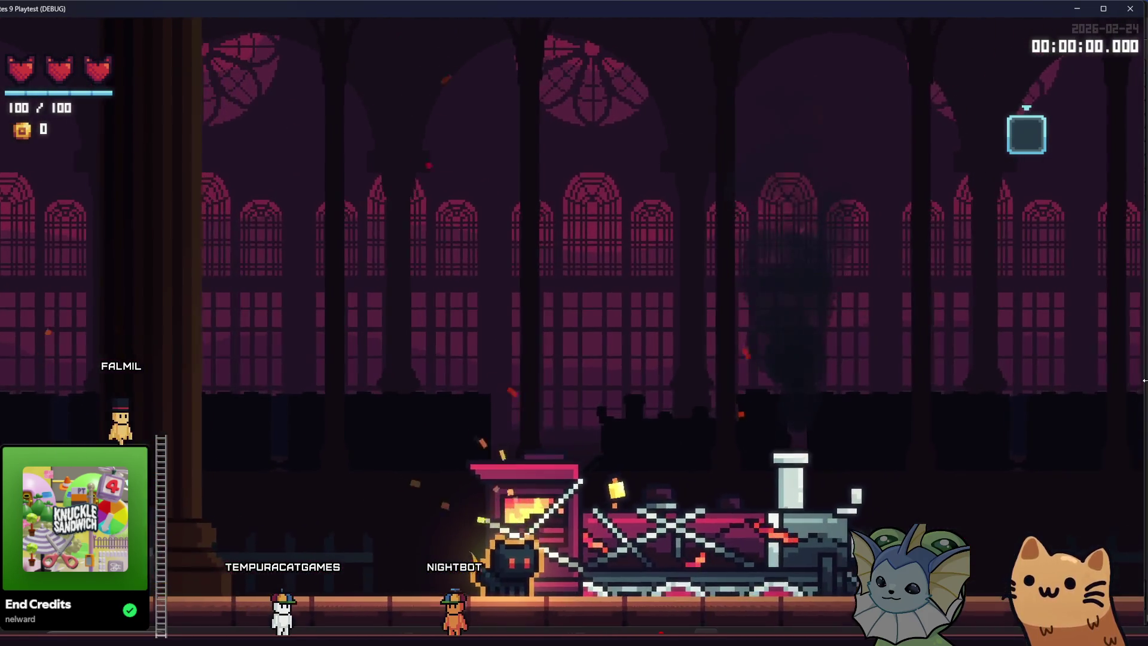
{"action": "key", "text": "a"}
{"action": "key", "text": "d"}
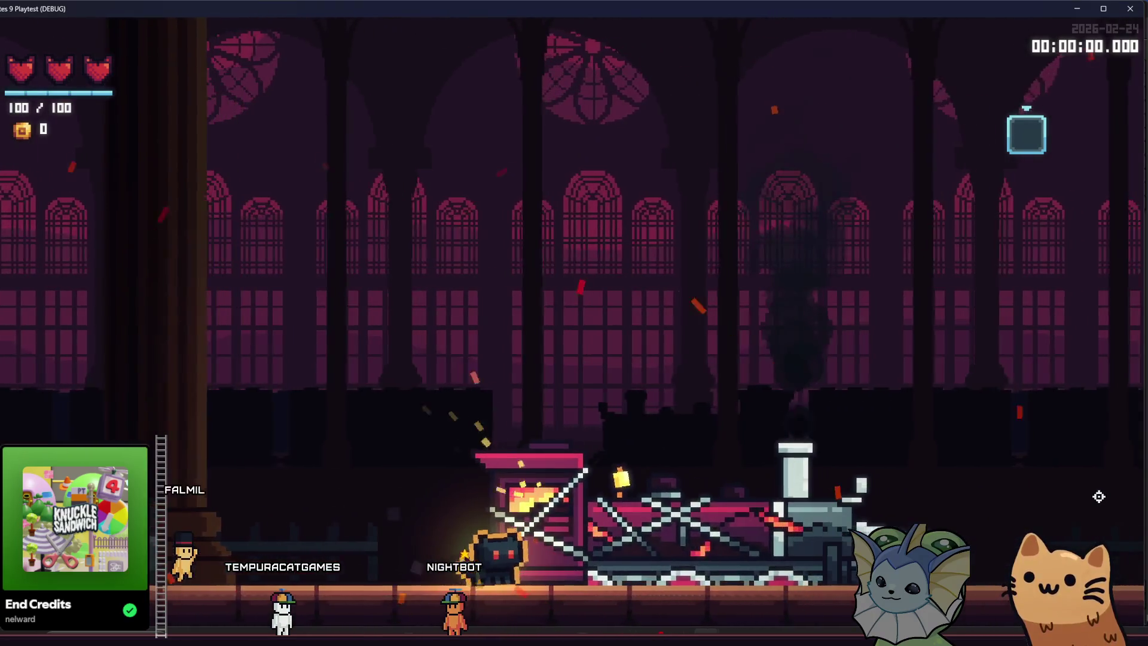
{"action": "key", "text": "d"}
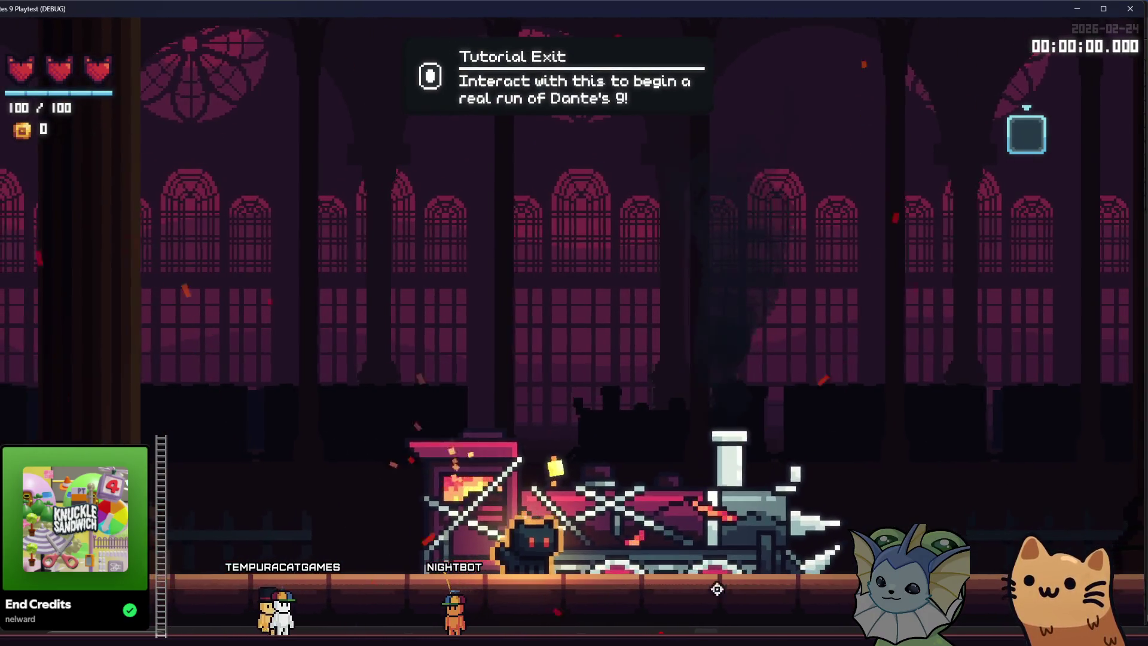
{"action": "key", "text": "d"}
{"action": "key", "text": "a"}
{"action": "key", "text": "s"}
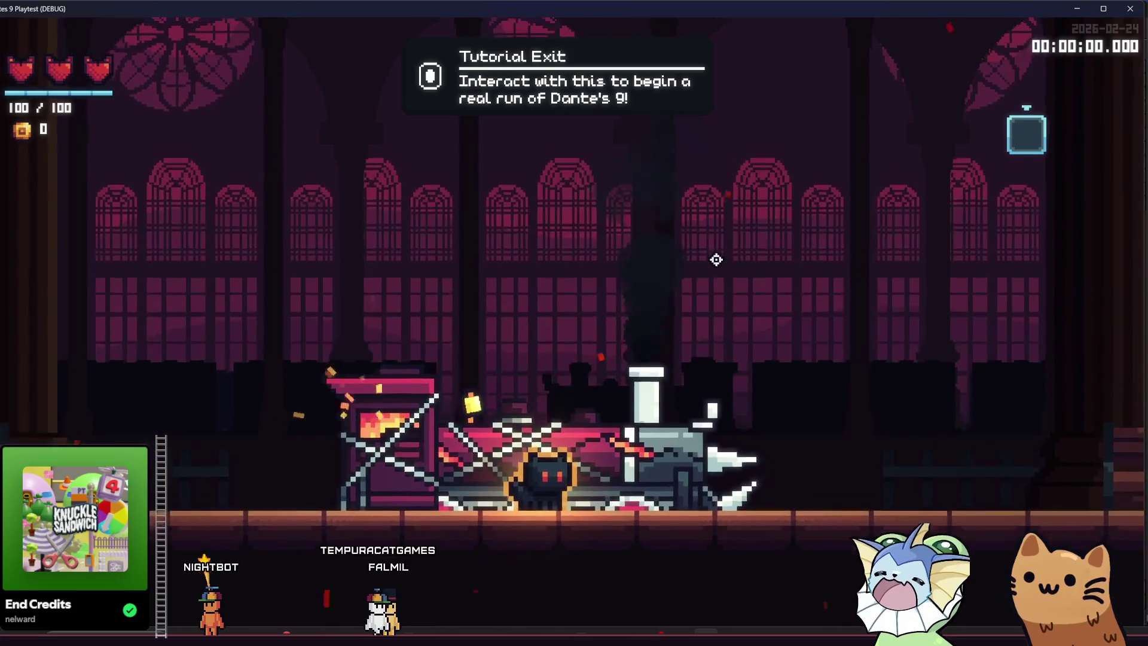
{"action": "key", "text": "d"}
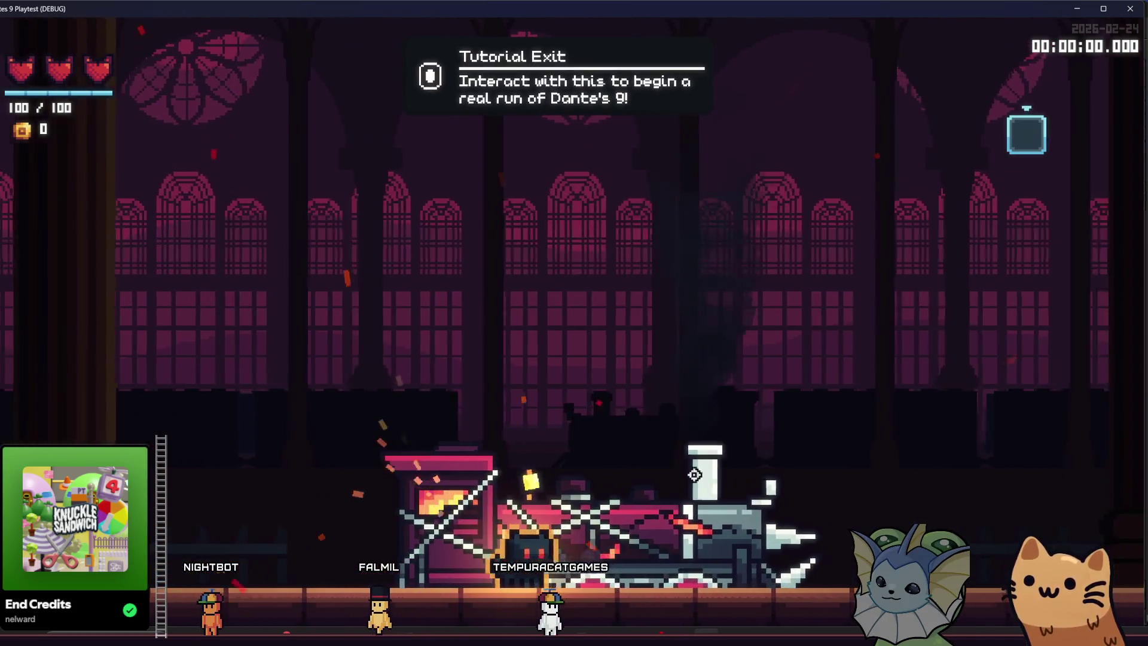
{"action": "key", "text": "d"}
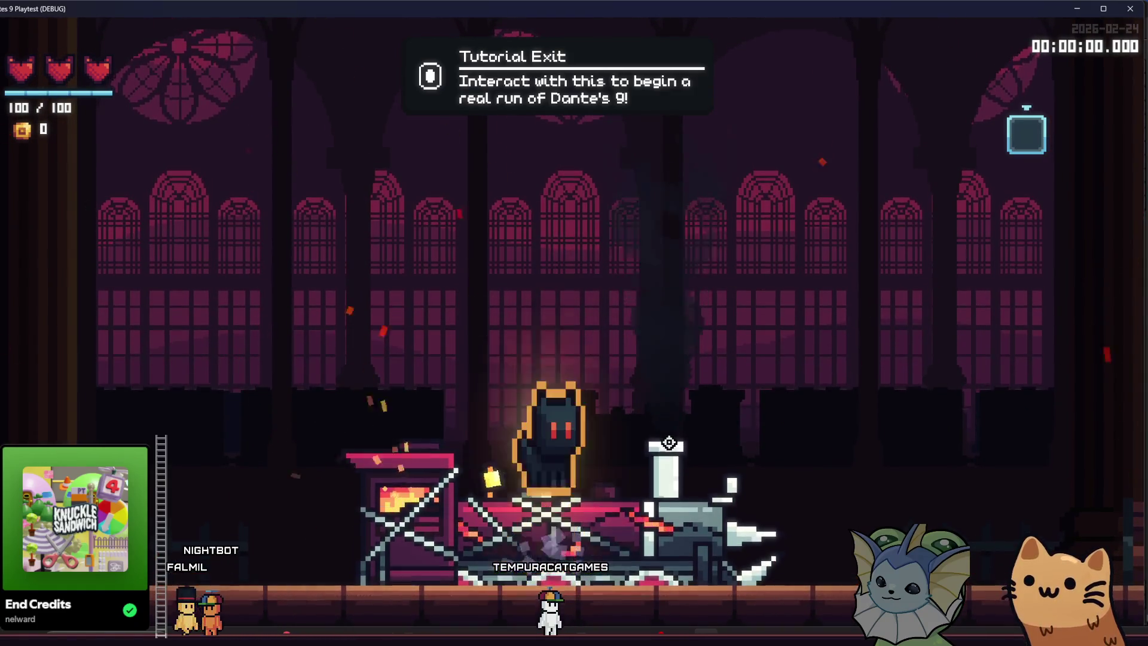
Add a Bowling Ball card and an AK47 card to the hand via the debug menu.
{"action": "key", "text": "F1"}
{"action": "left_click", "coordinate": [106, 172]}
{"action": "left_click", "coordinate": [263, 123]}
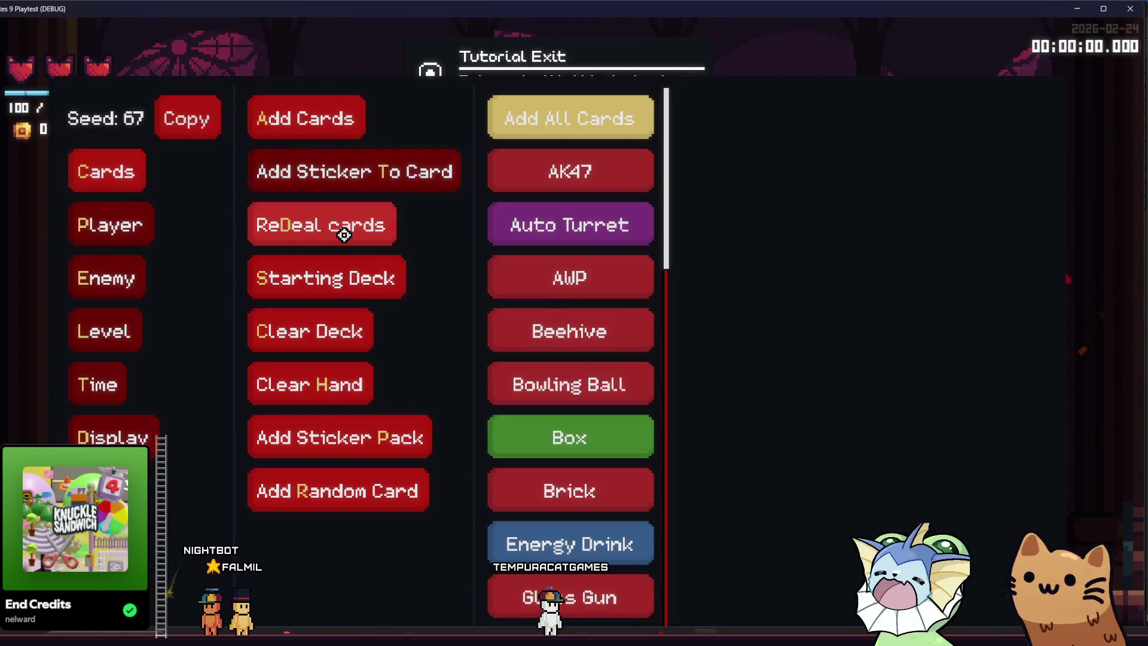
{"action": "left_click", "coordinate": [551, 377]}
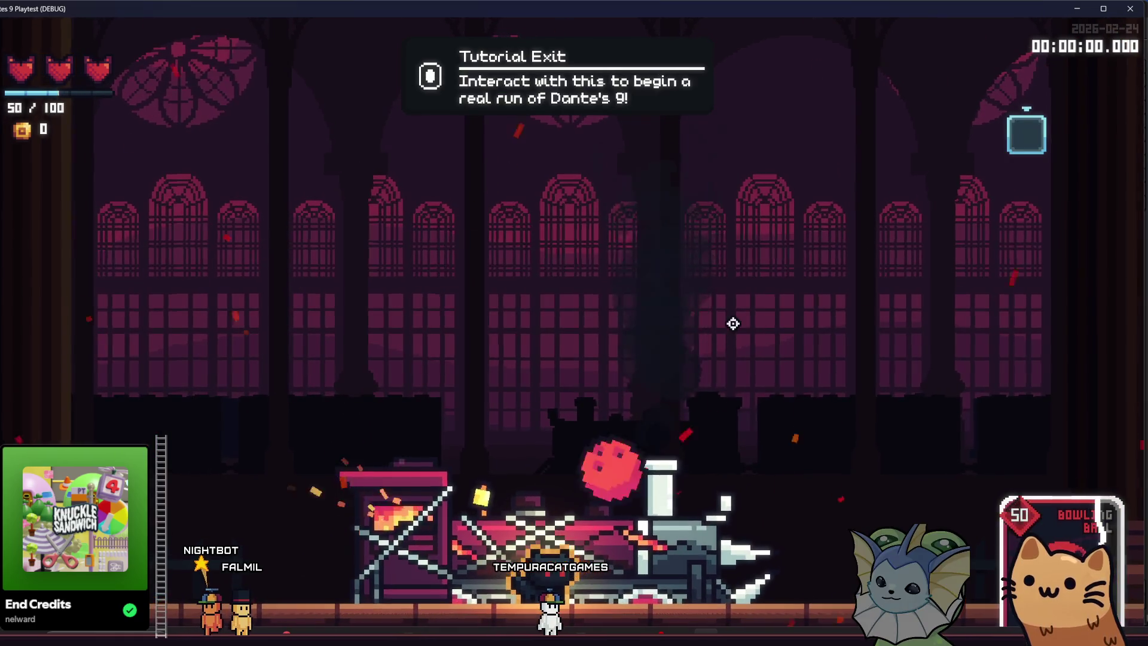
{"action": "key", "text": "F1"}
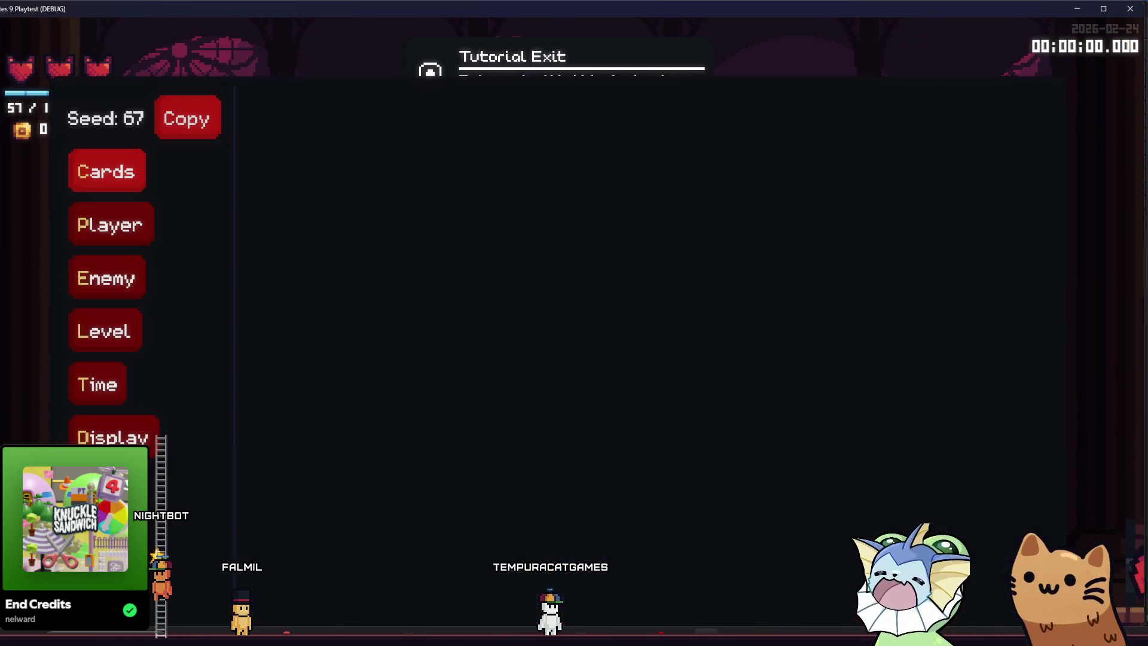
{"action": "left_click", "coordinate": [119, 167]}
{"action": "left_click", "coordinate": [277, 117]}
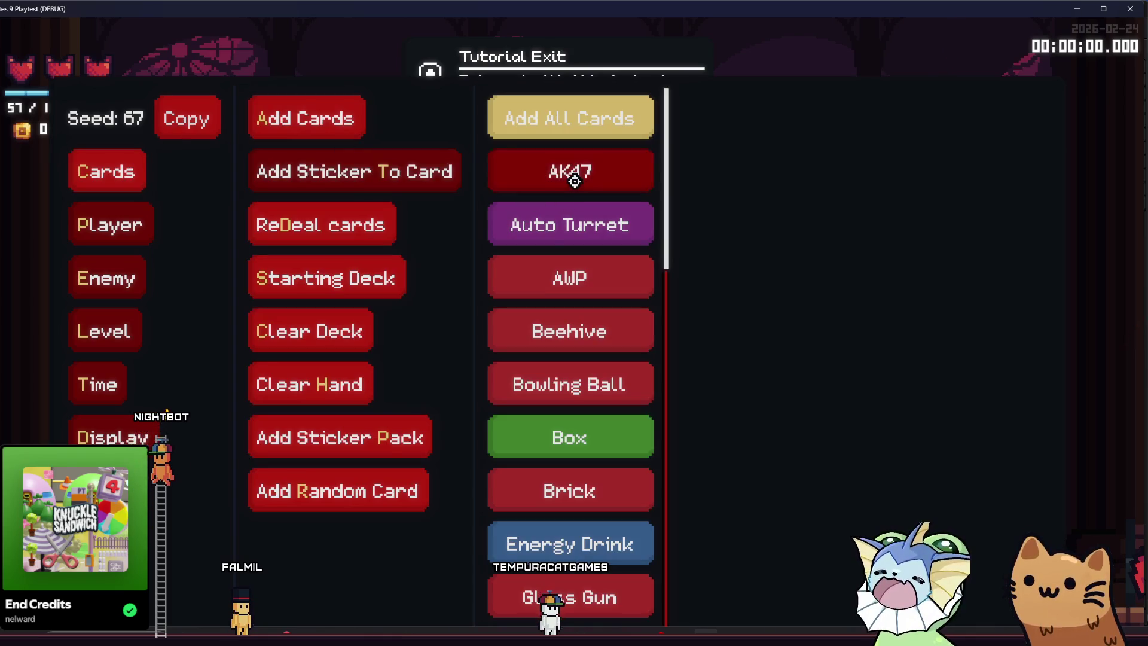
{"action": "left_click", "coordinate": [600, 280]}
Turn on Infinite Charges, then play the AK47 card so the cat fires it.
{"action": "key", "text": "F1"}
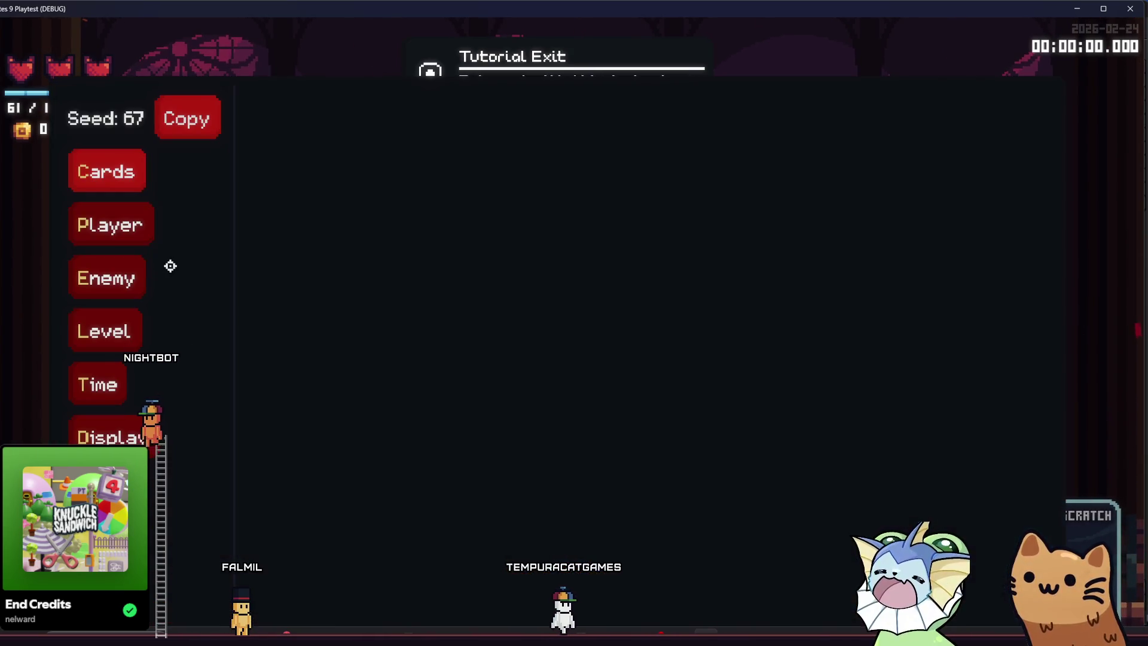
{"action": "left_click", "coordinate": [96, 241]}
{"action": "left_click", "coordinate": [349, 421]}
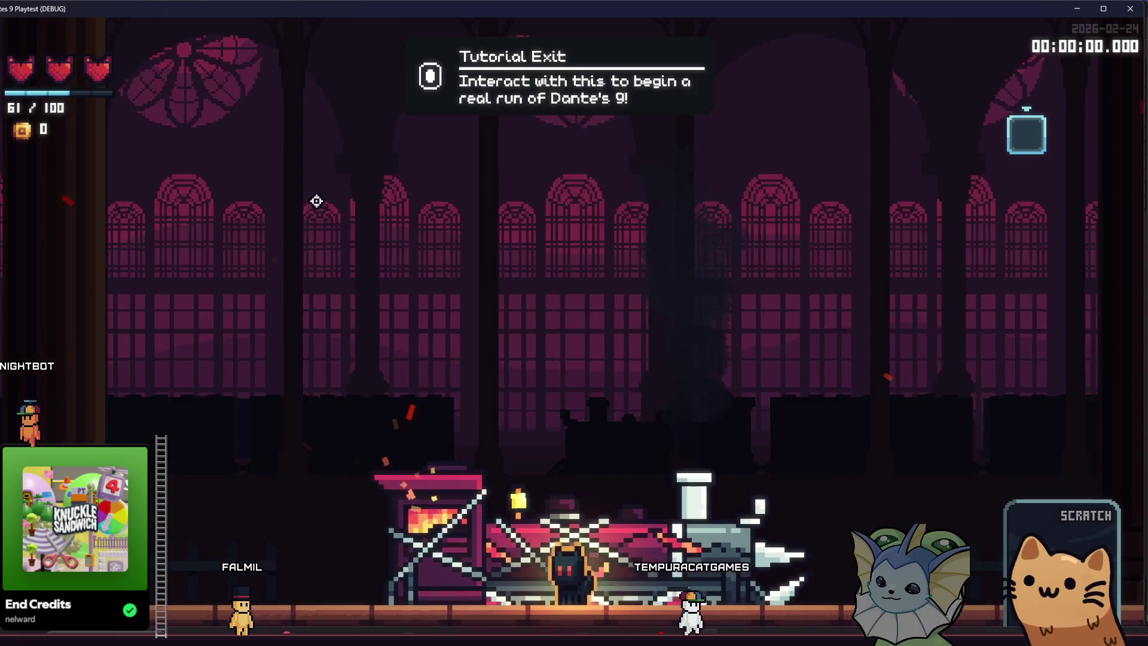
{"action": "key", "text": "d"}
{"action": "key", "text": "s"}
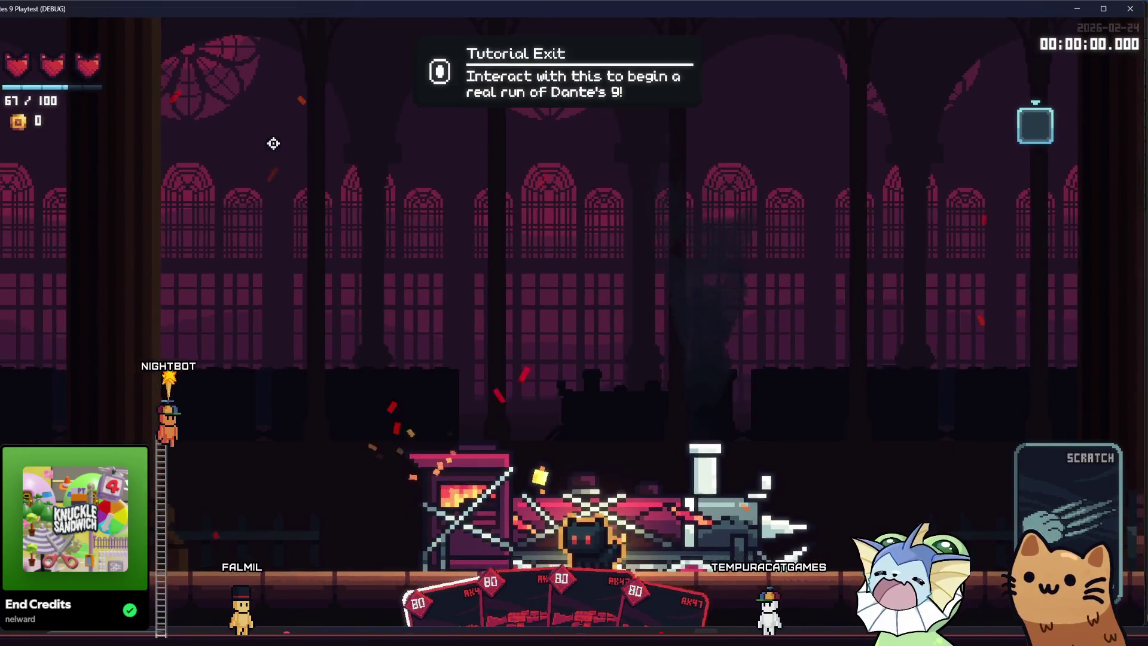
{"action": "left_click", "coordinate": [561, 323]}
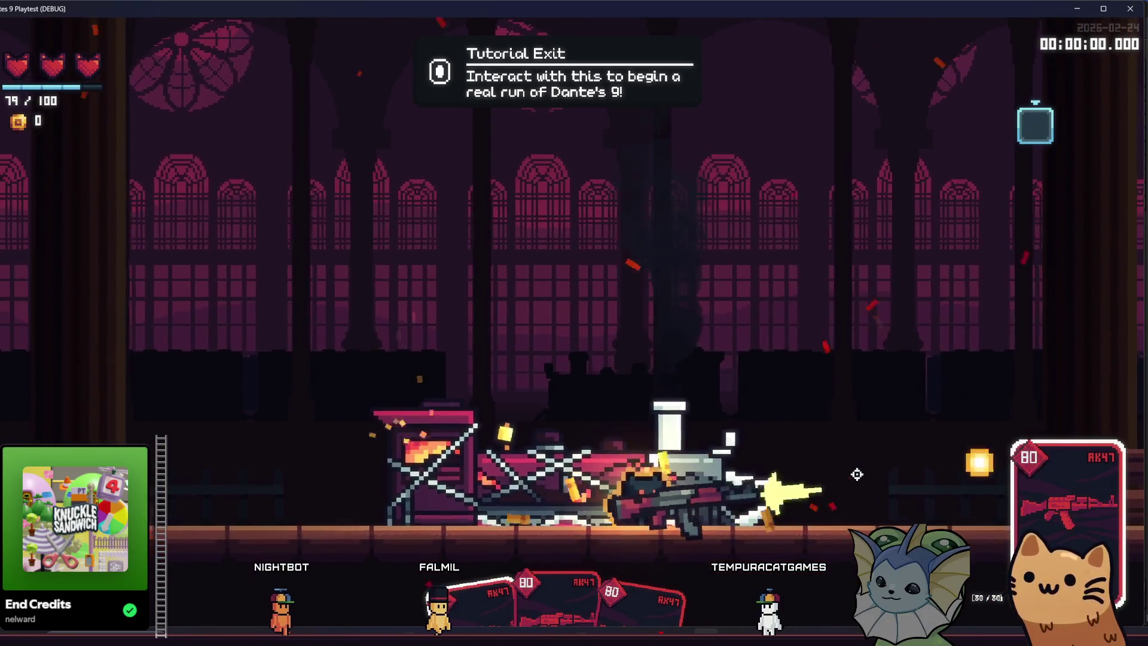
{"action": "key", "text": "d"}
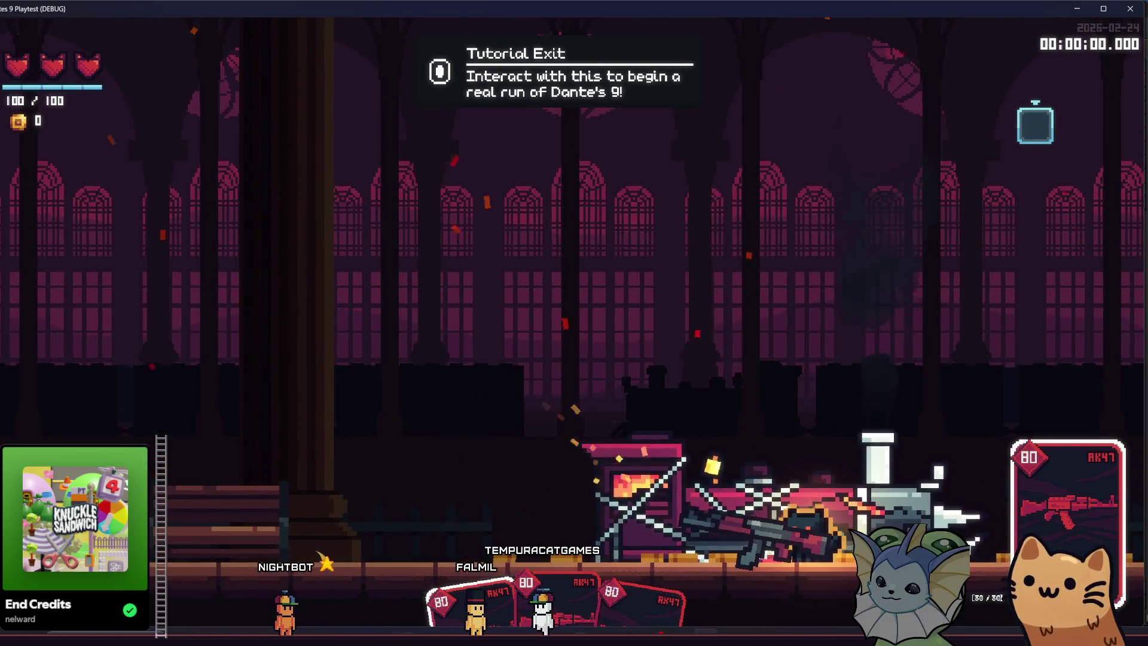
Open the deck book and toggle between it and the settings menu.
{"action": "key", "text": "Tab"}
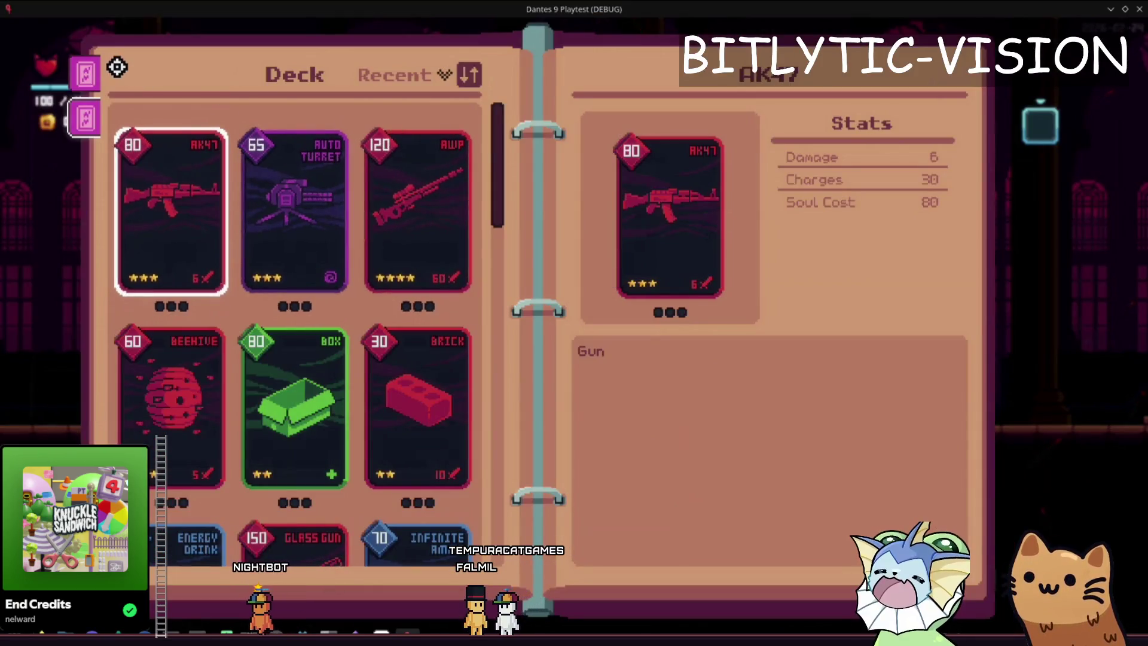
{"action": "key", "text": "Escape"}
{"action": "key", "text": "Tab"}
{"action": "key", "text": "Escape"}
{"action": "key", "text": "Tab"}
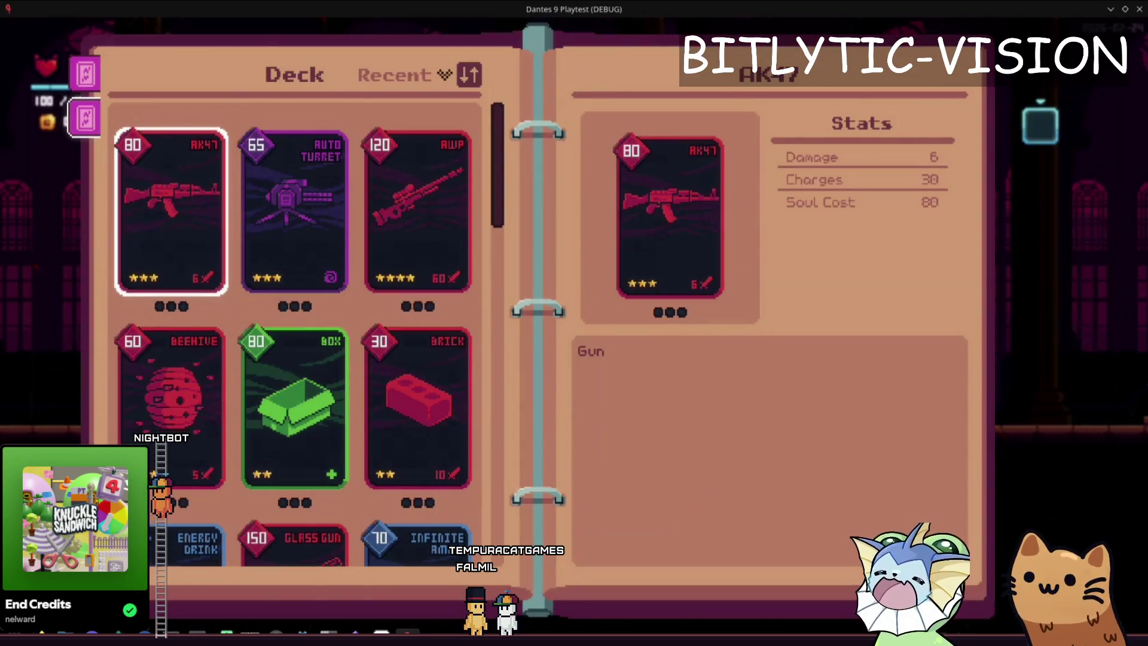
{"action": "key", "text": "Escape"}
{"action": "scroll", "coordinate": [441, 336], "scroll_direction": "down", "scroll_amount": 5}
{"action": "scroll", "coordinate": [457, 156], "scroll_direction": "up", "scroll_amount": 5}
Browse the Audio, Keyboard, Video and Gameplay settings, then return to the deck's Rusty Pistol page.
{"action": "left_click", "coordinate": [571, 56]}
{"action": "left_click", "coordinate": [640, 52]}
{"action": "left_click", "coordinate": [462, 52]}
{"action": "left_click", "coordinate": [640, 53]}
{"action": "left_click", "coordinate": [545, 56]}
{"action": "left_click", "coordinate": [374, 56]}
{"action": "left_click", "coordinate": [571, 62]}
{"action": "left_click", "coordinate": [462, 53]}
{"action": "left_click", "coordinate": [362, 52]}
{"action": "left_click", "coordinate": [545, 52]}
{"action": "key", "text": "Escape"}
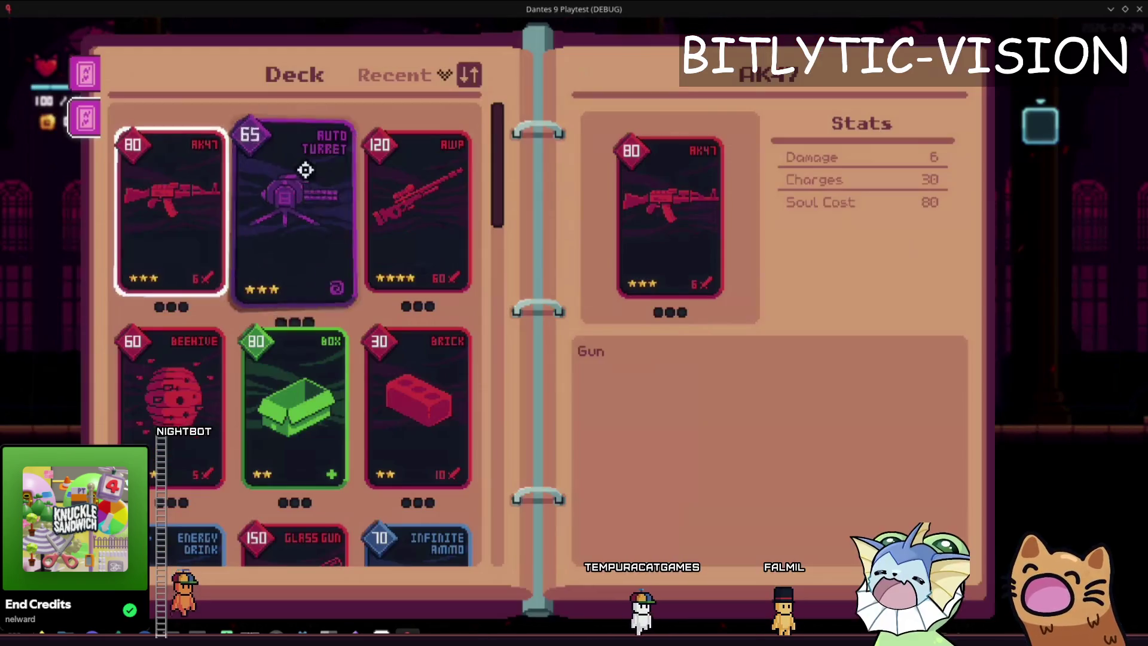
{"action": "key", "text": "Escape"}
{"action": "key", "text": "Escape"}
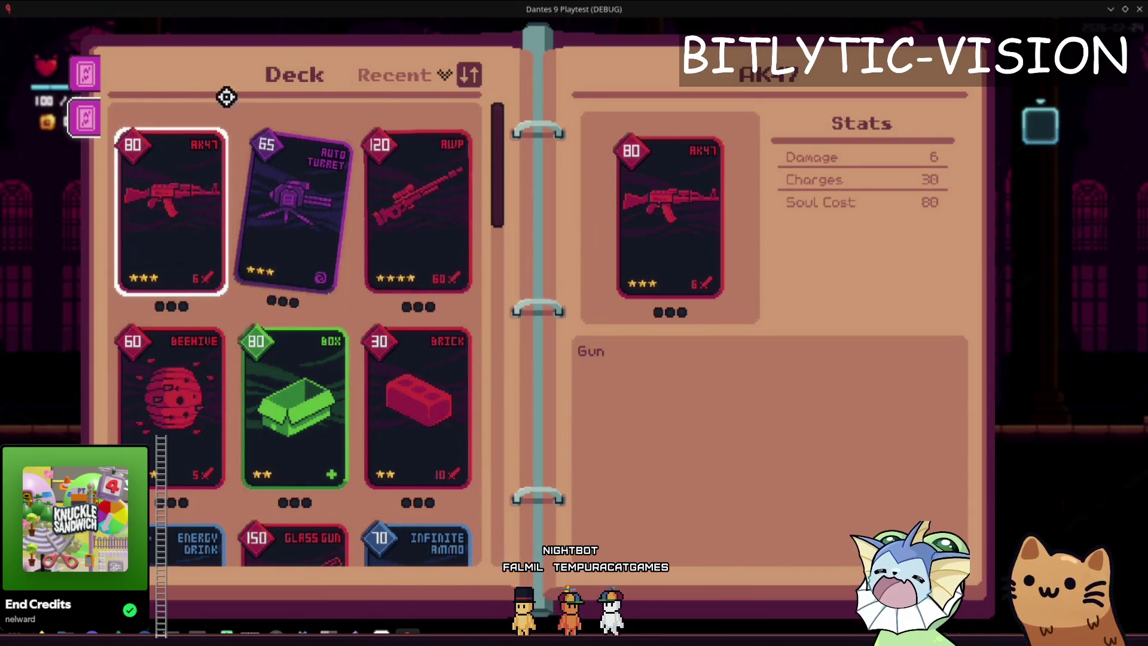
{"action": "left_click", "coordinate": [84, 79]}
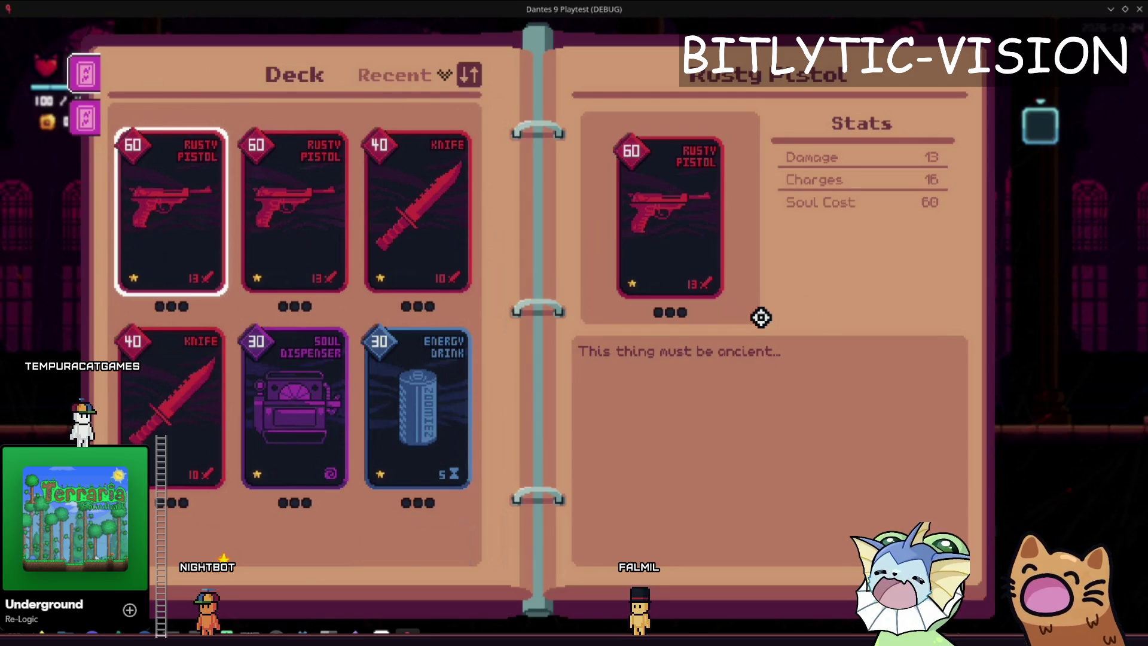
Close the deck book after reviewing the Rusty Pistol page and return to the train hall.
{"action": "key", "text": "Escape"}
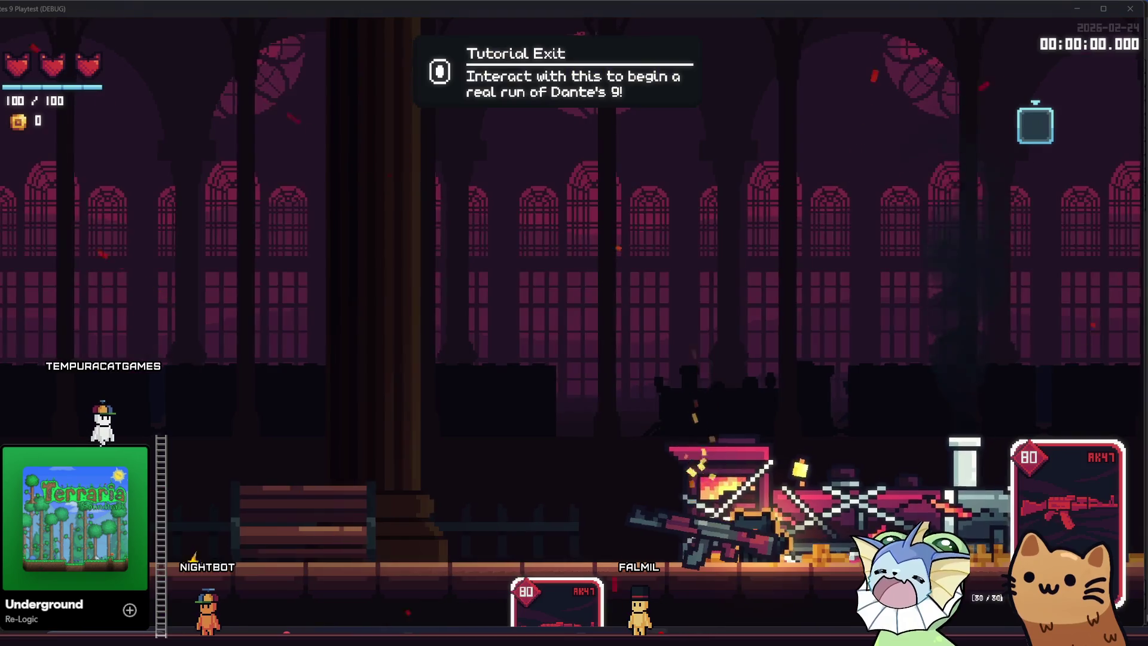
Walk the cat right past the train and fire the AK47 at the aim point.
{"action": "key", "text": "d"}
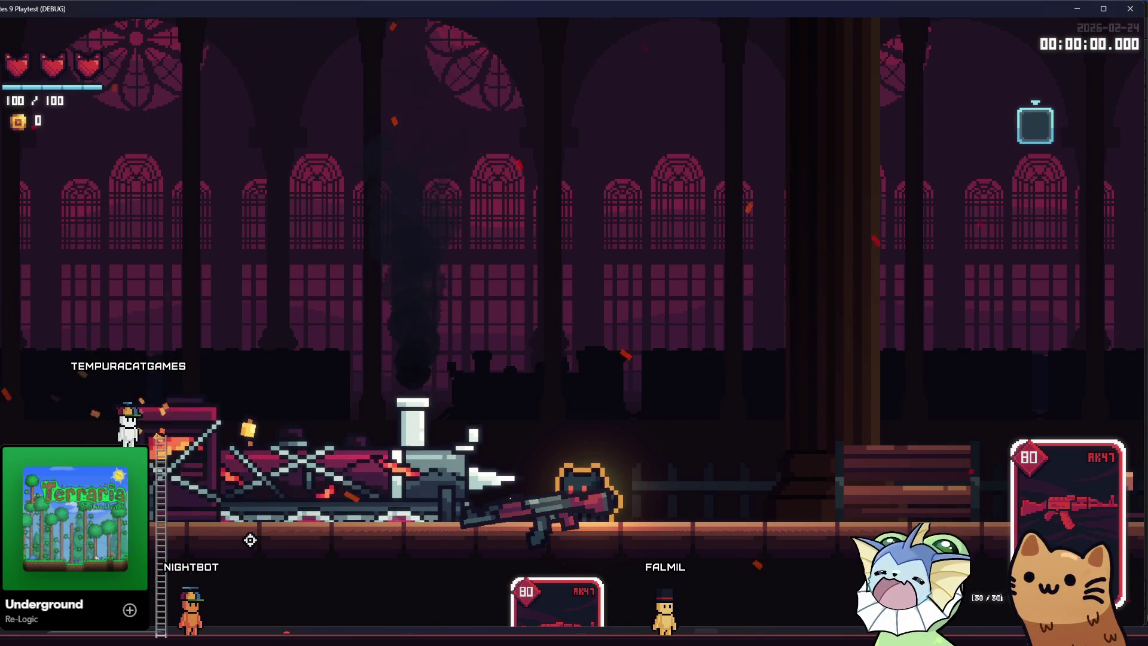
{"action": "mouse_move", "coordinate": [269, 523]}
{"action": "left_mouse_down"}
{"action": "mouse_move", "coordinate": [324, 476]}
{"action": "mouse_move", "coordinate": [356, 335]}
{"action": "mouse_move", "coordinate": [365, 367]}
{"action": "mouse_move", "coordinate": [777, 336]}
{"action": "mouse_move", "coordinate": [800, 365]}
{"action": "left_mouse_up"}
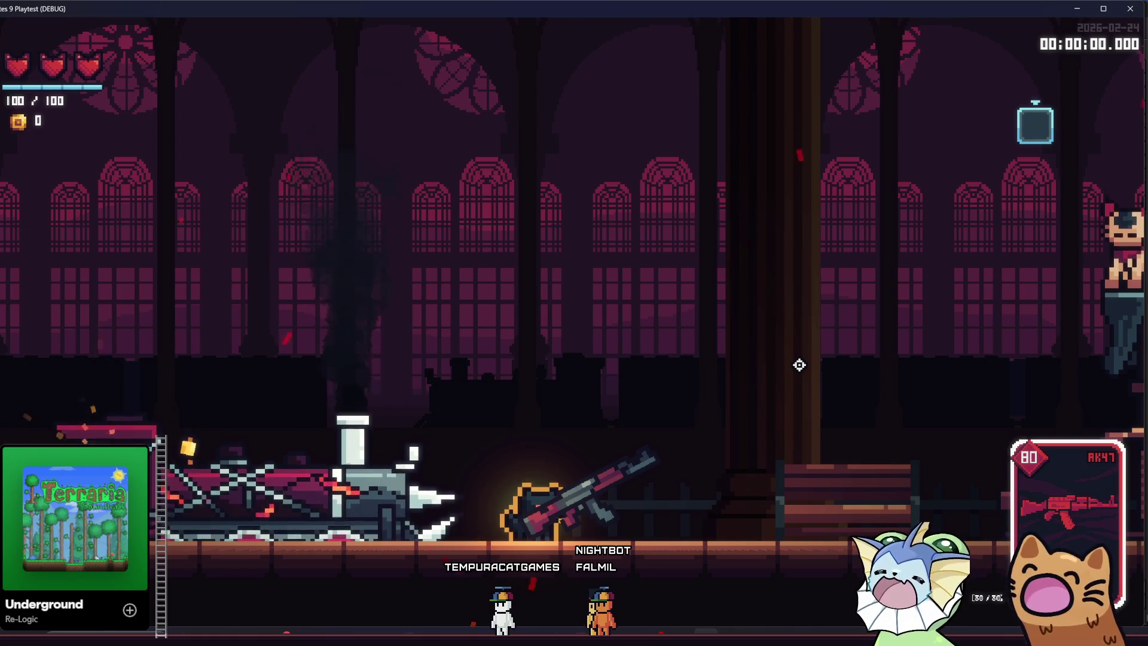
Run the cat further right through the hall.
{"action": "key", "text": "d"}
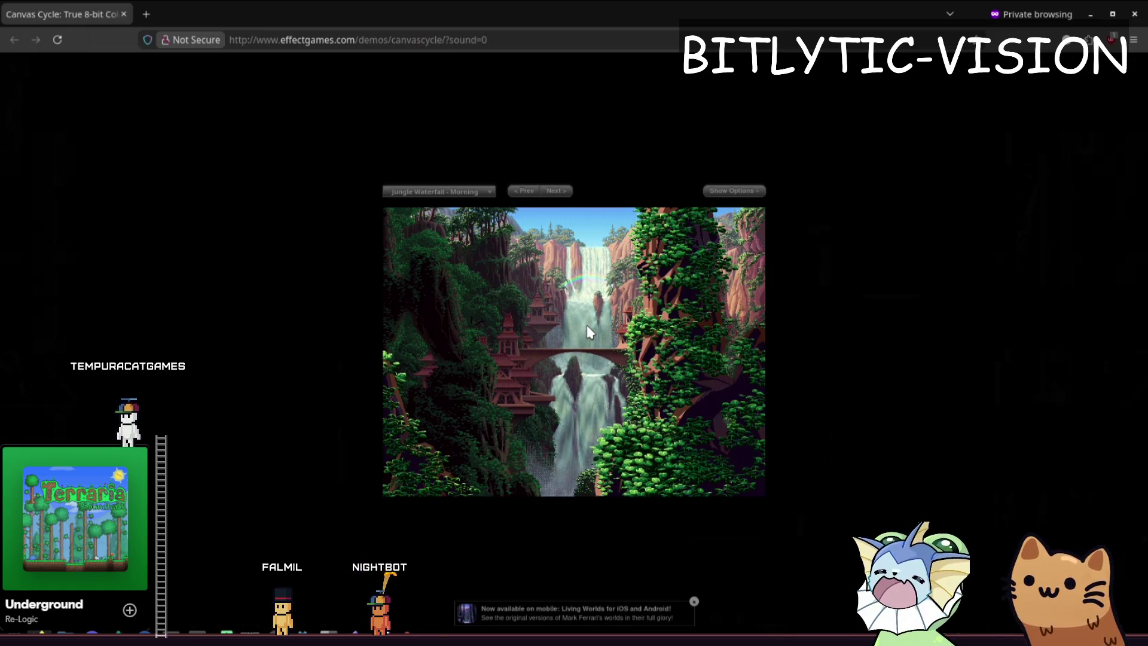
Switch the Canvas Cycle demo to Winter Forest - Snow, then return to the game window.
{"action": "left_click", "coordinate": [457, 191]}
{"action": "left_click", "coordinate": [454, 236]}
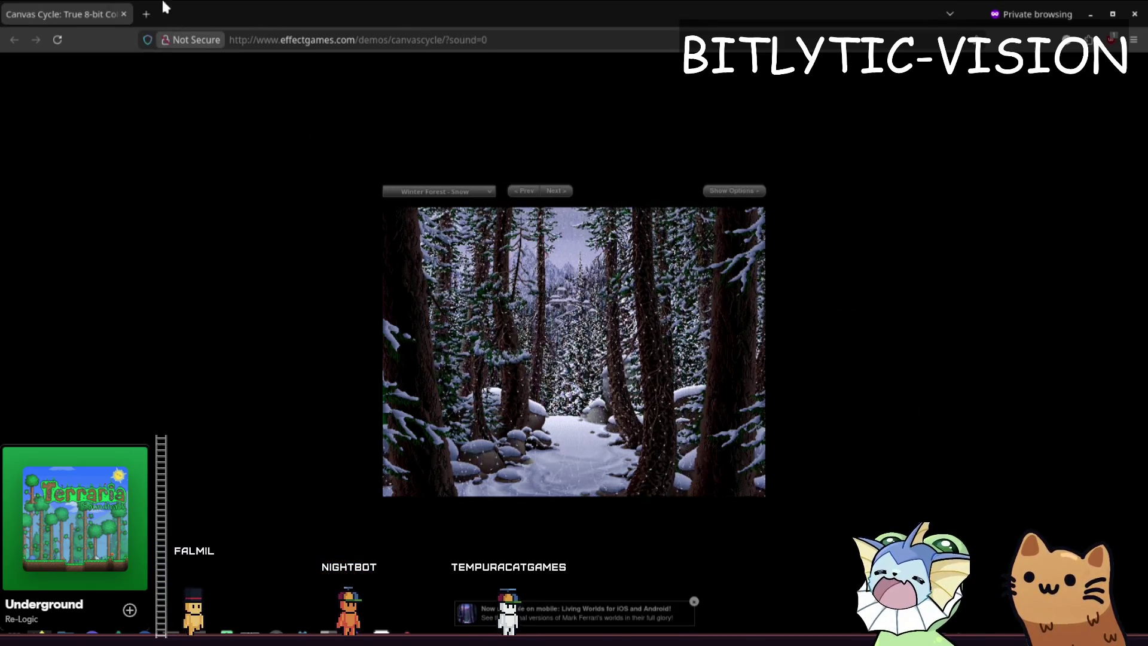
{"action": "key", "text": "alt+Tab"}
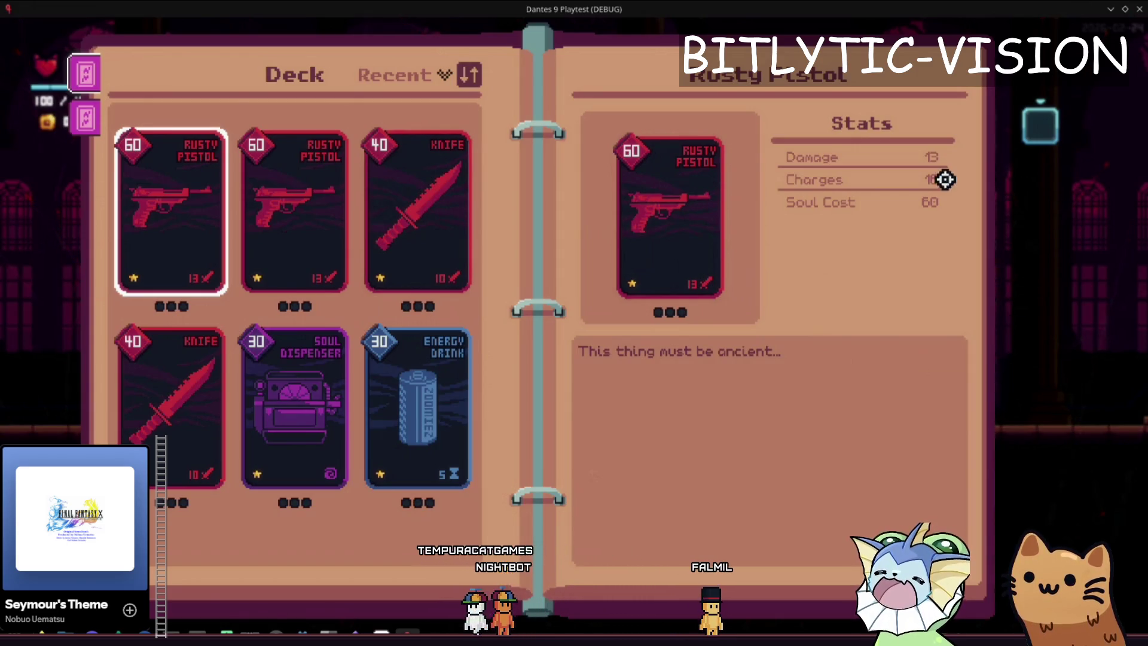
Stop the playtest and open player.gd in the script editor.
{"action": "left_click", "coordinate": [1140, 9]}
{"action": "left_click", "coordinate": [486, 29]}
{"action": "left_click", "coordinate": [566, 185]}
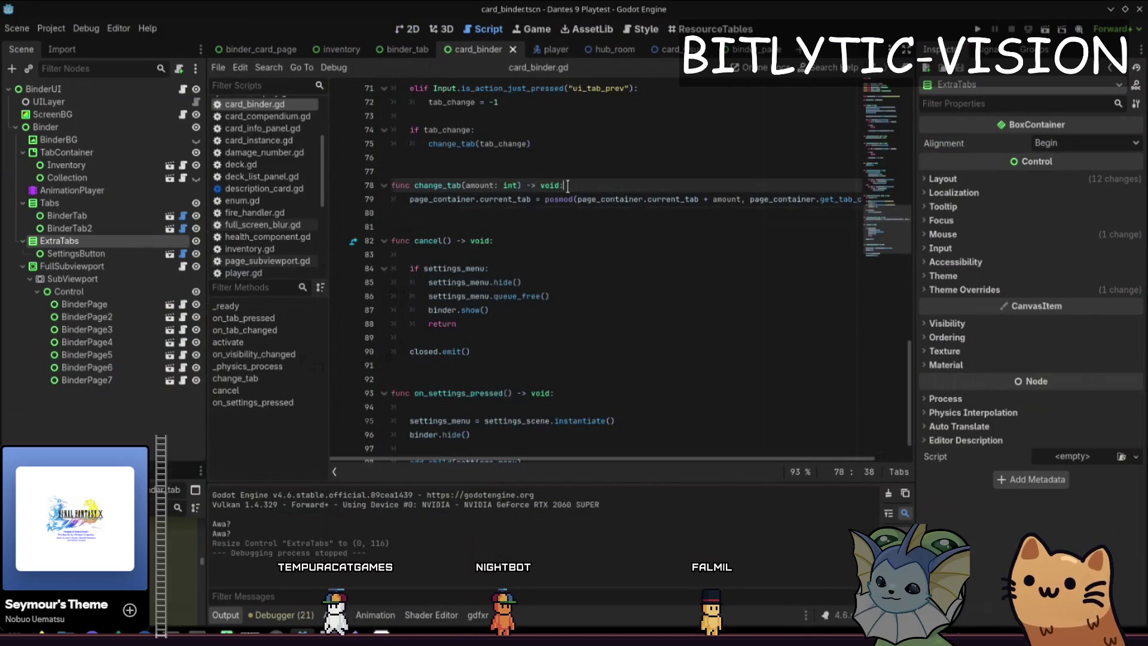
{"action": "key", "text": "ctrl+o"}
{"action": "key", "text": "Escape"}
{"action": "key", "text": "shift+alt+o"}
{"action": "type", "text": "player"}
{"action": "key", "text": "Return"}
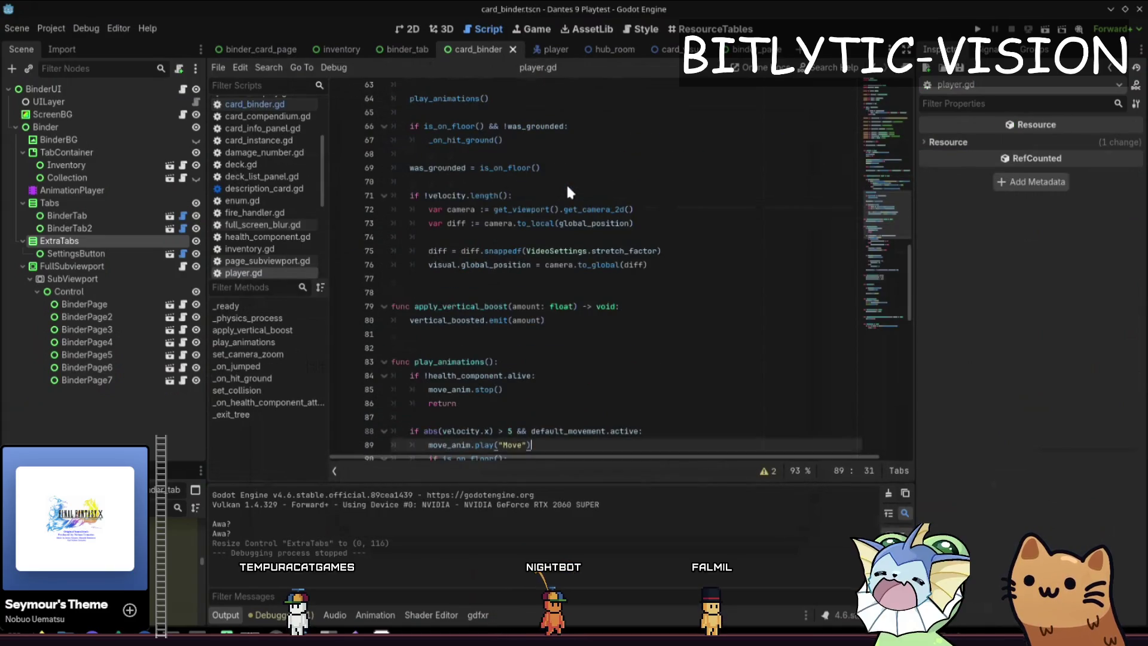
Add Console.print(get_floor_normal()) on line 64 and run the project with F5.
{"action": "key", "text": "Return"}
{"action": "type", "text": "get_floor"}
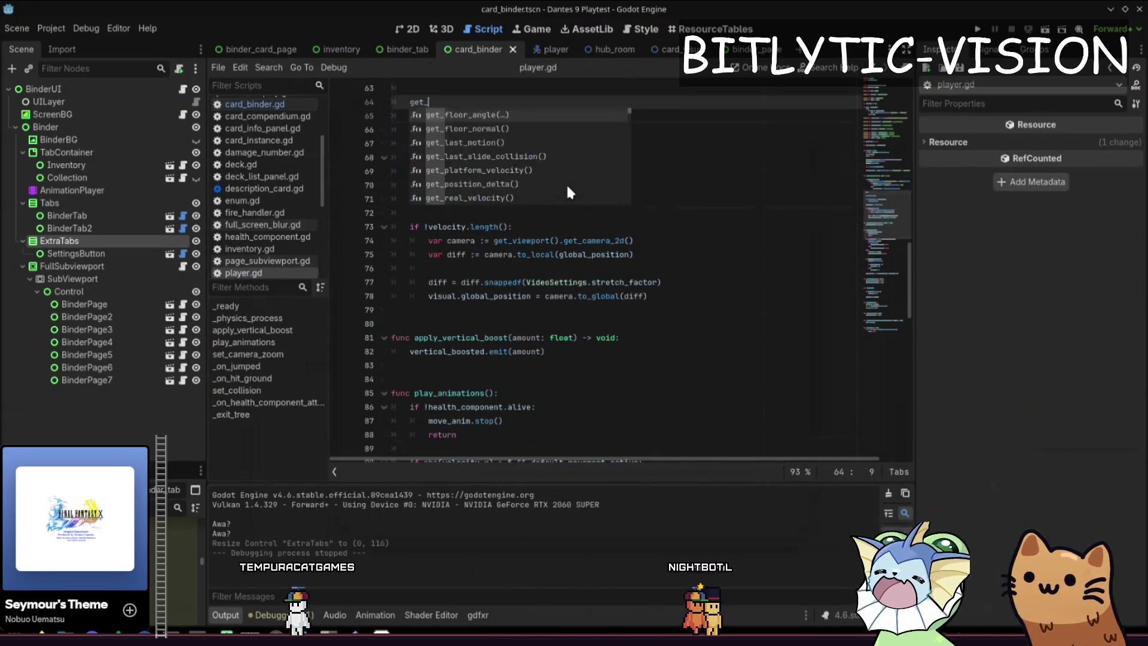
{"action": "key", "text": "Down"}
{"action": "key", "text": "Return"}
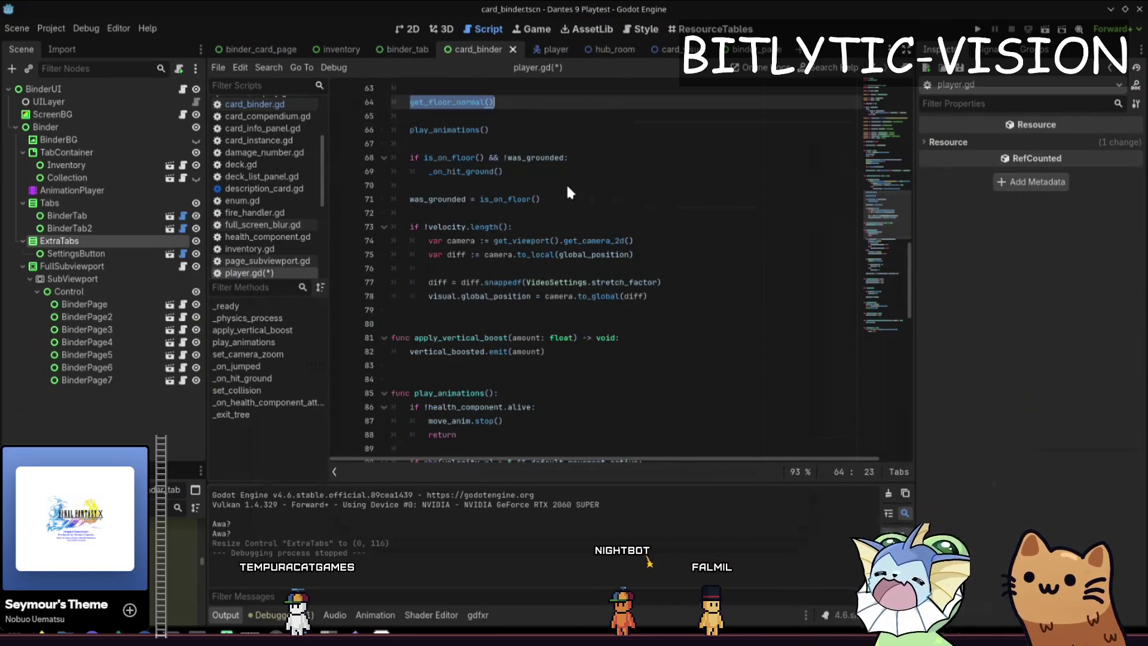
{"action": "key", "text": "Home"}
{"action": "type", "text": "Console.print("}
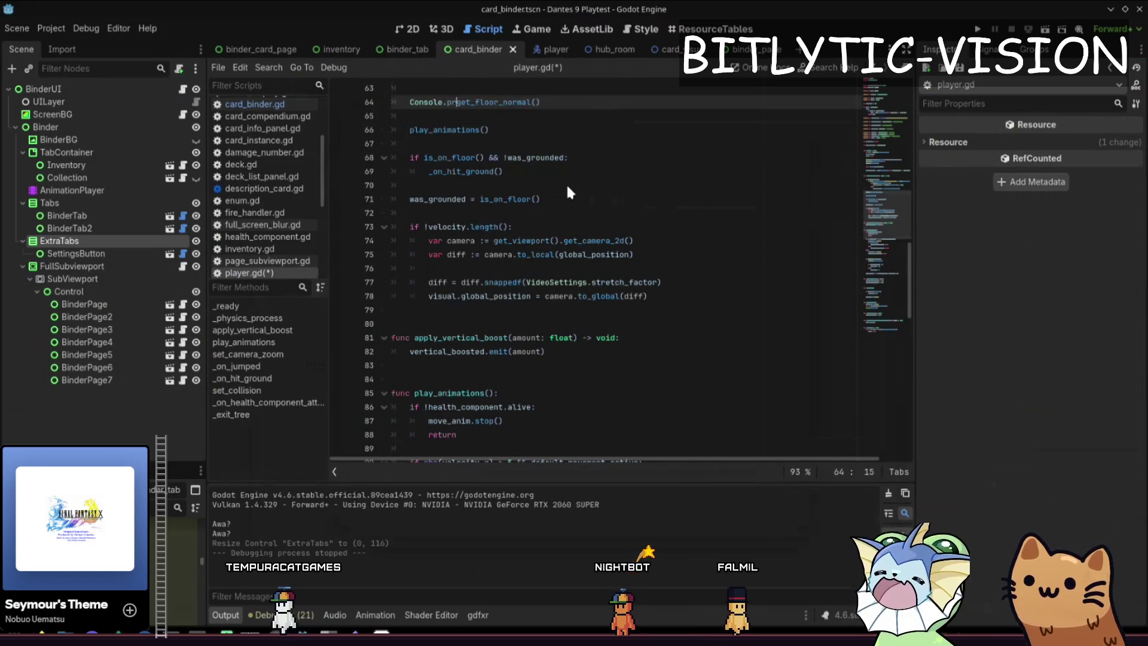
{"action": "key", "text": "End"}
{"action": "type", "text": ")"}
{"action": "key", "text": "F5"}
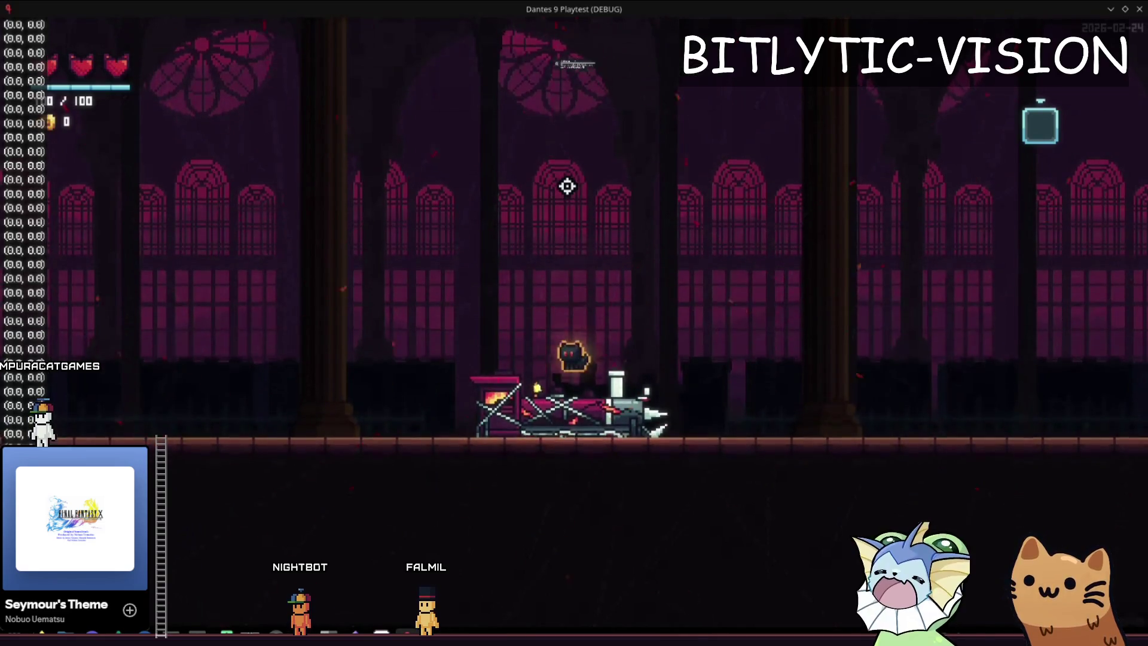
Run the cat up and down the stairs twice, then jump three times, watching slope normals print.
{"action": "key", "text": "d"}
{"action": "key", "text": "d"}
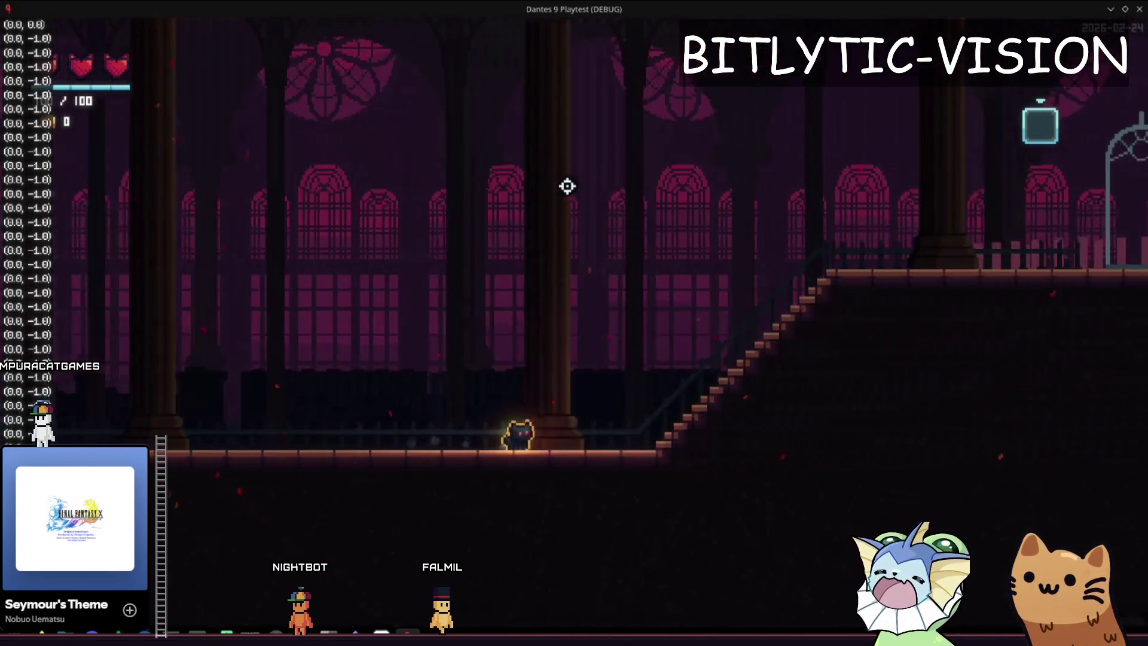
{"action": "key", "text": "d"}
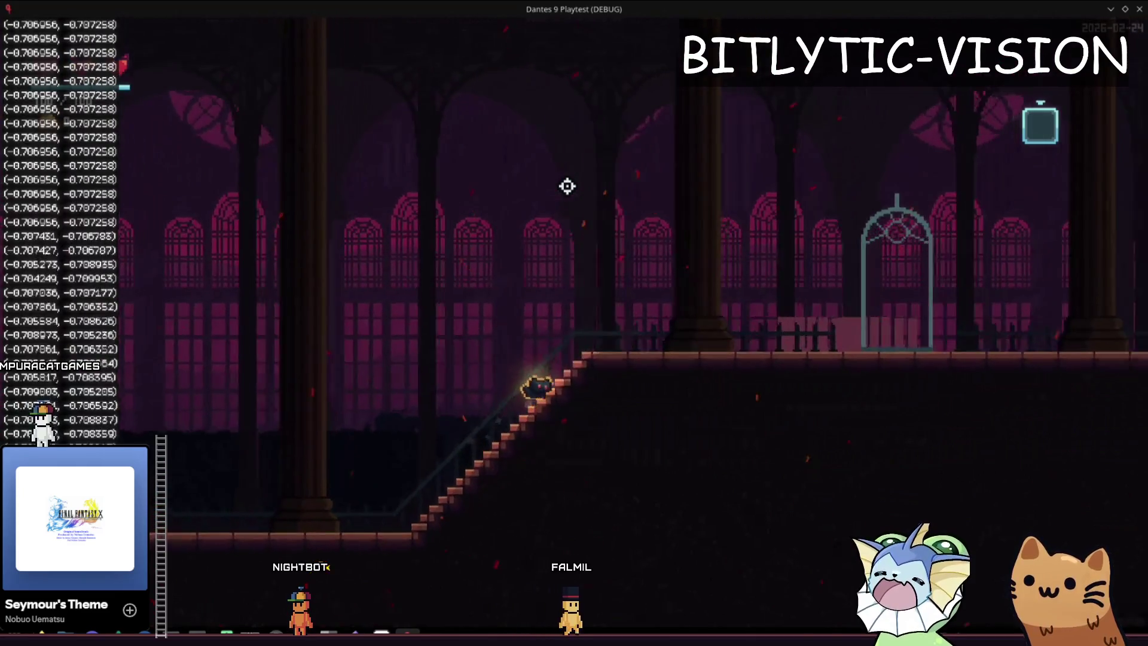
{"action": "key", "text": "a"}
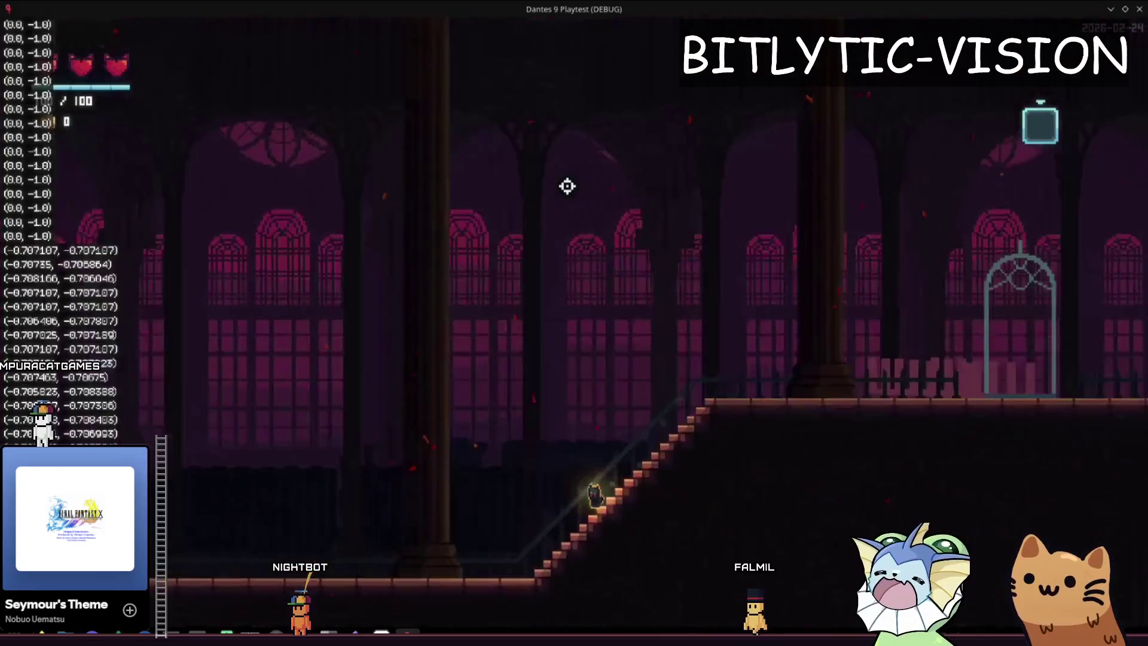
{"action": "key", "text": "d"}
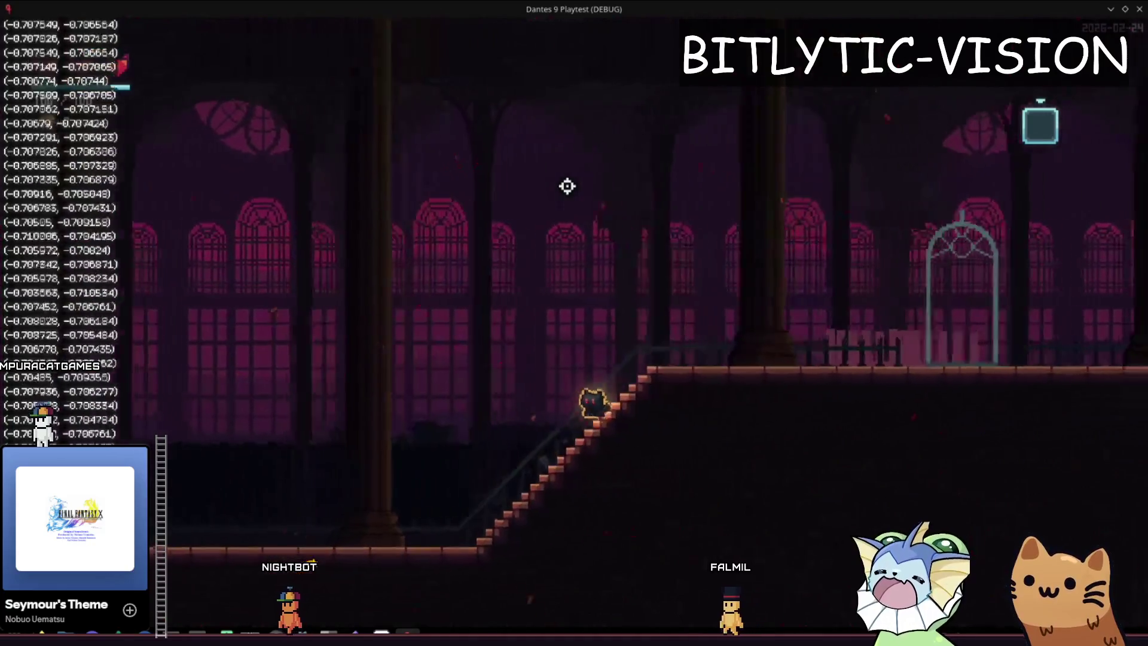
{"action": "key", "text": "a"}
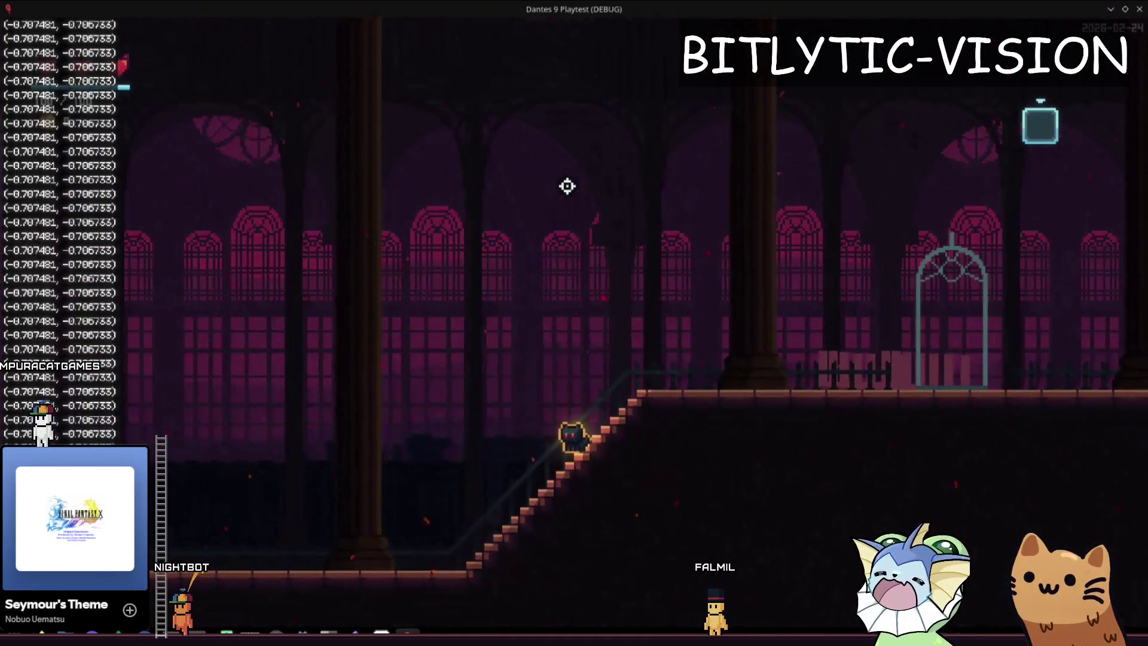
{"action": "key", "text": "space"}
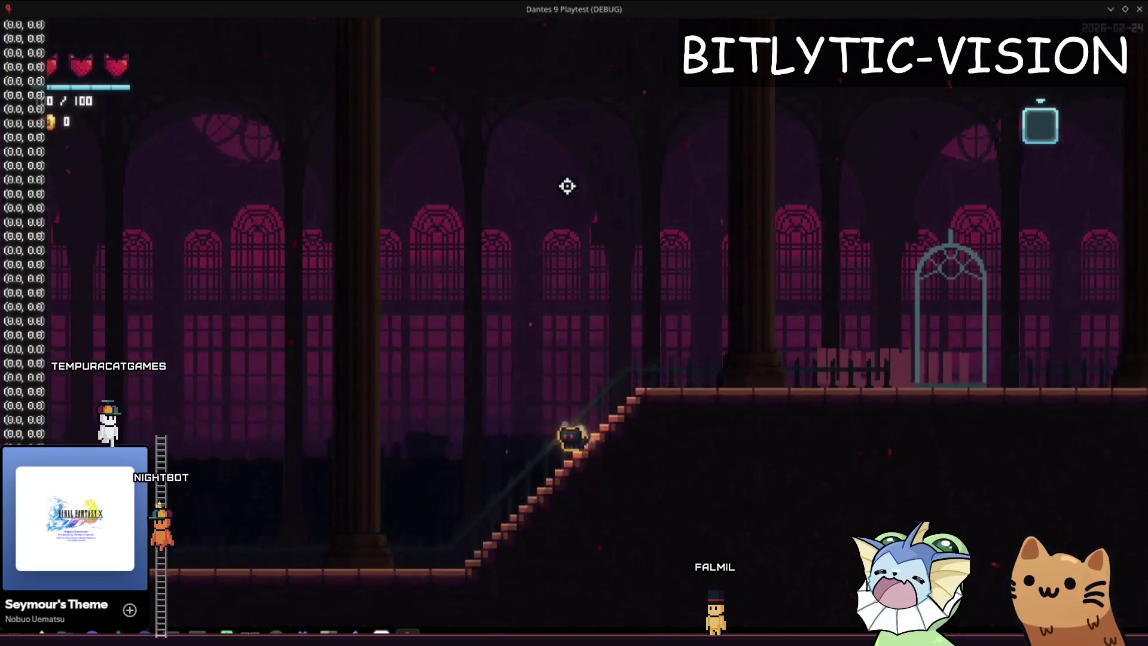
{"action": "key", "text": "space"}
{"action": "key", "text": "space"}
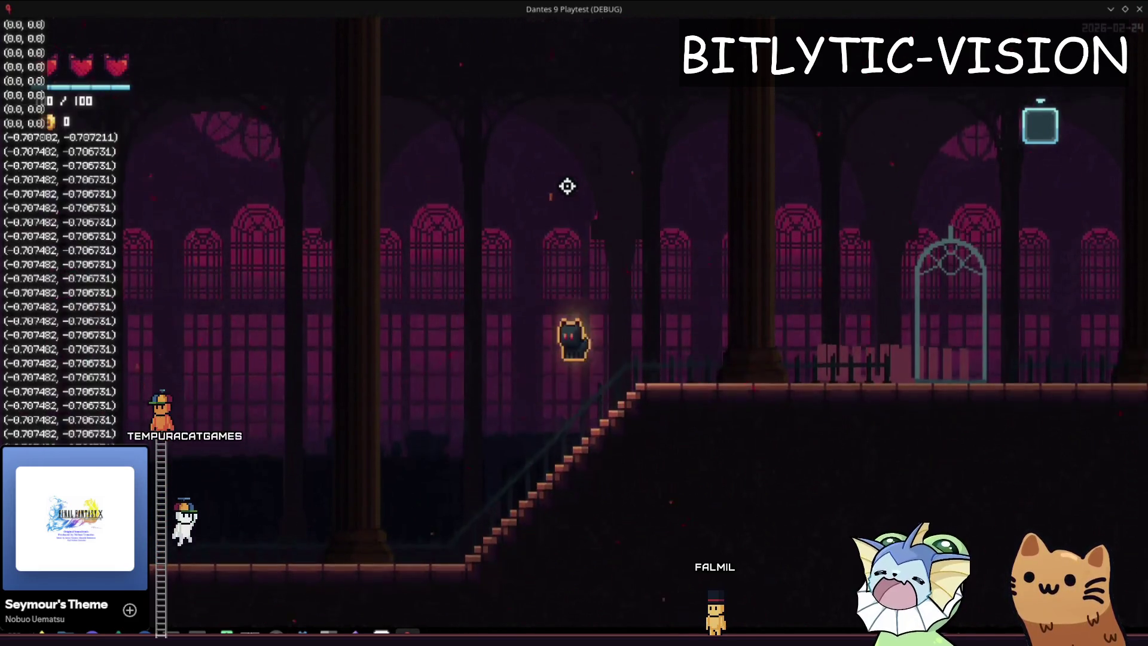
{"action": "key", "text": "space"}
{"action": "key", "text": "space"}
Close the game and delete the floor-normal Console.print line from player.gd.
{"action": "key", "text": "F8"}
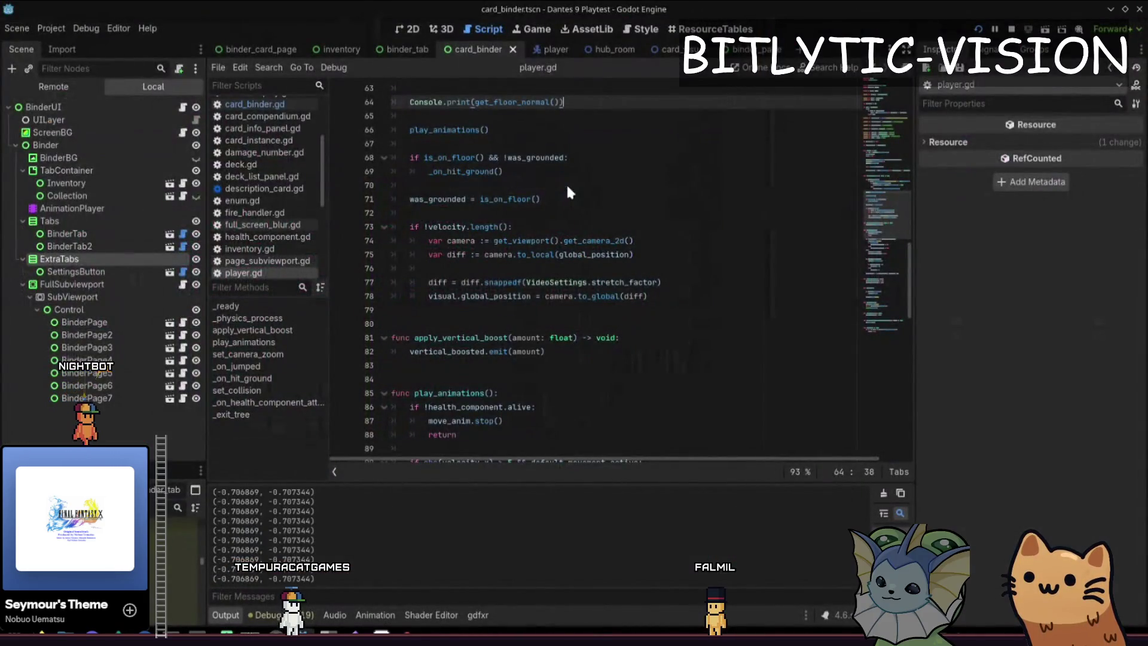
{"action": "left_click", "coordinate": [616, 157]}
{"action": "scroll", "coordinate": [616, 157], "scroll_direction": "up", "scroll_amount": 3}
{"action": "left_click", "coordinate": [583, 323]}
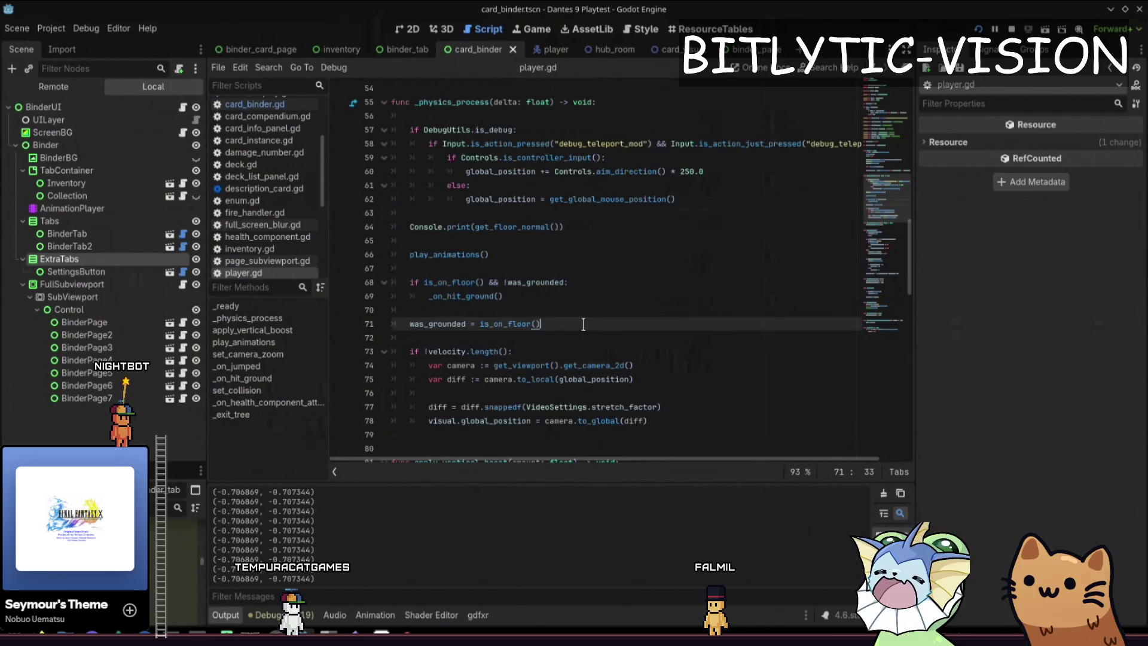
{"action": "scroll", "coordinate": [582, 323], "scroll_direction": "down", "scroll_amount": 2}
{"action": "key", "text": "Down"}
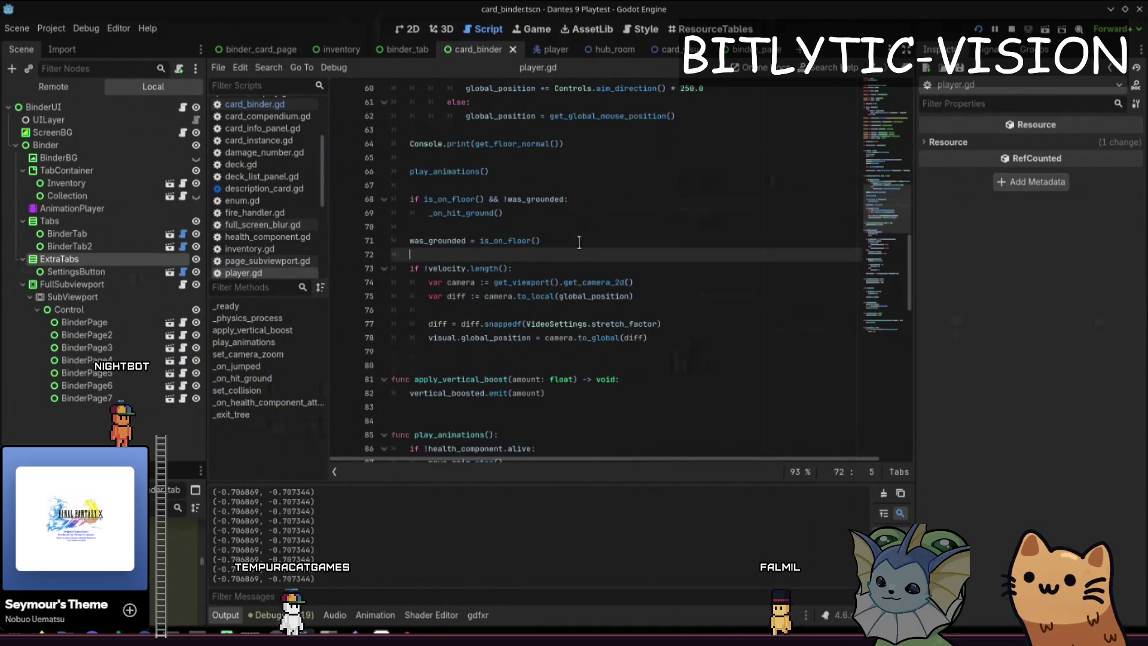
{"action": "left_click", "coordinate": [499, 213]}
{"action": "left_click_drag", "start_coordinate": [565, 143], "coordinate": [410, 144]}
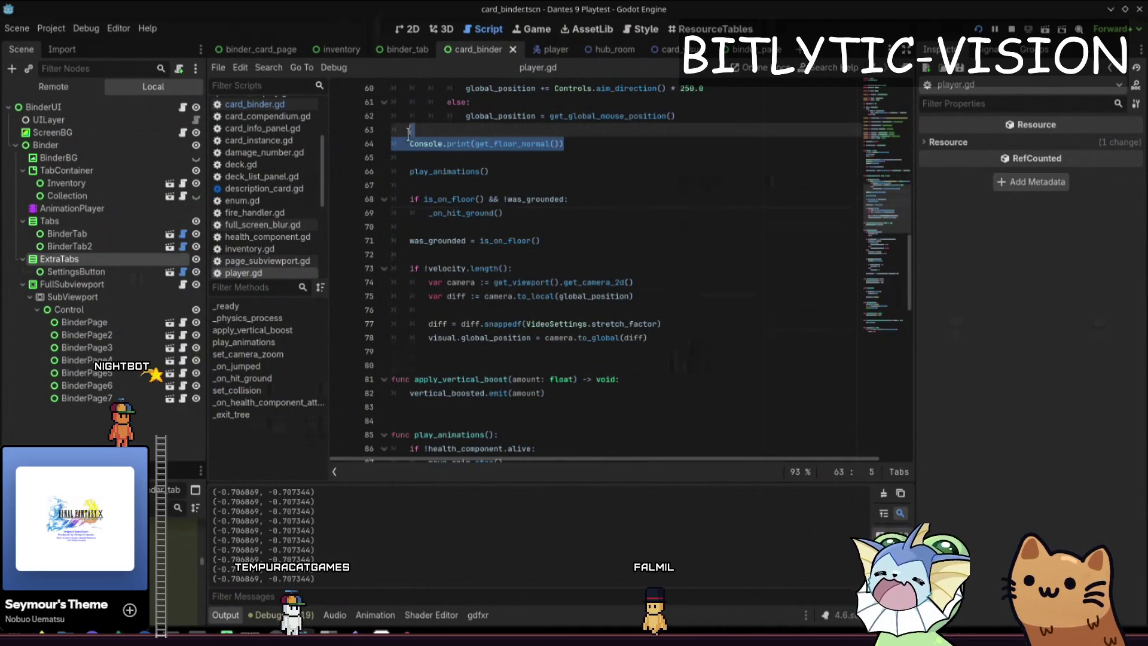
{"action": "key", "text": "BackSpace"}
{"action": "key", "text": "BackSpace"}
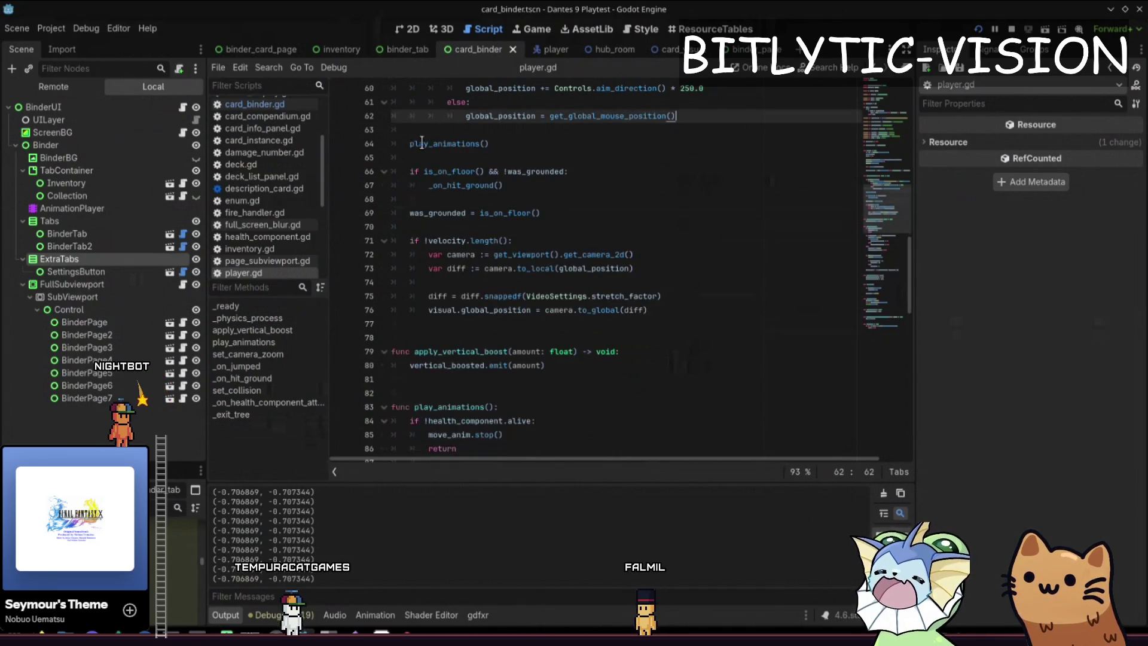
Add a var normal := get_floor_normal() line inside _on_hit_ground.
{"action": "left_click", "coordinate": [441, 185], "text": "ctrl"}
{"action": "left_click", "coordinate": [587, 293]}
{"action": "left_click", "coordinate": [581, 272]}
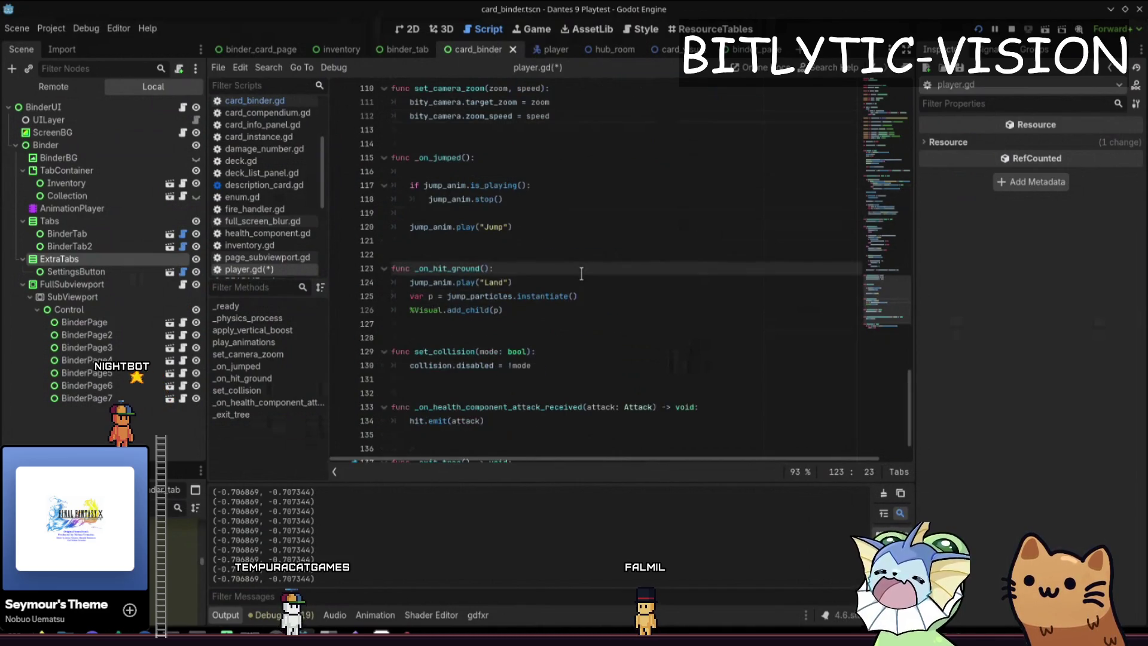
{"action": "key", "text": "Return"}
{"action": "key", "text": "Return"}
{"action": "key", "text": "Up"}
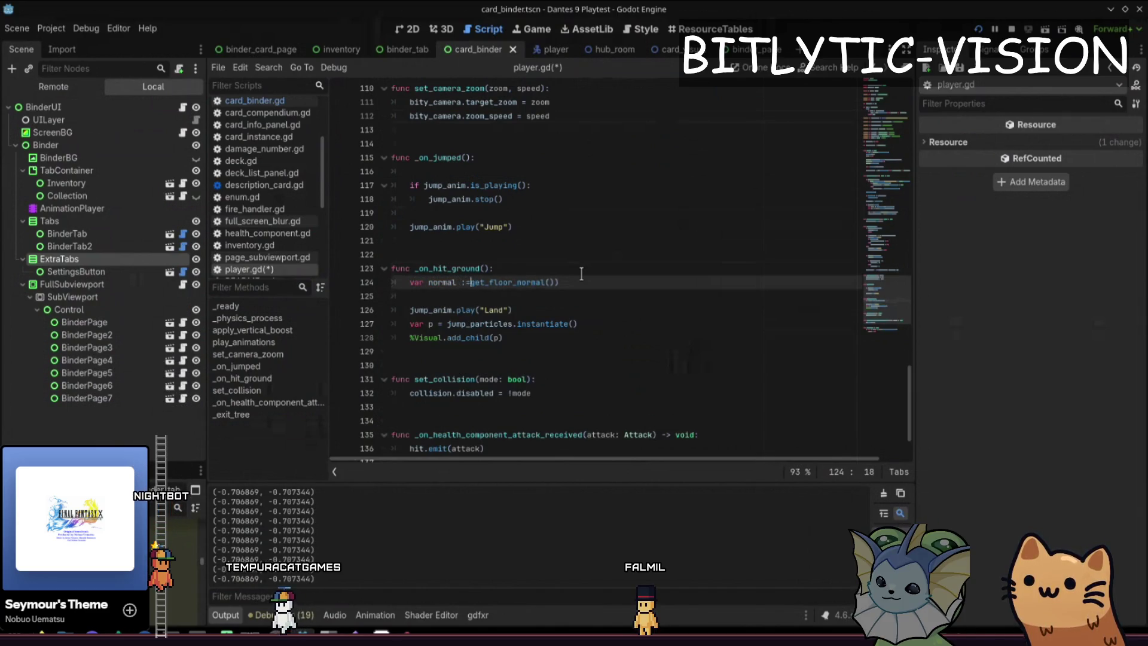
{"action": "scroll", "coordinate": [581, 274], "scroll_direction": "down", "scroll_amount": 2}
{"action": "key", "text": "Up"}
{"action": "key", "text": "Up"}
{"action": "key", "text": "Up"}
{"action": "key", "text": "End"}
{"action": "key", "text": "Down"}
{"action": "key", "text": "Down"}
{"action": "key", "text": "Down"}
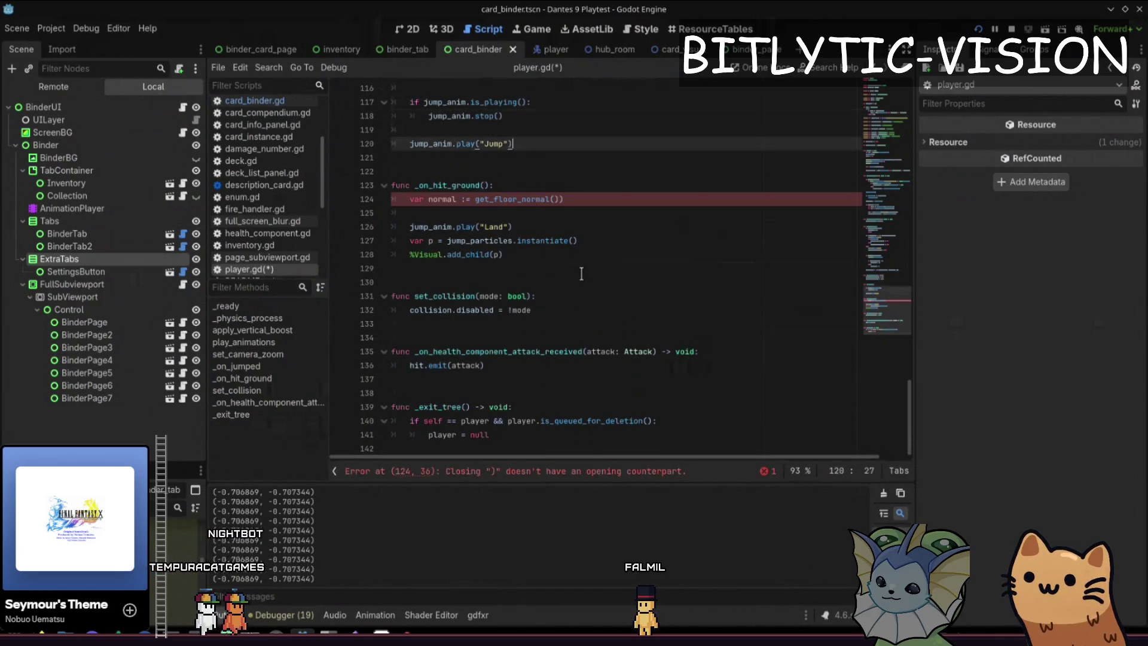
Start a velocity = velocity.bounce(normal line below it and launch the game to test.
{"action": "key", "text": "Return"}
{"action": "key", "text": "Return"}
{"action": "type", "text": "velocity"}
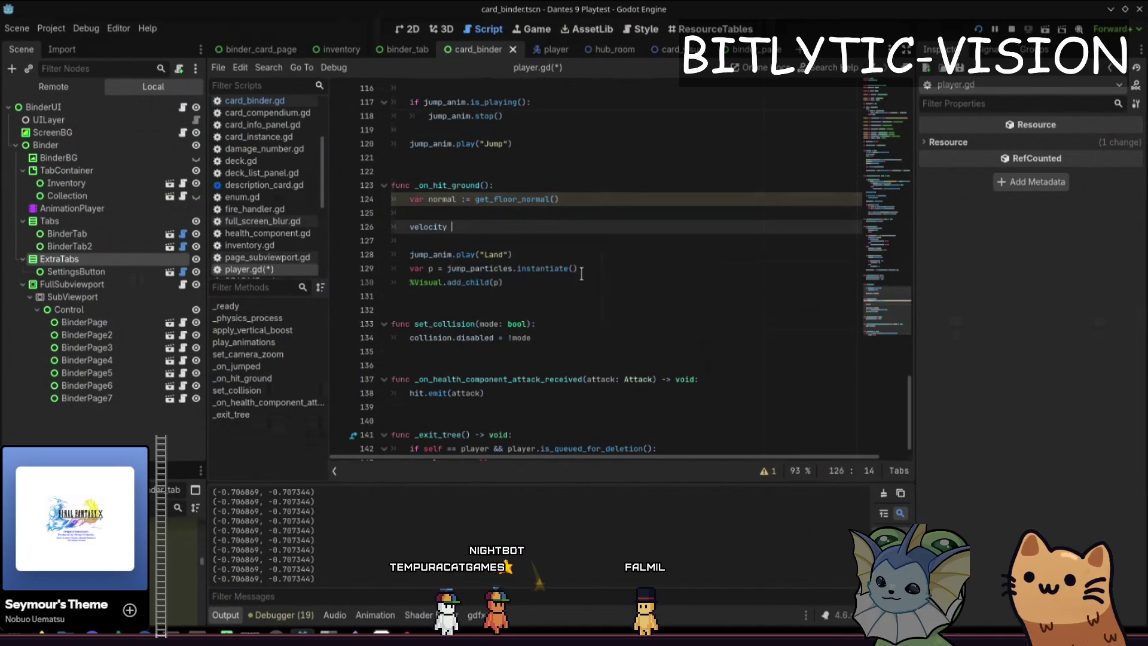
{"action": "key", "text": "ctrl+space"}
{"action": "key", "text": "BackSpace"}
{"action": "key", "text": "BackSpace"}
{"action": "key", "text": "BackSpace"}
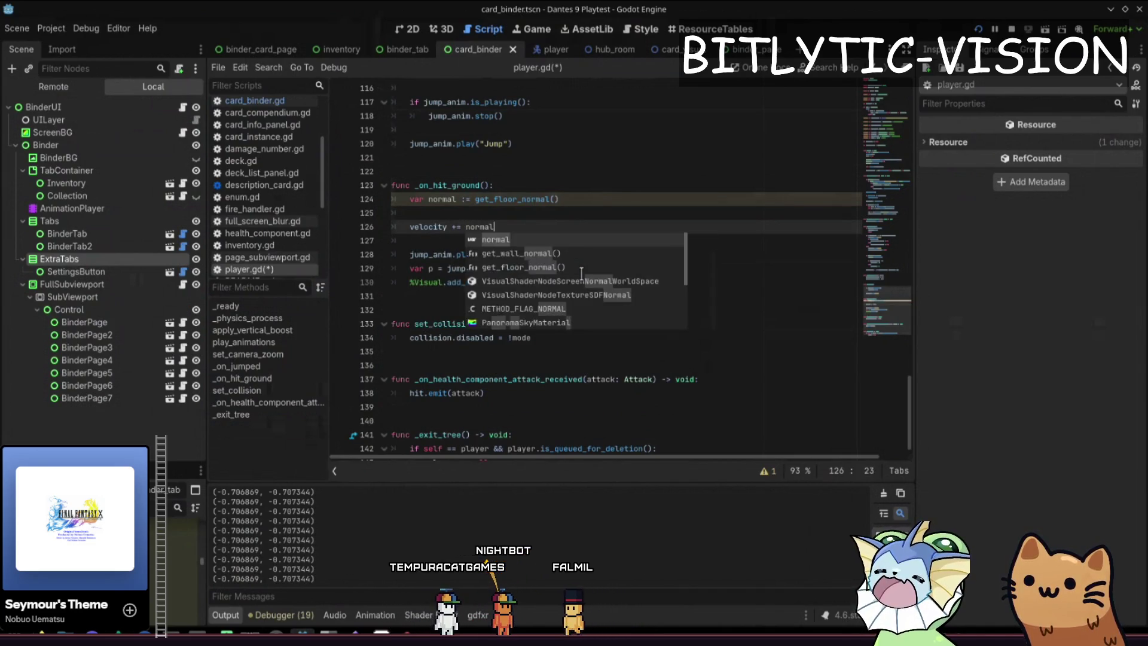
{"action": "key", "text": "Escape"}
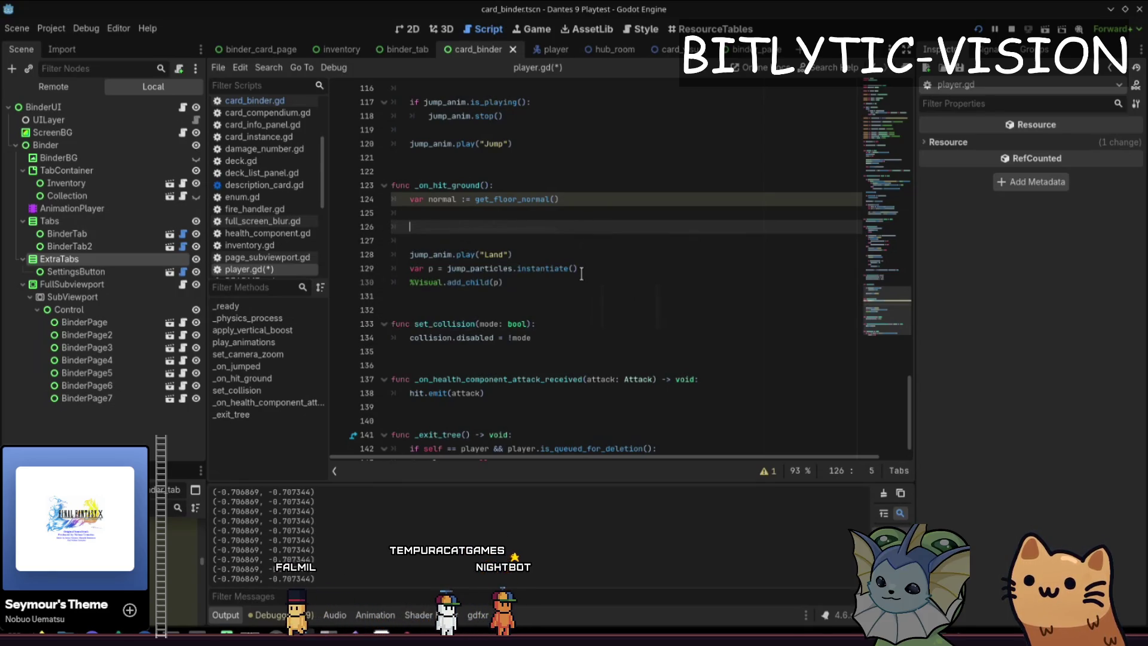
{"action": "type", "text": "veloci"}
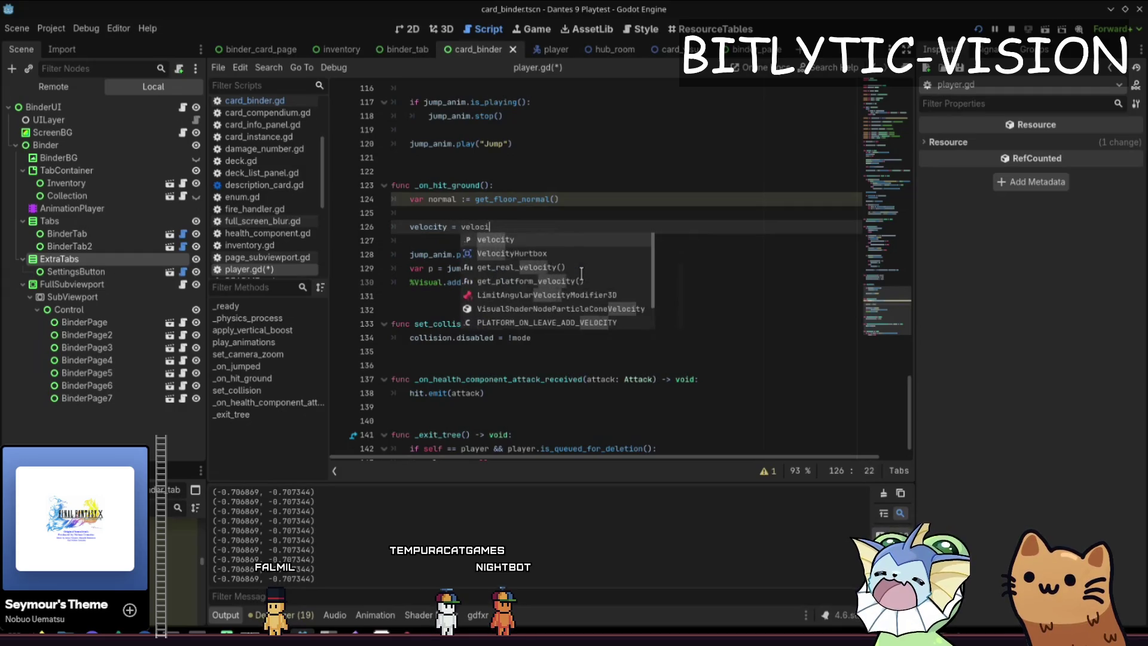
{"action": "type", "text": "ty.bounce(normal"}
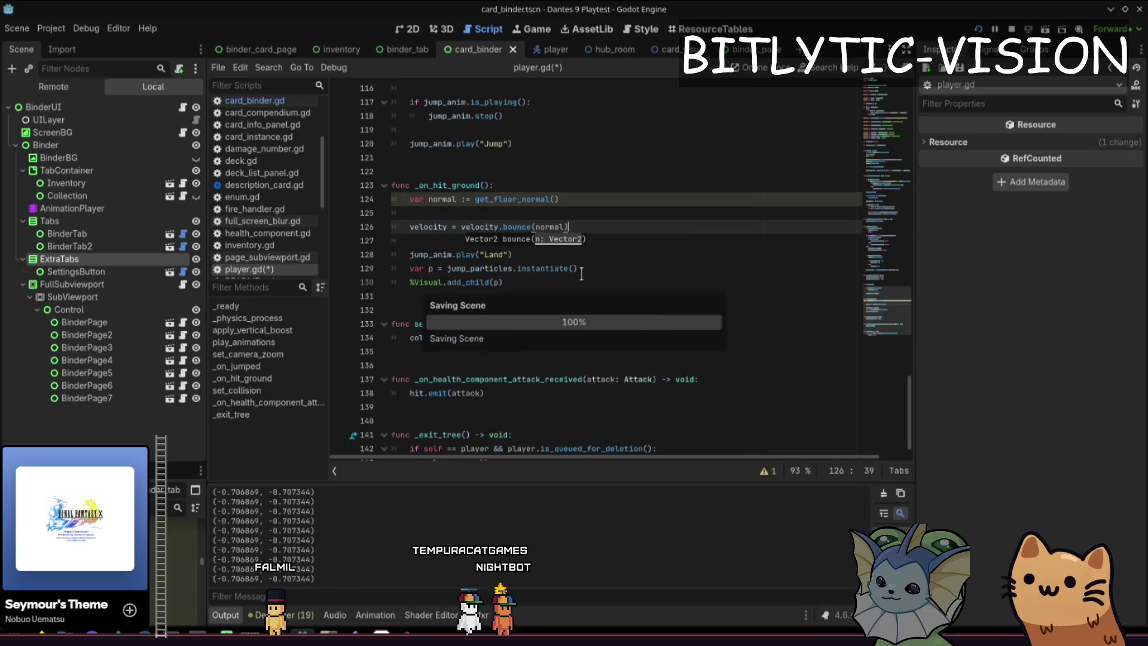
{"action": "key", "text": "F5"}
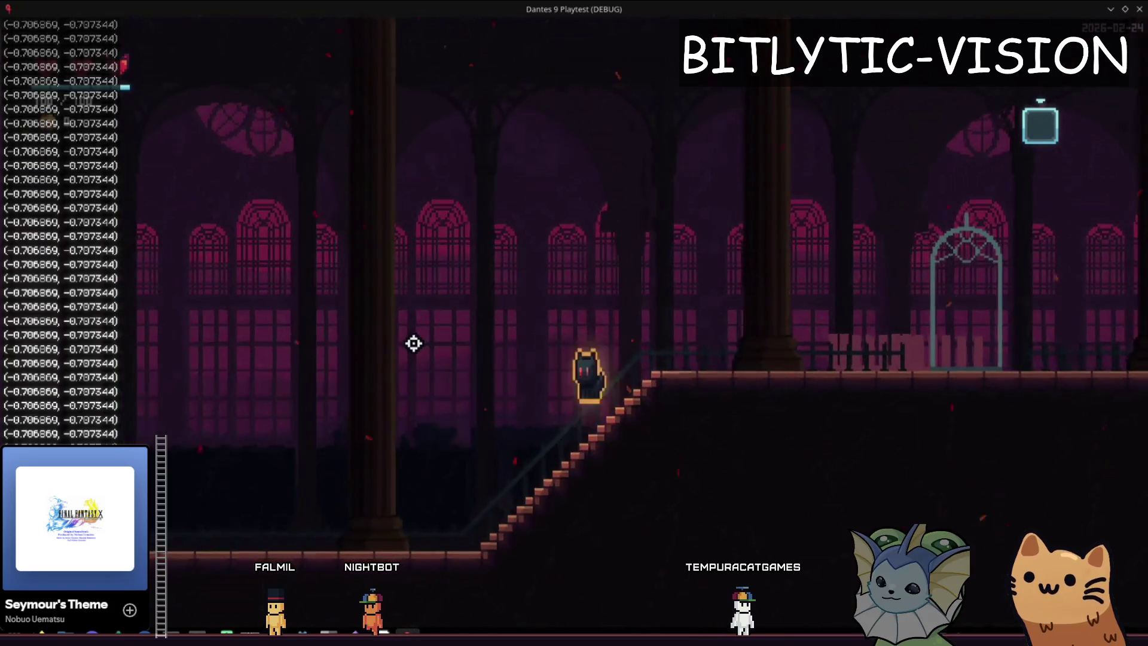
Close the game, delete the bounce lines from _on_hit_ground, and save player.gd.
{"action": "key", "text": "F8"}
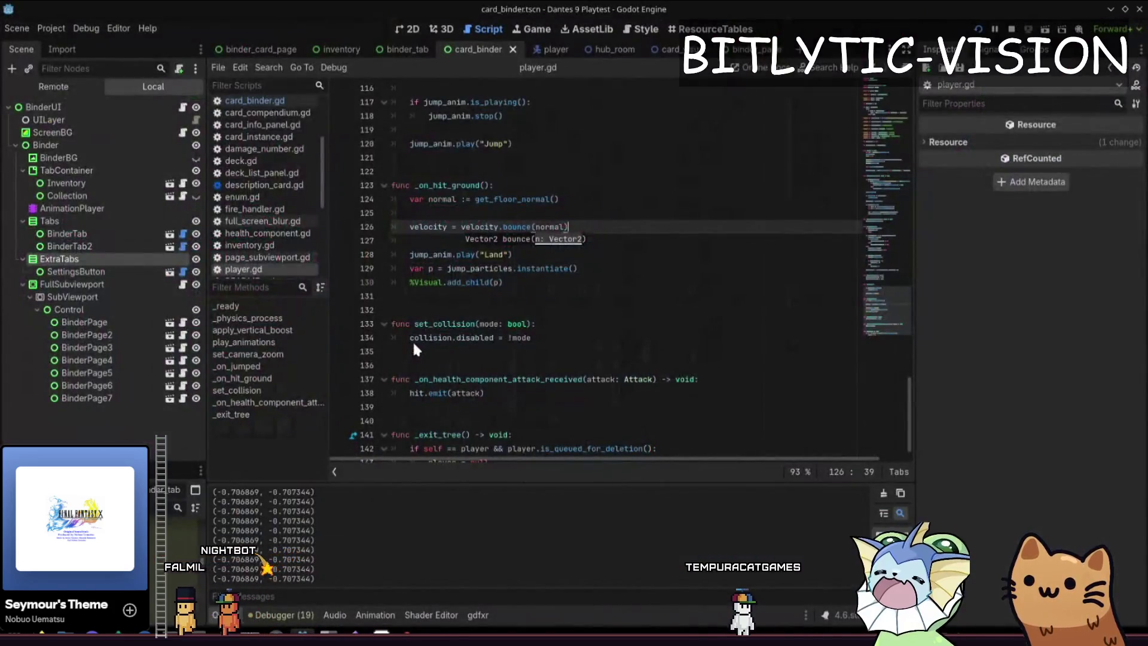
{"action": "key", "text": "shift+Up"}
{"action": "key", "text": "BackSpace"}
{"action": "key", "text": "BackSpace"}
{"action": "key", "text": "BackSpace"}
{"action": "key", "text": "Delete"}
{"action": "key", "text": "ctrl+s"}
Quick-open player_movement.gd.
{"action": "key", "text": "shift+alt+o"}
{"action": "type", "text": "player_movement"}
{"action": "key", "text": "Escape"}
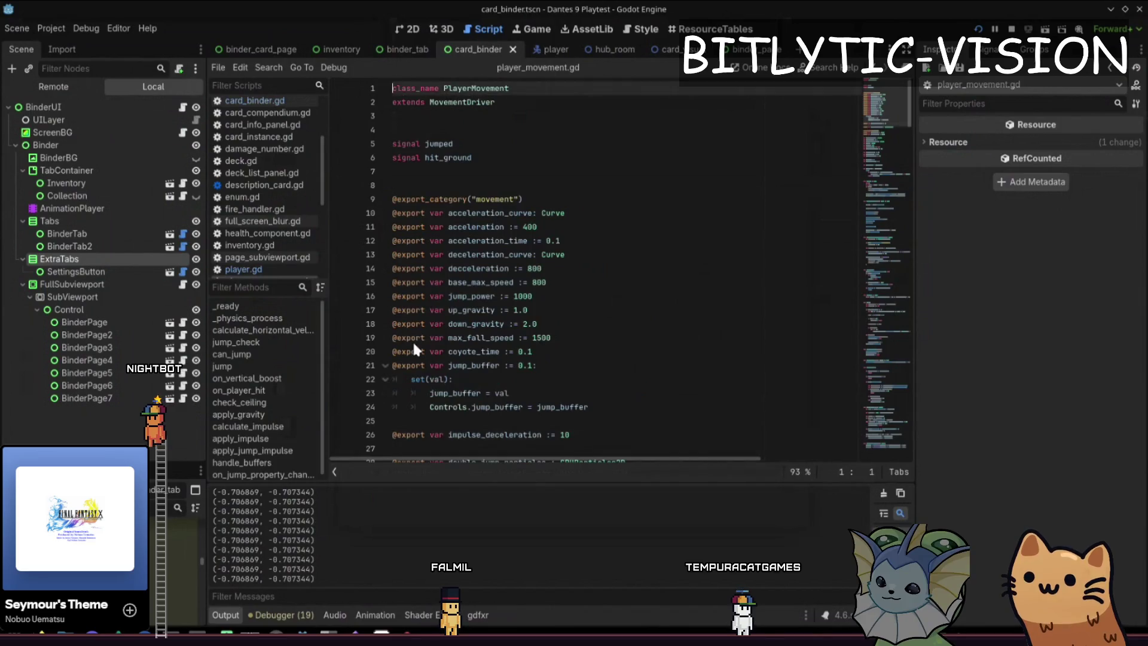
Search player_movement.gd for ground, then hit_, landing on the hit_ground.emit() line.
{"action": "scroll", "coordinate": [414, 344], "scroll_direction": "down", "scroll_amount": 10}
{"action": "key", "text": "ctrl+f"}
{"action": "type", "text": "ground"}
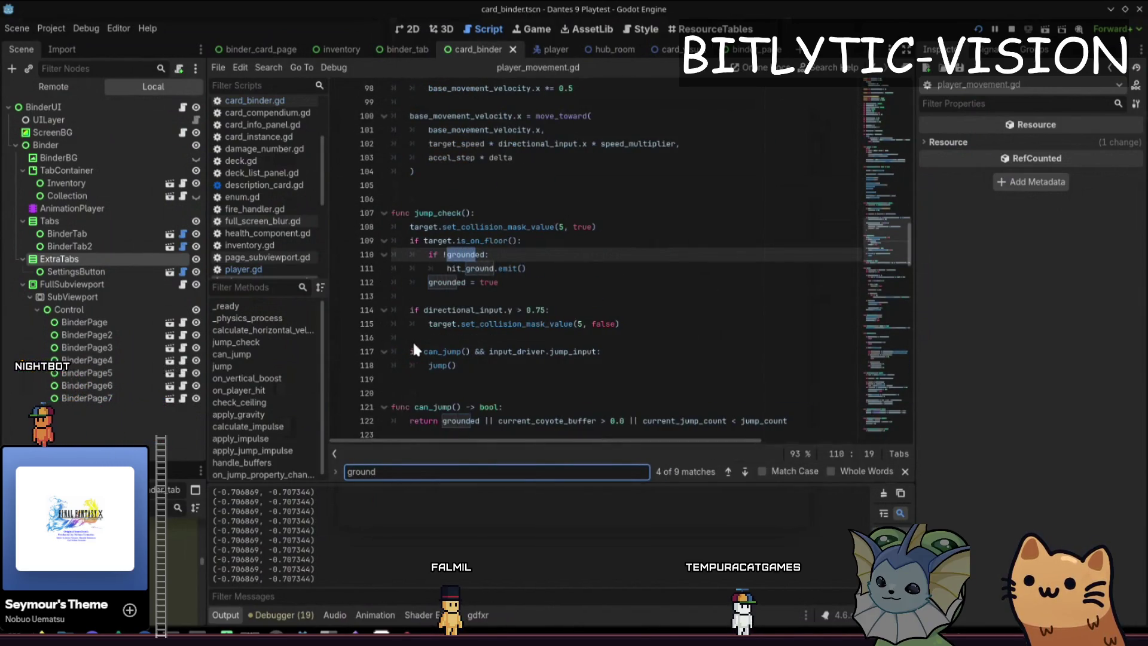
{"action": "key", "text": "Return"}
{"action": "key", "text": "Return"}
{"action": "key", "text": "Return"}
{"action": "key", "text": "Return"}
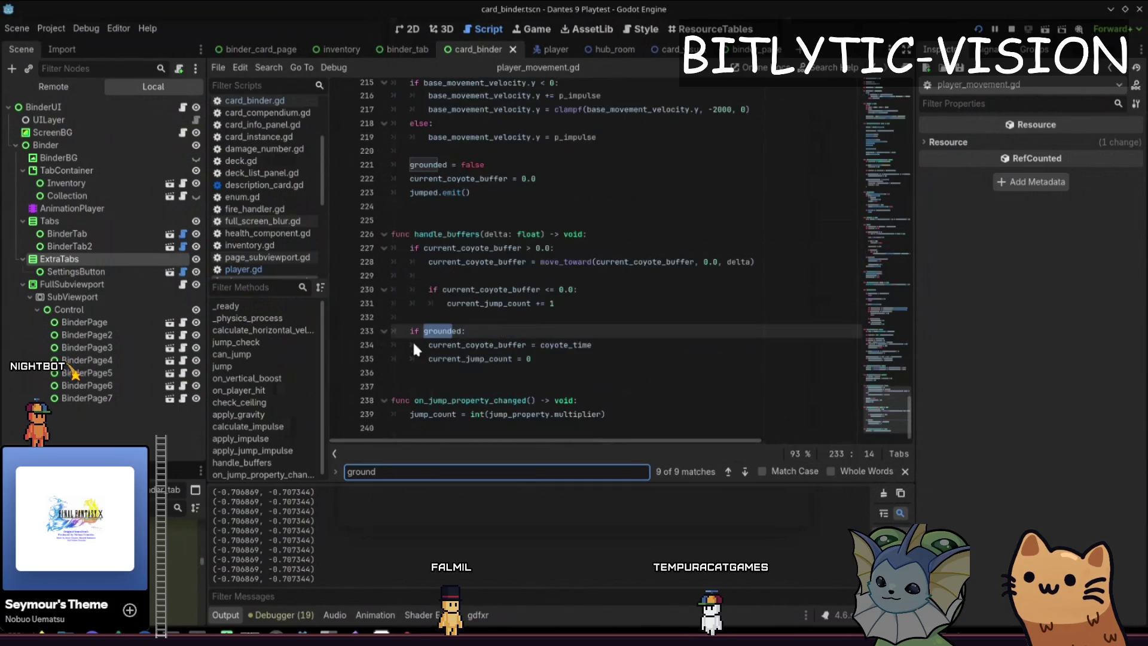
{"action": "key", "text": "Return"}
{"action": "key", "text": "Return"}
{"action": "key", "text": "Return"}
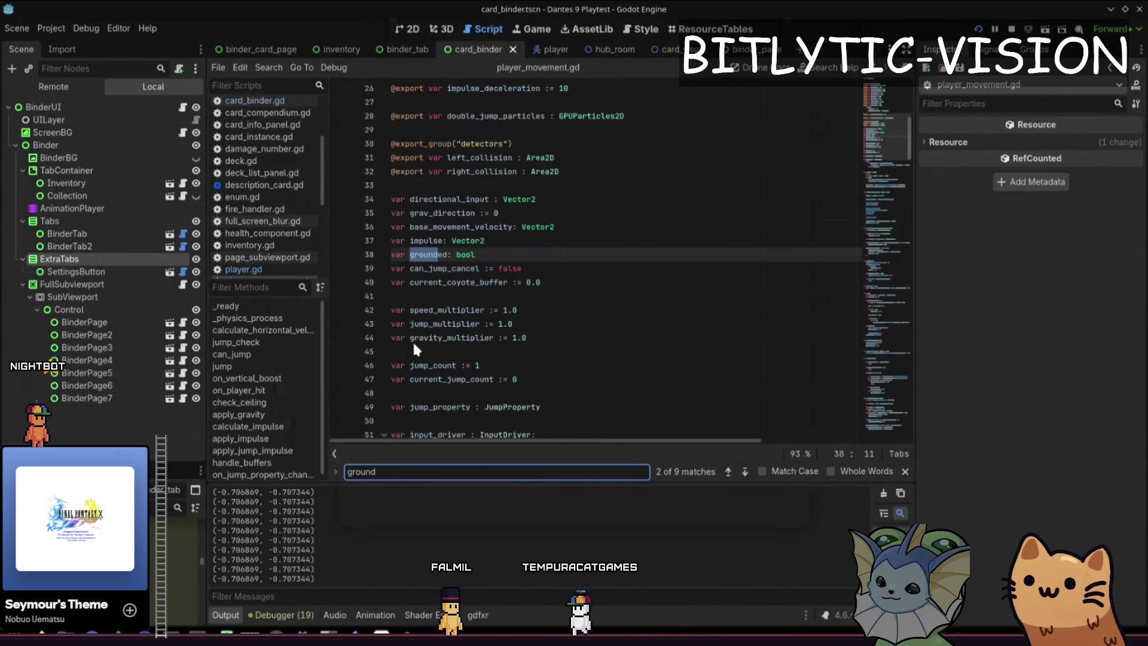
{"action": "key", "text": "Return"}
{"action": "key", "text": "Home"}
{"action": "type", "text": "hit_"}
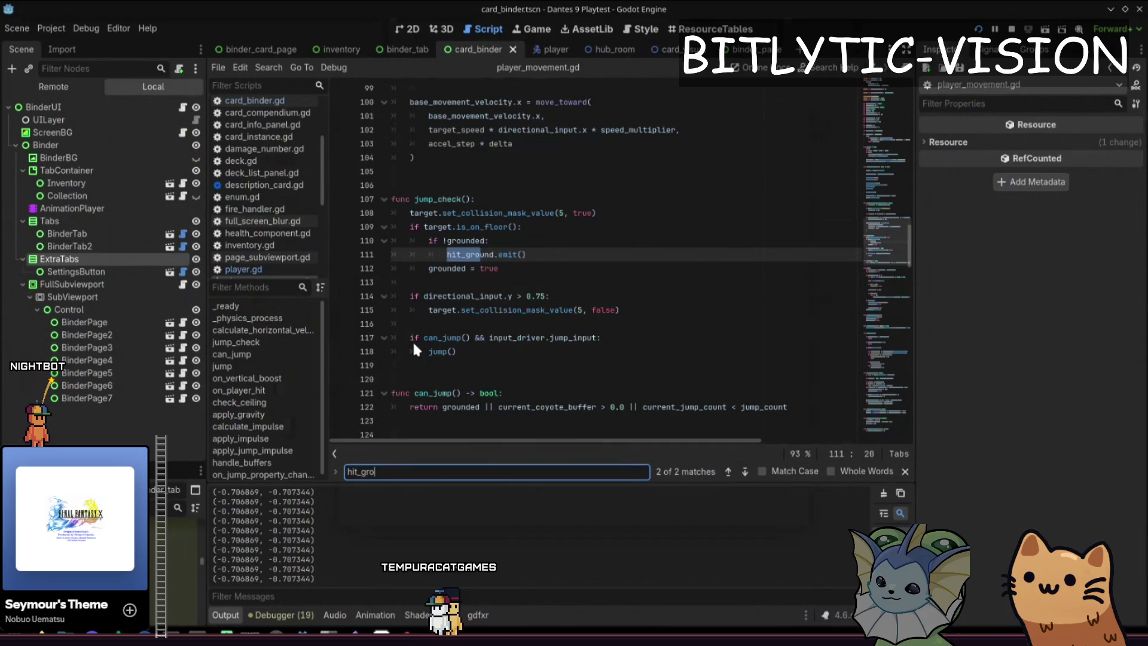
{"action": "key", "text": "Escape"}
Paste the floor-normal bounce lines above hit_ground.emit(), indented under !grounded.
{"action": "key", "text": "Home"}
{"action": "key", "text": "Return"}
{"action": "key", "text": "ctrl+v"}
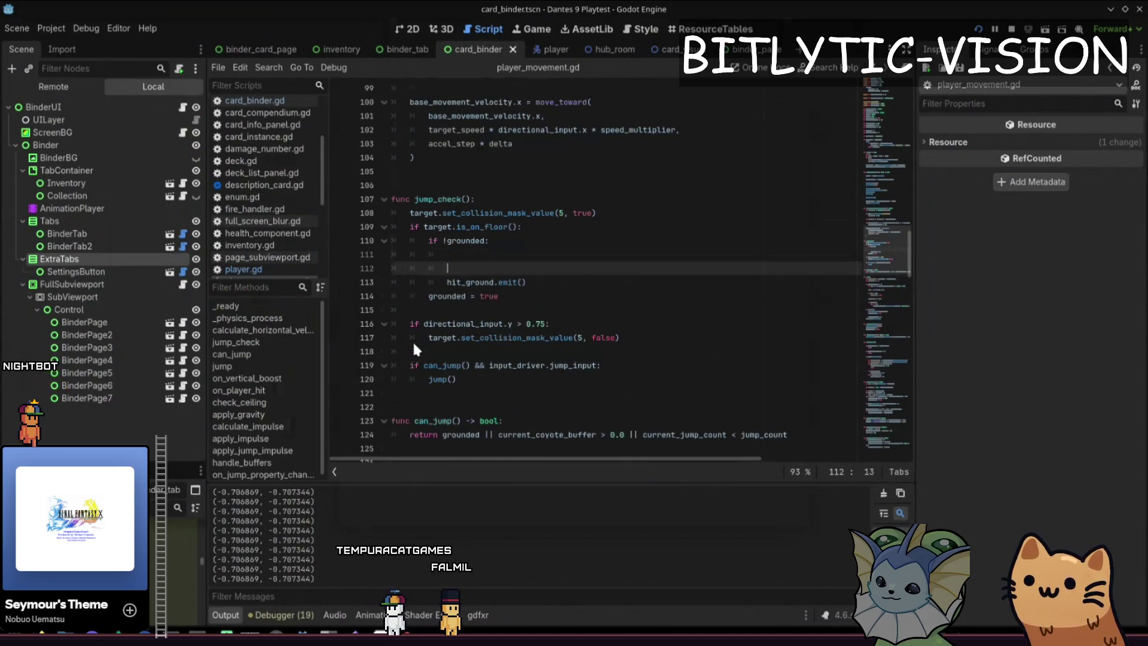
{"action": "key", "text": "shift+Home"}
{"action": "key", "text": "Tab"}
{"action": "key", "text": "Tab"}
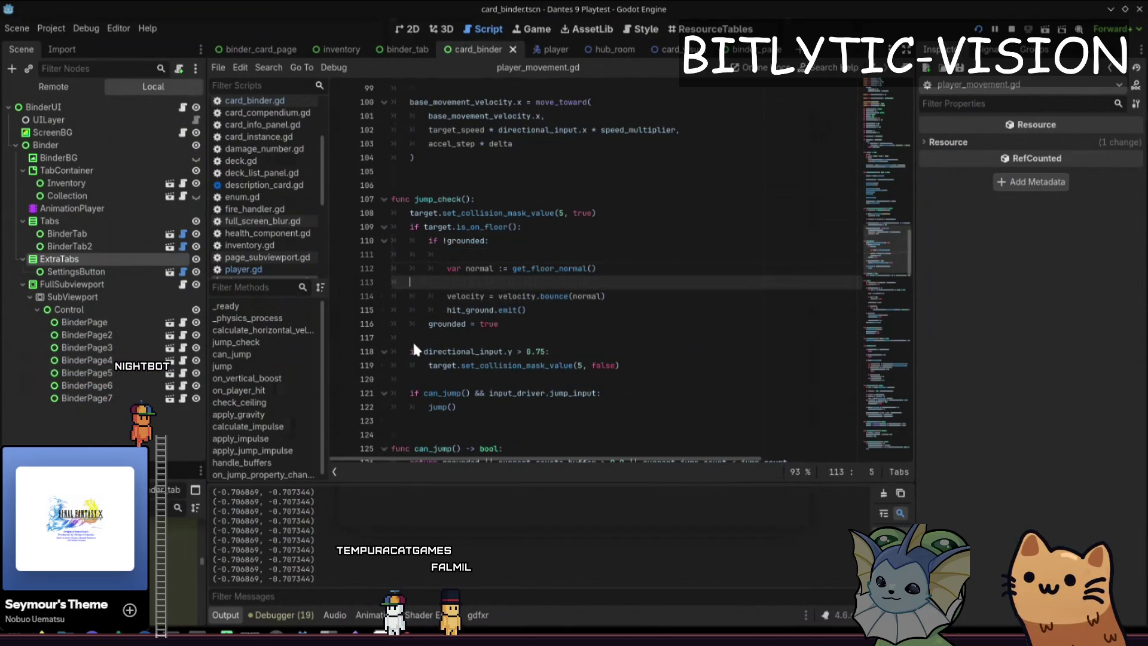
{"action": "key", "text": "Up"}
{"action": "key", "text": "BackSpace"}
Prefix get_floor_normal() and the bounced velocity with target., then run the playtest.
{"action": "key", "text": "ctrl+Left"}
{"action": "key", "text": "ctrl+Left"}
{"action": "type", "text": "target."}
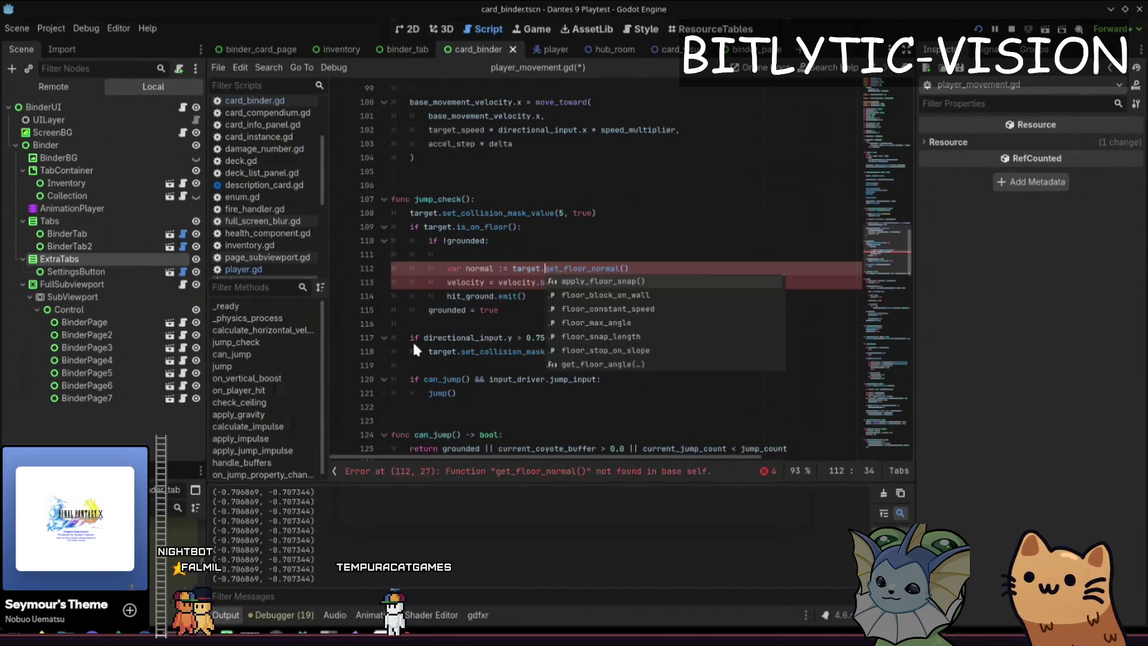
{"action": "key", "text": "Escape"}
{"action": "key", "text": "Down"}
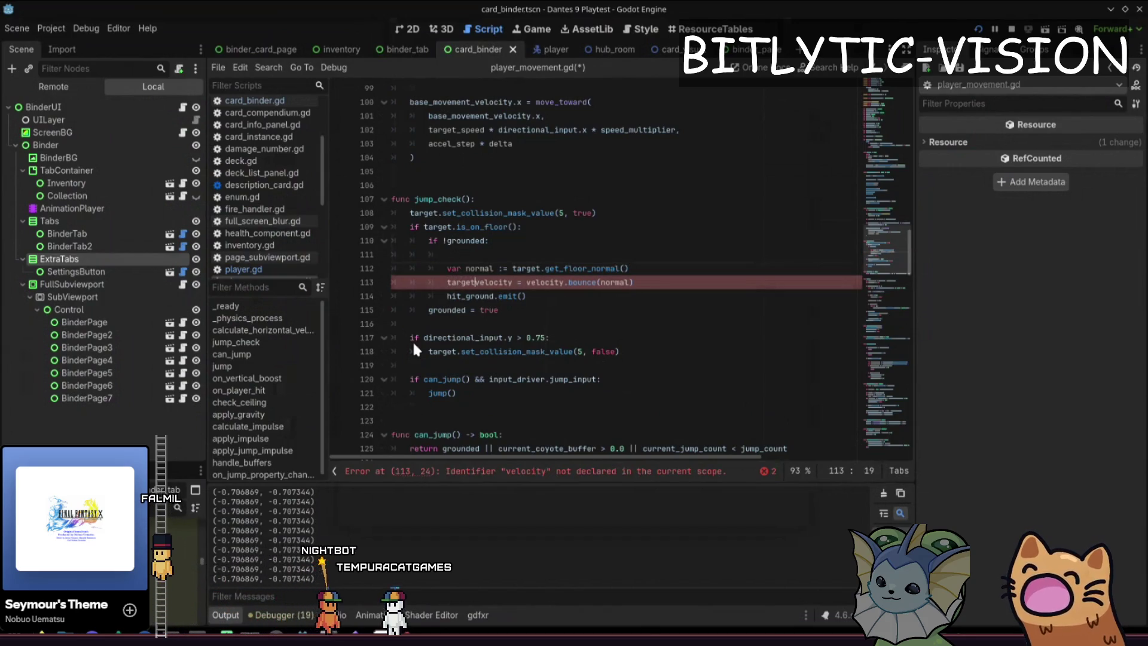
{"action": "type", "text": "target."}
{"action": "key", "text": "ctrl+Right"}
{"action": "key", "text": "Right"}
{"action": "key", "text": "Right"}
{"action": "key", "text": "Right"}
{"action": "type", "text": "target."}
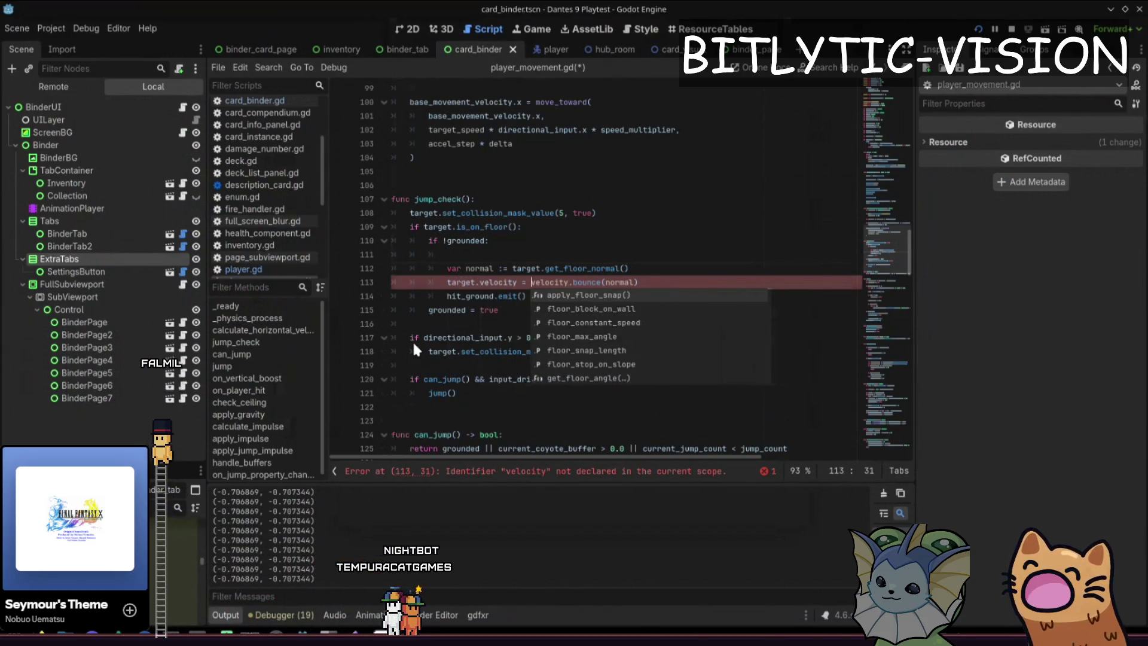
{"action": "key", "text": "Escape"}
{"action": "key", "text": "F5"}
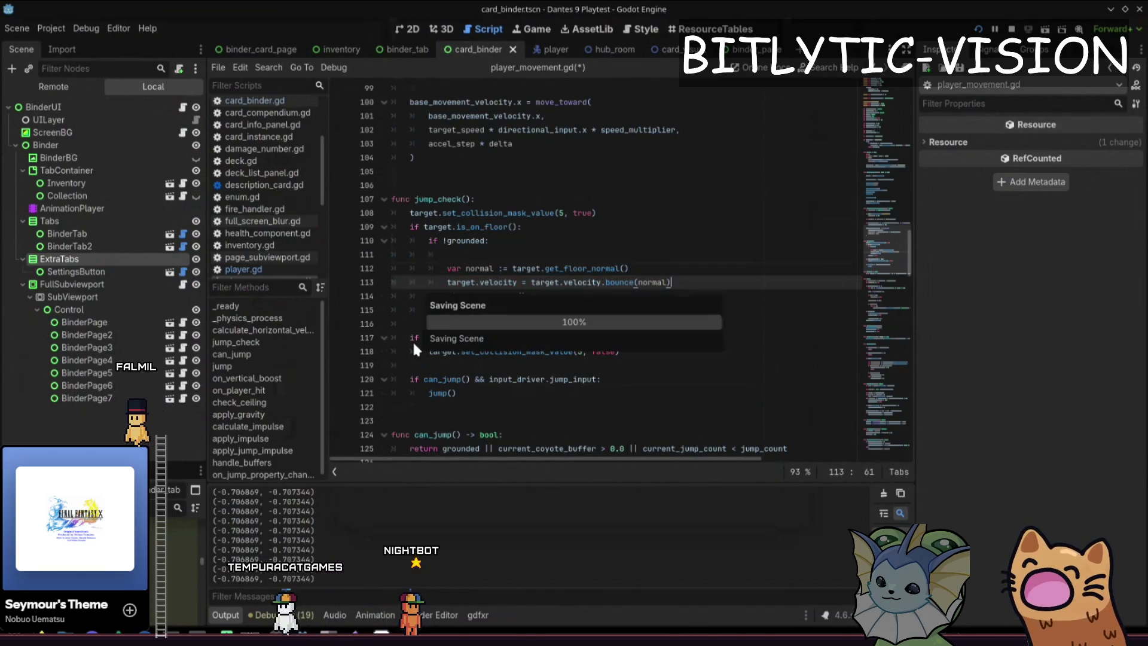
Replace target.velocity with base_movement_velocity on both sides of the bounce and relaunch the playtest.
{"action": "key", "text": "Down"}
{"action": "key", "text": "F8"}
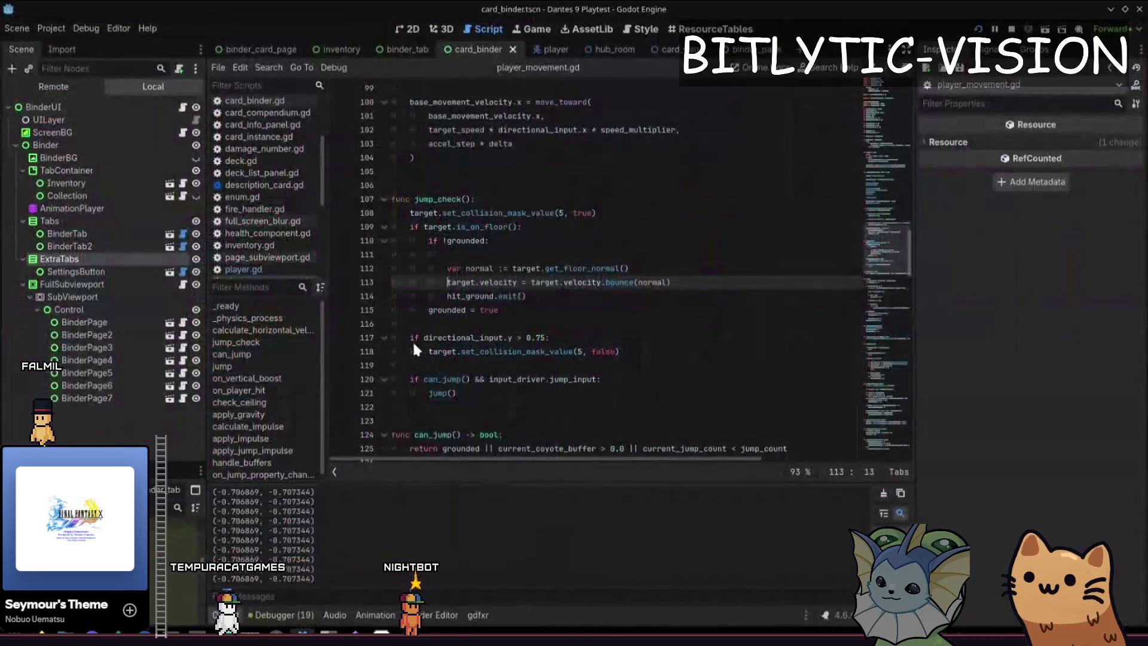
{"action": "type", "text": "base_movement_veloci"}
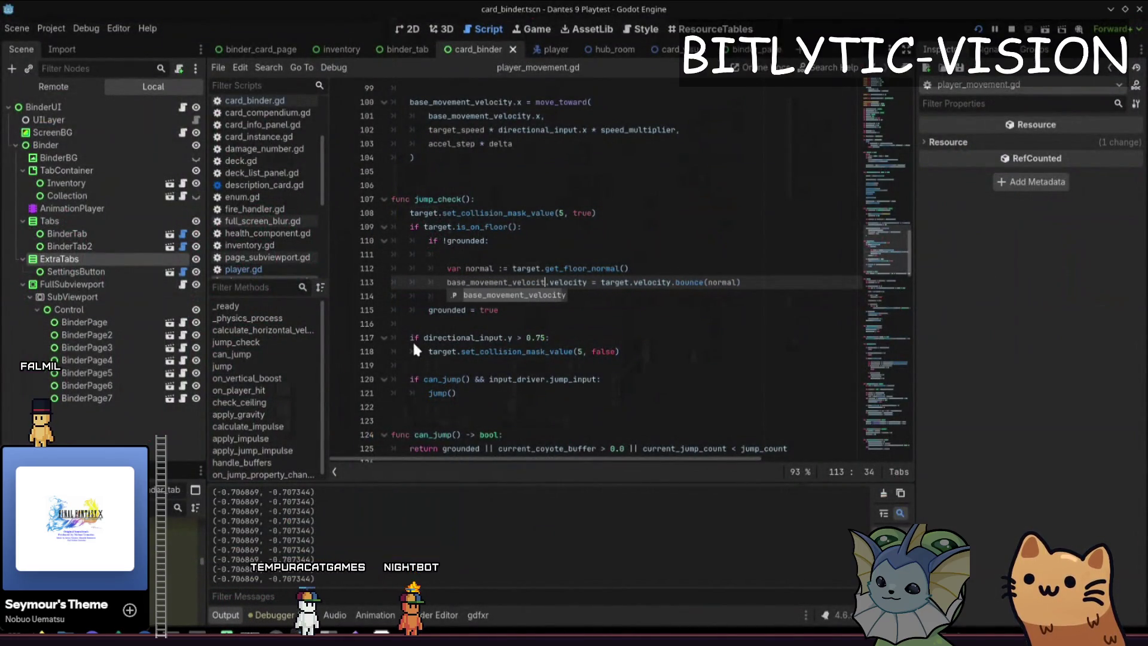
{"action": "key", "text": "Return"}
{"action": "key", "text": "ctrl+shift+Right"}
{"action": "key", "text": "Delete"}
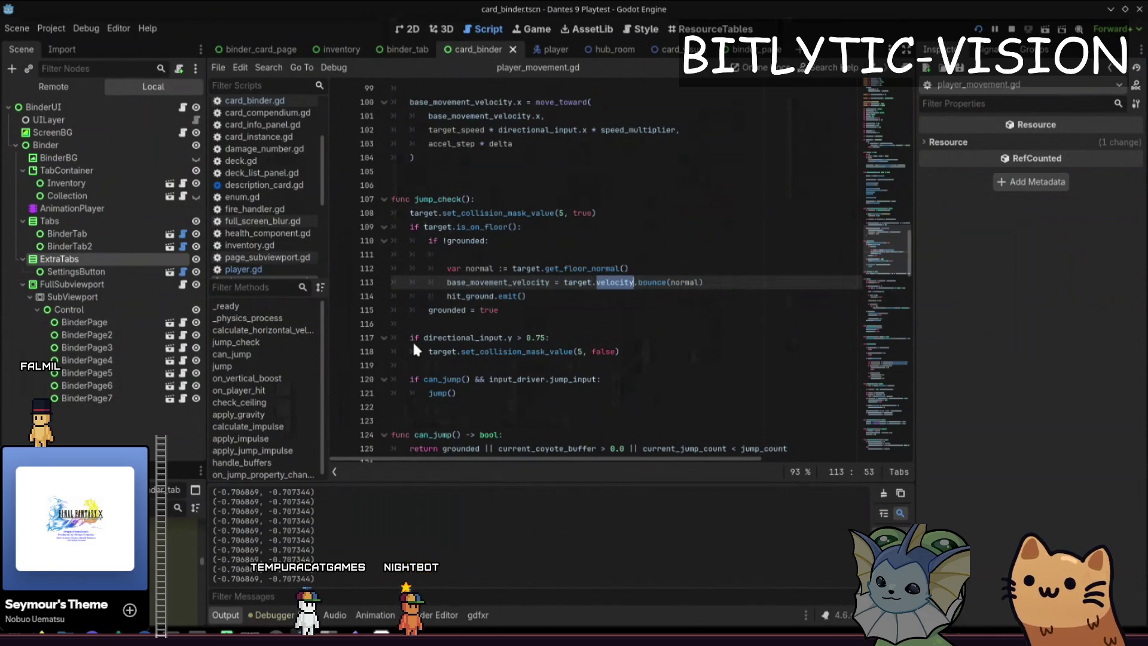
{"action": "key", "text": "BackSpace"}
{"action": "key", "text": "ctrl+BackSpace"}
{"action": "type", "text": "base"}
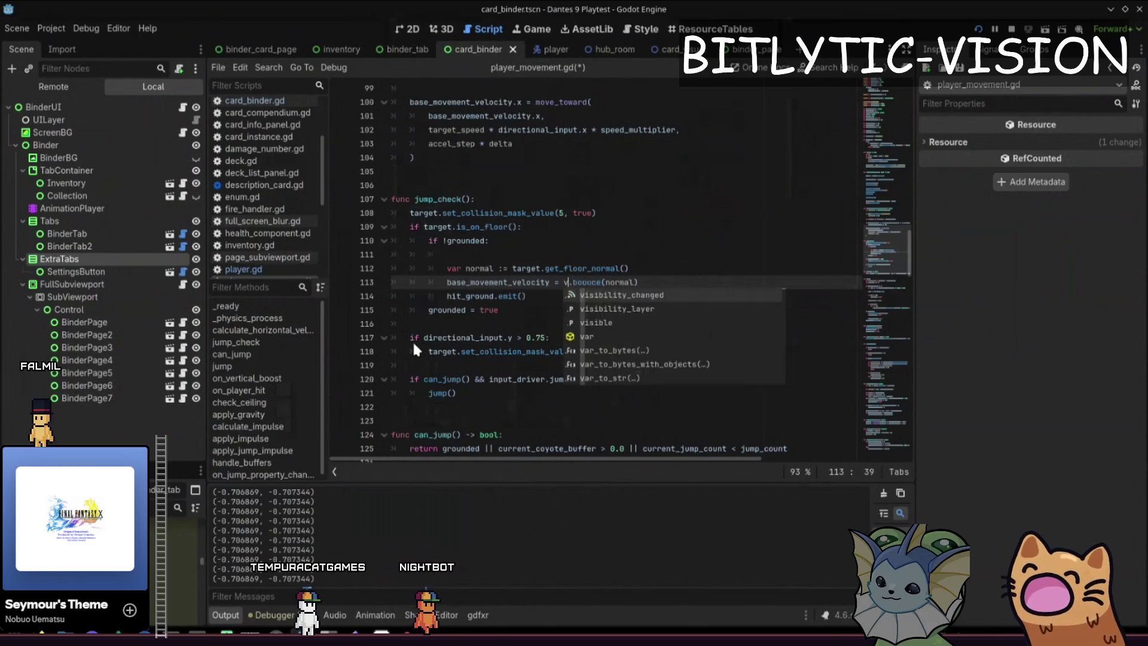
{"action": "type", "text": "_movem"}
{"action": "key", "text": "Return"}
{"action": "key", "text": "F5"}
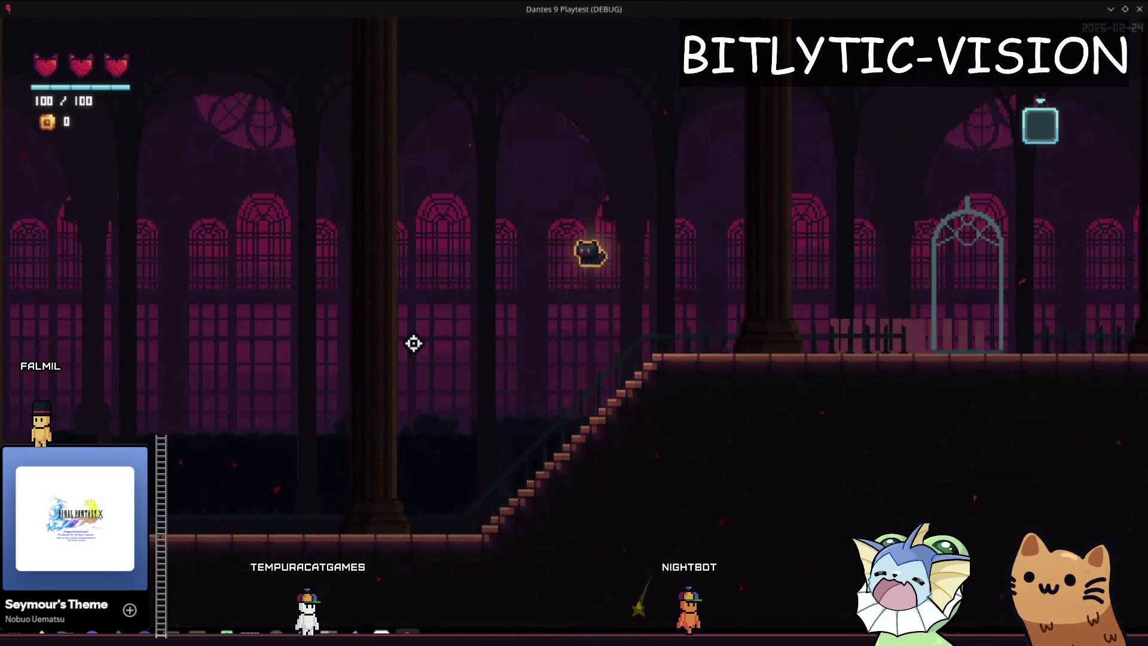
Close the bounce playtest and return to the script editor.
{"action": "key", "text": "F8"}
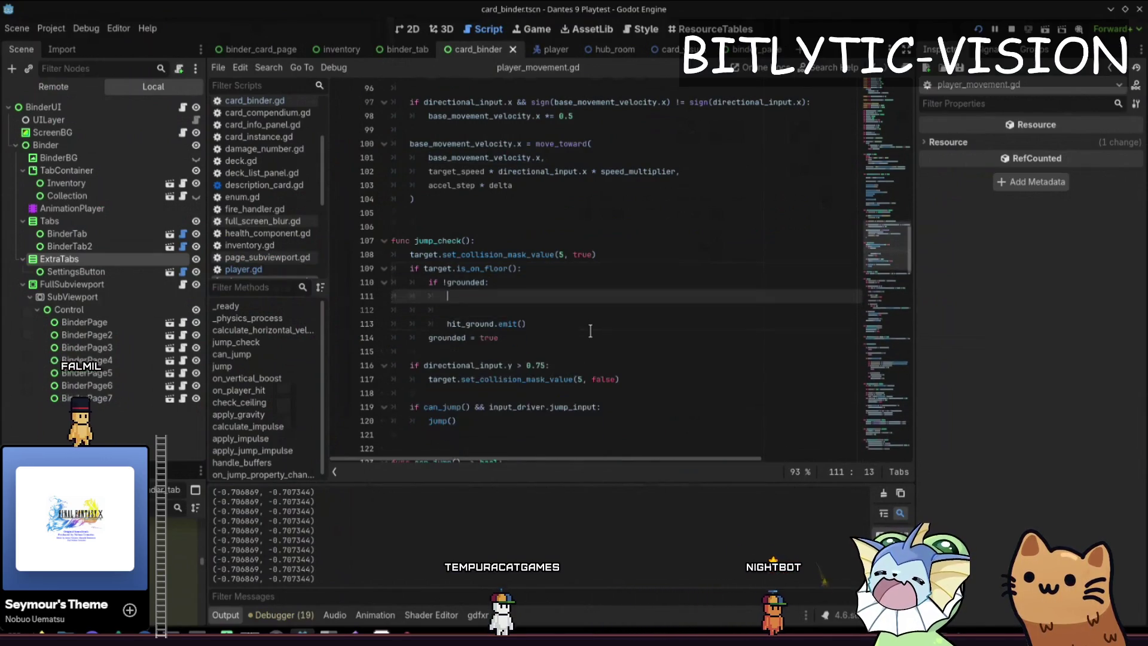
Delete the empty line in the !grounded block and look up where jump_check is called.
{"action": "key", "text": "BackSpace"}
{"action": "key", "text": "BackSpace"}
{"action": "key", "text": "BackSpace"}
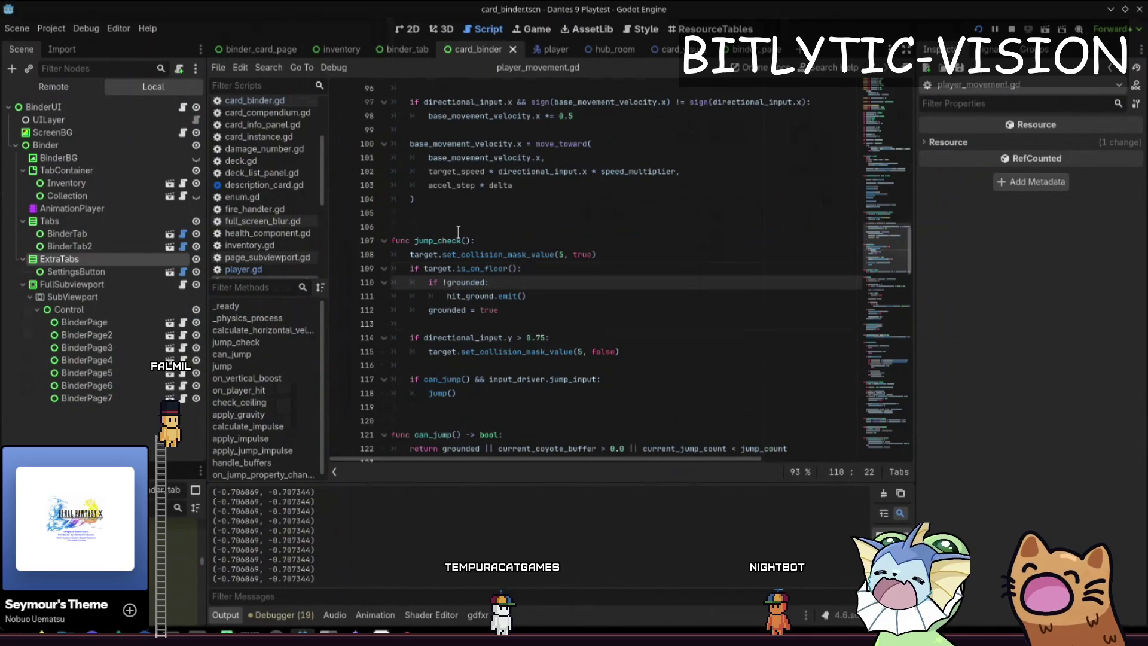
{"action": "left_click", "coordinate": [439, 240]}
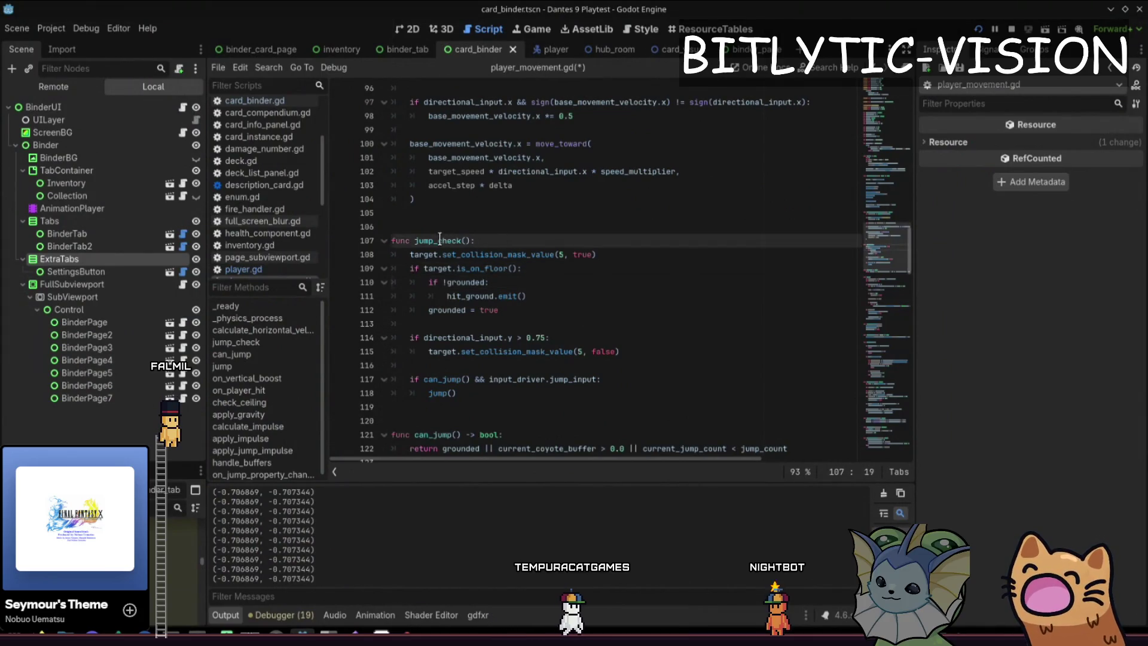
{"action": "key", "text": "ctrl+f"}
{"action": "key", "text": "Return"}
{"action": "key", "text": "Return"}
{"action": "key", "text": "Return"}
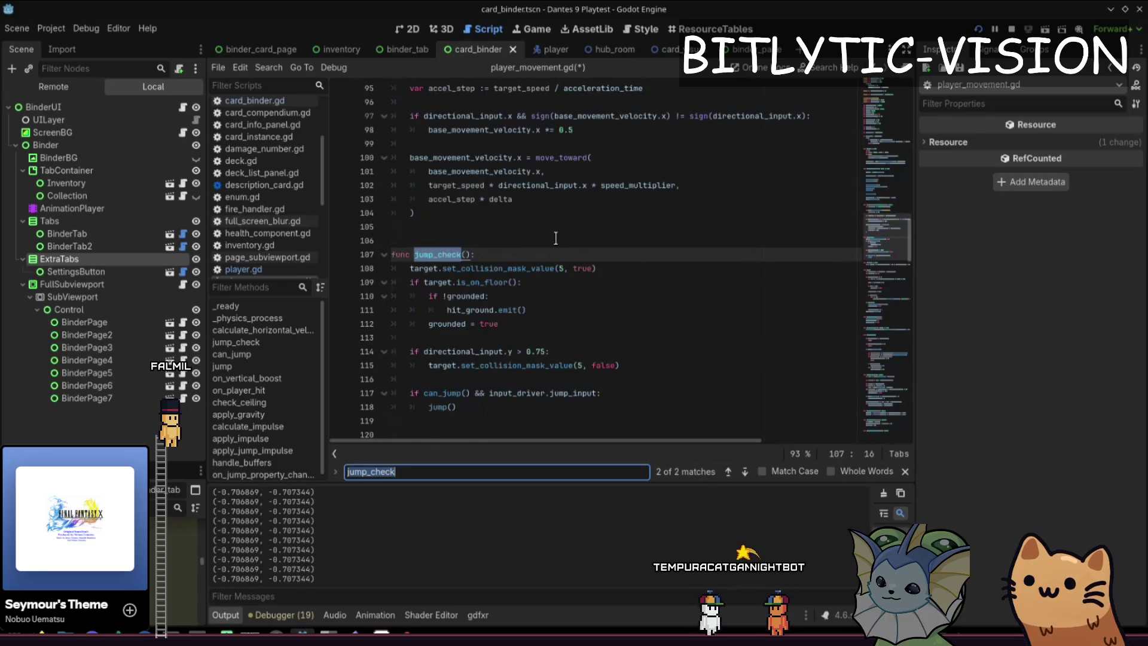
{"action": "key", "text": "Escape"}
{"action": "scroll", "coordinate": [556, 238], "scroll_direction": "down", "scroll_amount": 10}
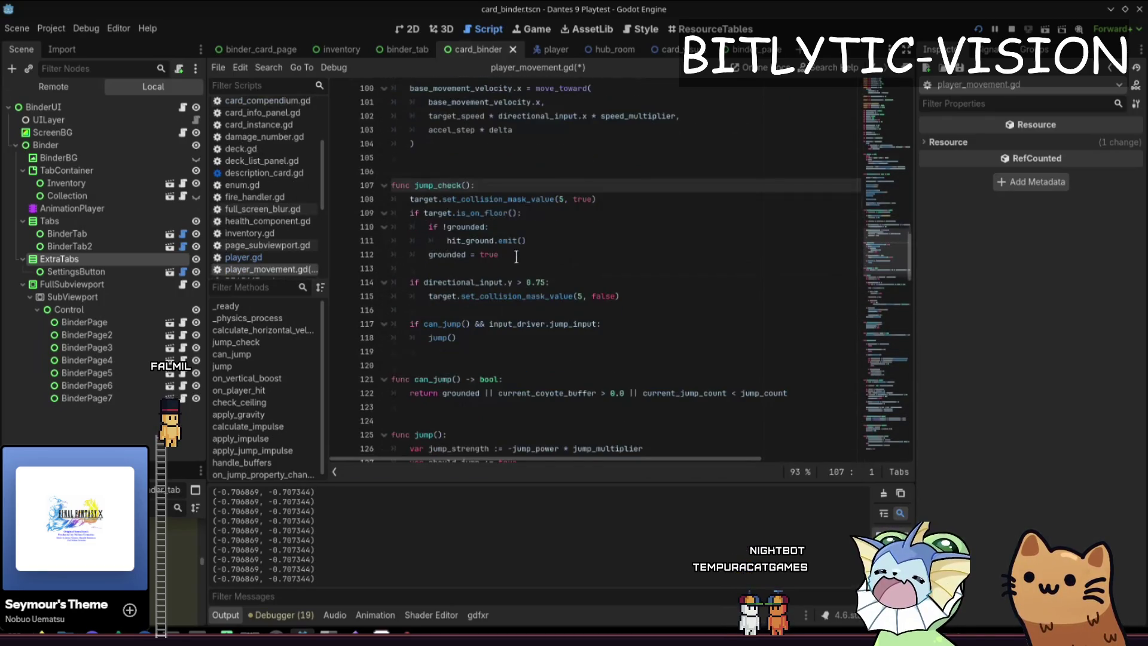
Search the grounded occurrences and return to the one inside jump_check.
{"action": "left_click", "coordinate": [500, 255]}
{"action": "key", "text": "Home"}
{"action": "key", "text": "ctrl+shift+Right"}
{"action": "key", "text": "ctrl+f"}
{"action": "type", "text": "gro"}
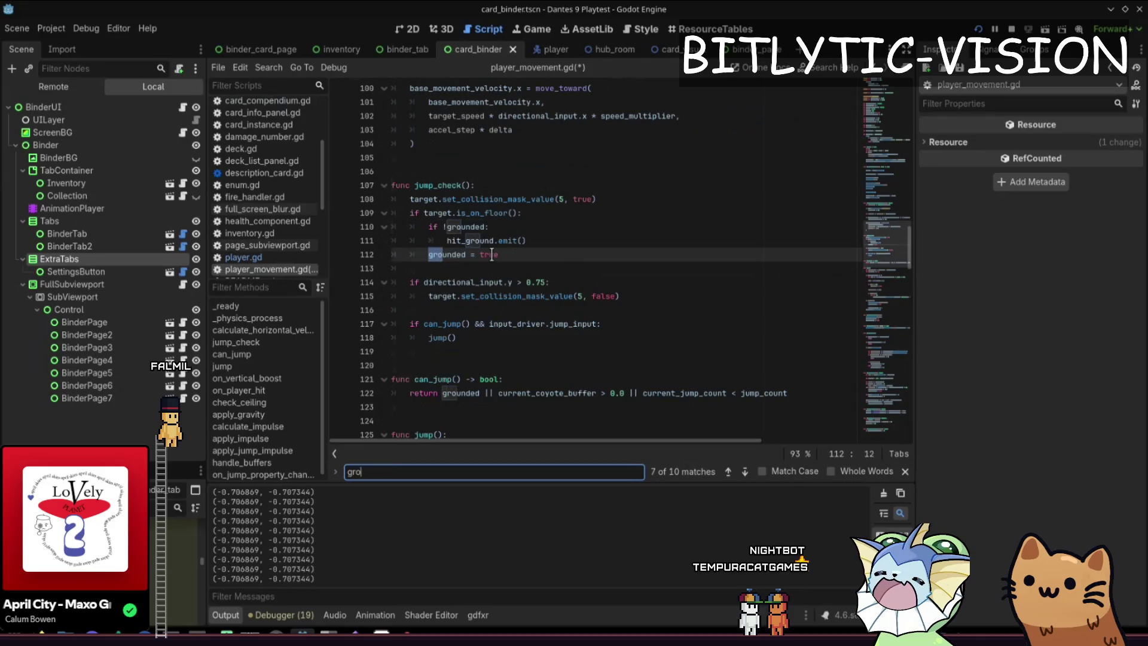
{"action": "key", "text": "Return"}
{"action": "key", "text": "Return"}
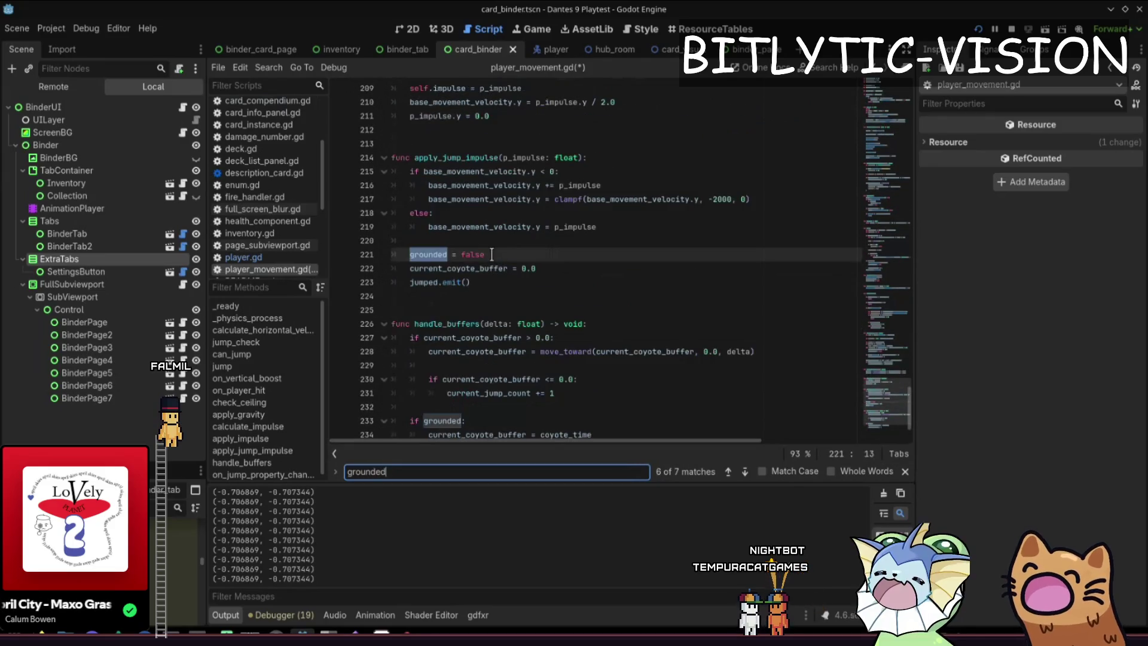
{"action": "key", "text": "shift+Return"}
{"action": "key", "text": "shift+Return"}
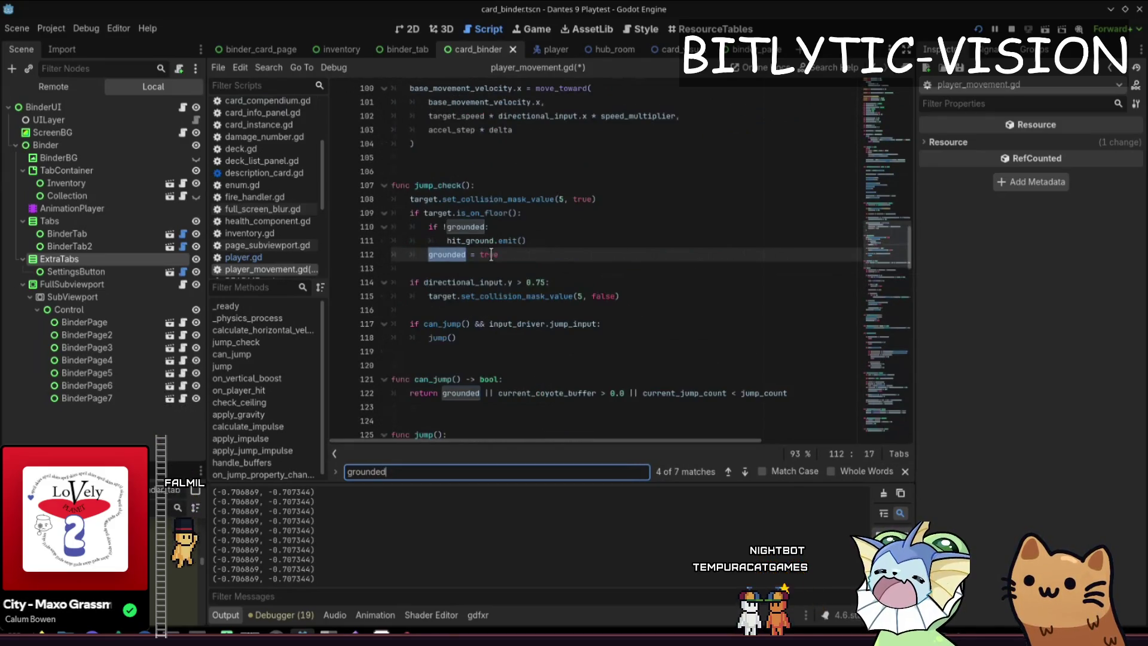
{"action": "key", "text": "Escape"}
Insert console.print(grounded) under the is_on_floor() check and launch the playtest.
{"action": "key", "text": "Up"}
{"action": "key", "text": "Up"}
{"action": "key", "text": "Up"}
{"action": "key", "text": "End"}
{"action": "key", "text": "Return"}
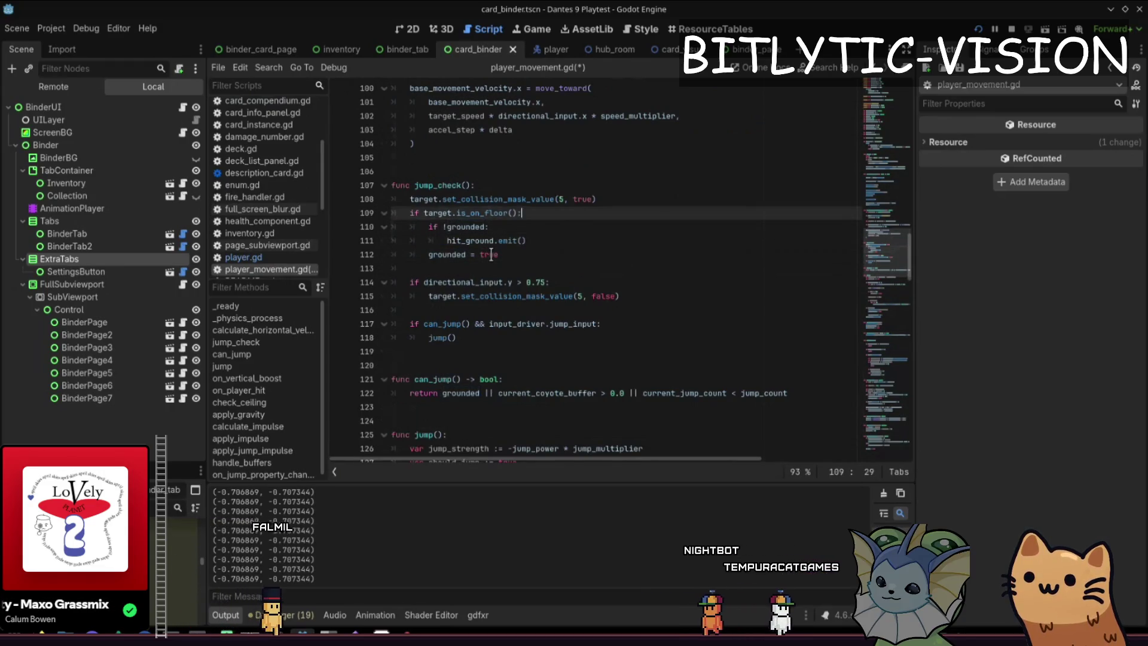
{"action": "type", "text": "console.pri"}
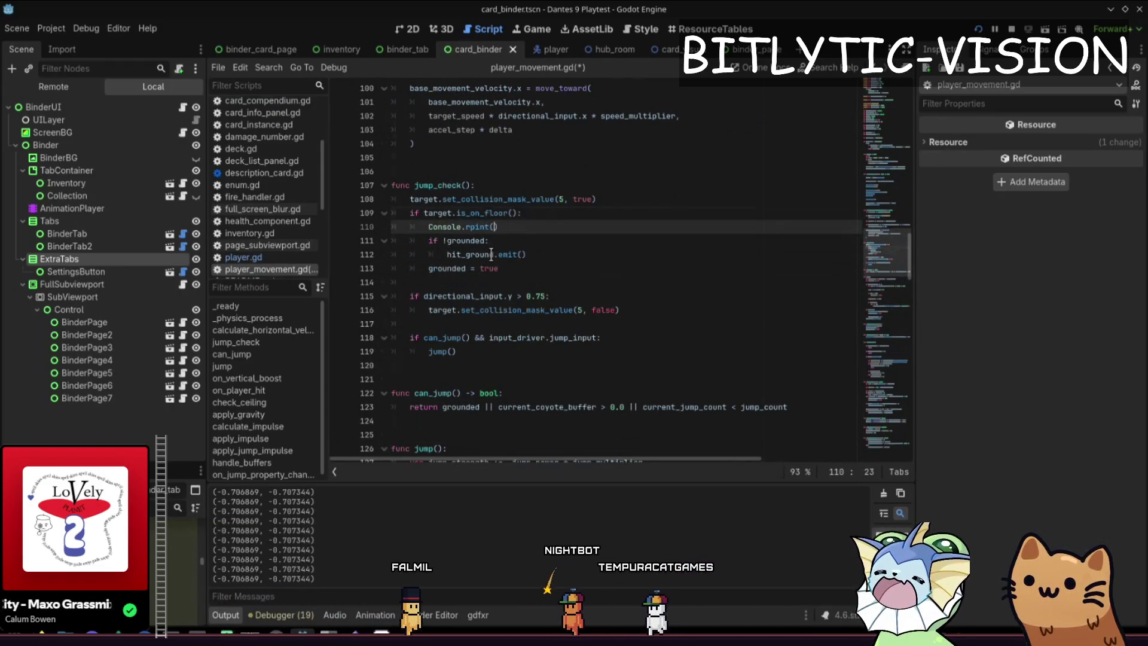
{"action": "type", "text": "nt(grounded)"}
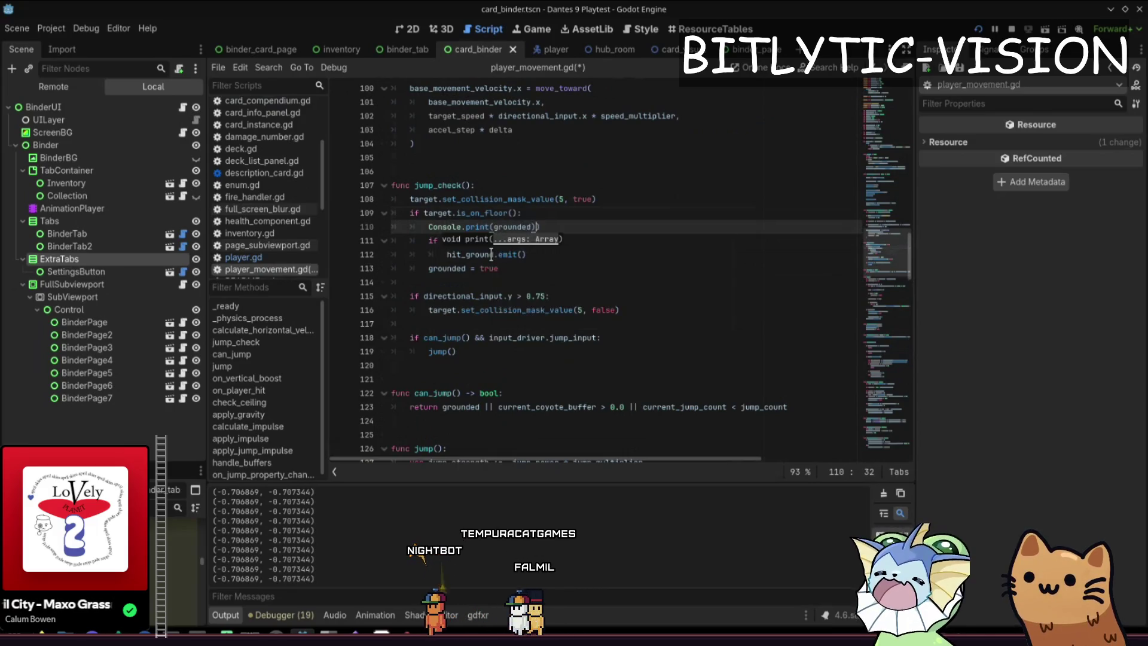
{"action": "key", "text": "F5"}
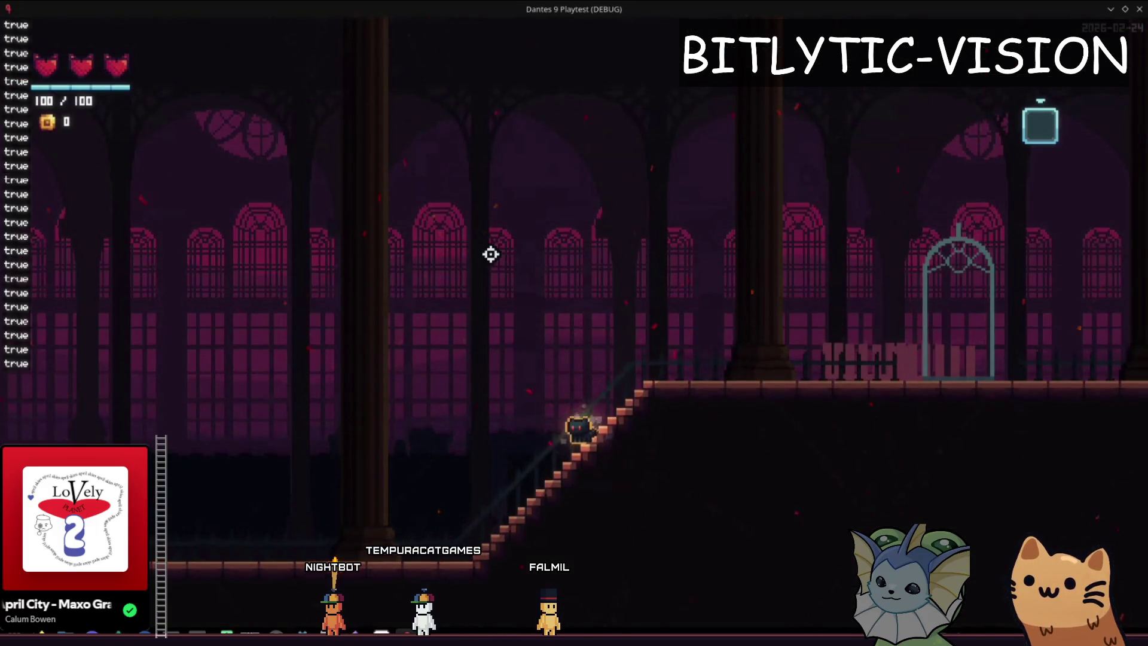
Make the cat jump twice in the playtest, then close it.
{"action": "key", "text": "space"}
{"action": "key", "text": "space"}
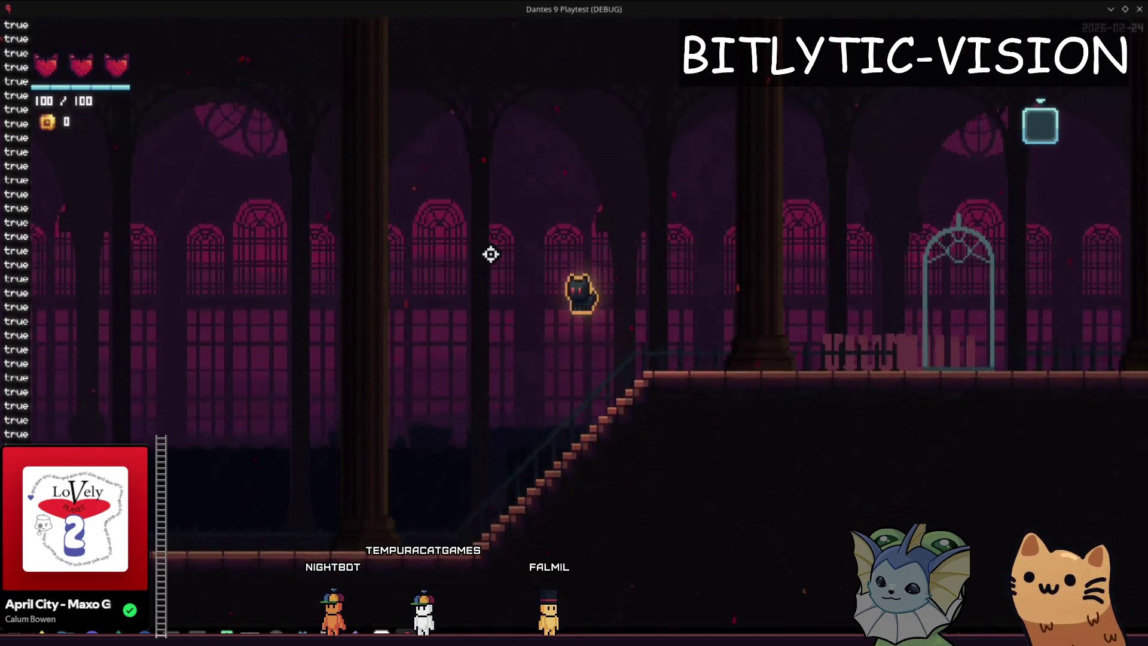
{"action": "key", "text": "space"}
{"action": "key", "text": "space"}
{"action": "key", "text": "F8"}
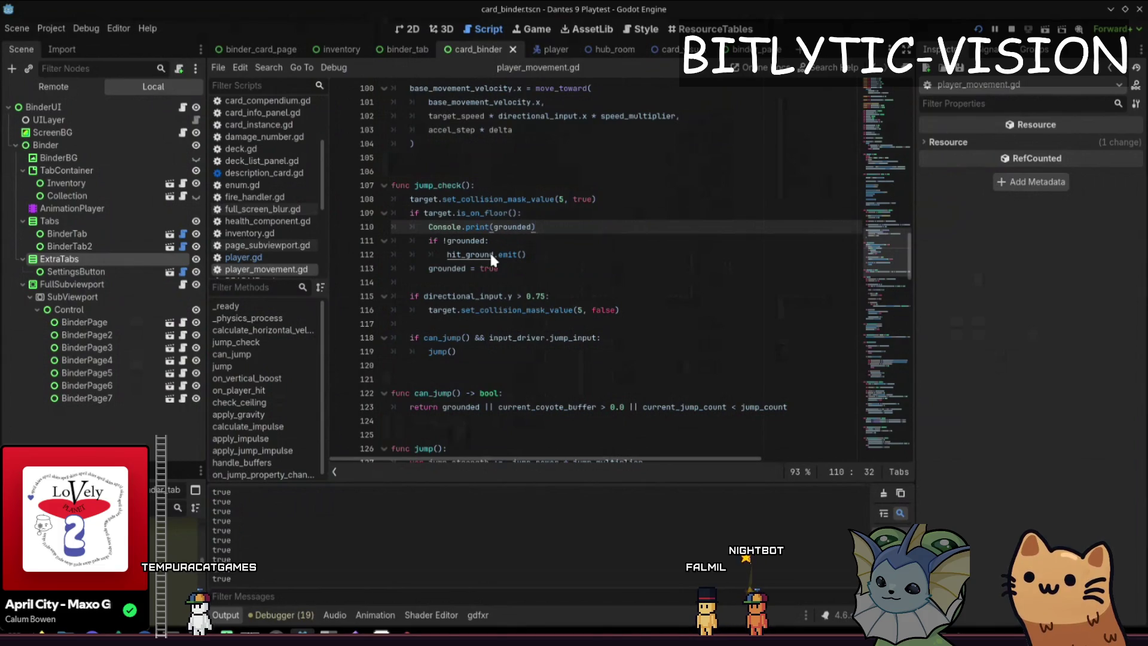
Search for grounded = assignments and stop at the one on line 71.
{"action": "key", "text": "ctrl+f"}
{"action": "key", "text": "Return"}
{"action": "type", "text": "="}
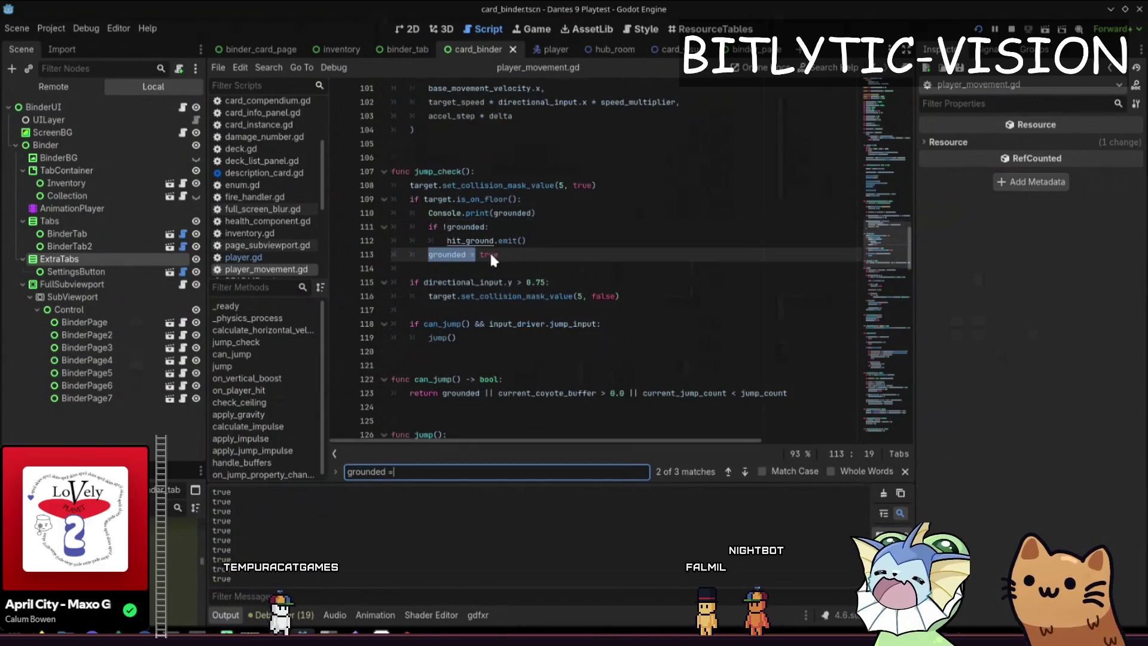
{"action": "key", "text": "Return"}
{"action": "key", "text": "Return"}
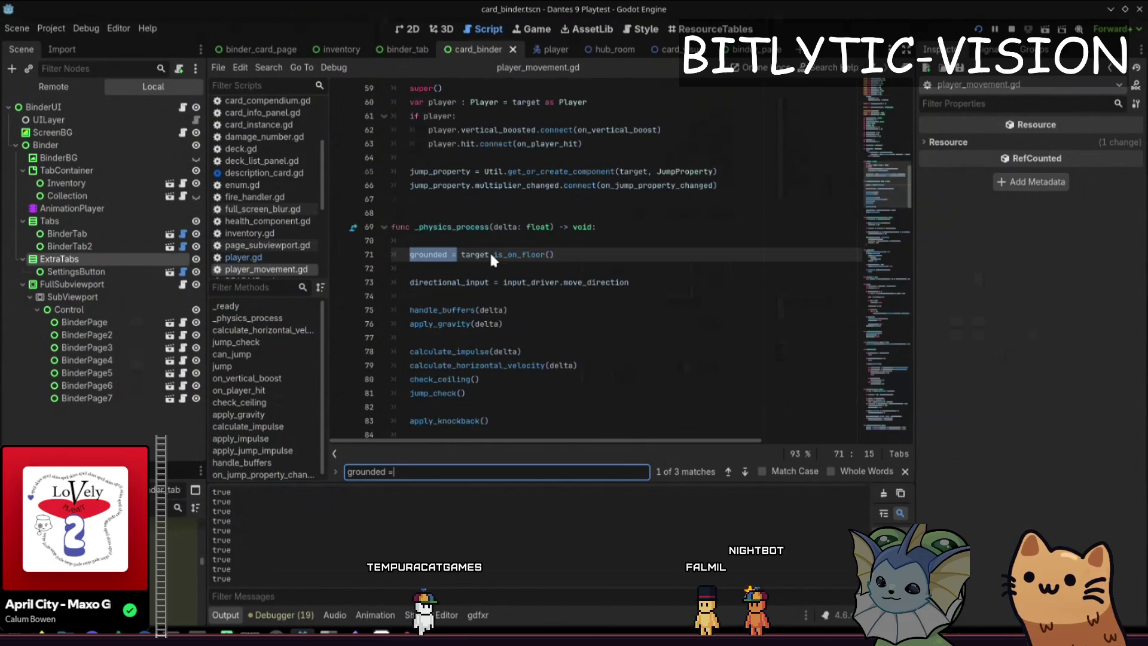
{"action": "key", "text": "Return"}
{"action": "key", "text": "shift+Return"}
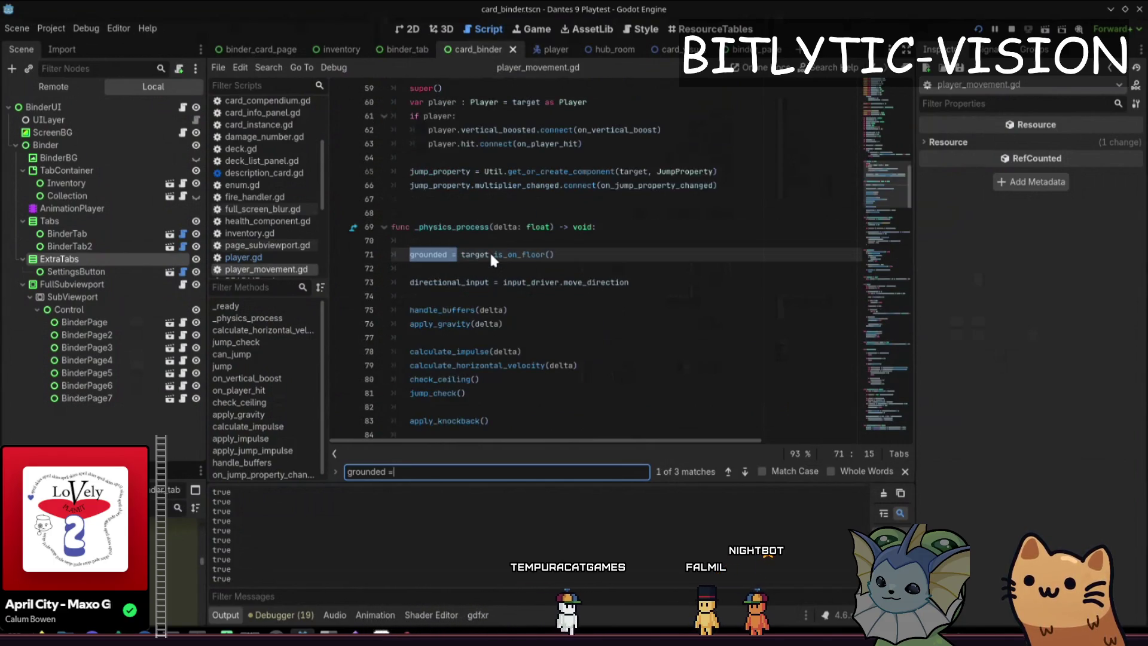
{"action": "key", "text": "Escape"}
{"action": "key", "text": "End"}
Test a jump in the playtest, then toggle a comment on line 71's grounded assignment.
{"action": "key", "text": "F5"}
{"action": "key", "text": "space"}
{"action": "key", "text": "space"}
{"action": "key", "text": "F8"}
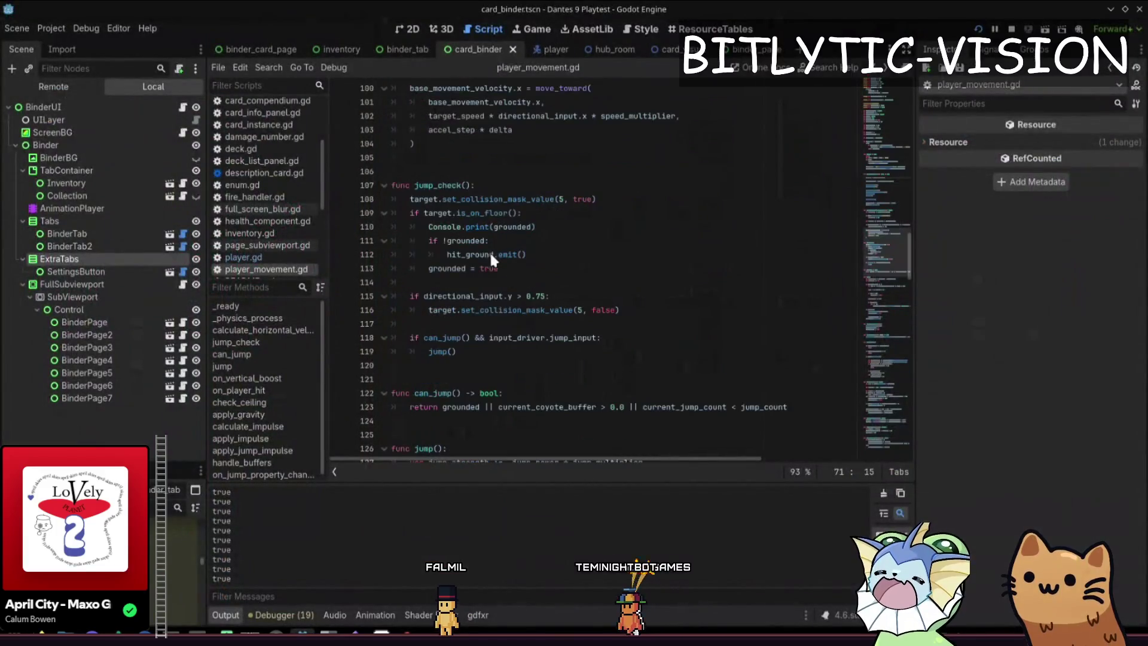
{"action": "scroll", "coordinate": [489, 250], "scroll_direction": "down", "scroll_amount": 5}
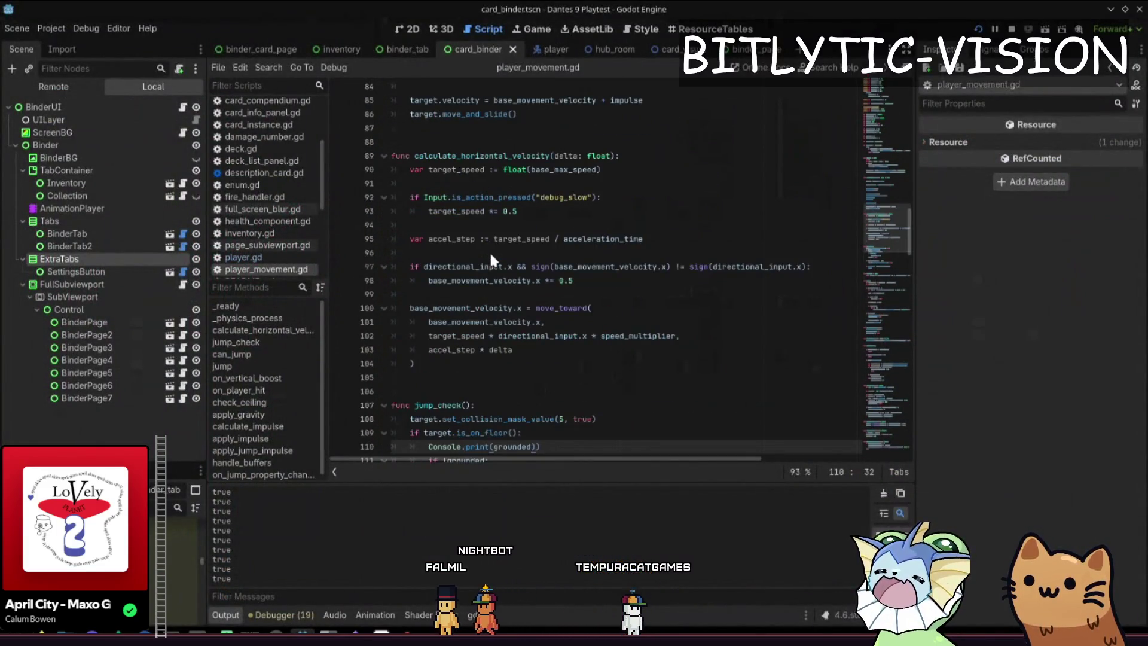
{"action": "scroll", "coordinate": [490, 250], "scroll_direction": "up", "scroll_amount": 5}
{"action": "key", "text": "ctrl+k"}
{"action": "key", "text": "ctrl+z"}
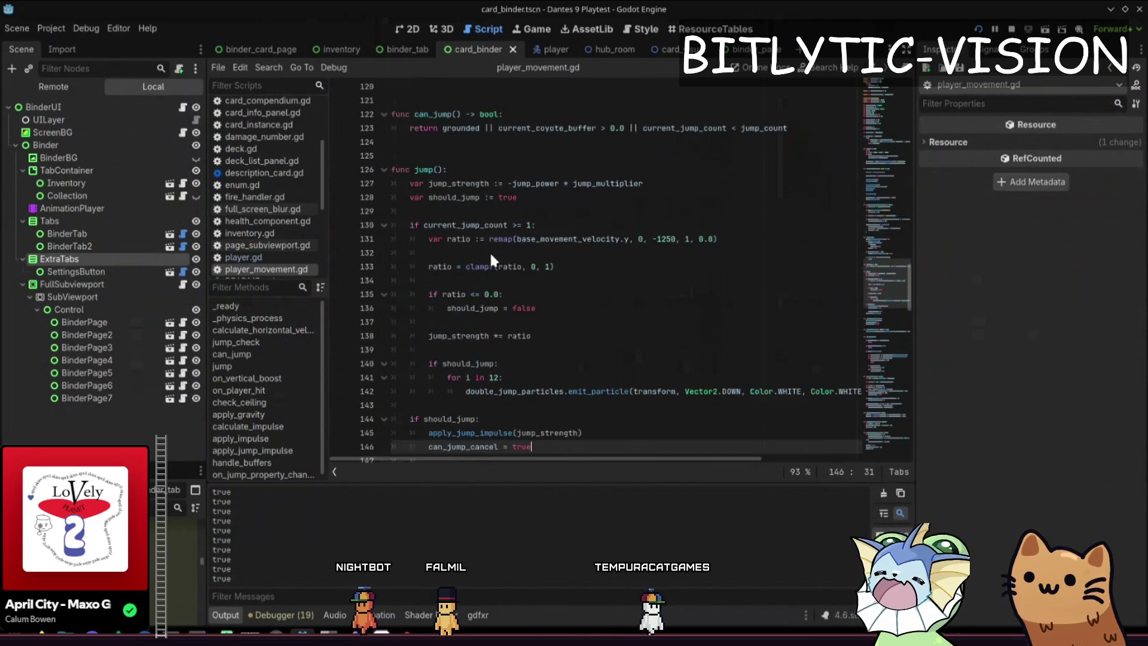
Paste the floor-normal bounce lines into jump_check and indent them under if !grounded:.
{"action": "key", "text": "ctrl+f"}
{"action": "type", "text": "jump_ch"}
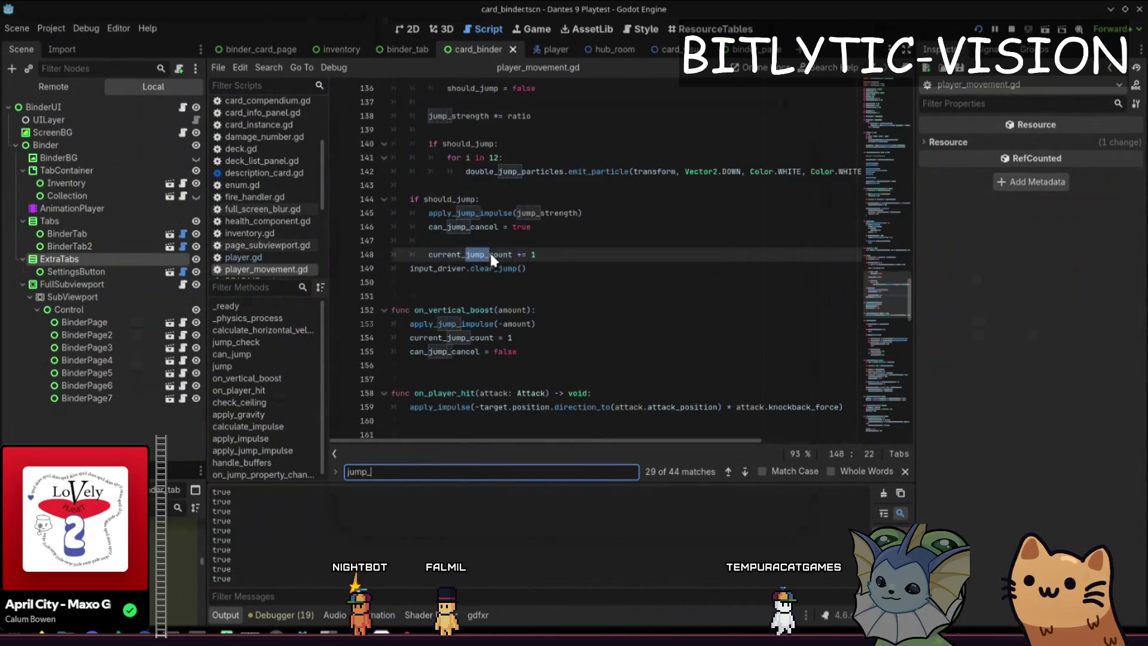
{"action": "key", "text": "Escape"}
{"action": "key", "text": "Right"}
{"action": "key", "text": "Right"}
{"action": "type", "text": "var normal := target.get_floor_normal() \t\t\tbase_movement_velocity = base_movement_velocity.bounce(normal) \t\t\tConsole.print(base_movement_velocity)"}
{"action": "key", "text": "ctrl+z"}
{"action": "key", "text": "ctrl+z"}
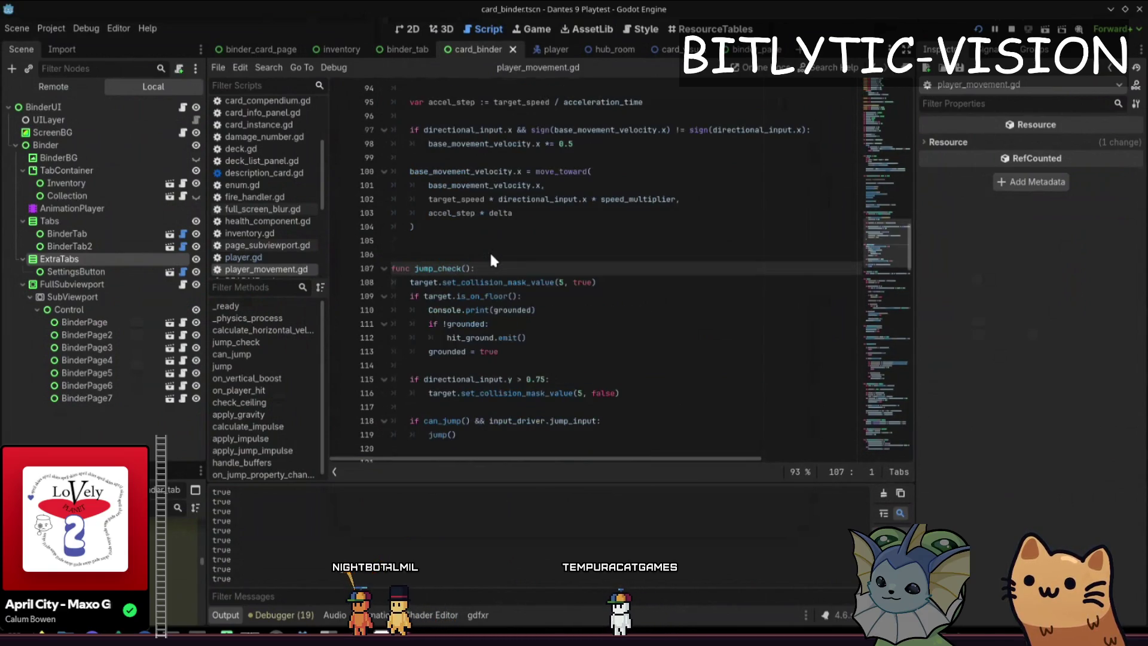
{"action": "key", "text": "ctrl+v"}
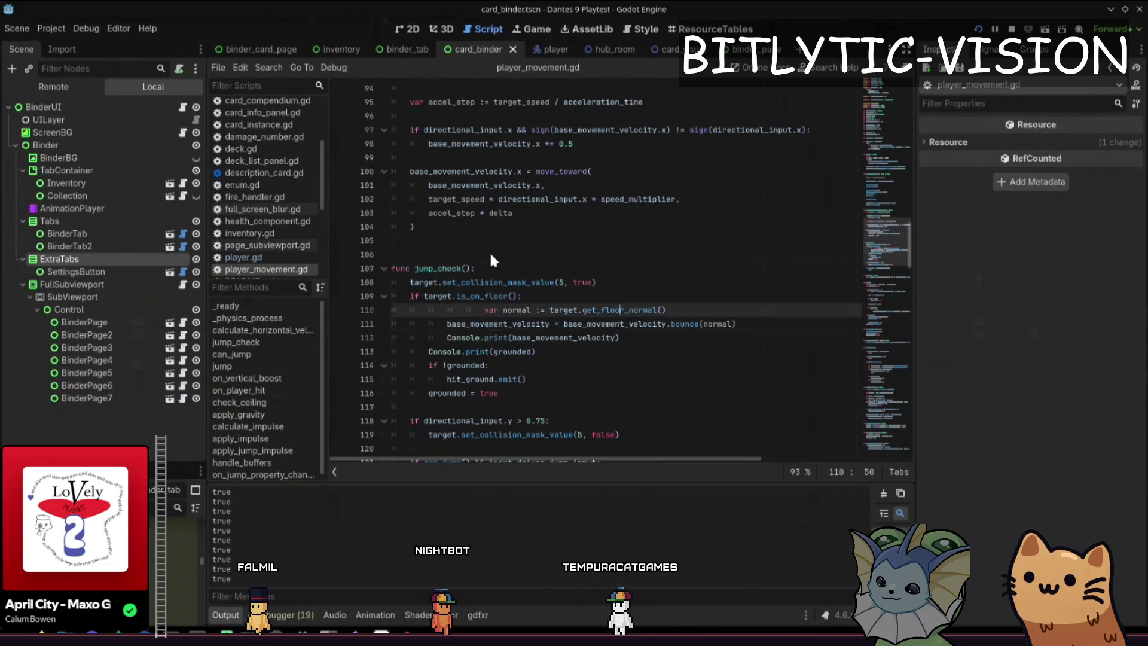
{"action": "key", "text": "Up"}
{"action": "key", "text": "shift+Tab"}
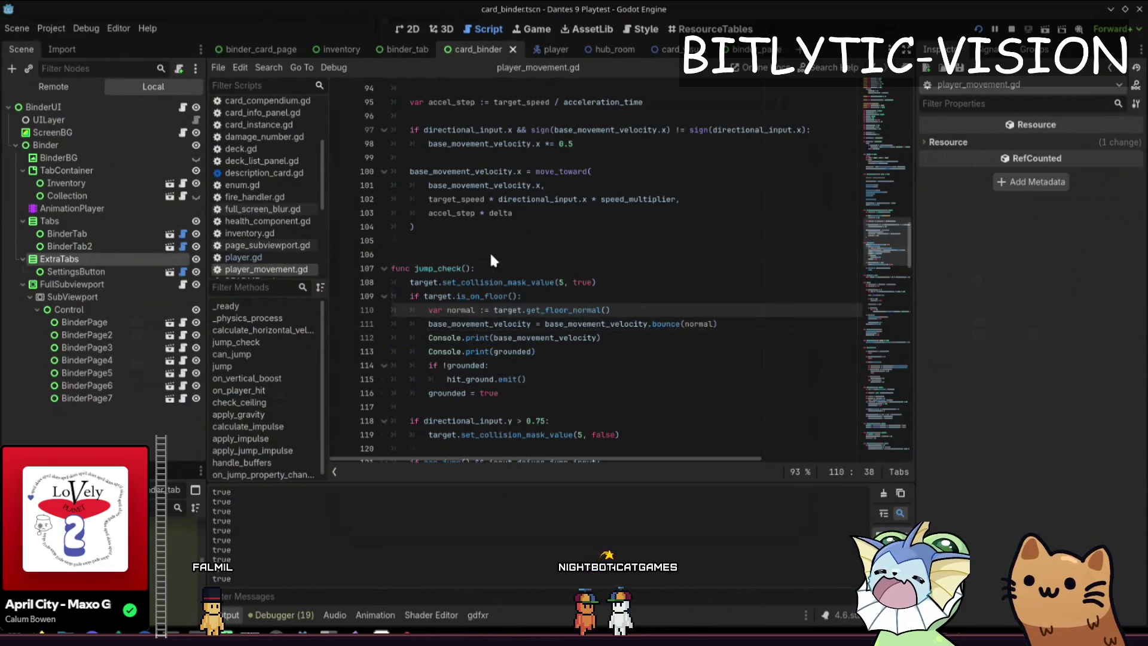
{"action": "key", "text": "shift+Down"}
{"action": "key", "text": "shift+Down"}
{"action": "key", "text": "alt+Down"}
{"action": "key", "text": "alt+Down"}
{"action": "key", "text": "Tab"}
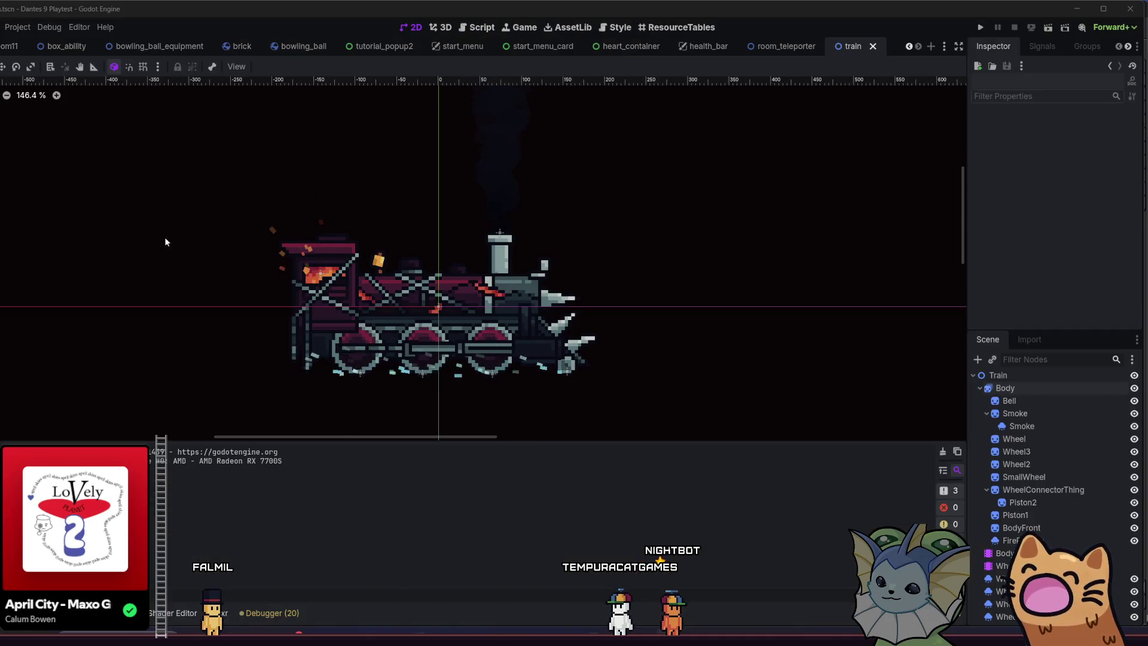
Pan and zoom around the train scene, then select the Train root node to view its Transform.
{"action": "left_click_drag", "start_coordinate": [166, 241], "coordinate": [211, 226]}
{"action": "scroll", "coordinate": [203, 248], "scroll_direction": "up", "scroll_amount": 4}
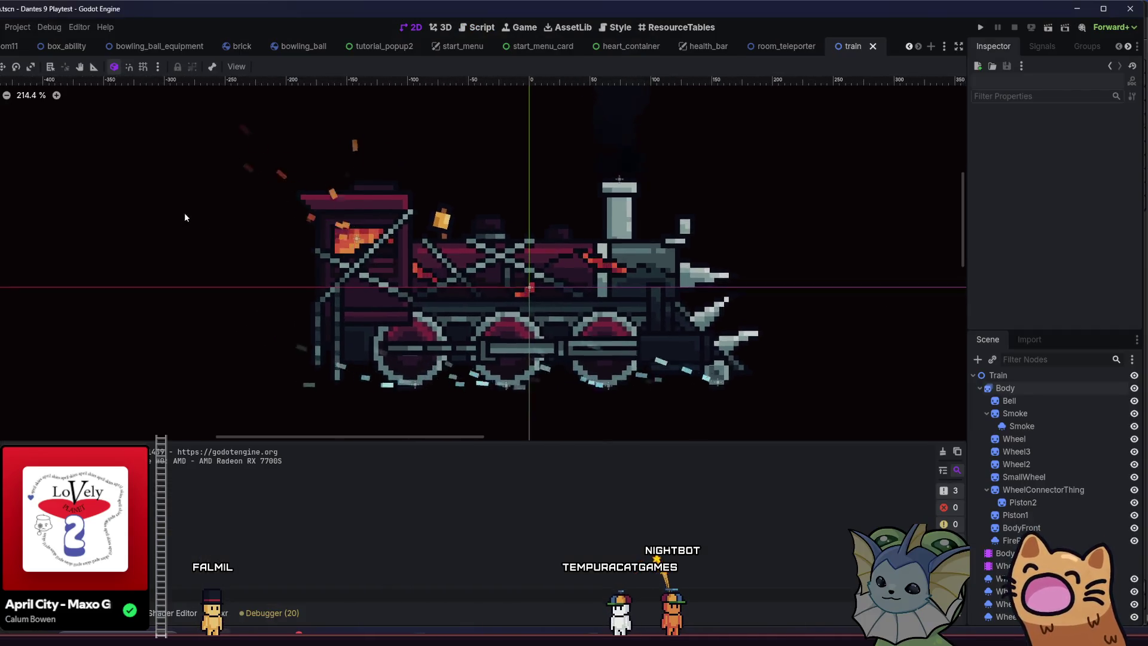
{"action": "scroll", "coordinate": [242, 213], "scroll_direction": "down", "scroll_amount": 6}
{"action": "left_click_drag", "start_coordinate": [455, 268], "coordinate": [499, 272]}
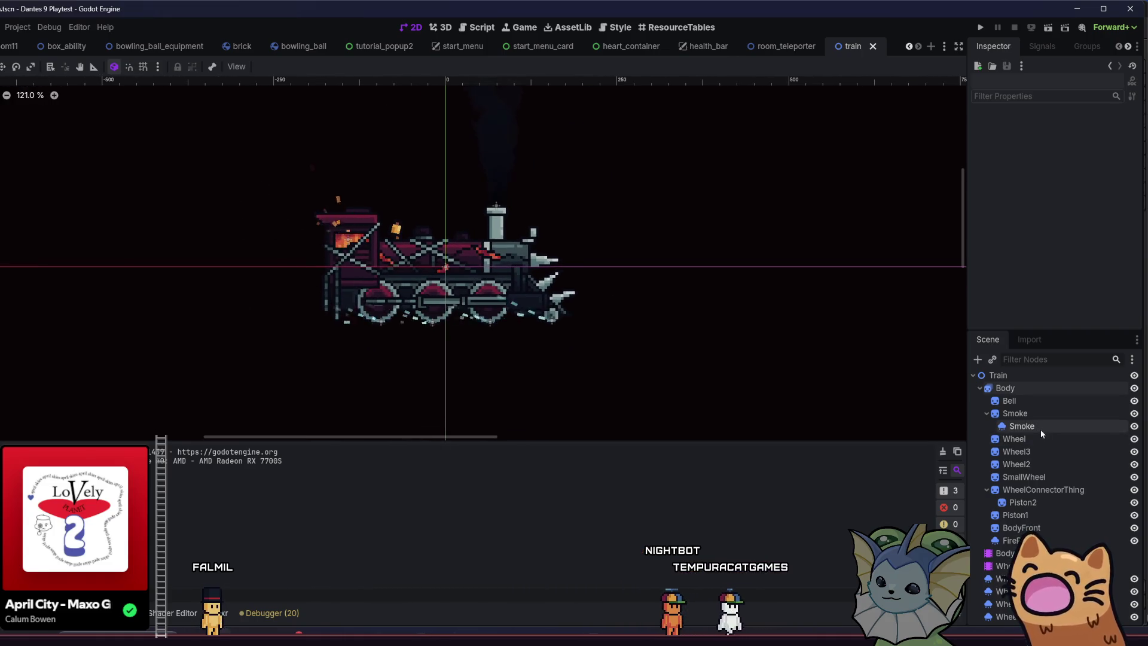
{"action": "left_click", "coordinate": [1046, 378]}
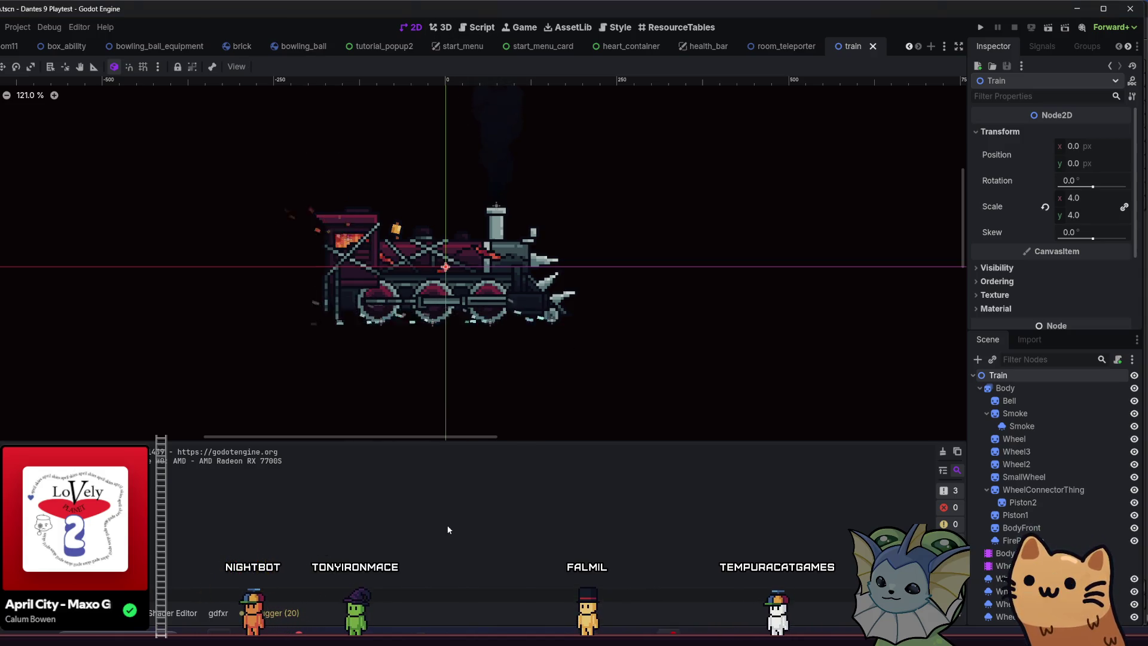
{"action": "scroll", "coordinate": [406, 286], "scroll_direction": "up", "scroll_amount": 1}
Select the BodyAnim AnimationPlayer to show the train_idle animation timeline.
{"action": "left_click_drag", "start_coordinate": [356, 290], "coordinate": [343, 293]}
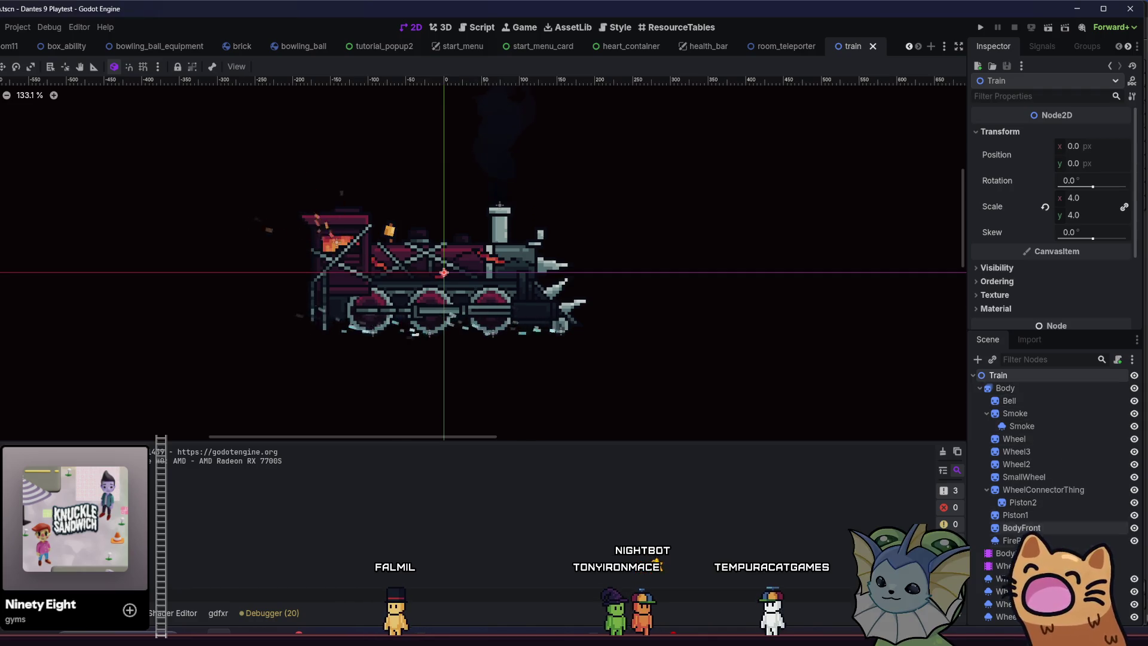
{"action": "left_click", "coordinate": [1005, 554]}
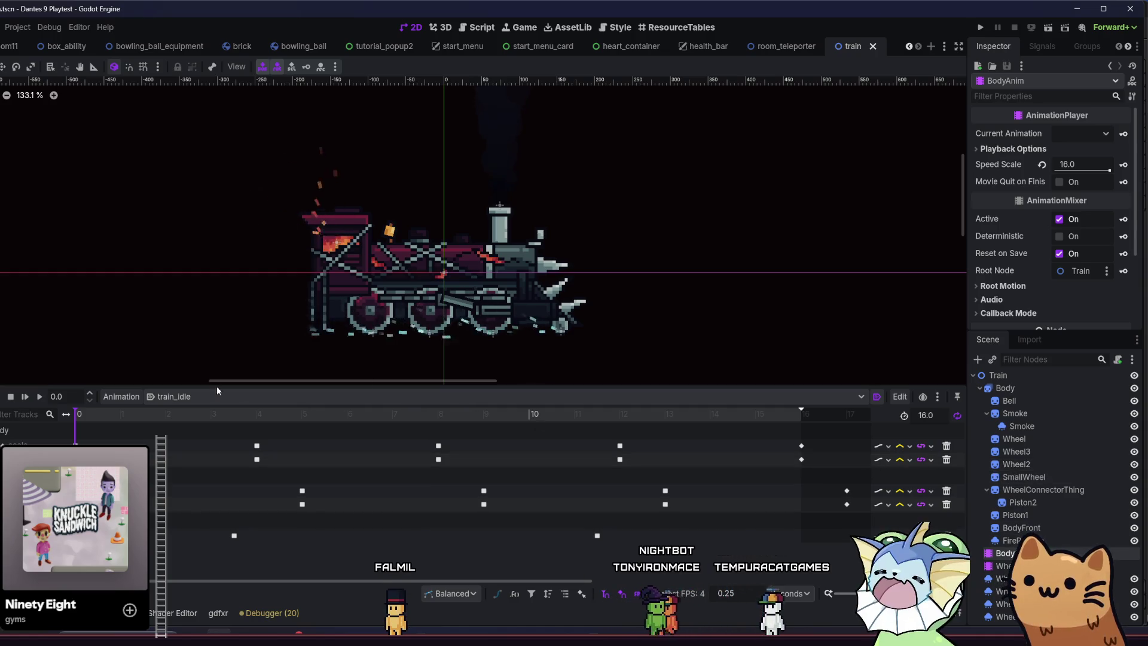
Play BodyAnim's train_idle animation and zoom the viewport in and out to watch the train move.
{"action": "left_click", "coordinate": [42, 397]}
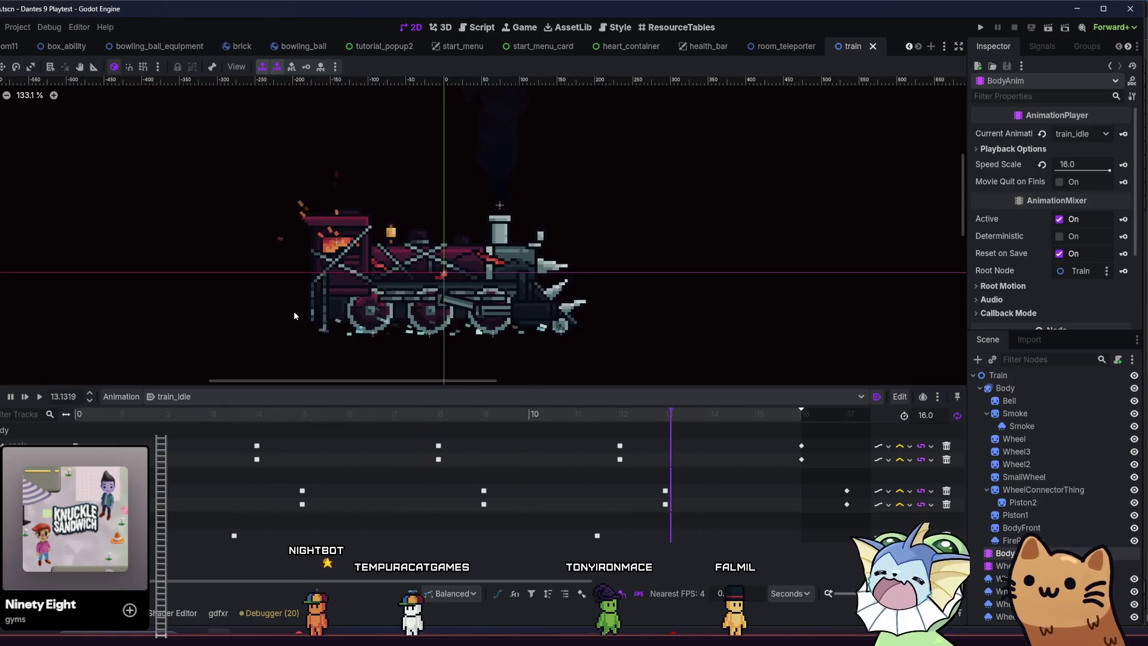
{"action": "scroll", "coordinate": [294, 315], "scroll_direction": "left", "scroll_amount": 5}
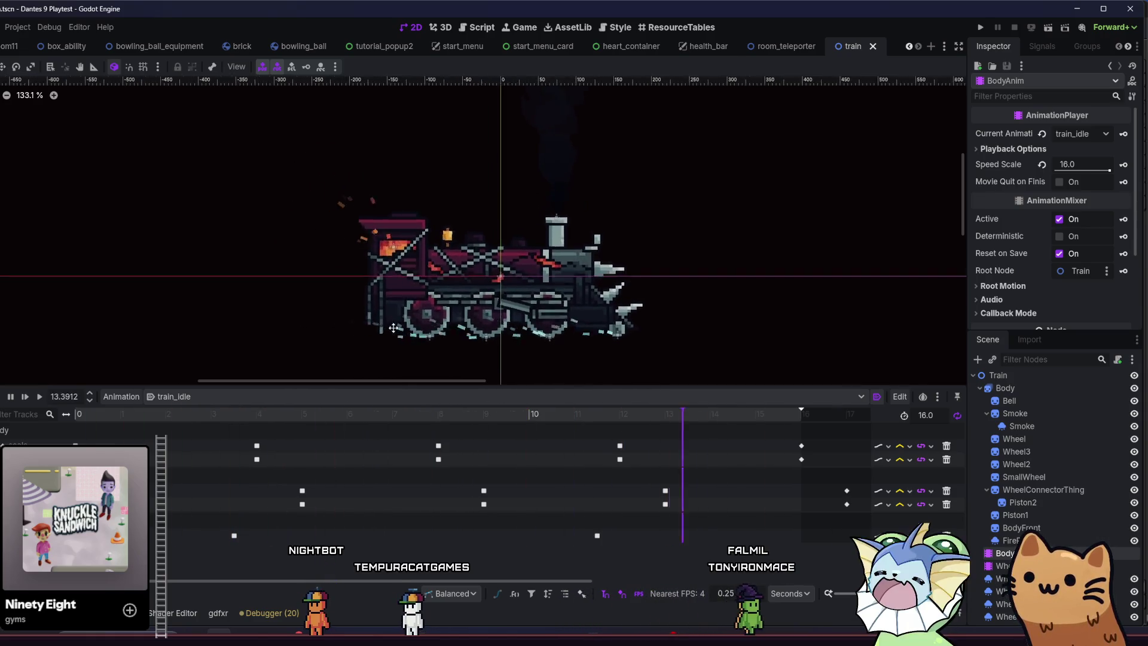
{"action": "scroll", "coordinate": [333, 305], "scroll_direction": "down", "scroll_amount": 3}
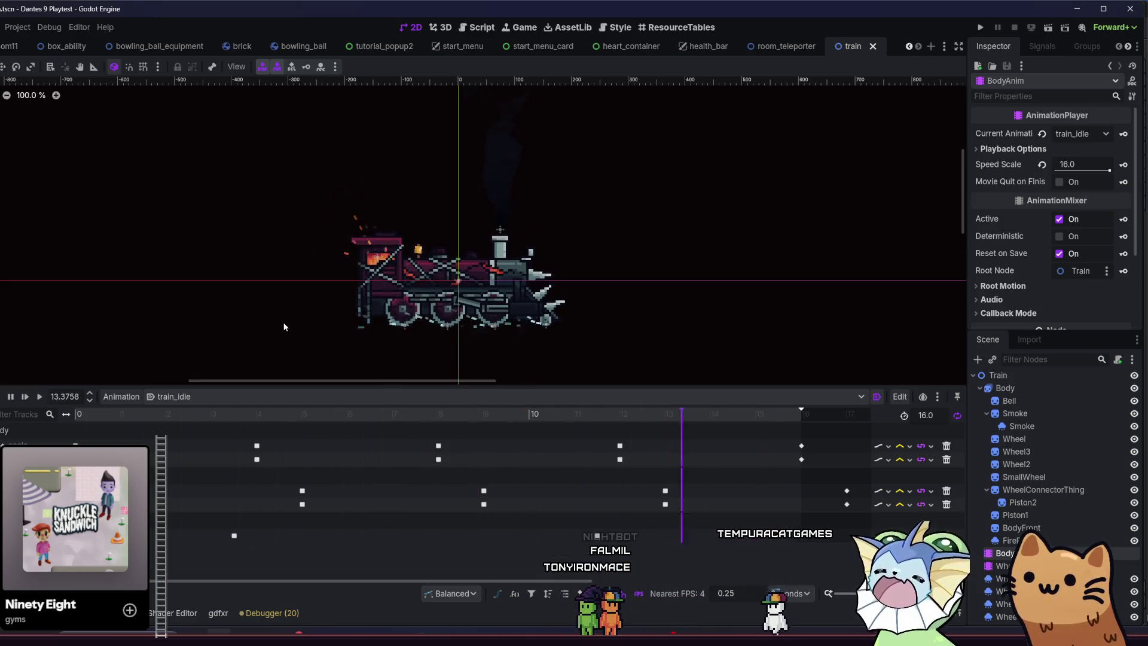
{"action": "scroll", "coordinate": [250, 305], "scroll_direction": "down", "scroll_amount": 9}
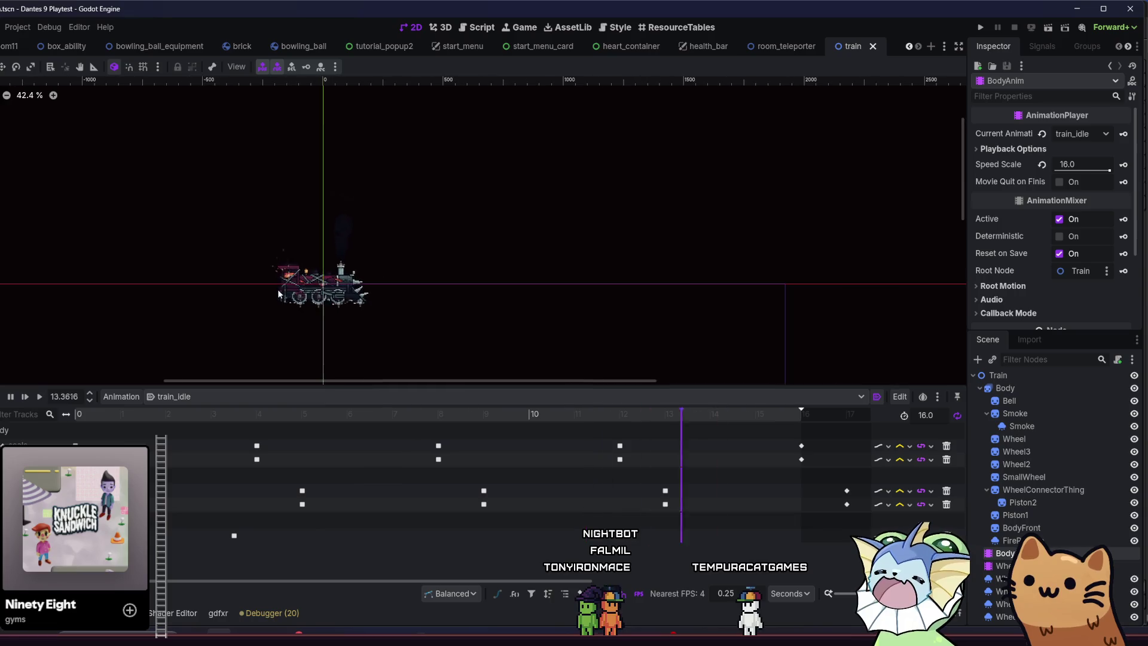
{"action": "scroll", "coordinate": [309, 308], "scroll_direction": "up", "scroll_amount": 13}
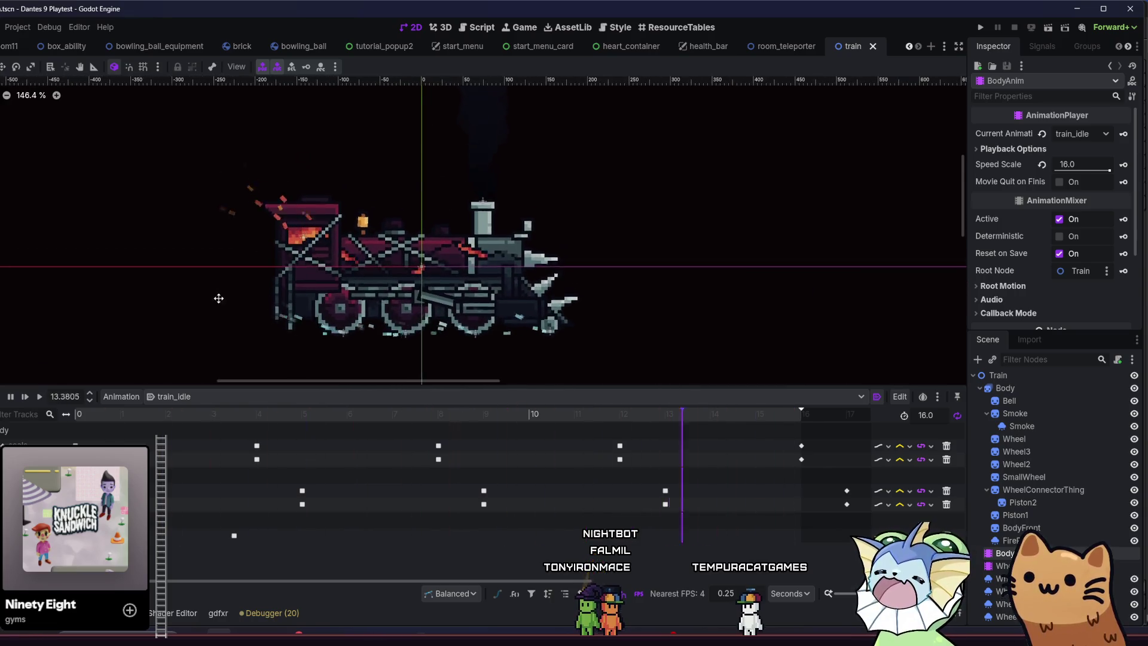
{"action": "scroll", "coordinate": [254, 295], "scroll_direction": "down", "scroll_amount": 3}
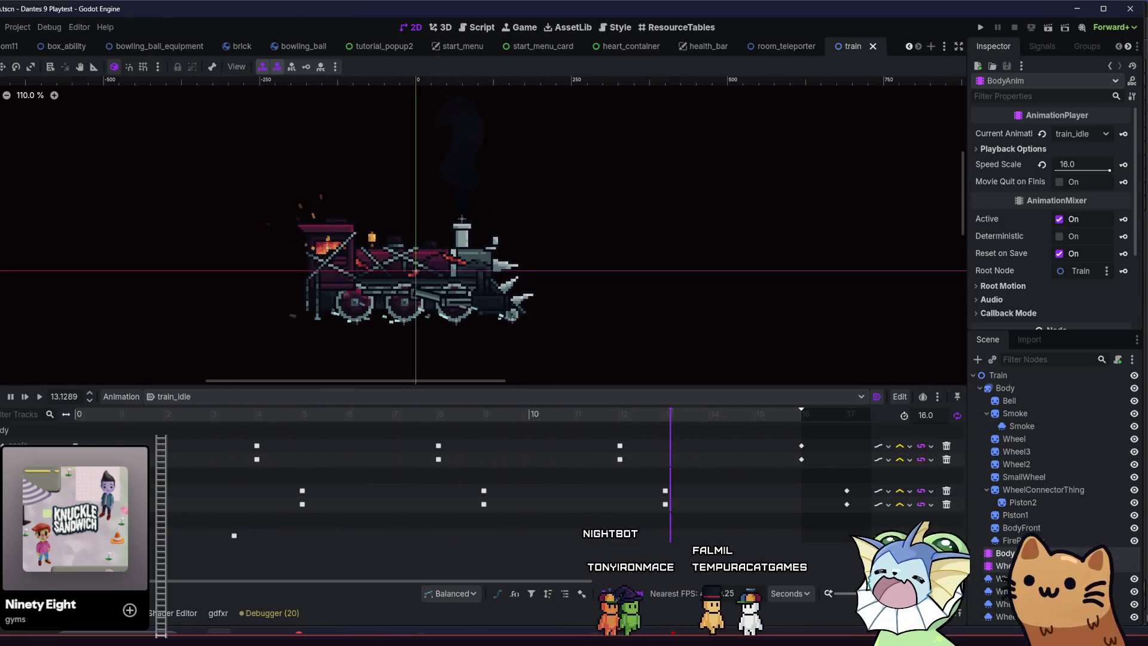
{"action": "left_click", "coordinate": [1003, 566]}
Attach a new train.gd script to the Train root node.
{"action": "left_click", "coordinate": [998, 375]}
{"action": "left_click", "coordinate": [1118, 359]}
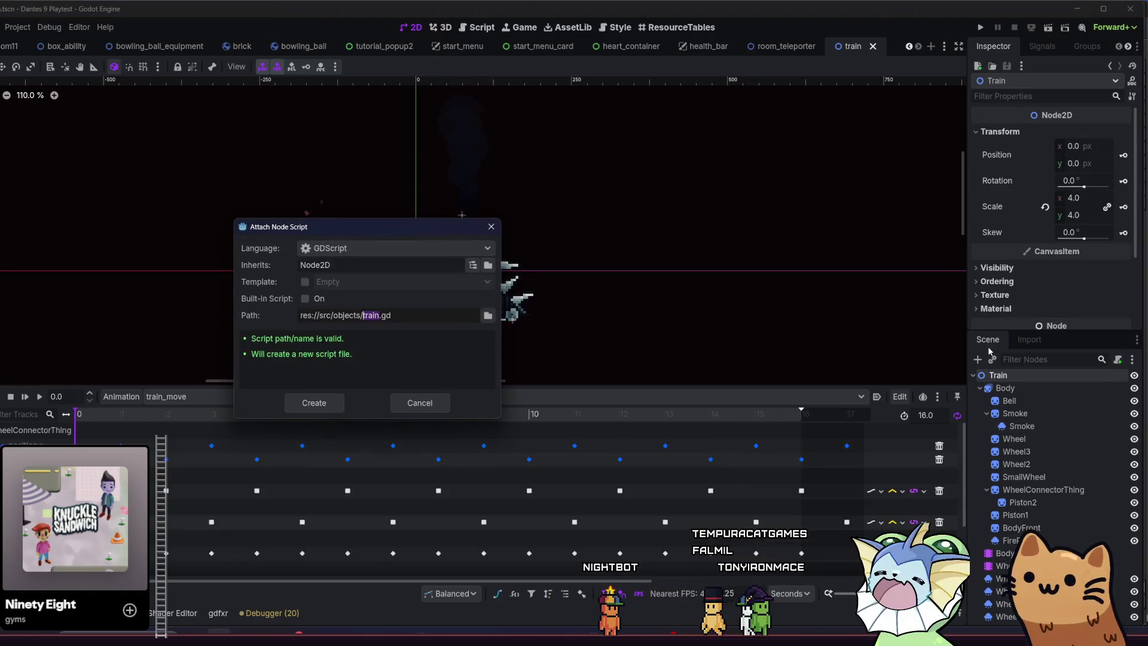
{"action": "left_click", "coordinate": [322, 408]}
{"action": "left_click", "coordinate": [321, 406]}
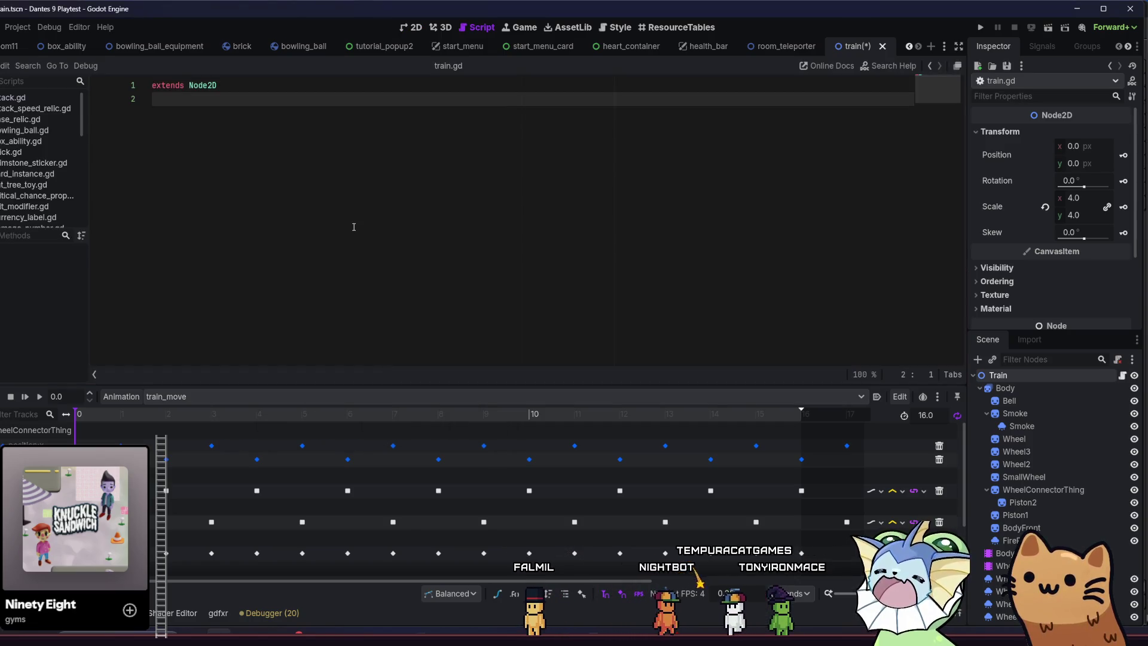
Declare a wheel_speed float and an exported wheel_anim variable referencing WheelAnim.
{"action": "key", "text": "Return"}
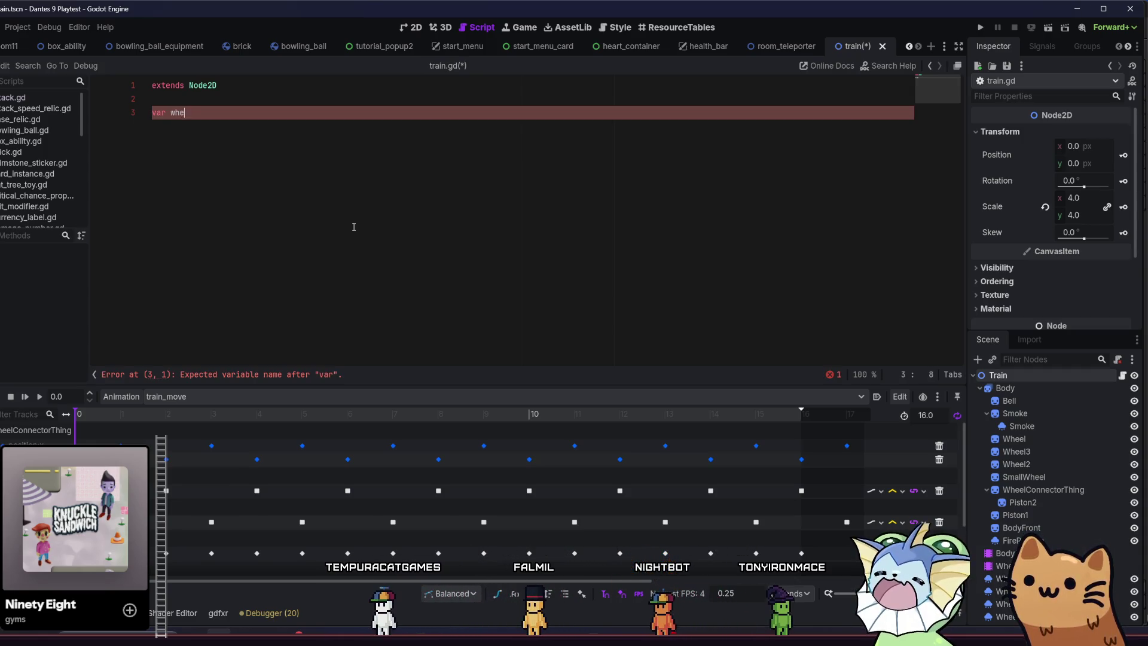
{"action": "type", "text": "var wheel_spee"}
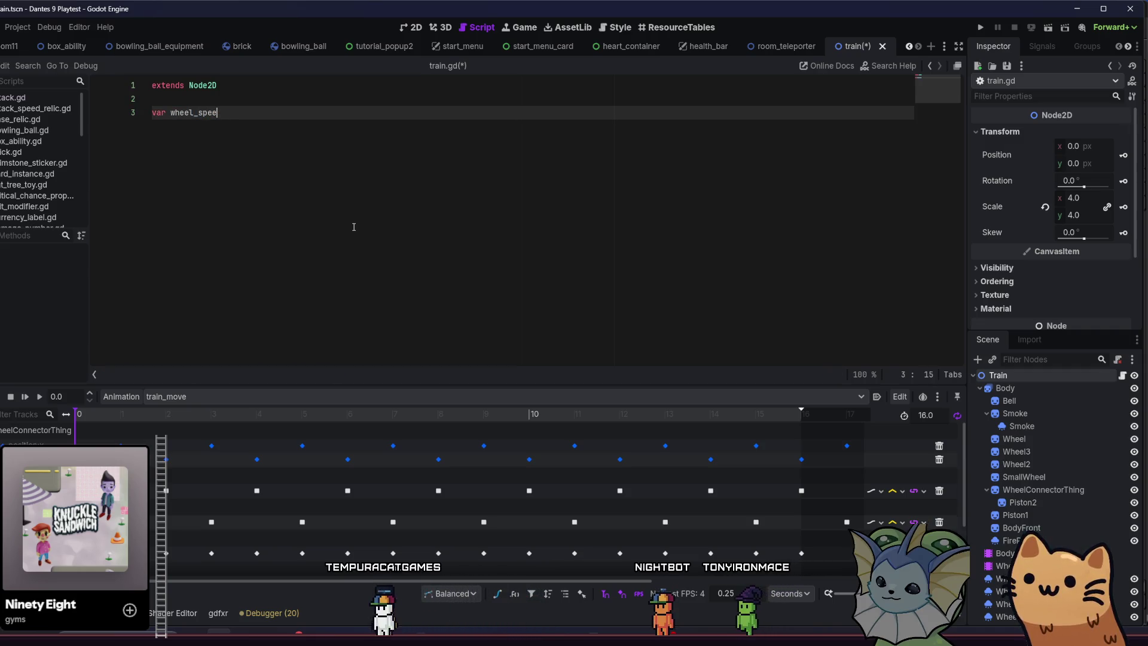
{"action": "type", "text": "d : fl"}
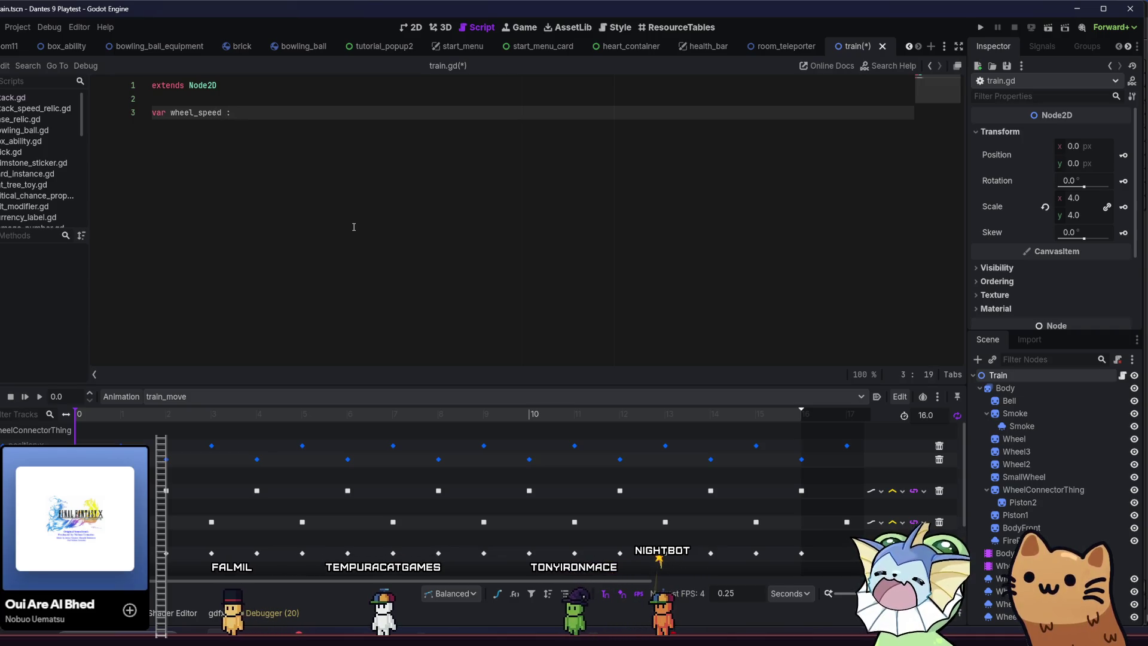
{"action": "type", "text": "oat"}
{"action": "key", "text": "Return"}
{"action": "key", "text": "Return"}
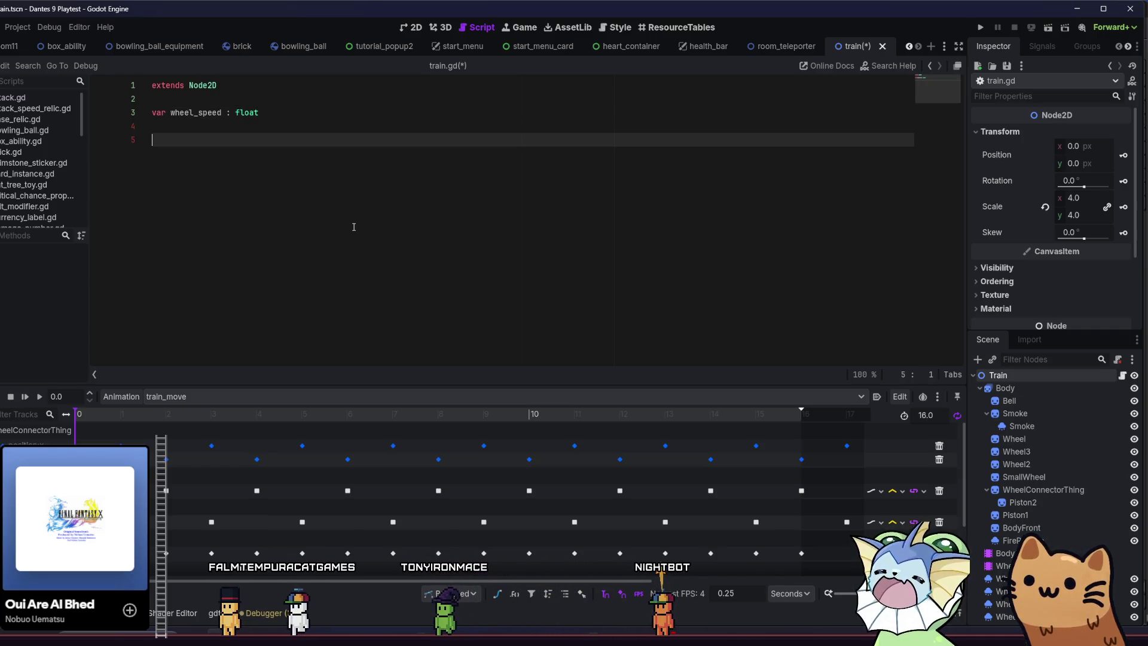
{"action": "key", "text": "Return"}
{"action": "key", "text": "BackSpace"}
{"action": "key", "text": "Up"}
{"action": "key", "text": "Up"}
{"action": "key", "text": "Down"}
{"action": "key", "text": "Down"}
{"action": "key", "text": "Up"}
{"action": "key", "text": "Up"}
{"action": "key", "text": "Down"}
{"action": "key", "text": "Down"}
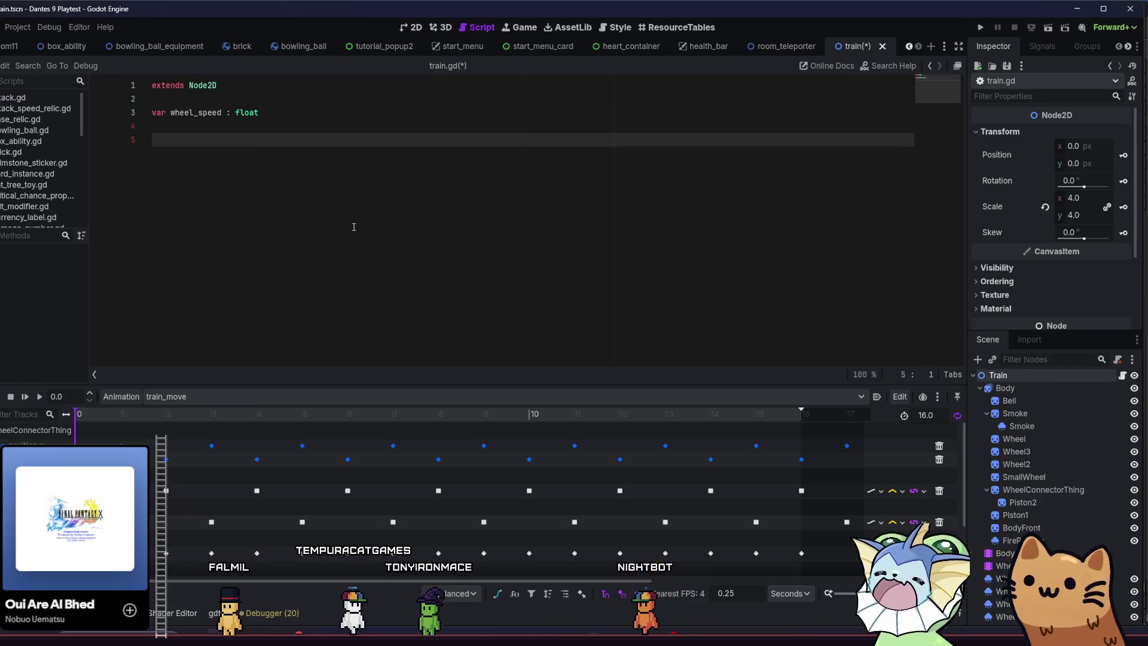
{"action": "left_click_drag", "start_coordinate": [1004, 566], "coordinate": [180, 142]}
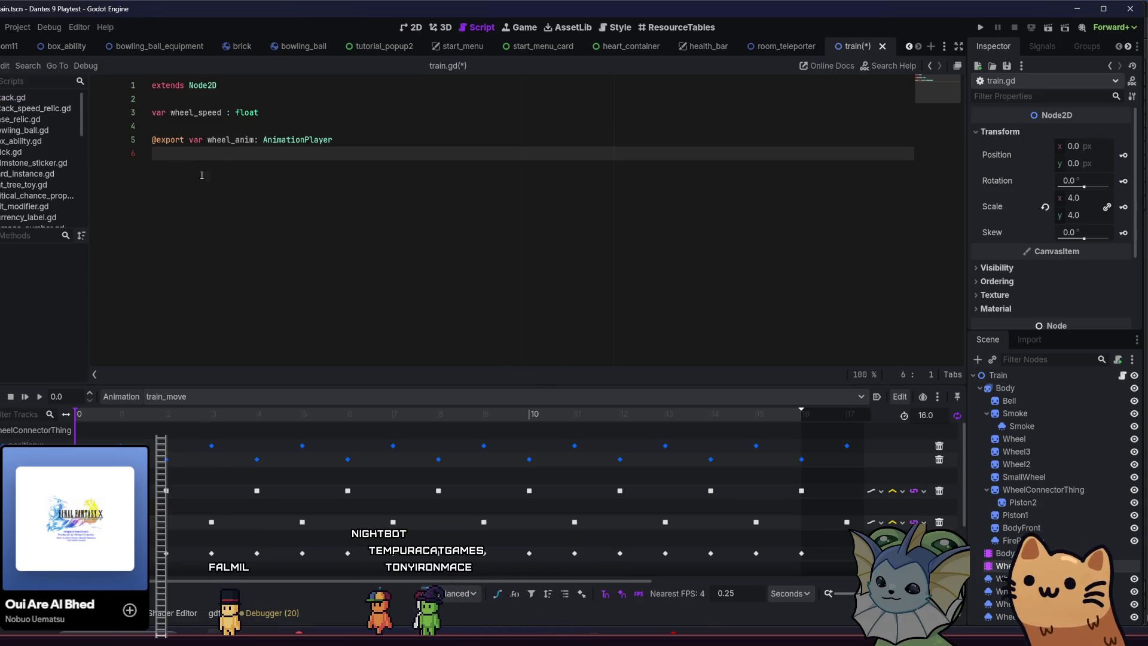
Write a _process function that sets wheel_anim.speed_scale to wheel_speed.
{"action": "key", "text": "Return"}
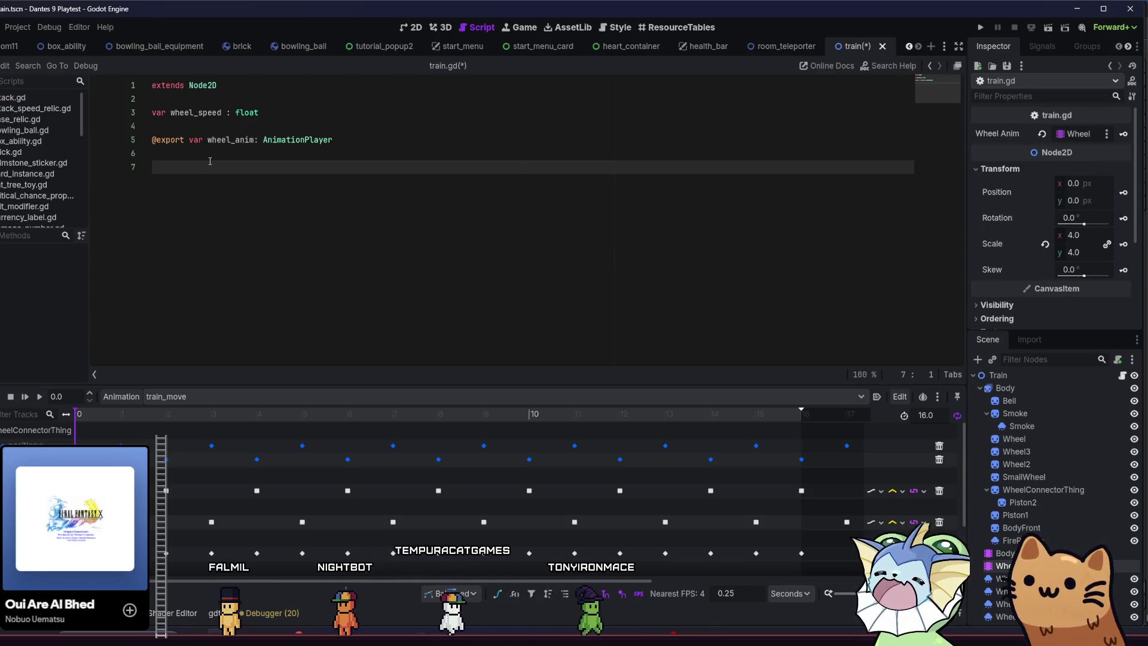
{"action": "type", "text": "fun"}
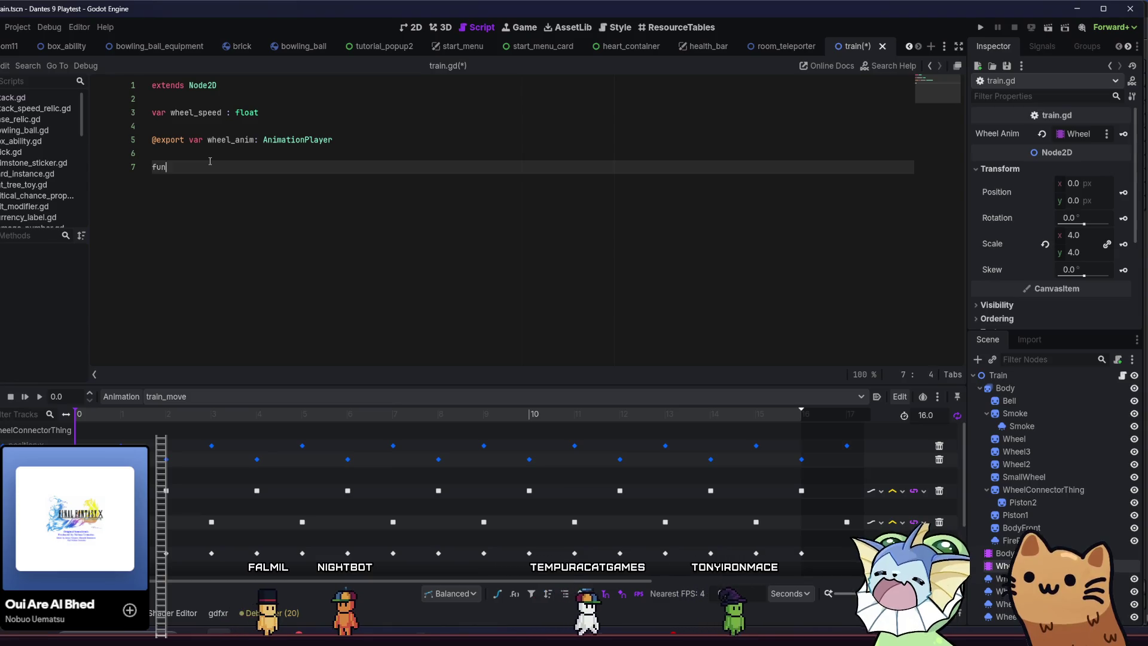
{"action": "type", "text": "c _"}
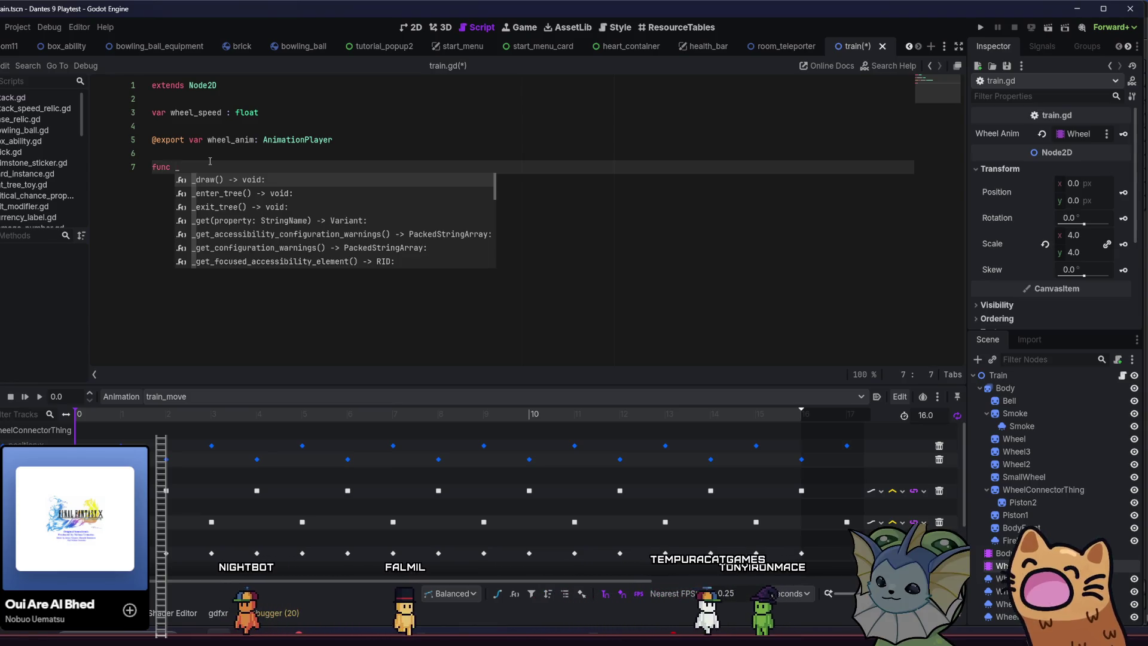
{"action": "type", "text": "pr"}
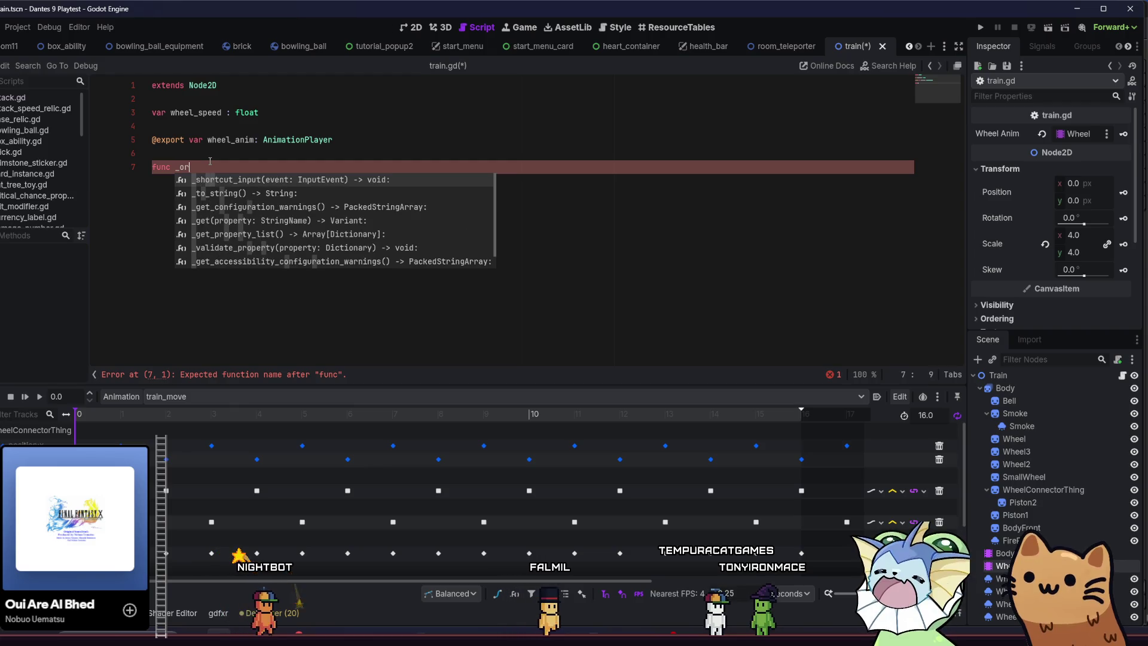
{"action": "key", "text": "Return"}
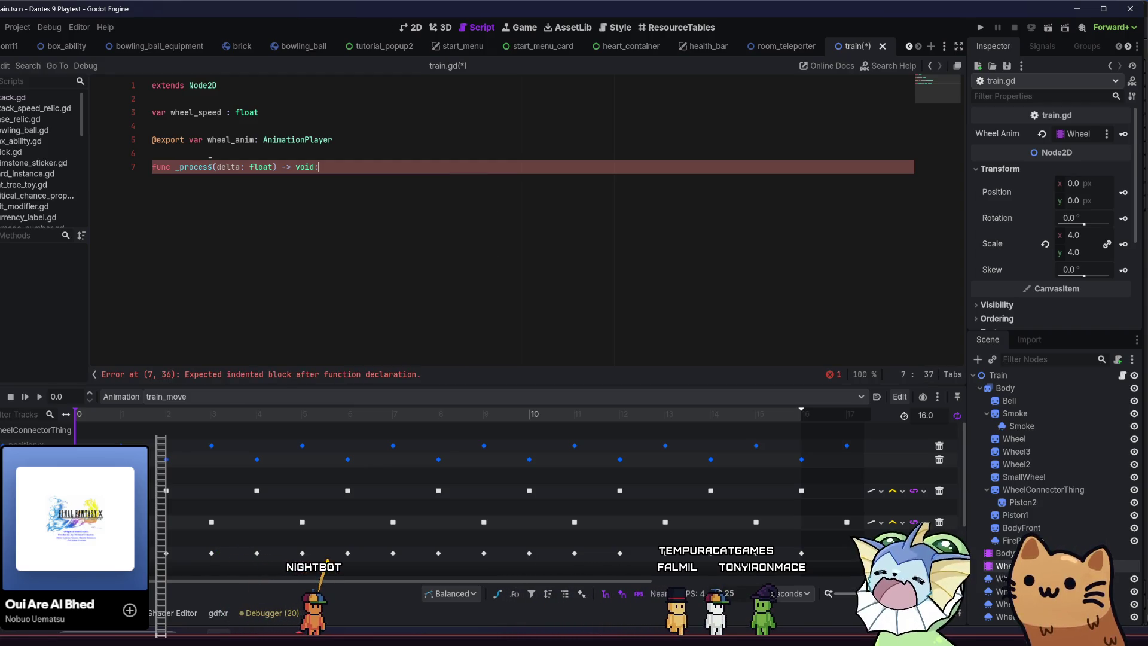
{"action": "key", "text": "Return"}
{"action": "key", "text": "Return"}
{"action": "type", "text": "."}
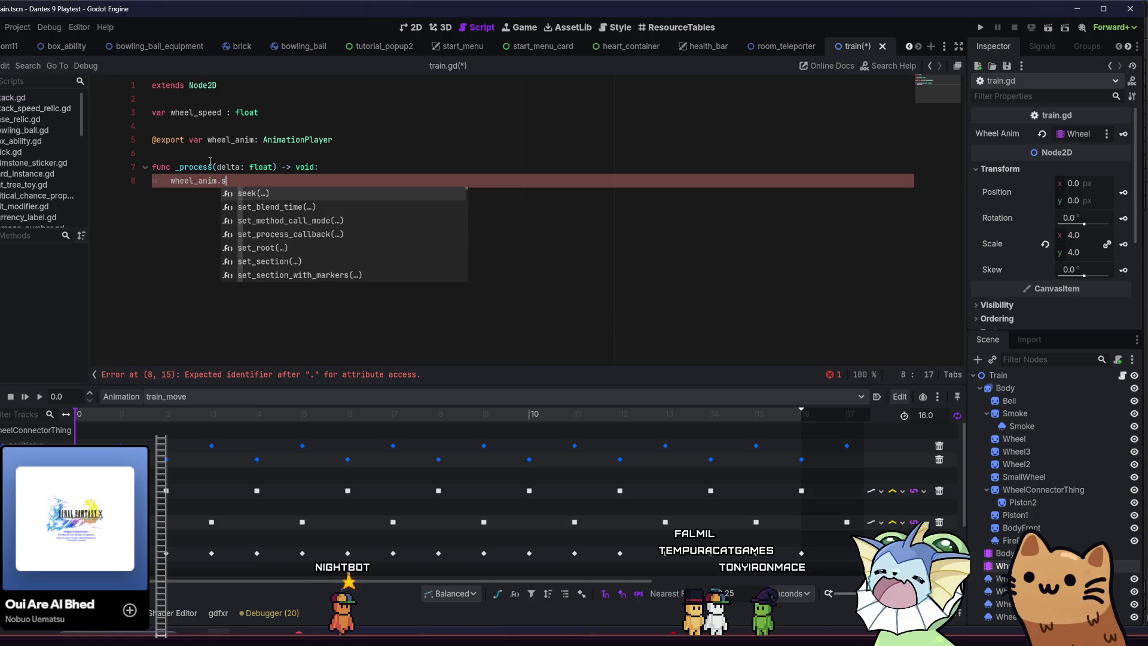
{"action": "type", "text": "spe"}
{"action": "key", "text": "Return"}
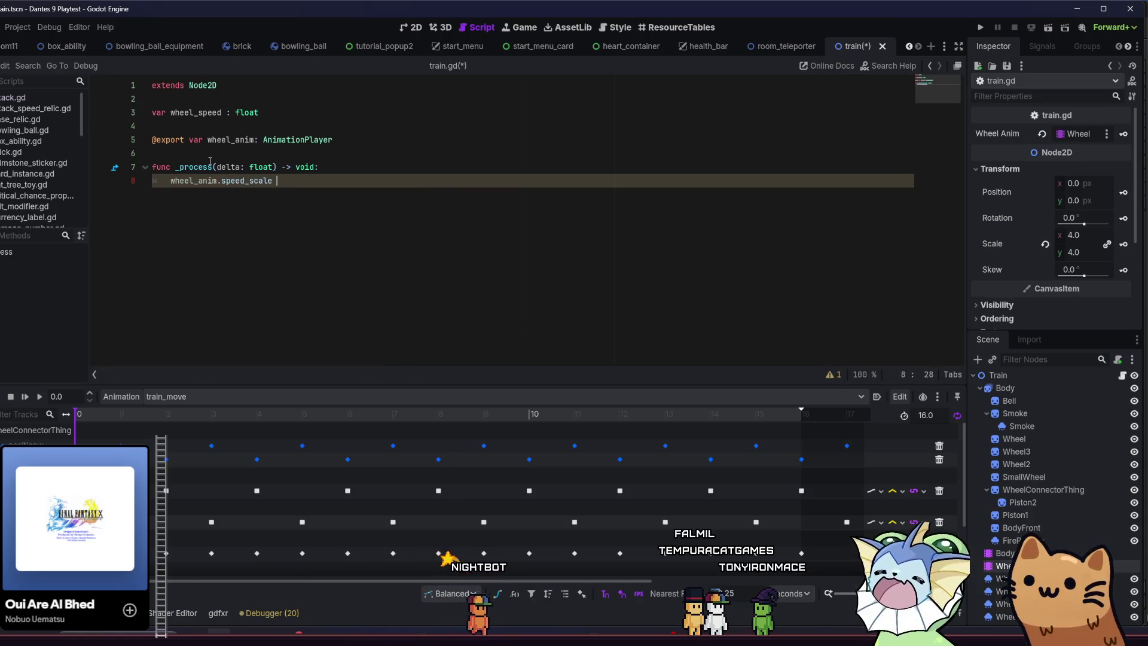
{"action": "type", "text": "e"}
{"action": "key", "text": "Down"}
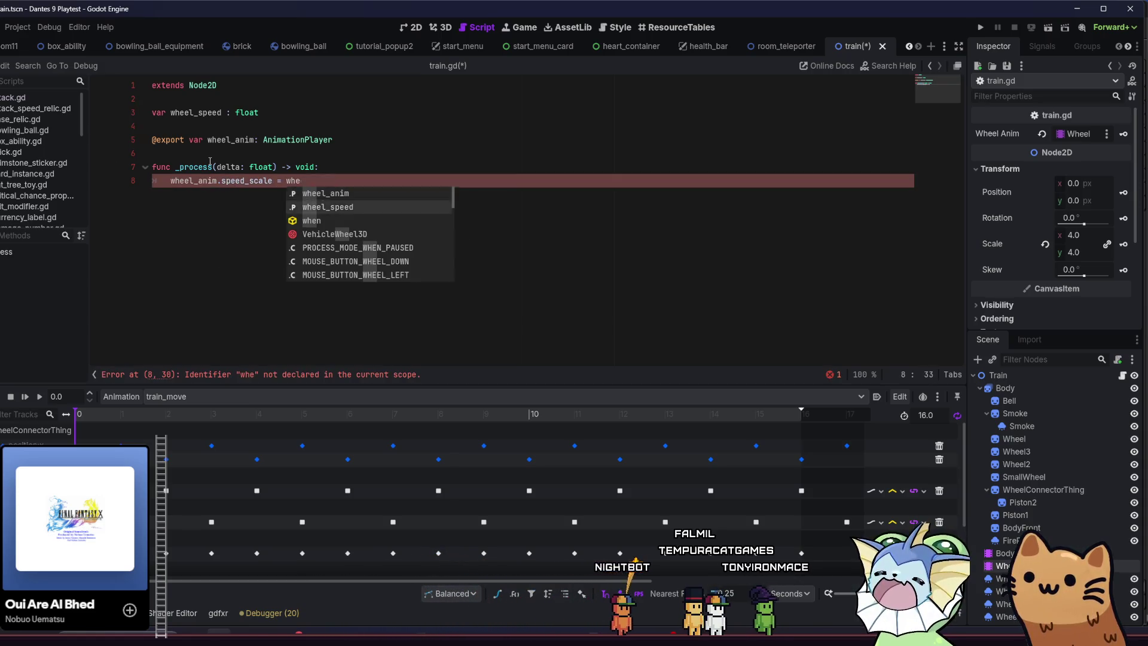
{"action": "key", "text": "Return"}
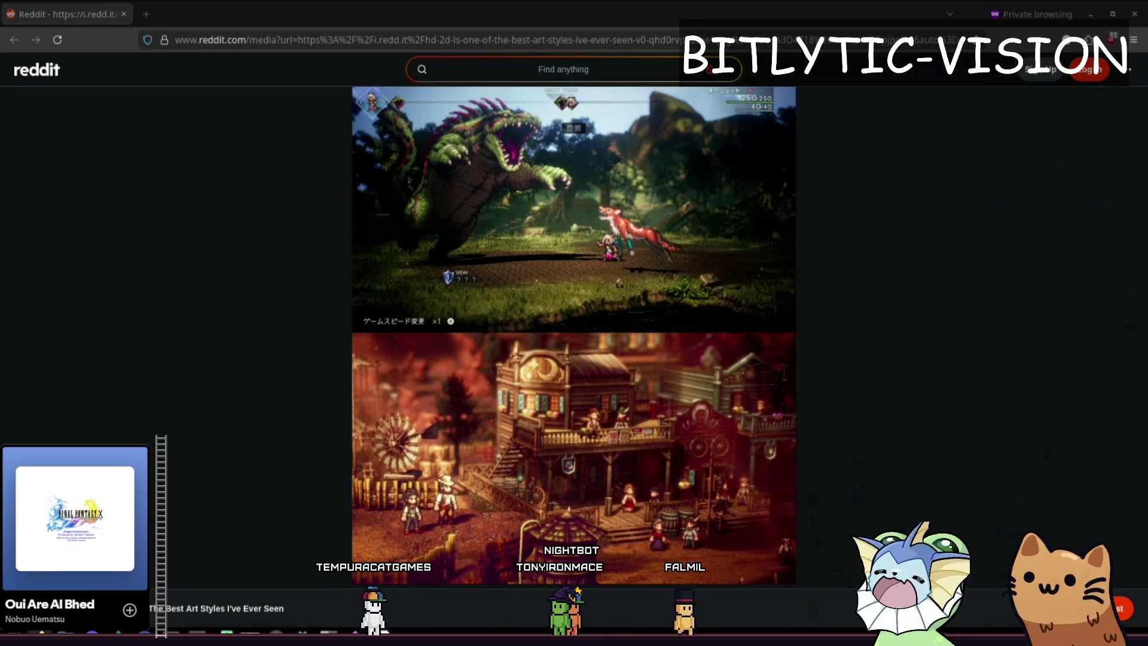
View the train station picture, then zoom in and out on details of the Reddit pixel-art image.
{"action": "key", "text": "alt+Tab"}
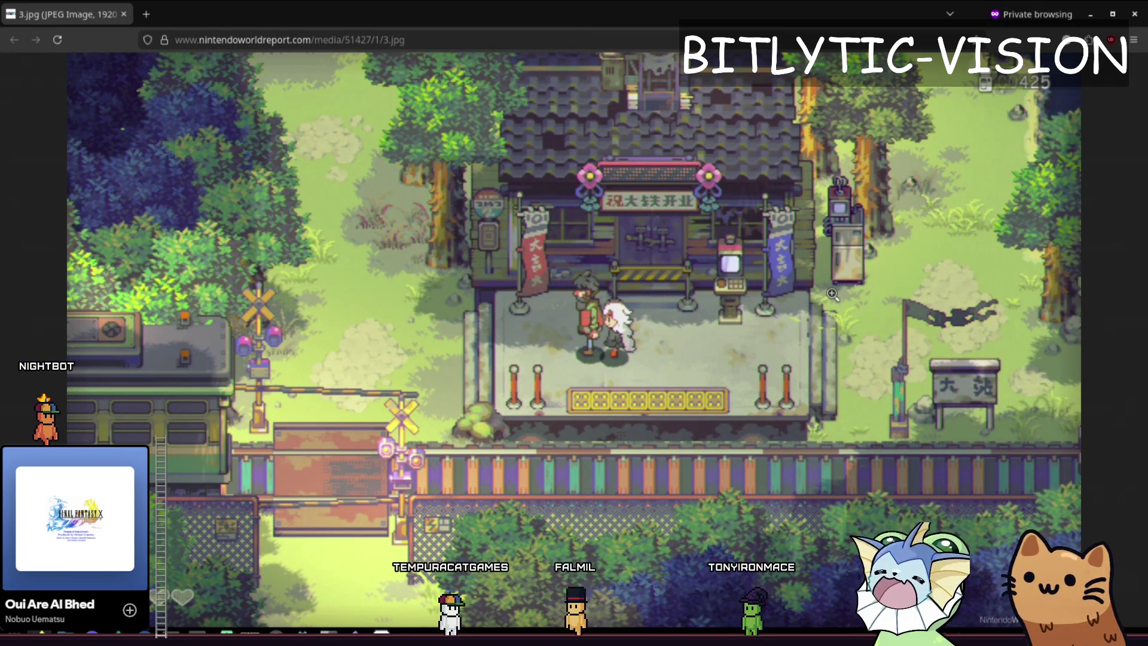
{"action": "key", "text": "alt+Left"}
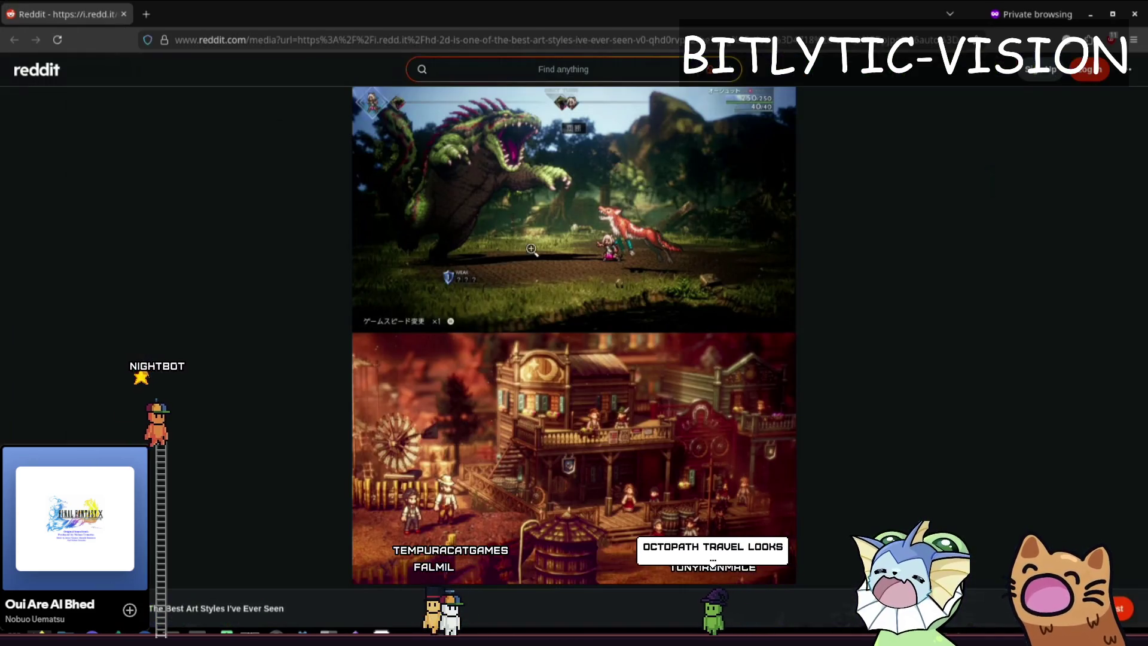
{"action": "left_click", "coordinate": [625, 300]}
{"action": "middle_click", "coordinate": [559, 333]}
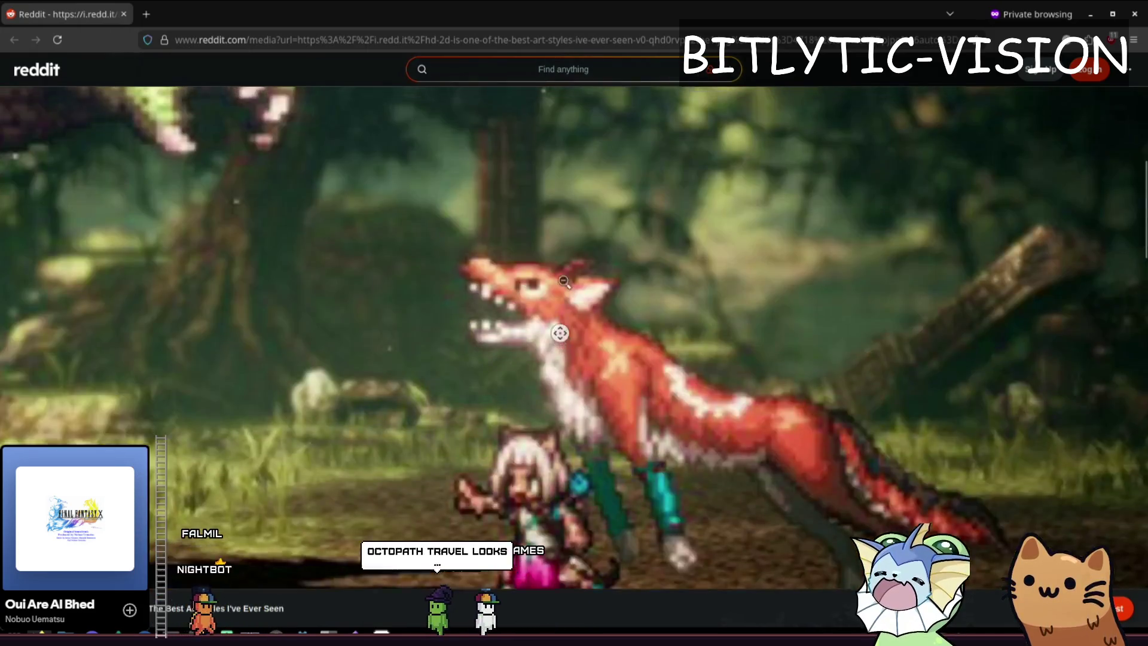
{"action": "left_click", "coordinate": [562, 309]}
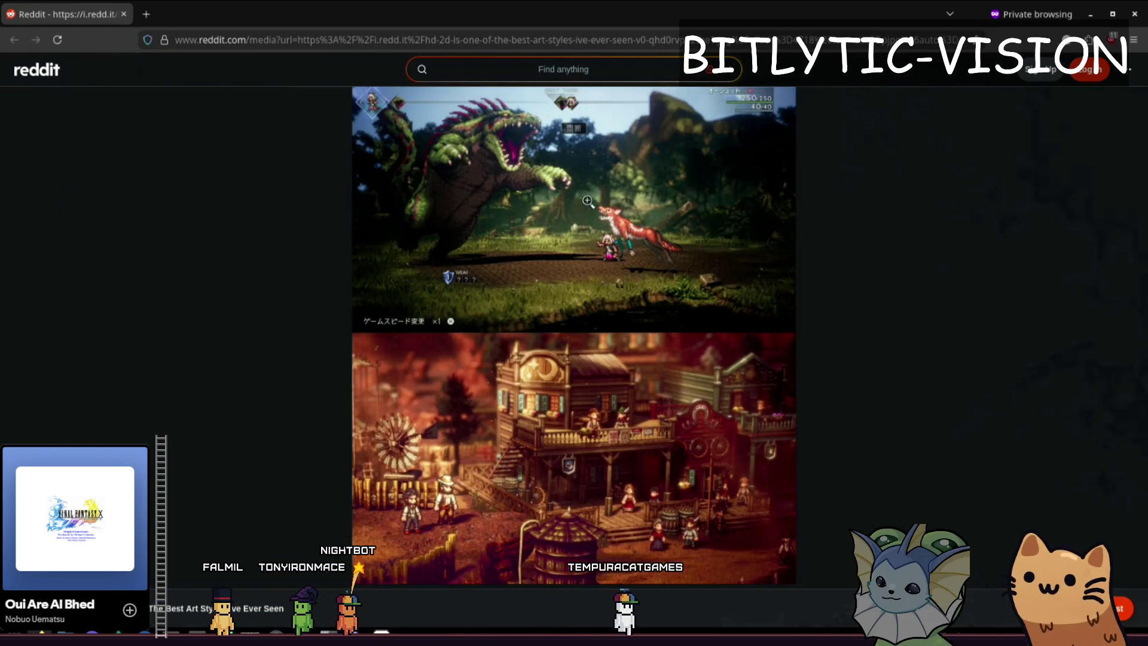
{"action": "left_click", "coordinate": [620, 203]}
{"action": "left_click", "coordinate": [559, 220]}
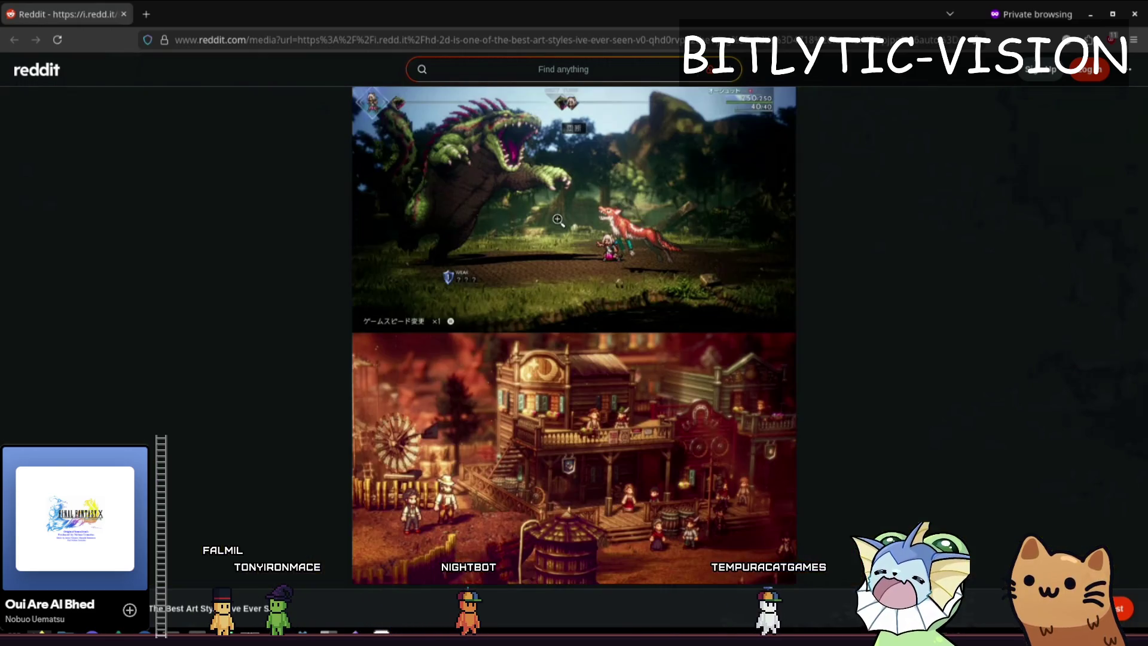
{"action": "left_click", "coordinate": [559, 237]}
{"action": "left_click", "coordinate": [559, 238]}
{"action": "right_click", "coordinate": [559, 238]}
{"action": "left_click", "coordinate": [551, 201]}
{"action": "left_click", "coordinate": [552, 220]}
{"action": "left_click", "coordinate": [549, 262]}
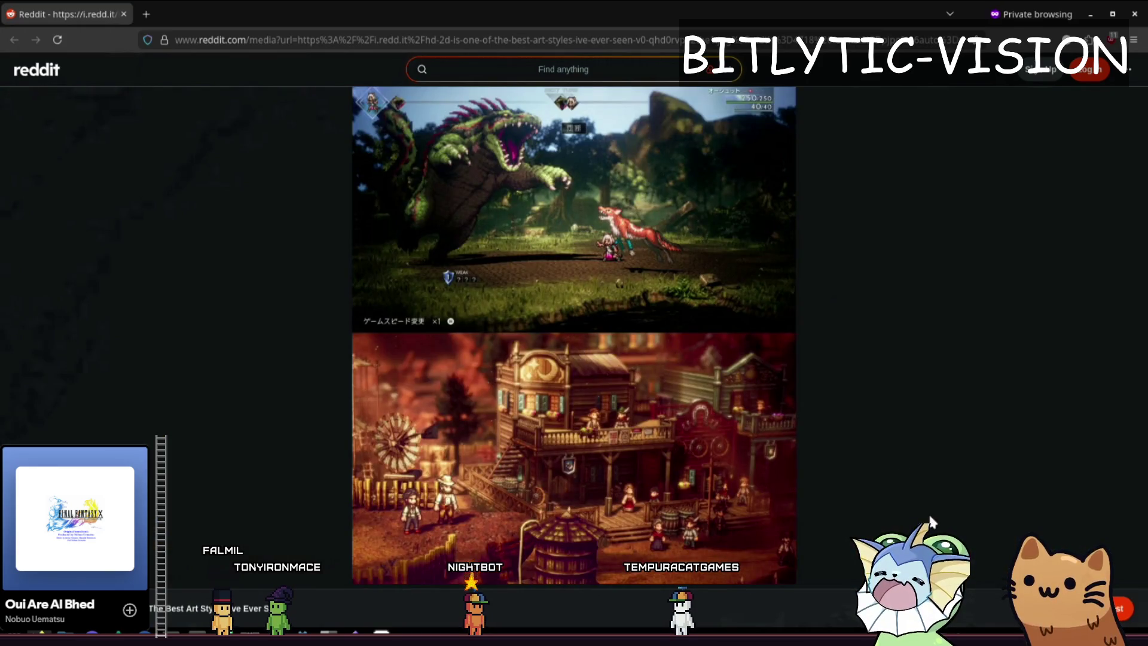
{"action": "left_click", "coordinate": [559, 183]}
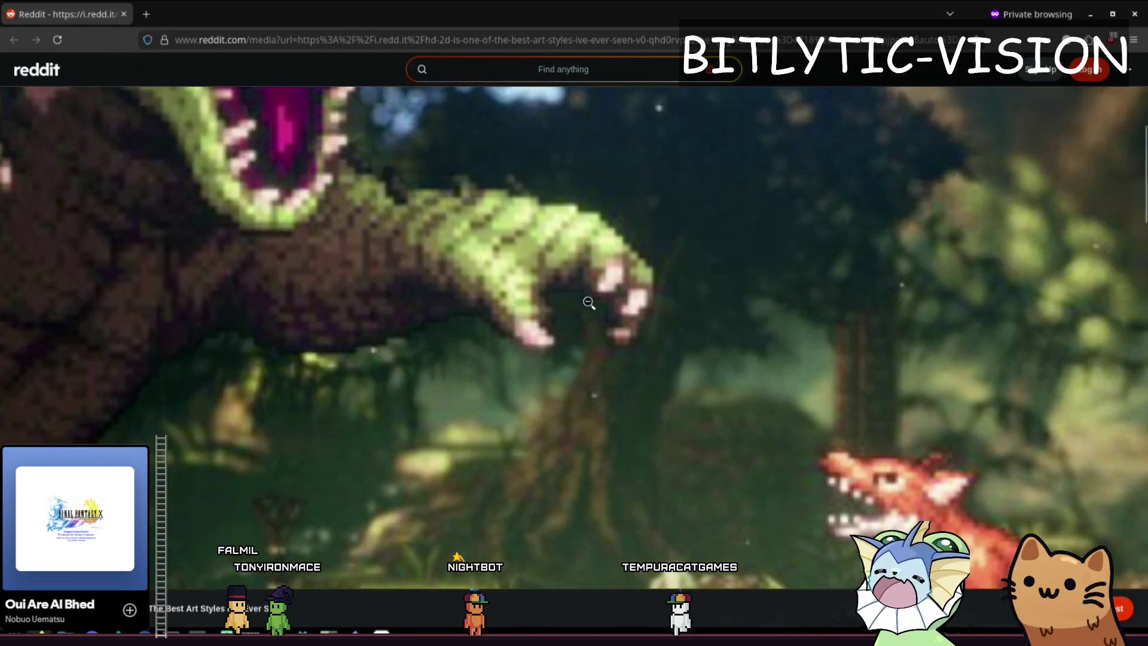
{"action": "left_click", "coordinate": [598, 373]}
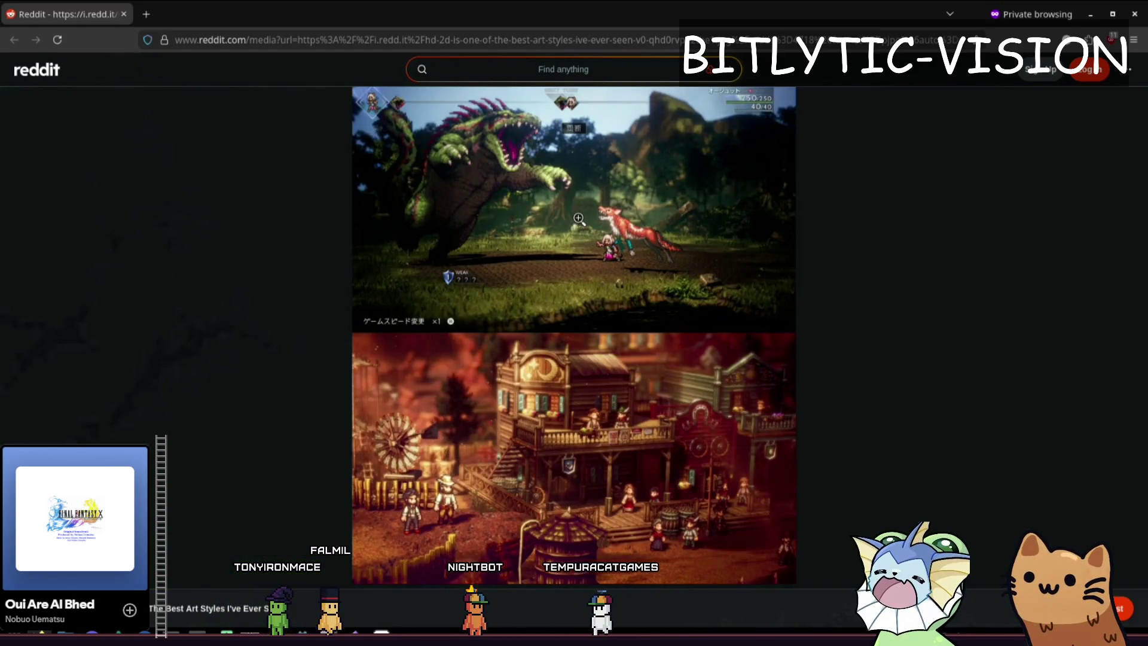
Change the page zoom to magnify the battle screenshot, reset it to 100%, and return to Godot.
{"action": "key", "text": "ctrl+minus"}
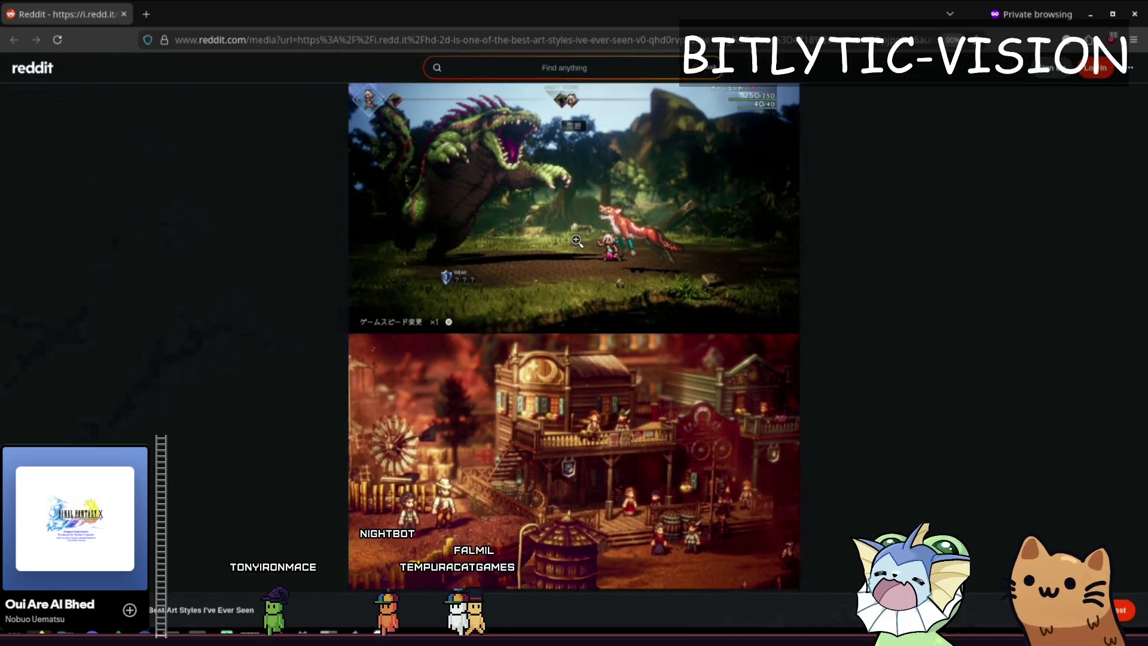
{"action": "left_click", "coordinate": [576, 240]}
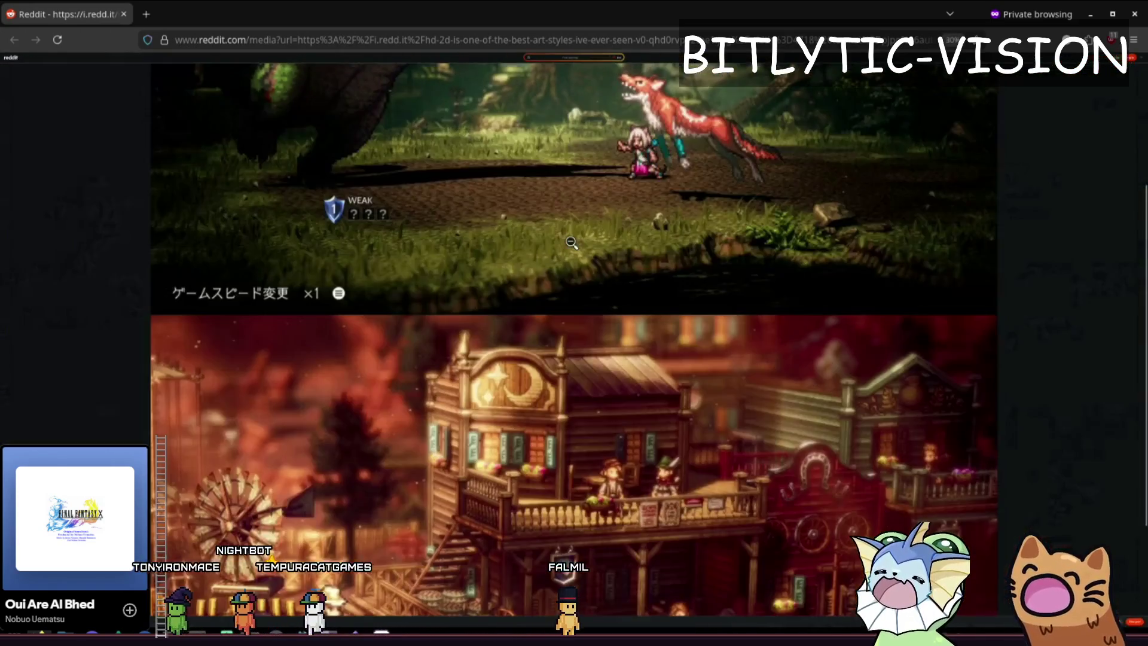
{"action": "scroll", "coordinate": [571, 243], "scroll_direction": "up", "scroll_amount": 4}
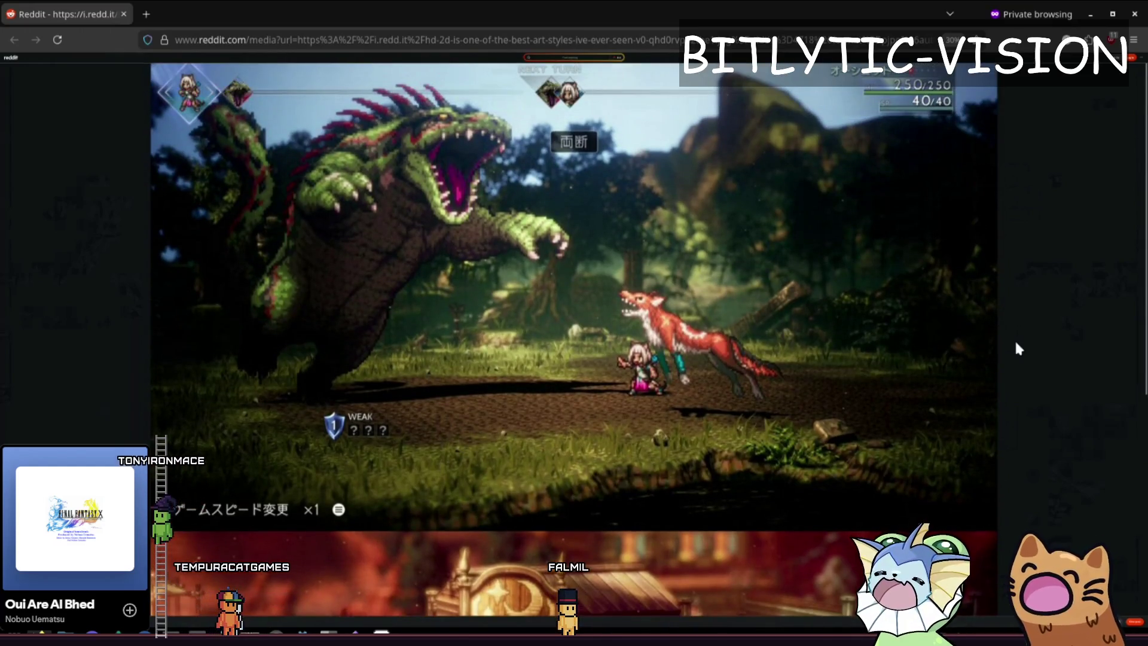
{"action": "key", "text": "ctrl+plus"}
{"action": "key", "text": "ctrl+plus"}
{"action": "key", "text": "ctrl+plus"}
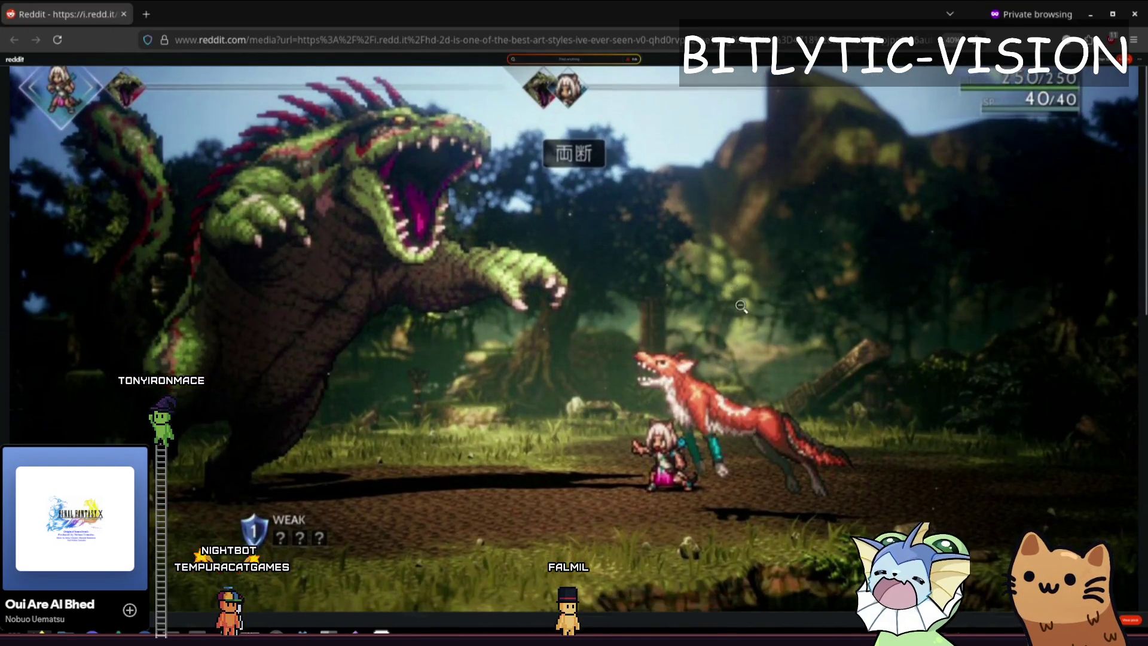
{"action": "left_click", "coordinate": [815, 319]}
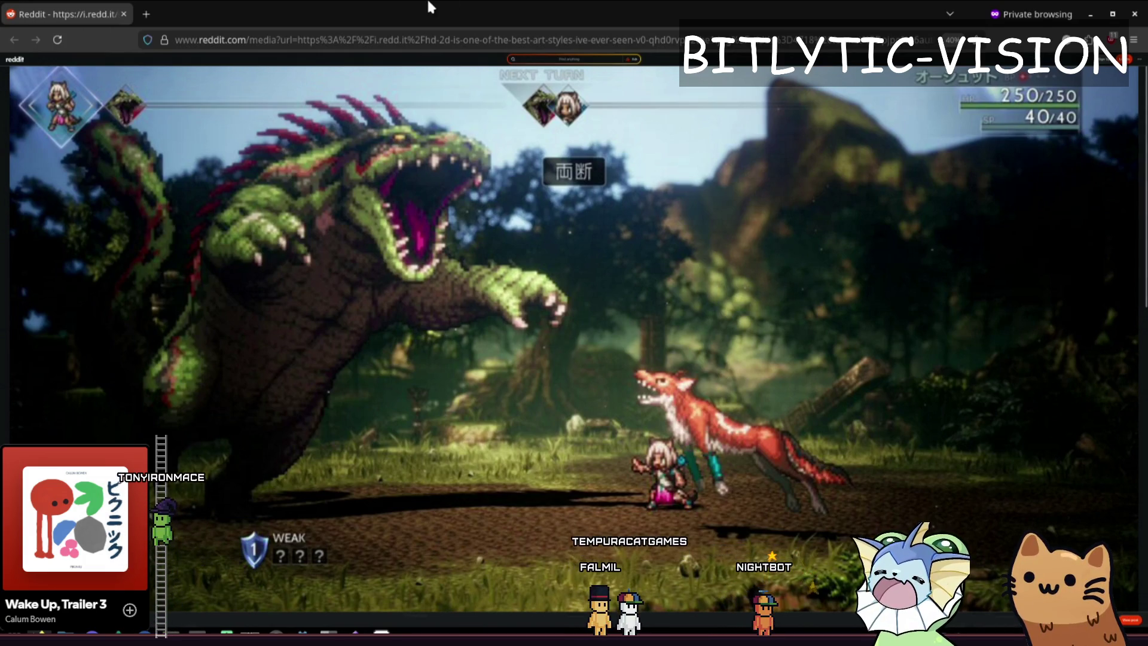
{"action": "scroll", "coordinate": [640, 268], "scroll_direction": "down", "scroll_amount": 7}
{"action": "middle_click", "coordinate": [621, 411]}
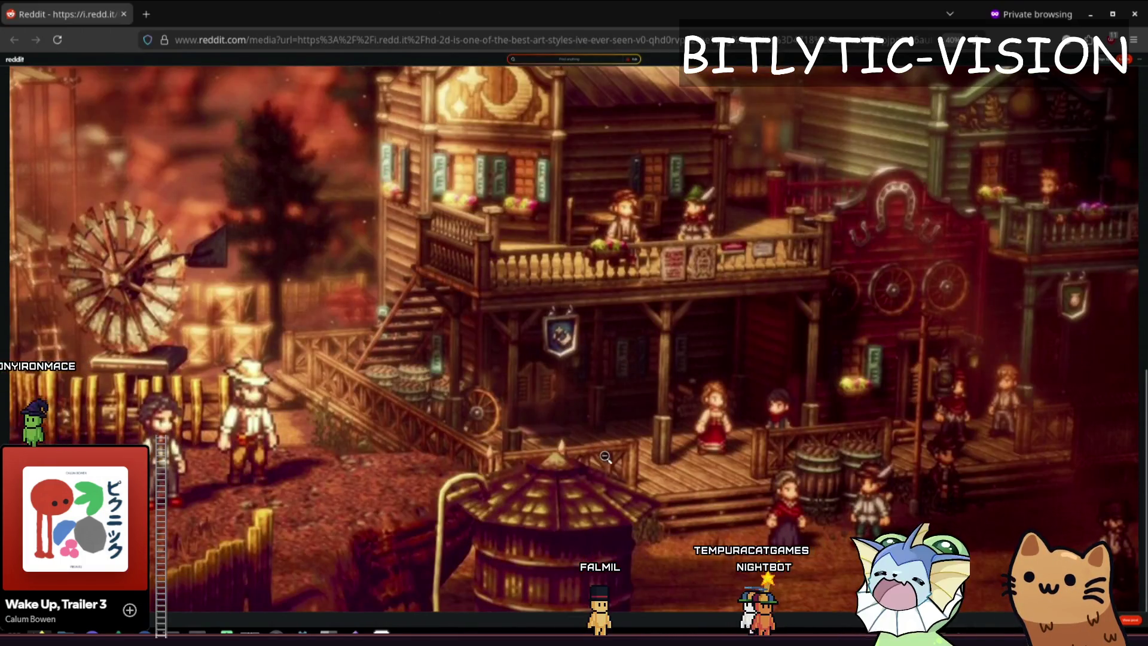
{"action": "middle_click", "coordinate": [539, 376]}
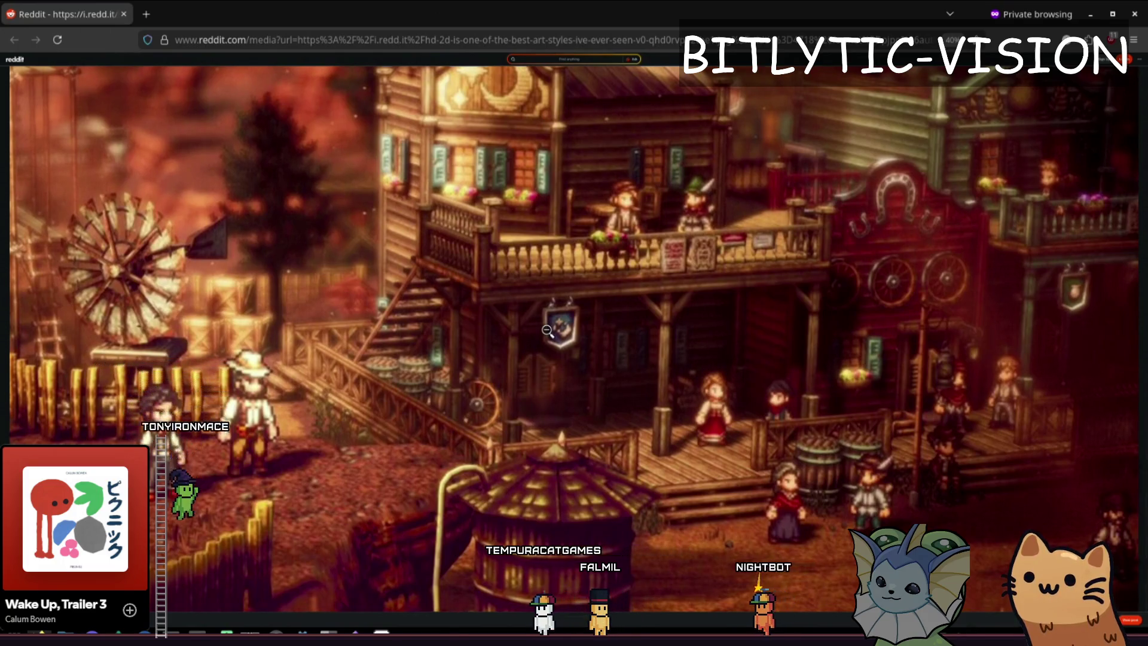
{"action": "left_click", "coordinate": [568, 253]}
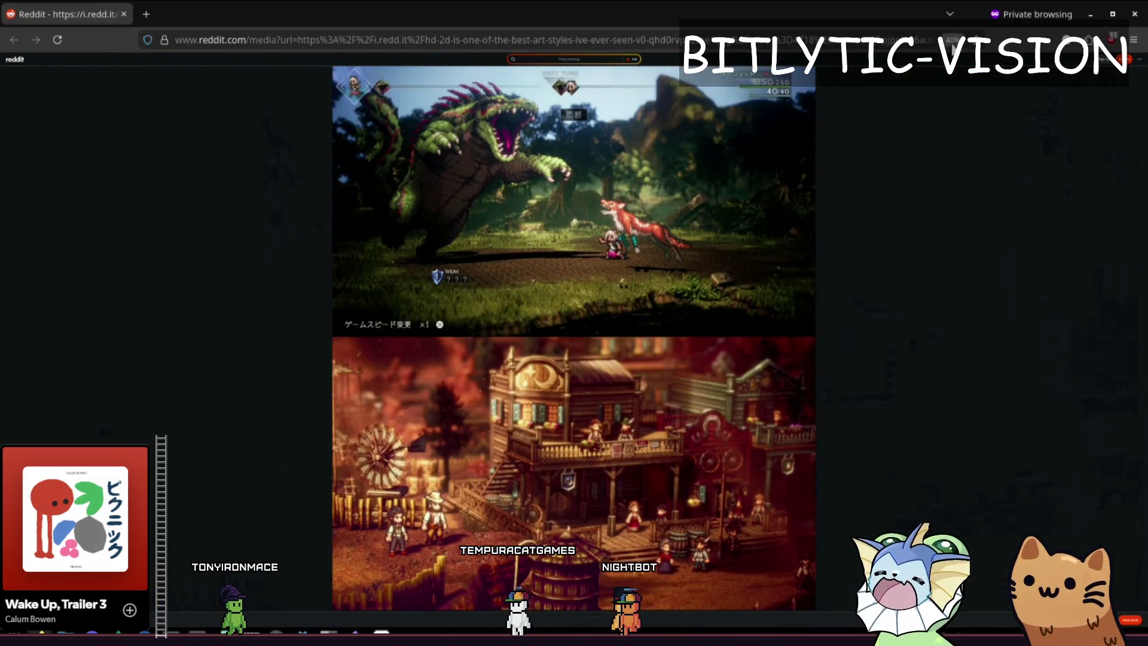
{"action": "key", "text": "ctrl+0"}
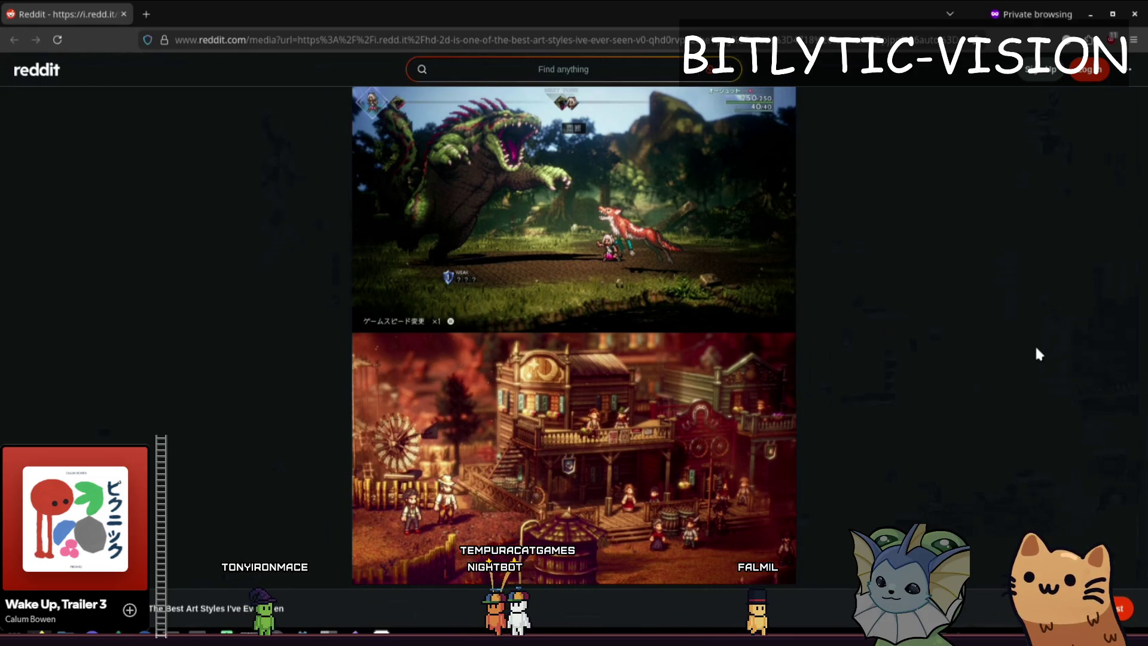
{"action": "key", "text": "alt+Tab"}
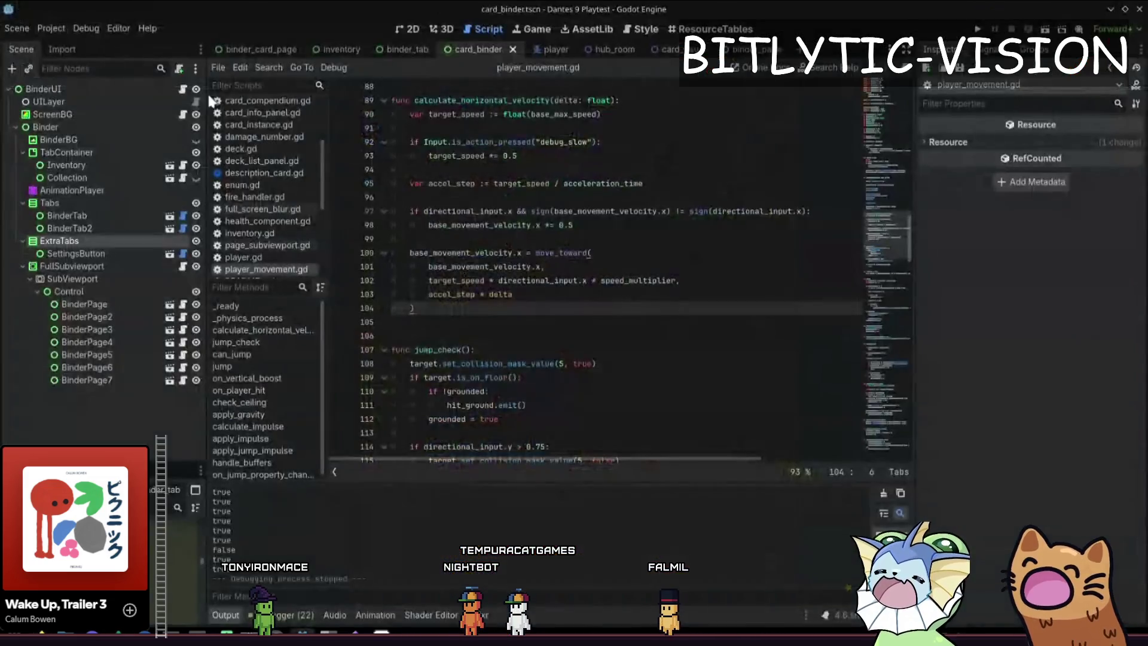
Place the caret in the script, step down a few lines, and save the scene.
{"action": "left_click", "coordinate": [595, 302]}
{"action": "key", "text": "Down"}
{"action": "key", "text": "Down"}
{"action": "key", "text": "Down"}
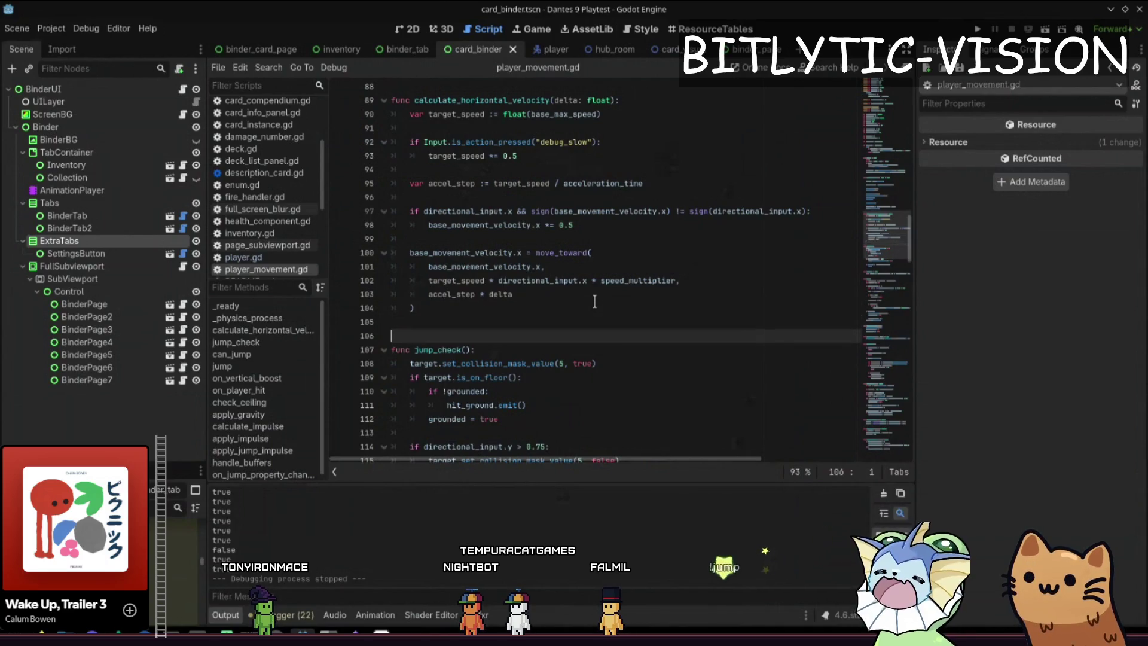
{"action": "key", "text": "Down"}
{"action": "key", "text": "Down"}
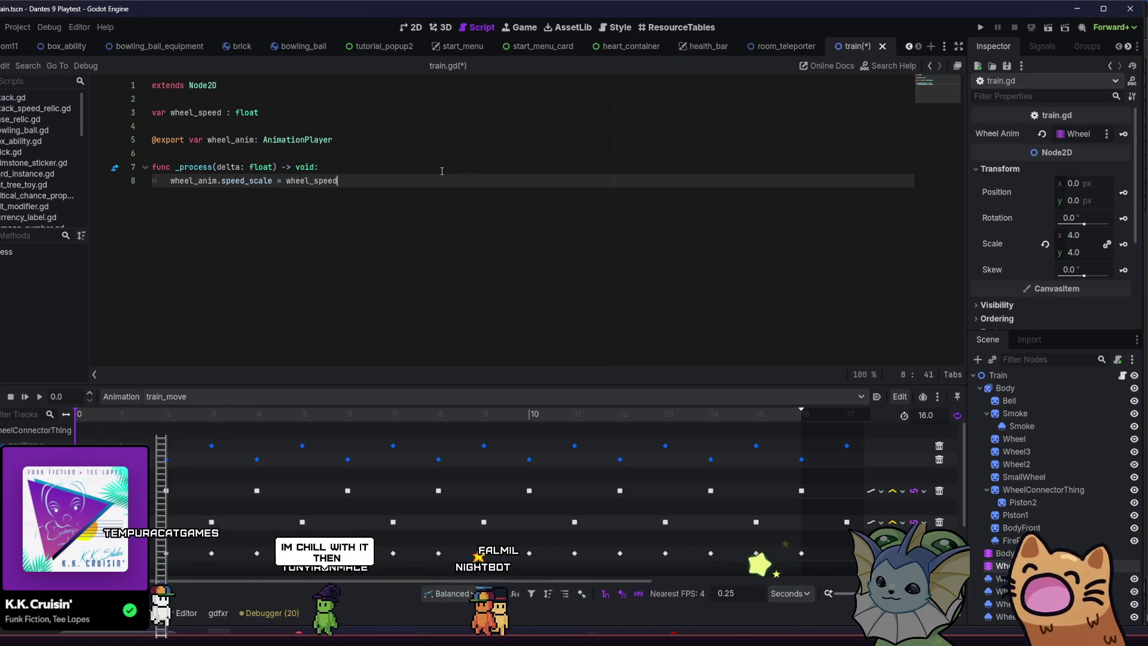
{"action": "key", "text": "ctrl+s"}
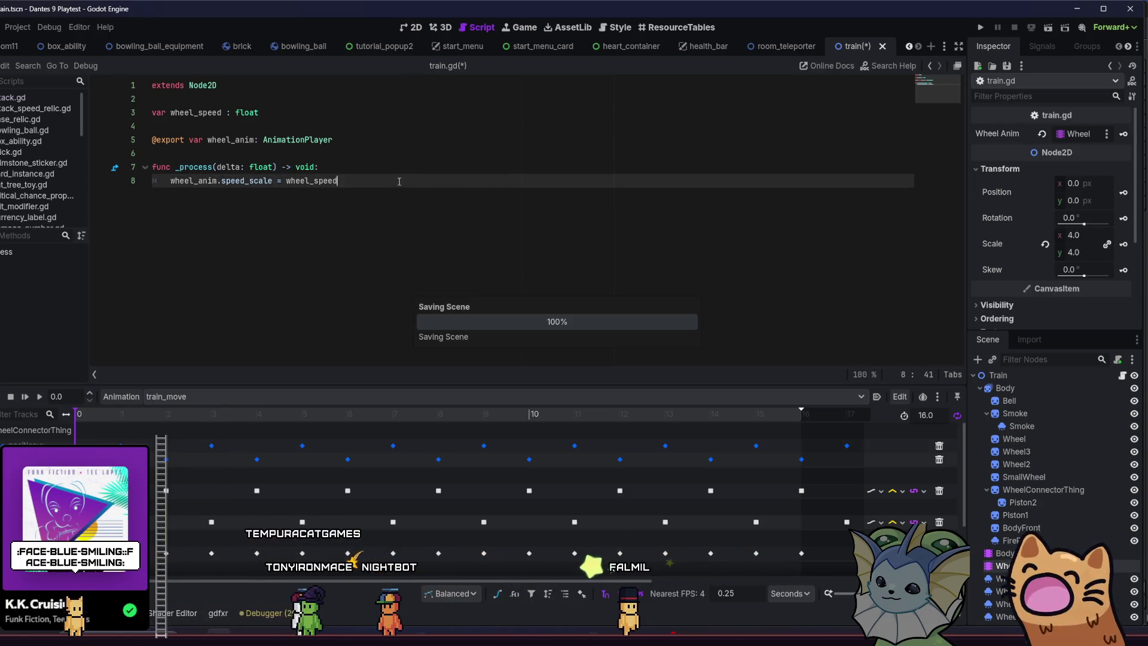
Delete the empty line 9 at the end of train.gd.
{"action": "left_click", "coordinate": [276, 115]}
{"action": "left_click", "coordinate": [401, 143]}
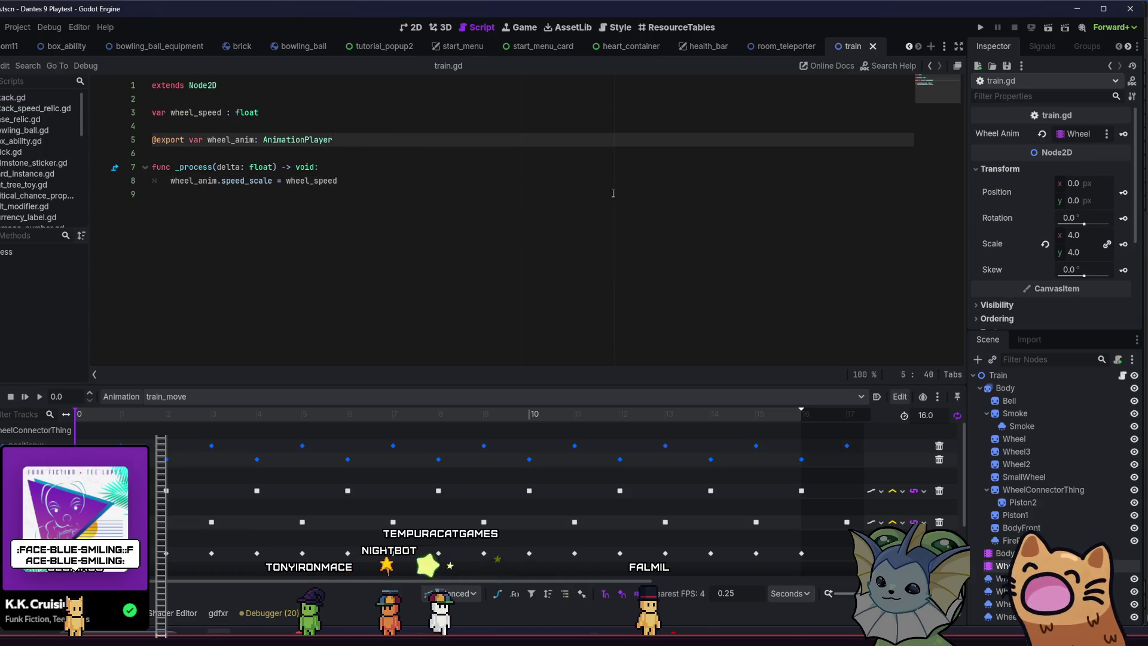
{"action": "left_click", "coordinate": [393, 193]}
{"action": "left_click", "coordinate": [367, 185]}
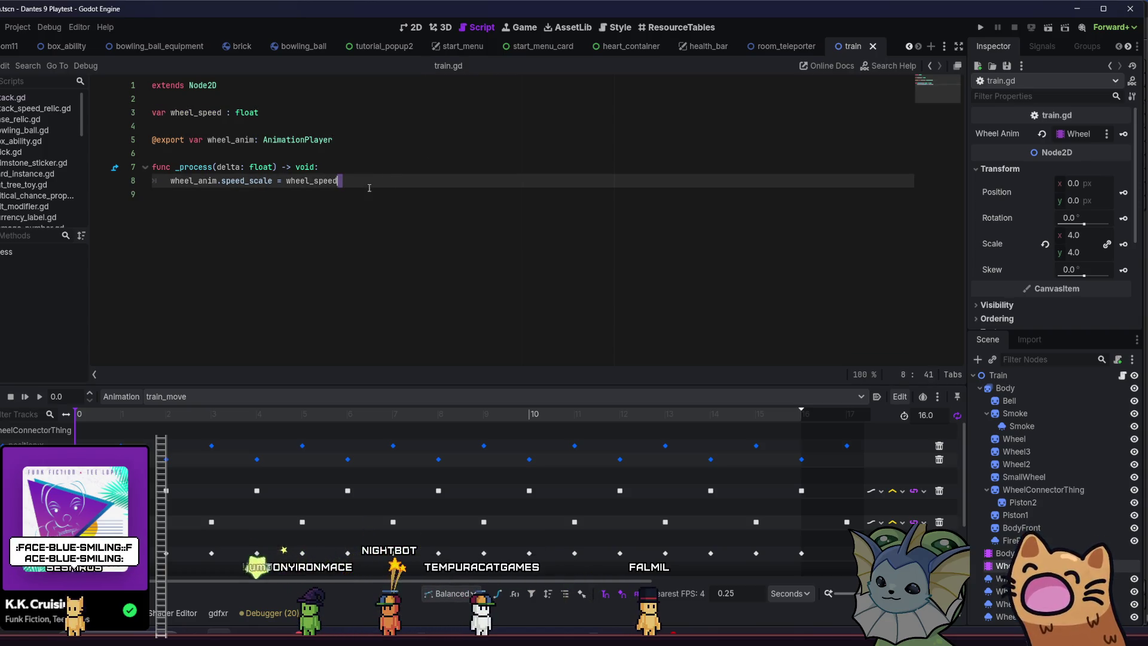
{"action": "key", "text": "Delete"}
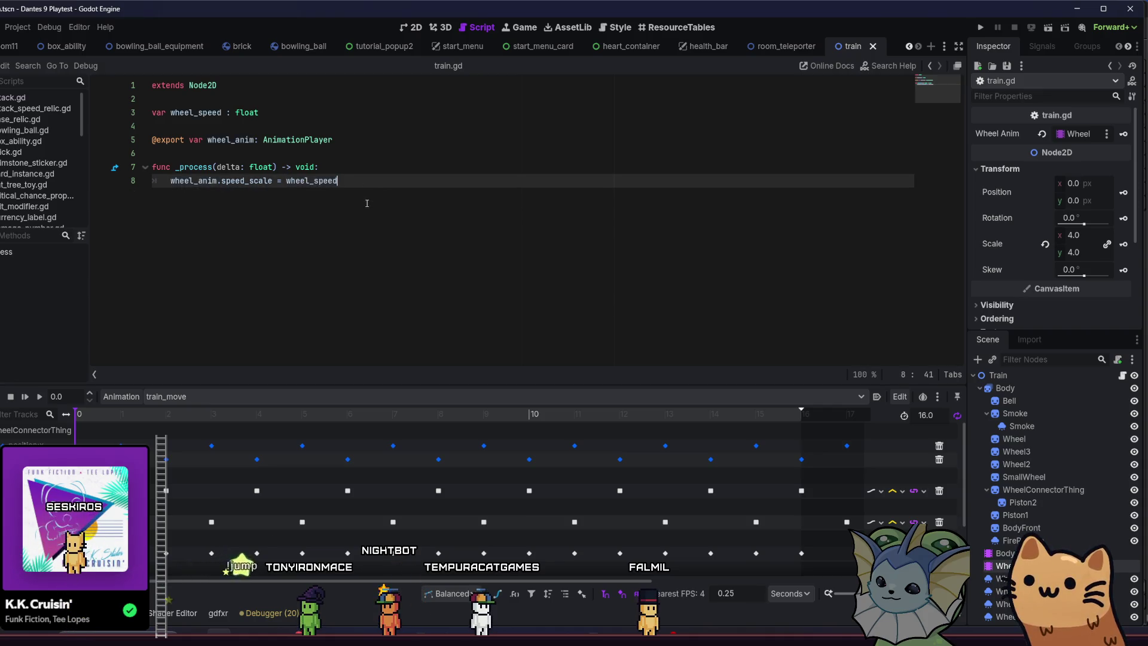
Give wheel_speed a default of 0.0, save, and run the project.
{"action": "left_click", "coordinate": [347, 121]}
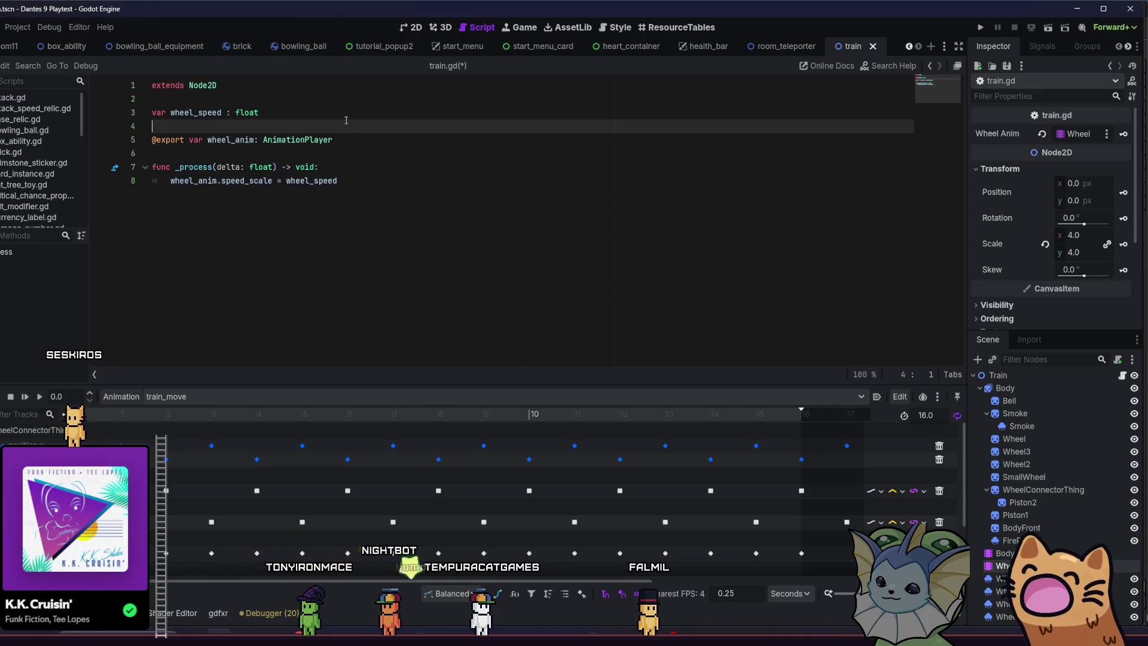
{"action": "left_click", "coordinate": [345, 120]}
{"action": "type", "text": "= 0"}
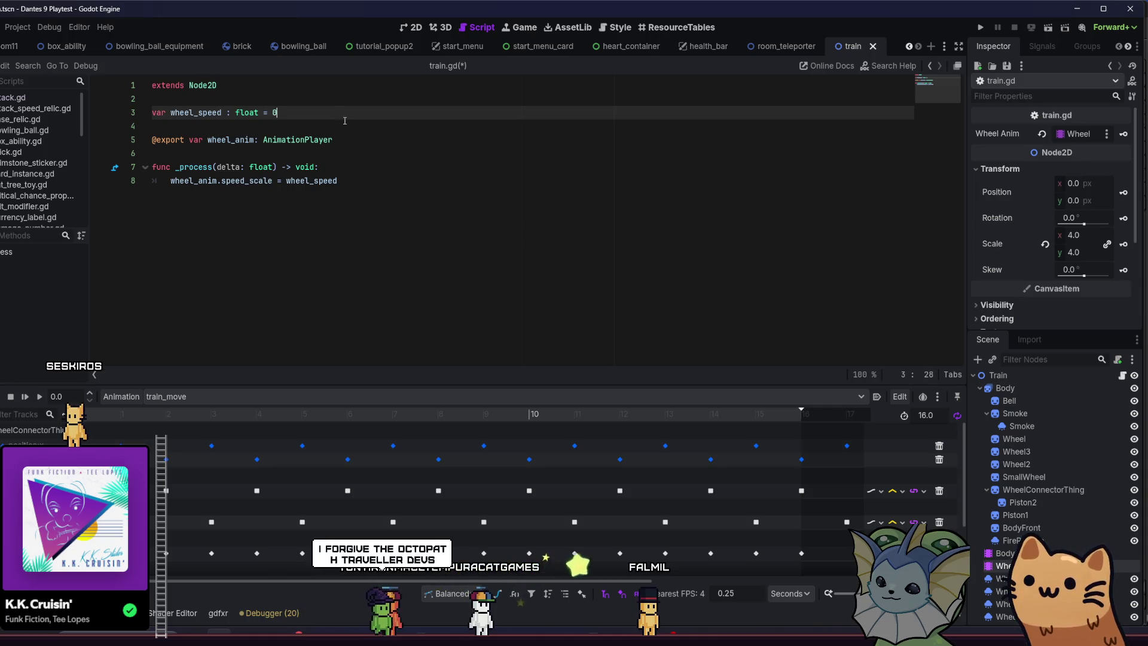
{"action": "type", "text": "/0"}
{"action": "key", "text": "BackSpace"}
{"action": "key", "text": "BackSpace"}
{"action": "type", "text": ".0"}
{"action": "left_click", "coordinate": [388, 243]}
{"action": "key", "text": "ctrl+s"}
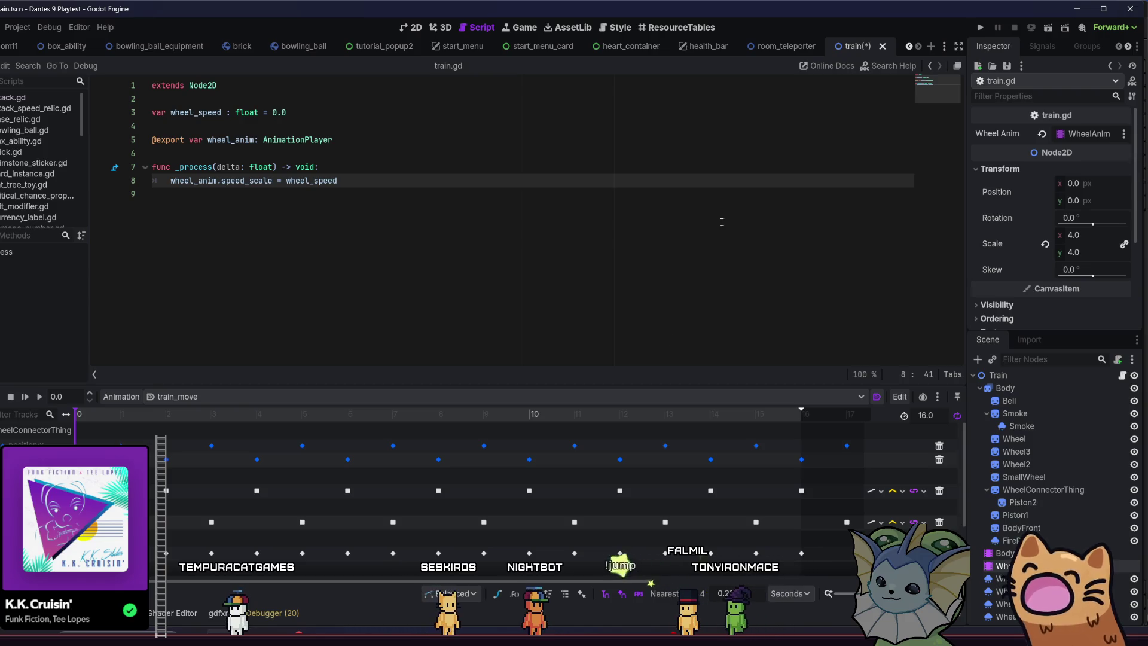
{"action": "left_click", "coordinate": [980, 28]}
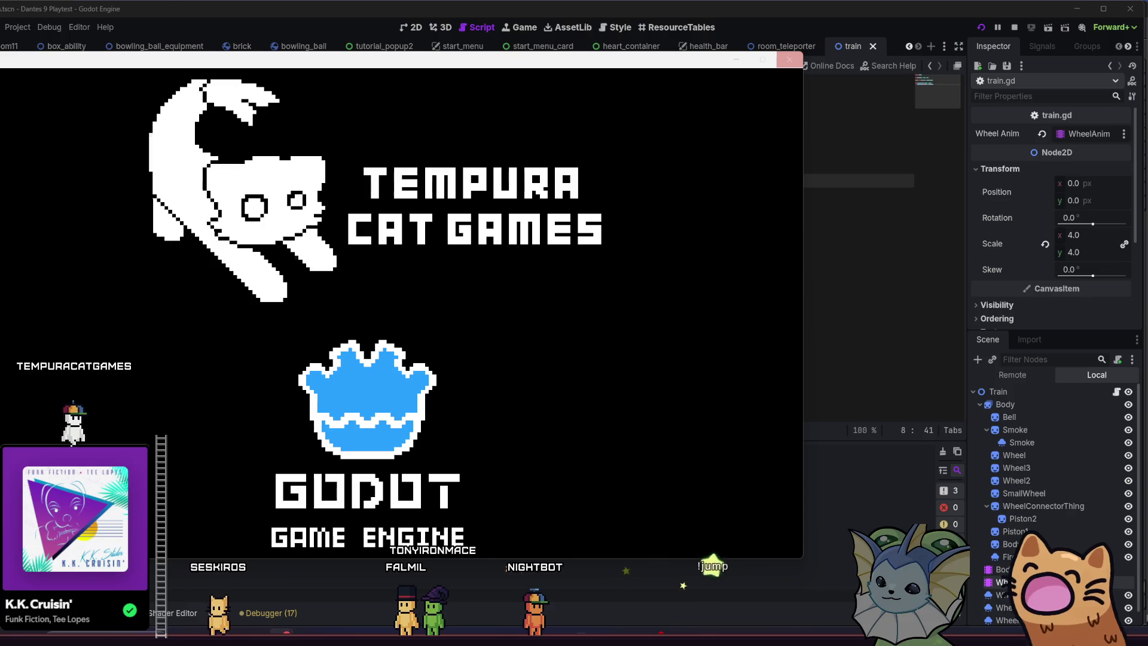
Reposition and maximize the playtest game window.
{"action": "left_click", "coordinate": [763, 59]}
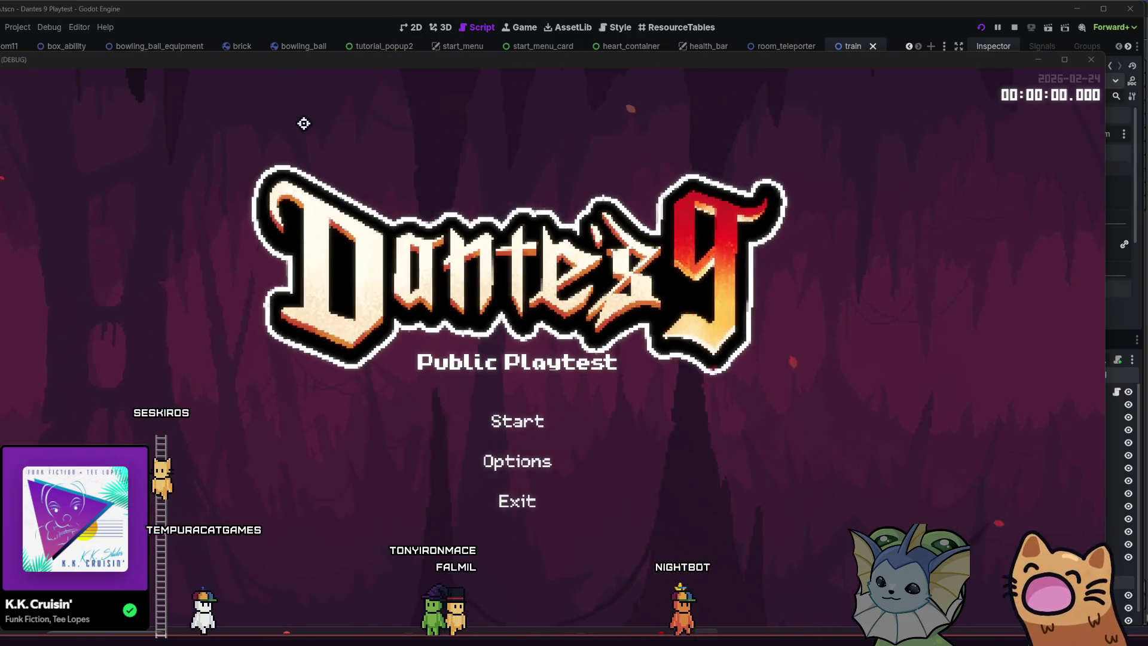
{"action": "mouse_move", "coordinate": [425, 63]}
{"action": "left_mouse_down"}
{"action": "mouse_move", "coordinate": [451, 56]}
{"action": "mouse_move", "coordinate": [455, 2]}
{"action": "left_mouse_up"}
{"action": "left_click", "coordinate": [553, 369]}
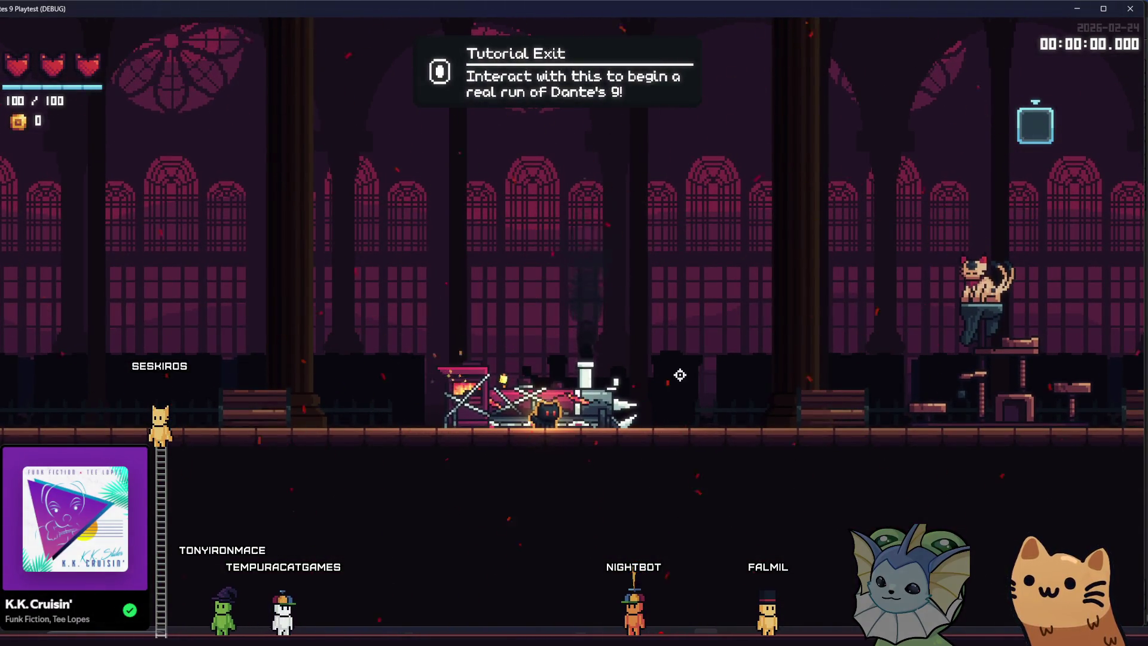
Check the F1 debug panel, walk the player left and right, then close the playtest with F8.
{"action": "key", "text": "F1"}
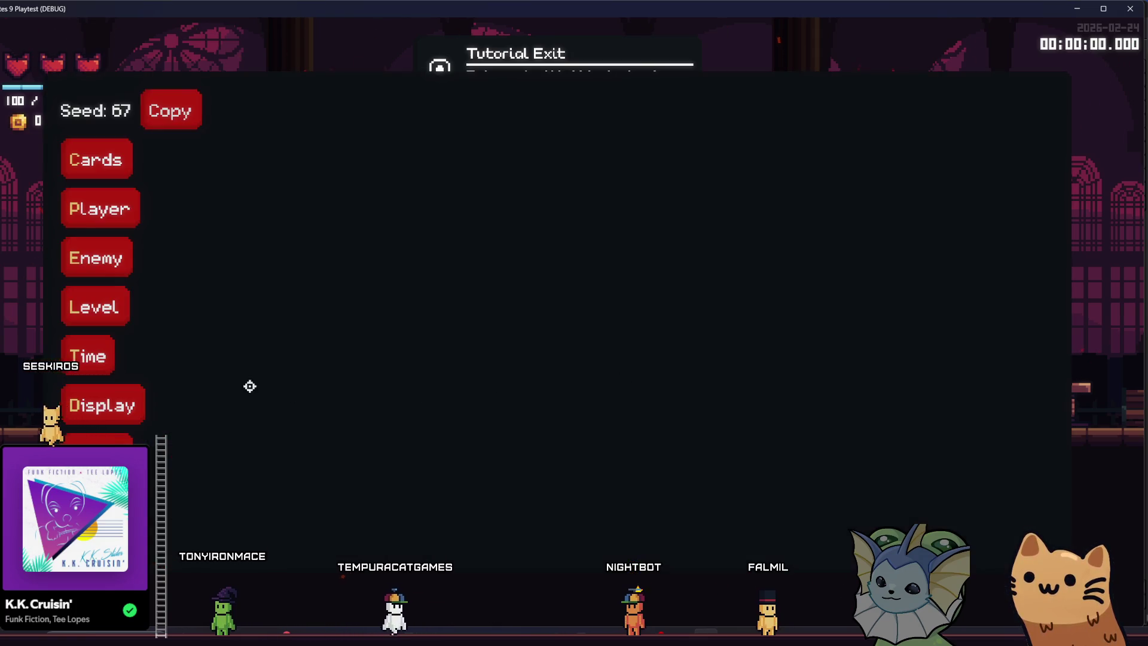
{"action": "left_click", "coordinate": [108, 259]}
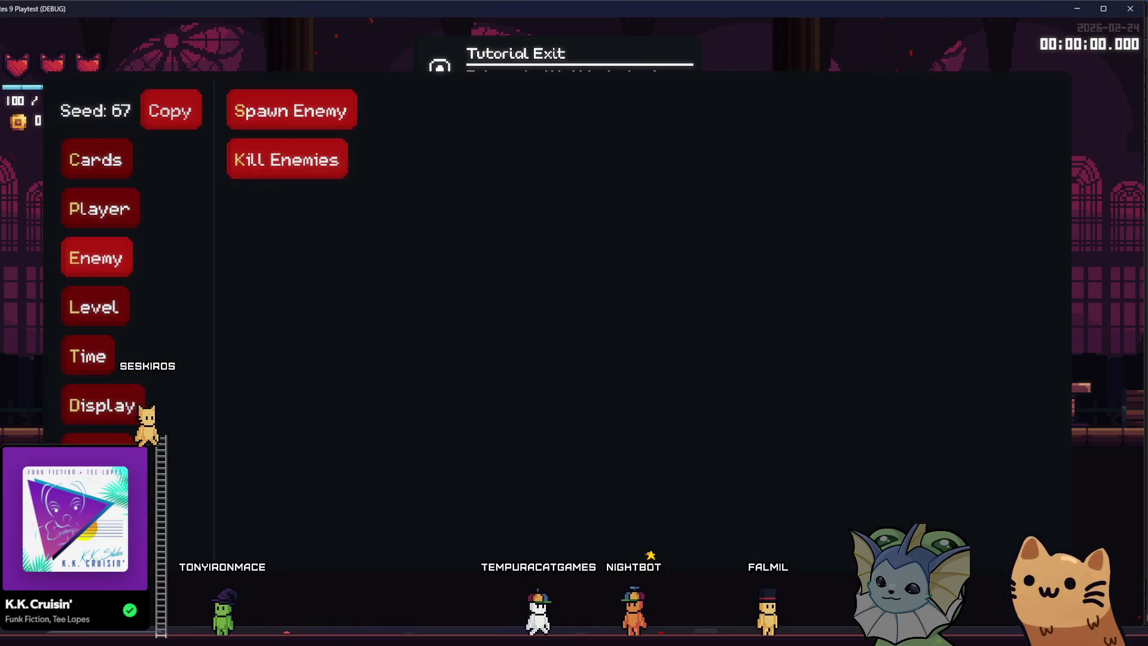
{"action": "key", "text": "F1"}
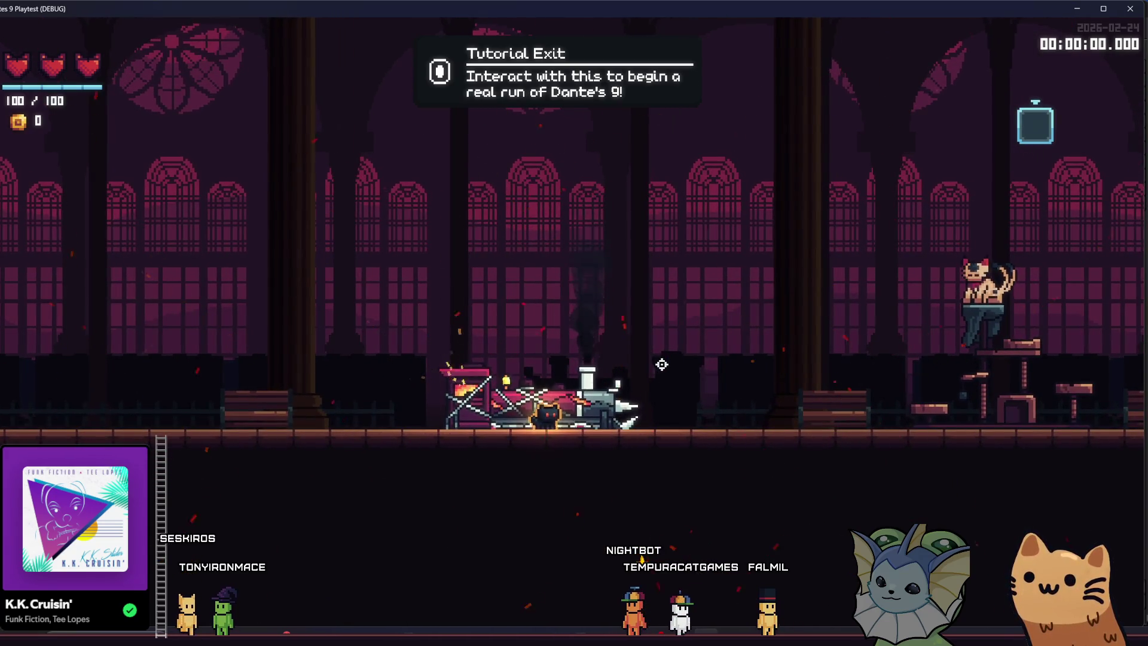
{"action": "key", "text": "a"}
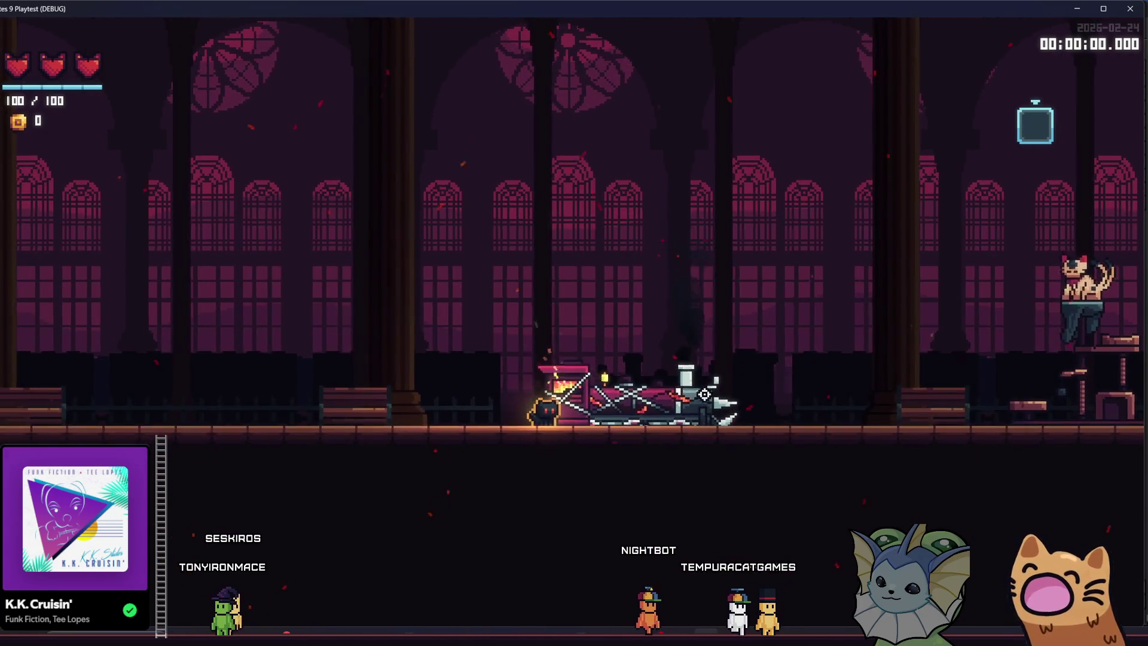
{"action": "key", "text": "d"}
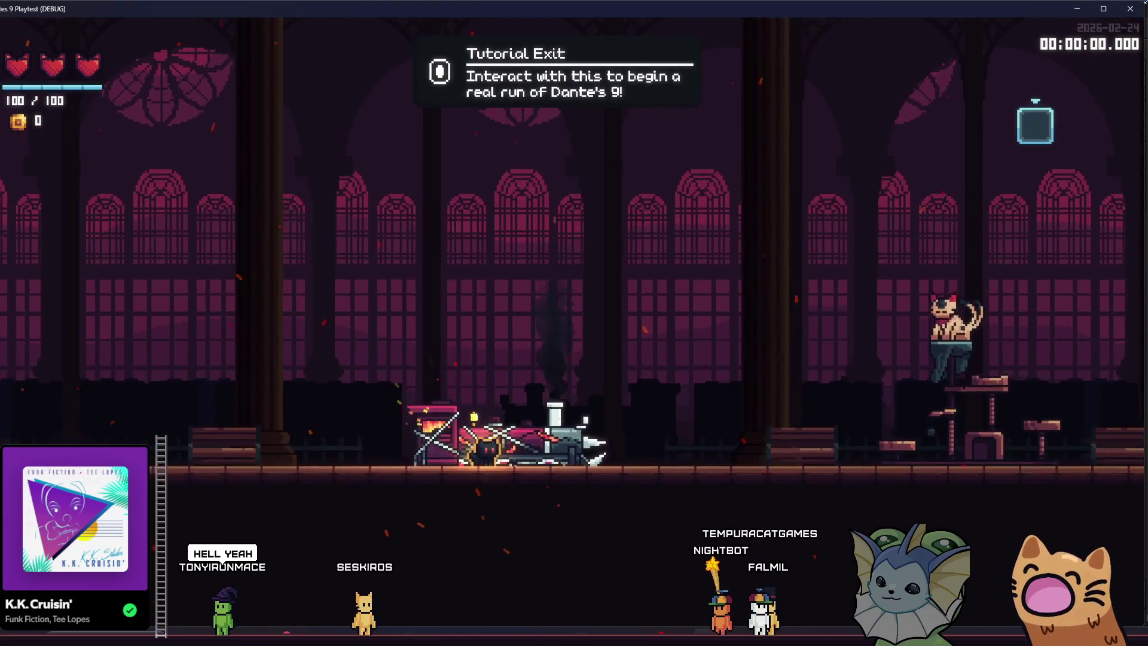
{"action": "key", "text": "F8"}
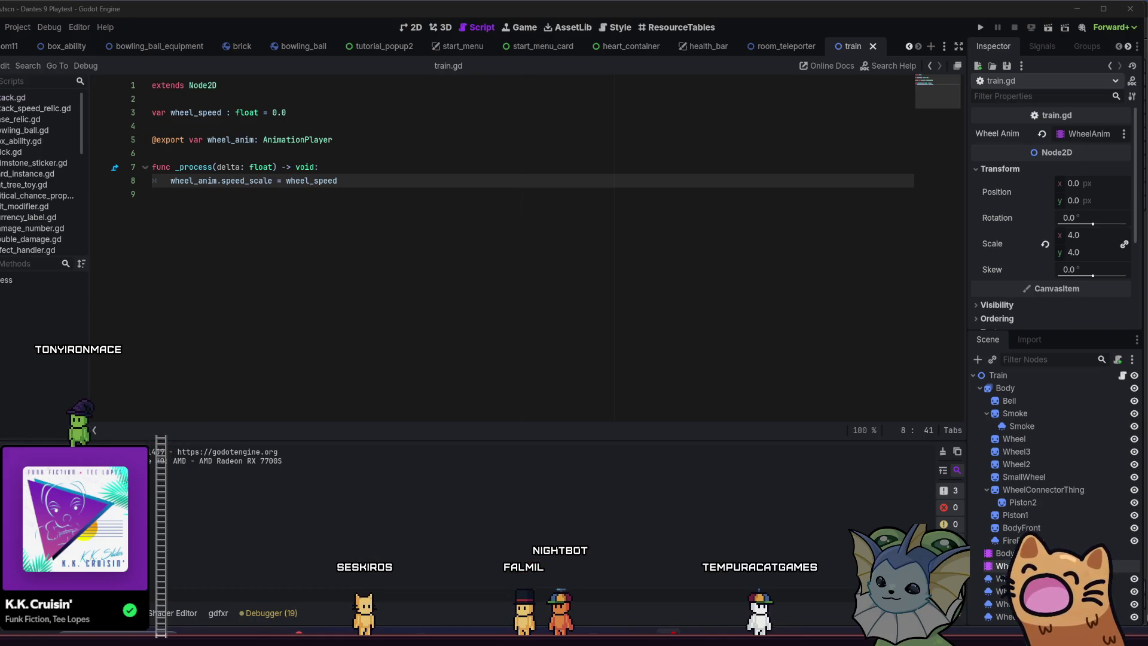
Delete the empty line 9 from train.gd.
{"action": "left_click", "coordinate": [302, 245]}
{"action": "left_click", "coordinate": [337, 180]}
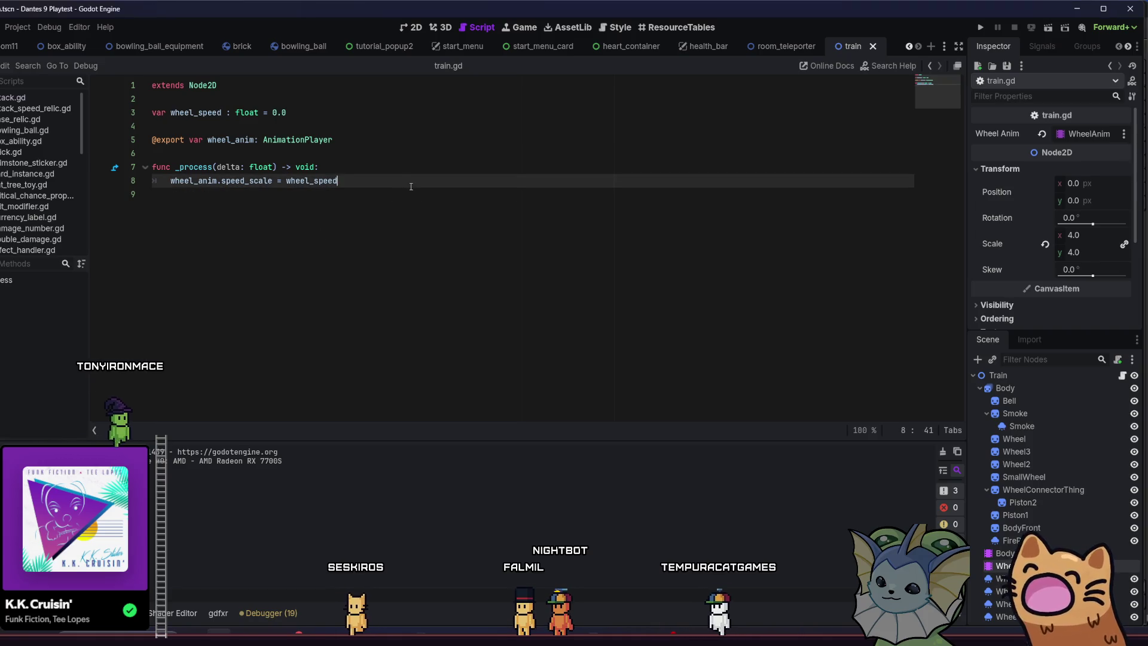
{"action": "left_click", "coordinate": [410, 192]}
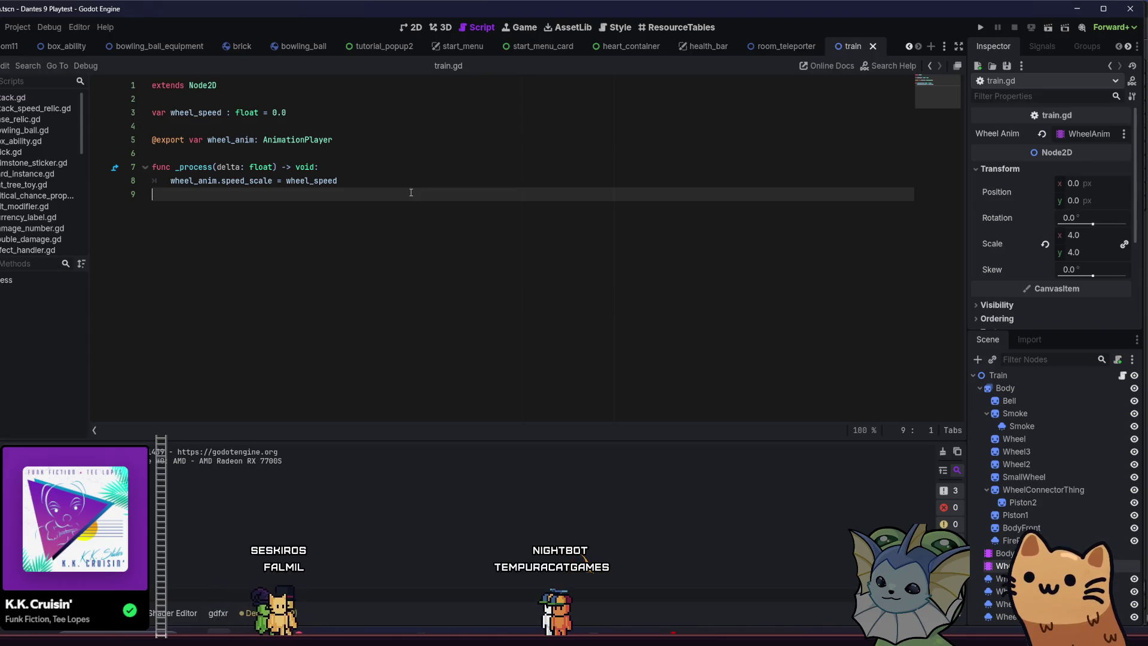
{"action": "left_click", "coordinate": [372, 179]}
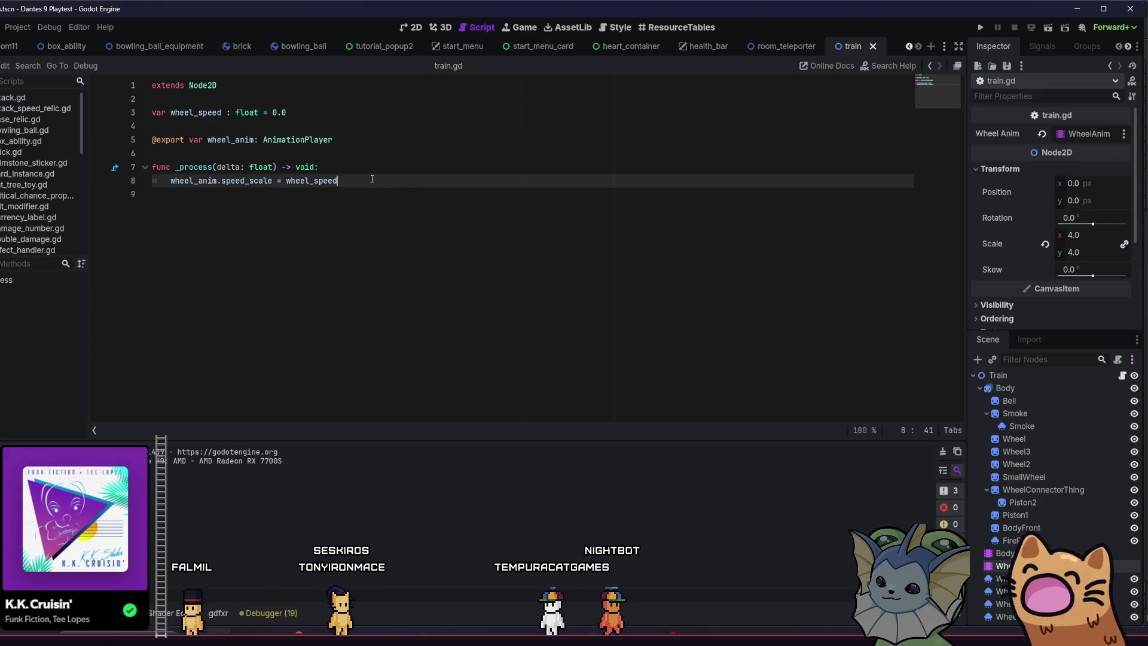
{"action": "left_click", "coordinate": [325, 195]}
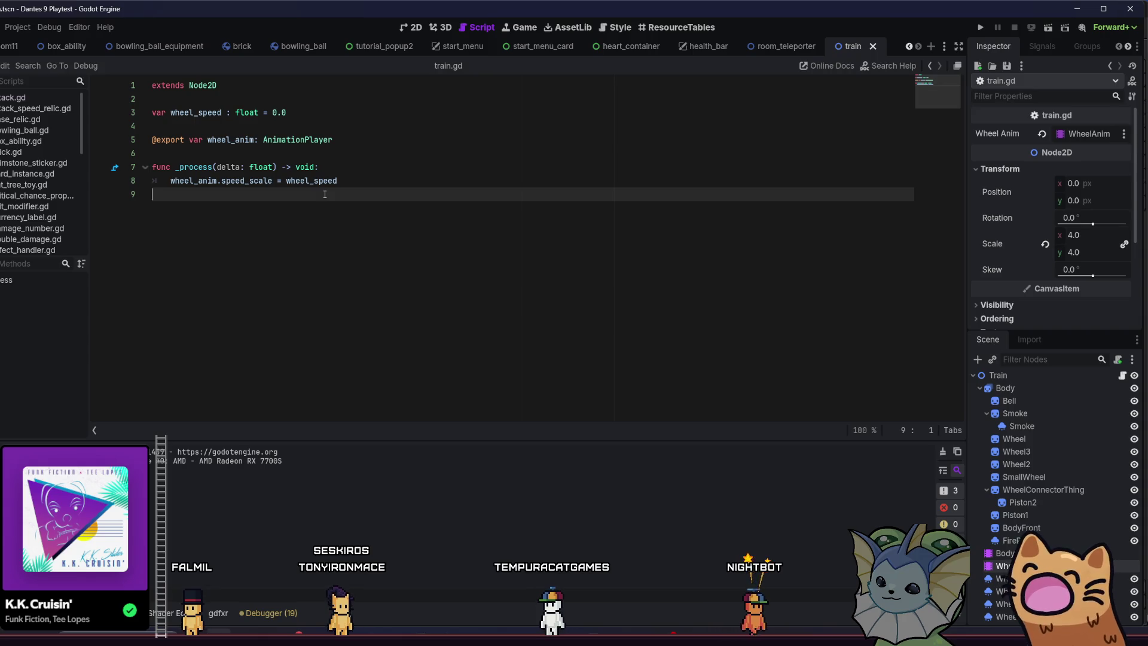
{"action": "key", "text": "BackSpace"}
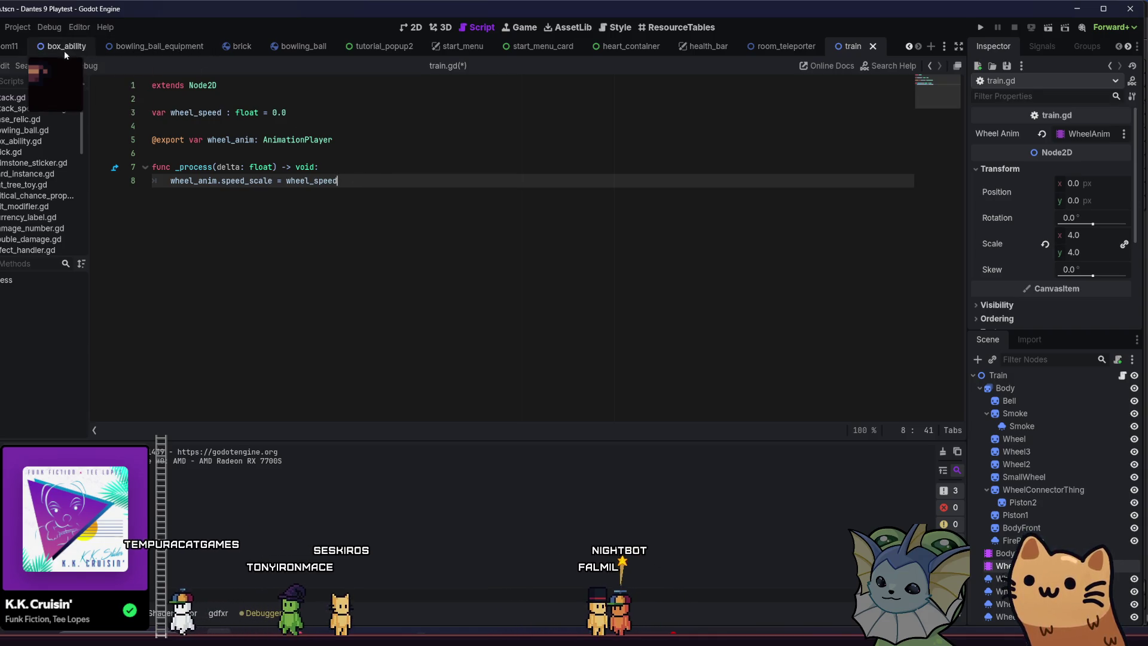
Save the train scene, glance at the 2D view, and return to train.gd.
{"action": "left_click", "coordinate": [401, 30]}
{"action": "left_click", "coordinate": [471, 31]}
{"action": "key", "text": "ctrl+s"}
{"action": "left_click", "coordinate": [411, 29]}
{"action": "scroll", "coordinate": [413, 161], "scroll_direction": "up", "scroll_amount": 4}
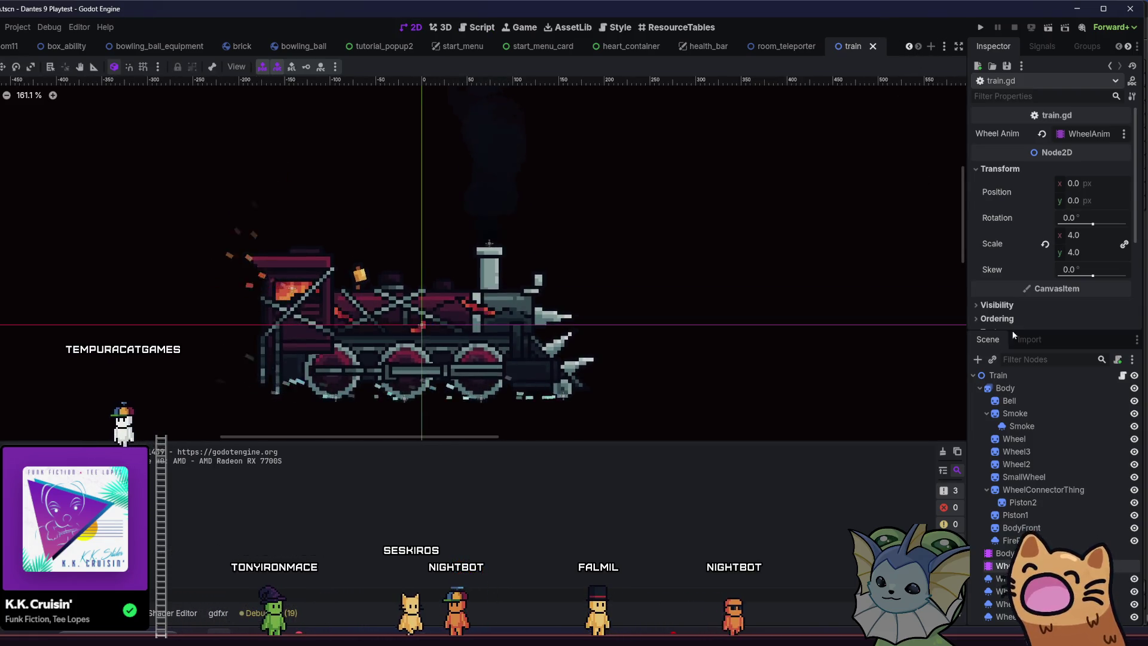
{"action": "left_click", "coordinate": [1120, 376]}
{"action": "left_click", "coordinate": [383, 141]}
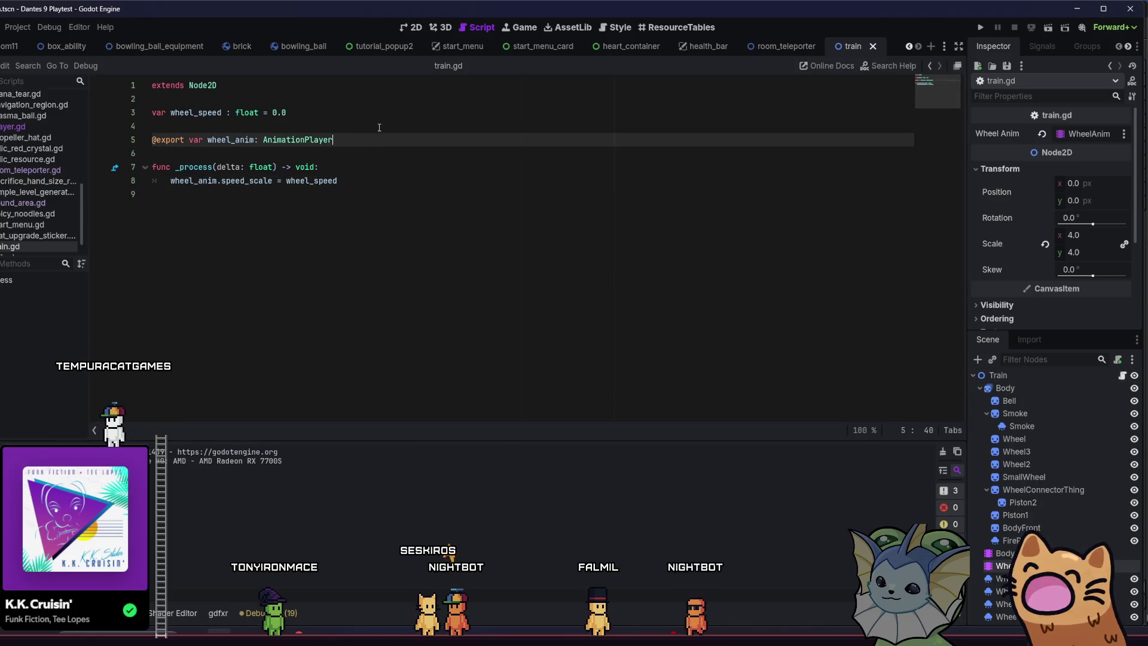
Add 'var moving := false' on a new line below wheel_speed.
{"action": "left_click", "coordinate": [387, 115]}
{"action": "key", "text": "Return"}
{"action": "type", "text": "var moving : fal"}
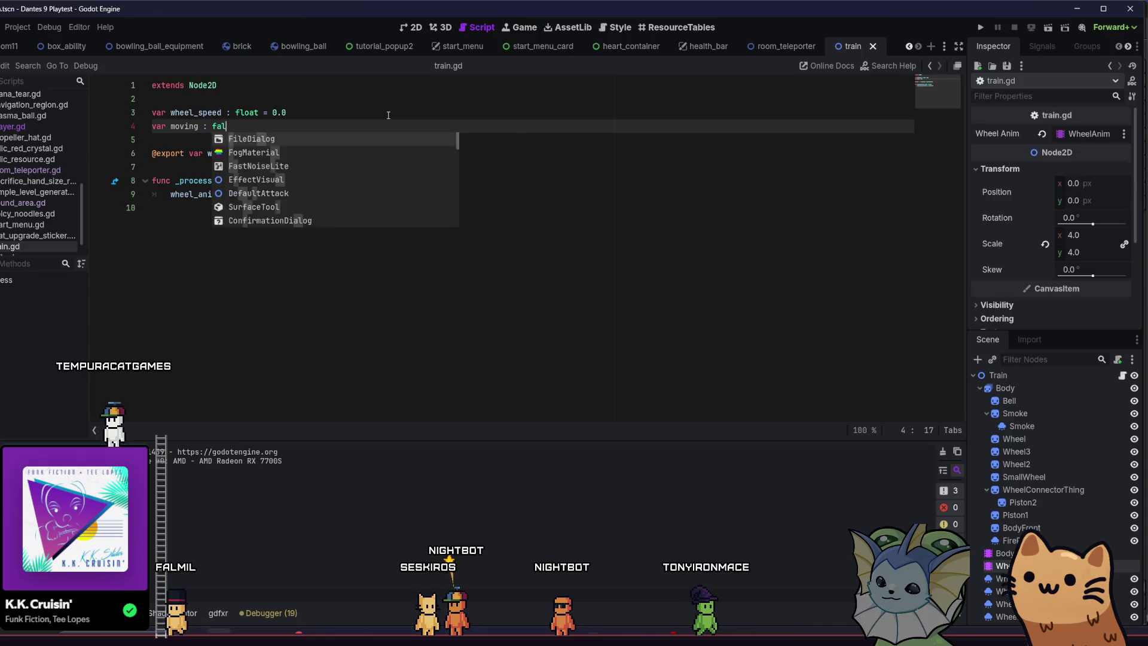
{"action": "key", "text": "Escape"}
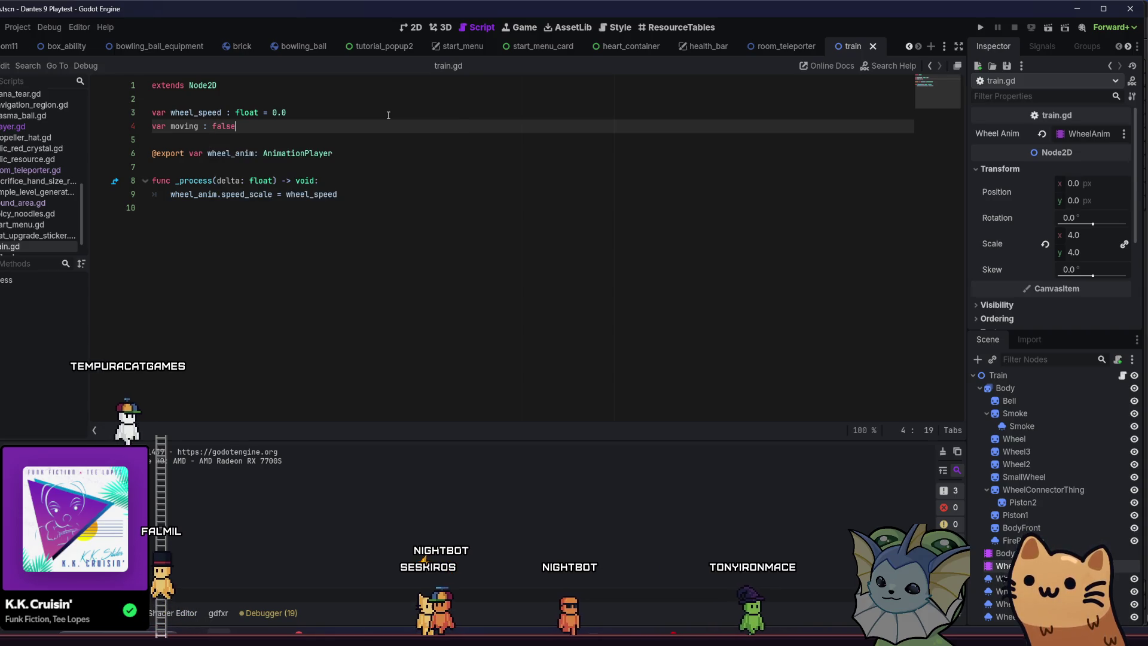
{"action": "key", "text": "Return"}
{"action": "key", "text": "ctrl+z"}
{"action": "type", "text": "e"}
{"action": "key", "text": "BackSpace"}
{"action": "key", "text": "BackSpace"}
{"action": "key", "text": "BackSpace"}
{"action": "type", "text": "= flase"}
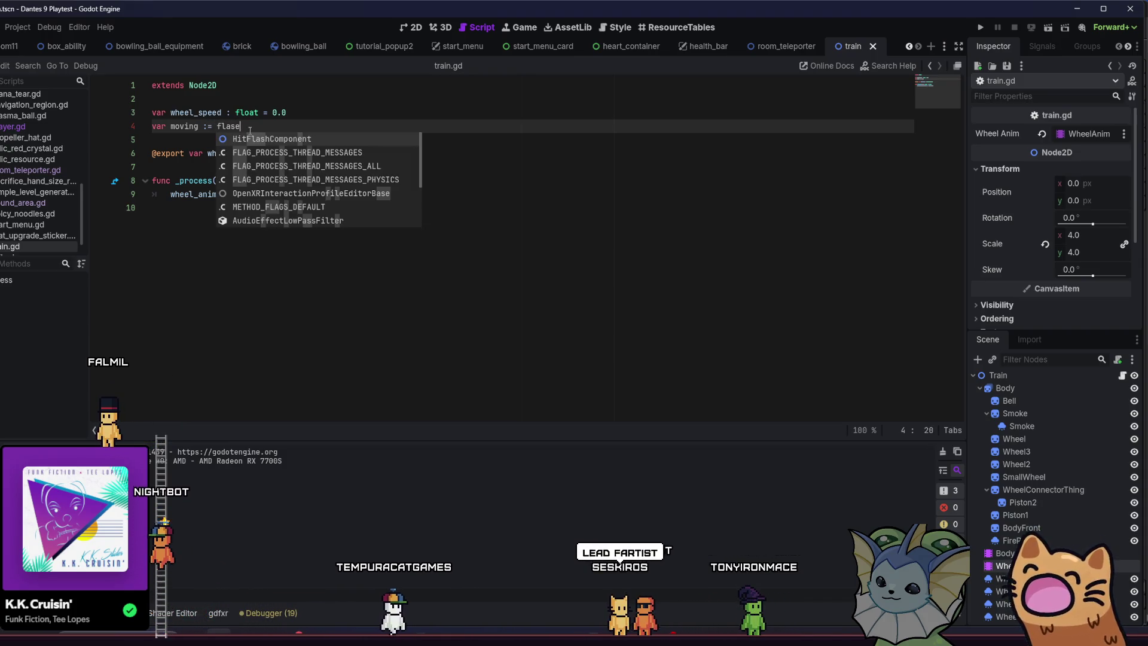
{"action": "key", "text": "BackSpace"}
{"action": "key", "text": "BackSpace"}
{"action": "key", "text": "BackSpace"}
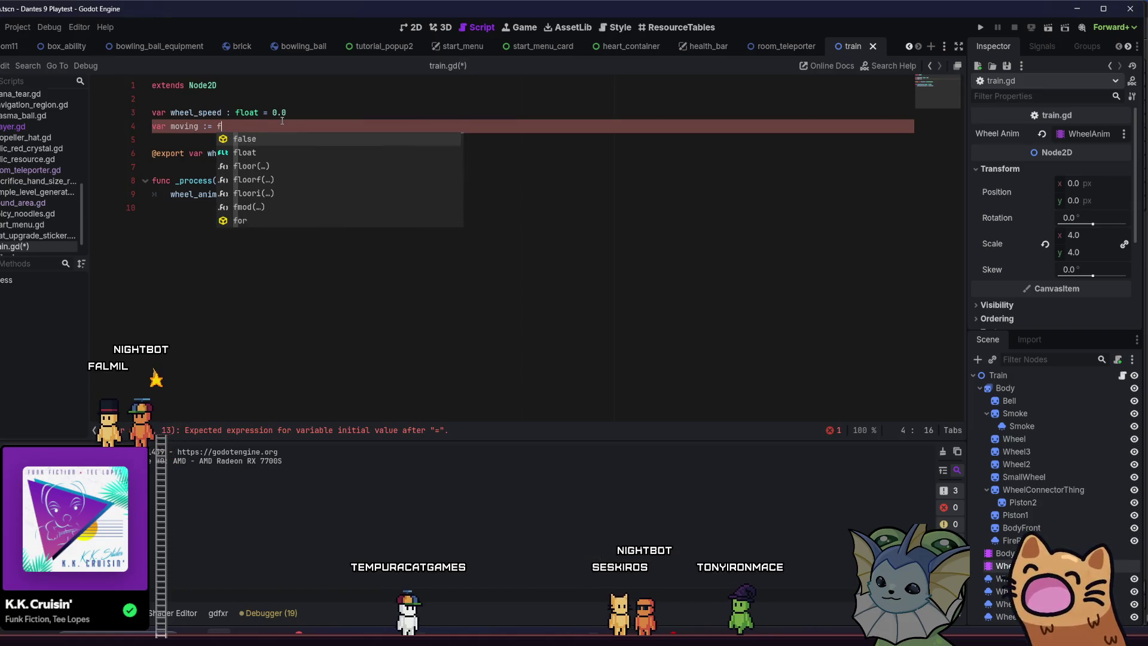
{"action": "type", "text": "fa"}
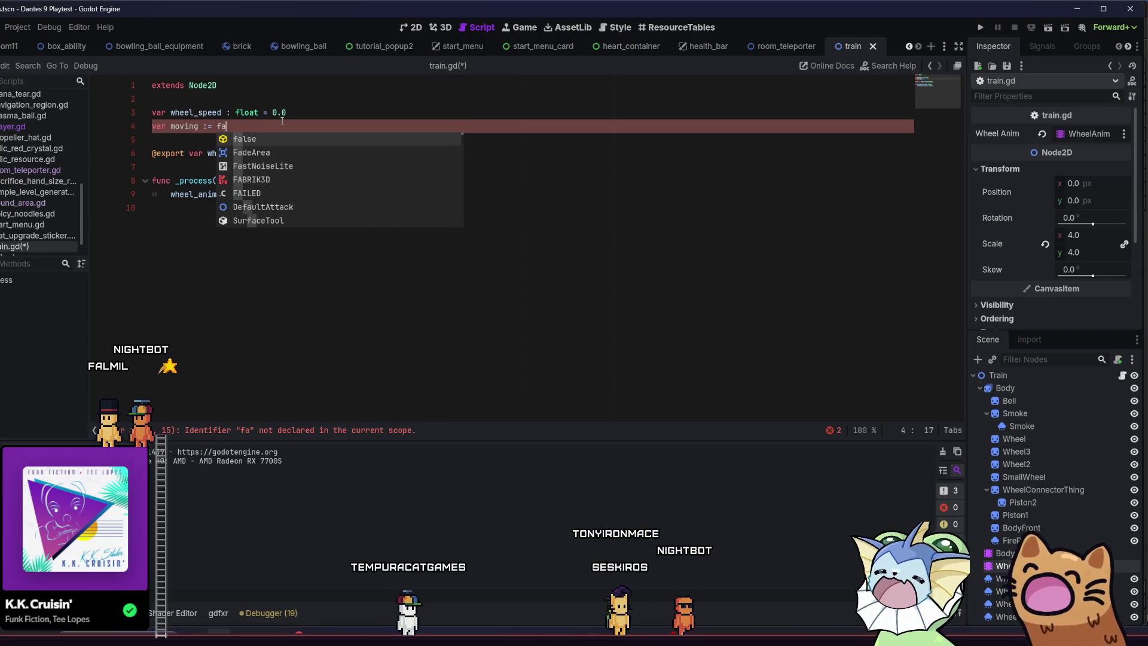
{"action": "type", "text": "lse:"}
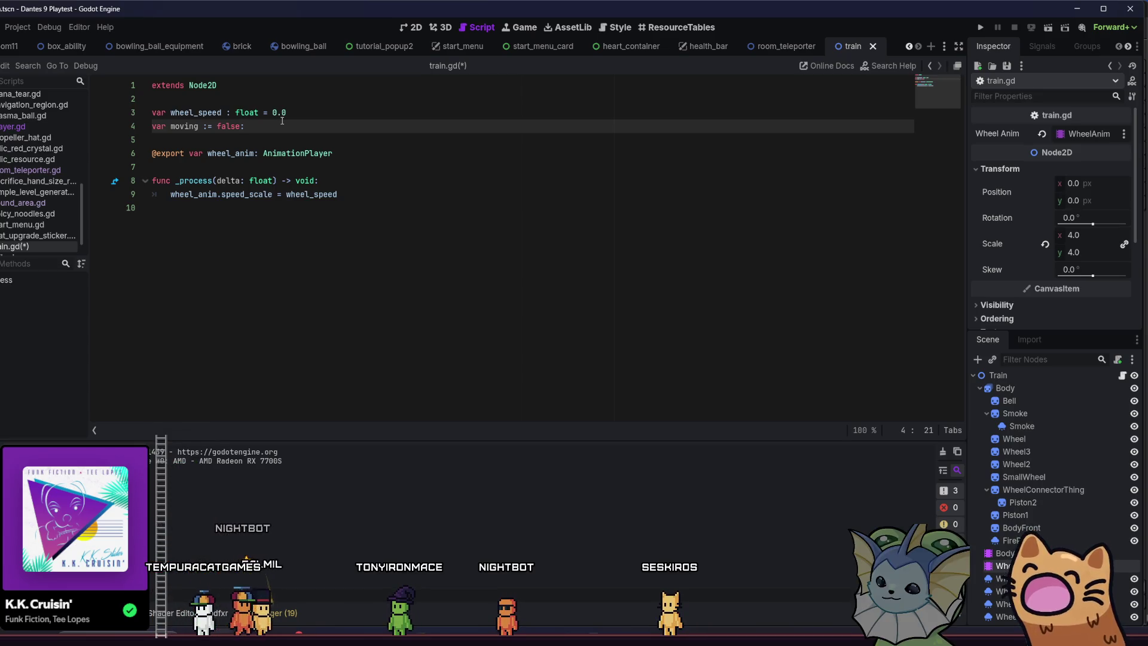
Append a colon to the moving declaration and open an indented setter block.
{"action": "key", "text": "Return"}
{"action": "key", "text": "BackSpace"}
{"action": "key", "text": "BackSpace"}
{"action": "key", "text": "BackSpace"}
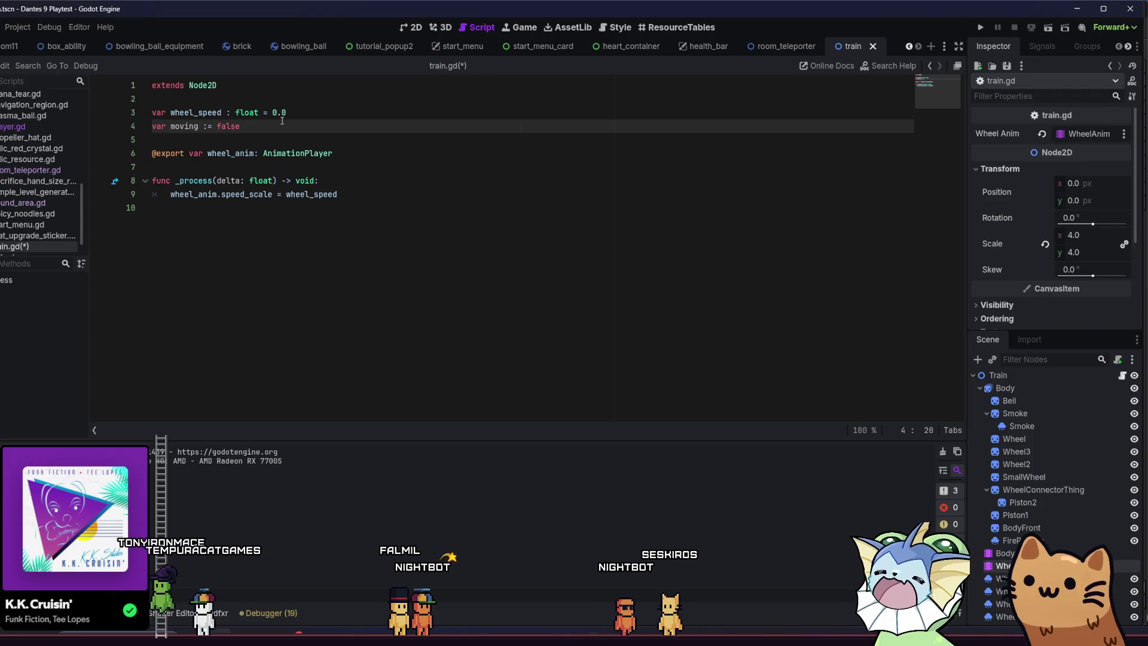
{"action": "key", "text": "Down"}
{"action": "key", "text": "Down"}
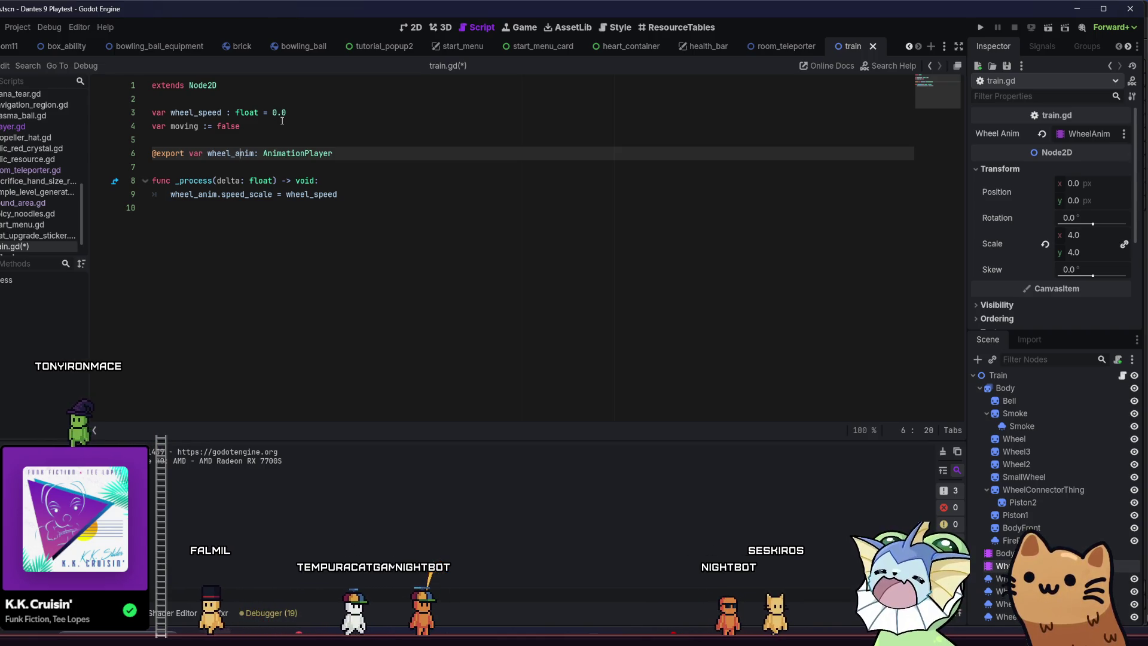
{"action": "left_click", "coordinate": [282, 120]}
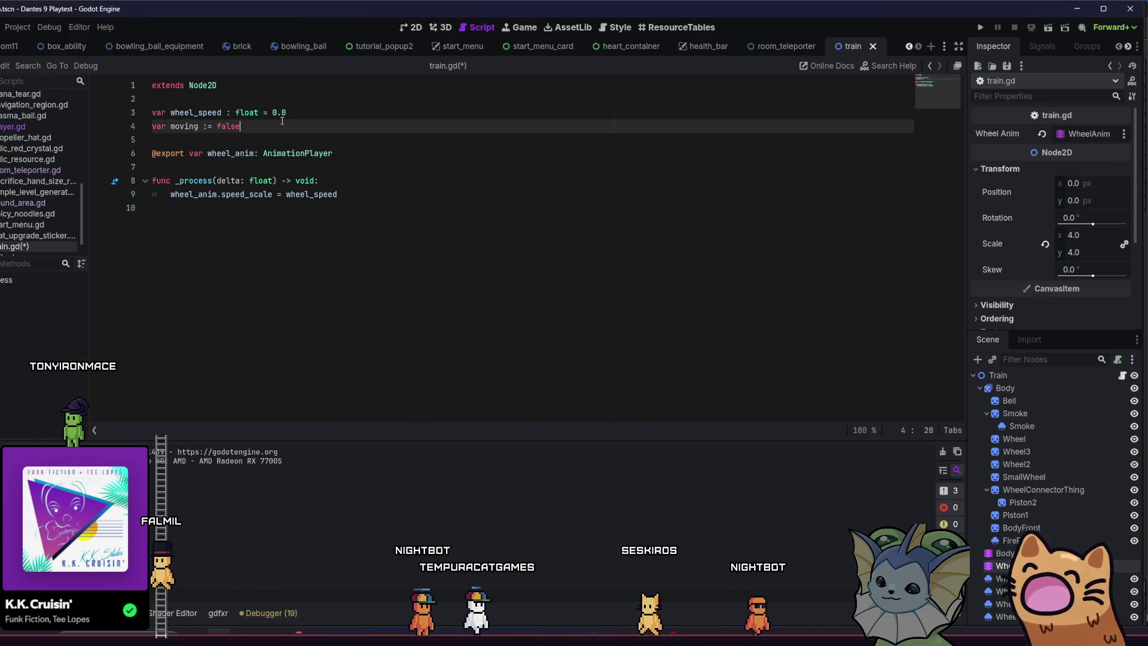
{"action": "type", "text": ":"}
{"action": "key", "text": "Return"}
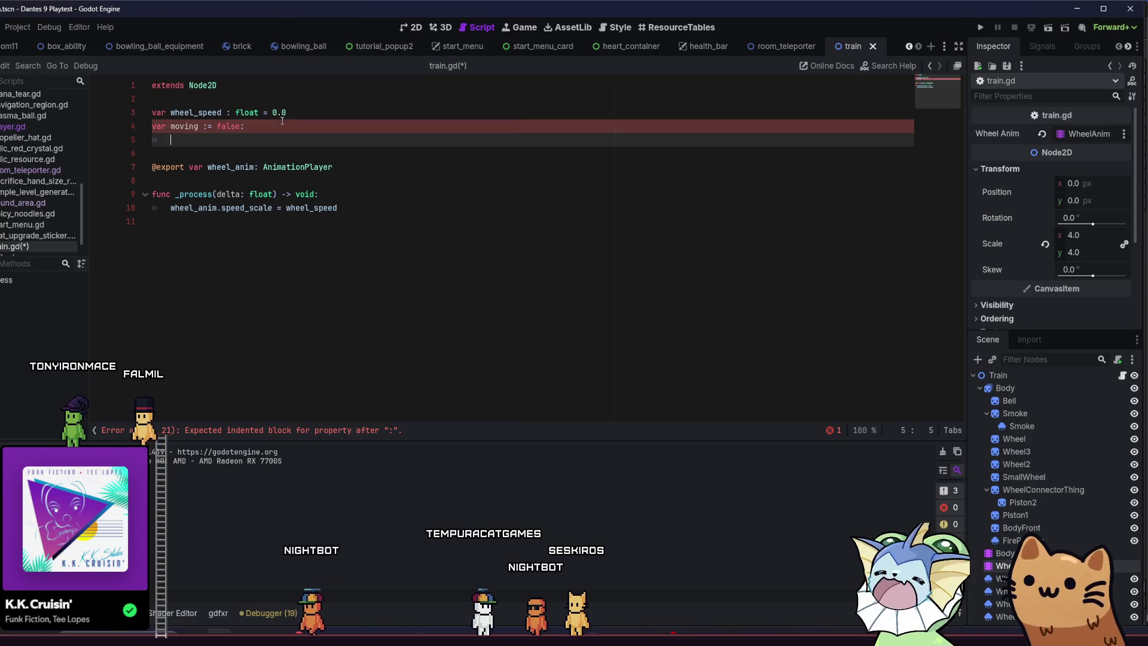
Try starting a set() setter under moving, then erase it.
{"action": "type", "text": "set():"}
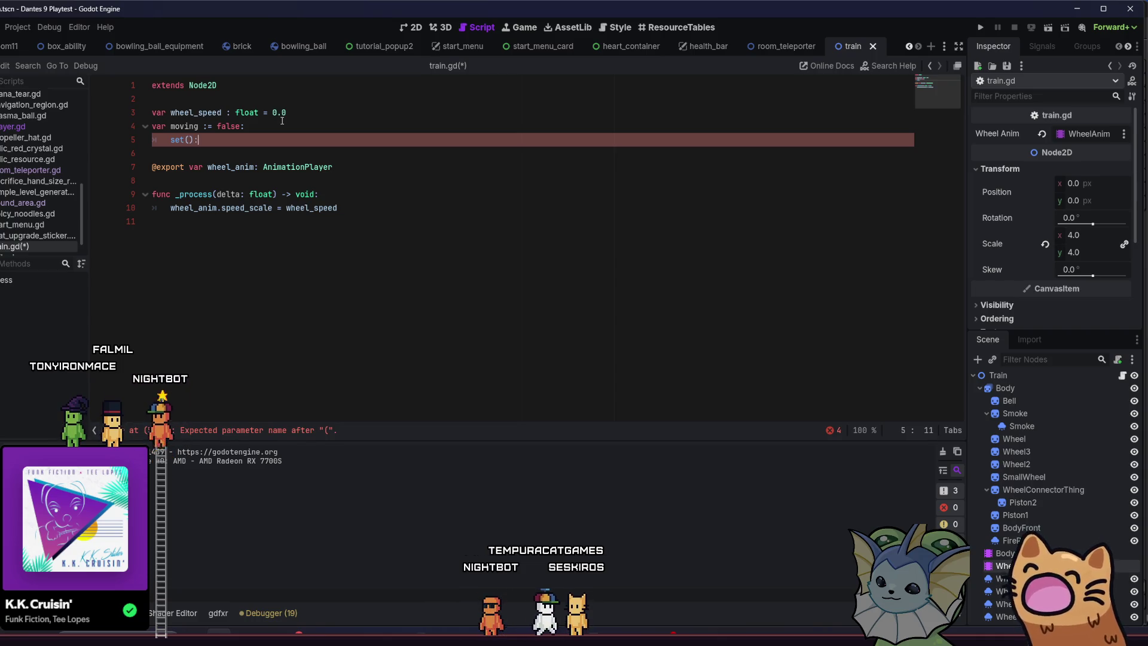
{"action": "key", "text": "Return"}
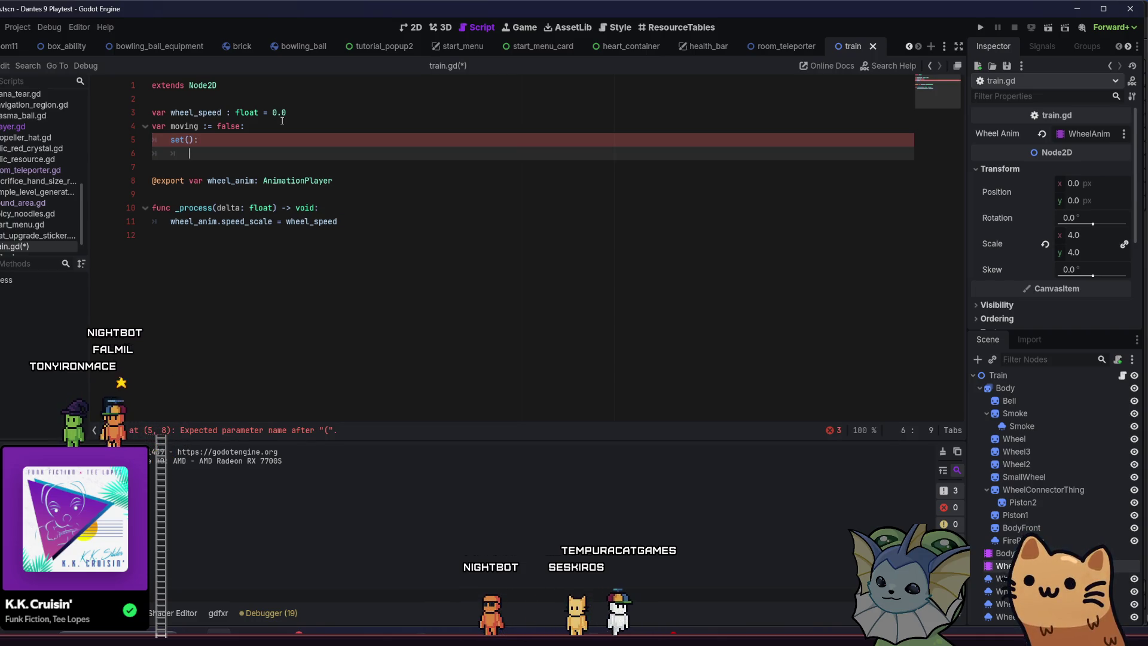
{"action": "key", "text": "BackSpace"}
{"action": "key", "text": "BackSpace"}
{"action": "key", "text": "BackSpace"}
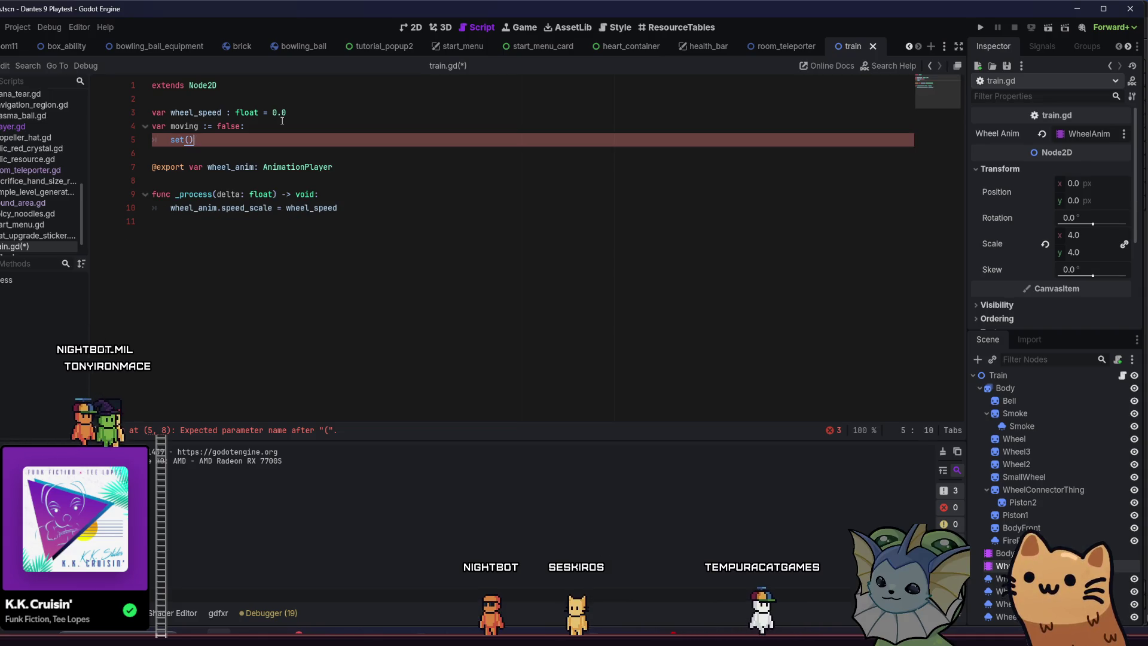
{"action": "key", "text": "BackSpace"}
{"action": "type", "text": "("}
{"action": "key", "text": "BackSpace"}
{"action": "key", "text": "BackSpace"}
{"action": "key", "text": "BackSpace"}
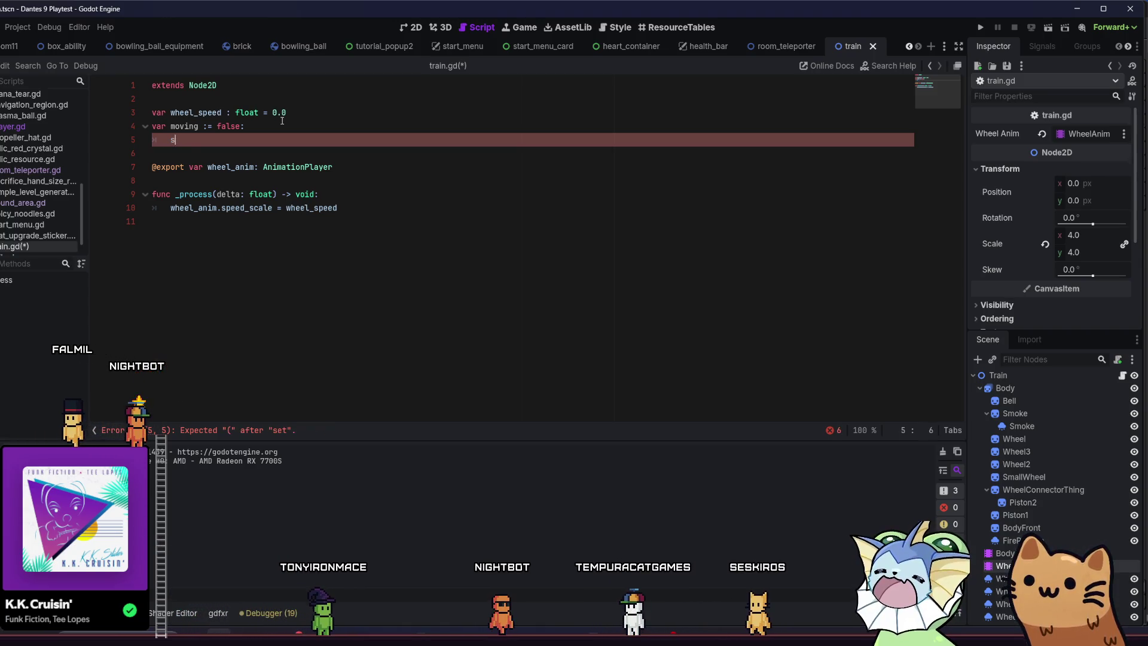
{"action": "key", "text": "BackSpace"}
{"action": "key", "text": "BackSpace"}
{"action": "key", "text": "BackSpace"}
Move the wheel_anim export to the top below extends Node2D and reopen the moving block.
{"action": "left_click", "coordinate": [269, 154]}
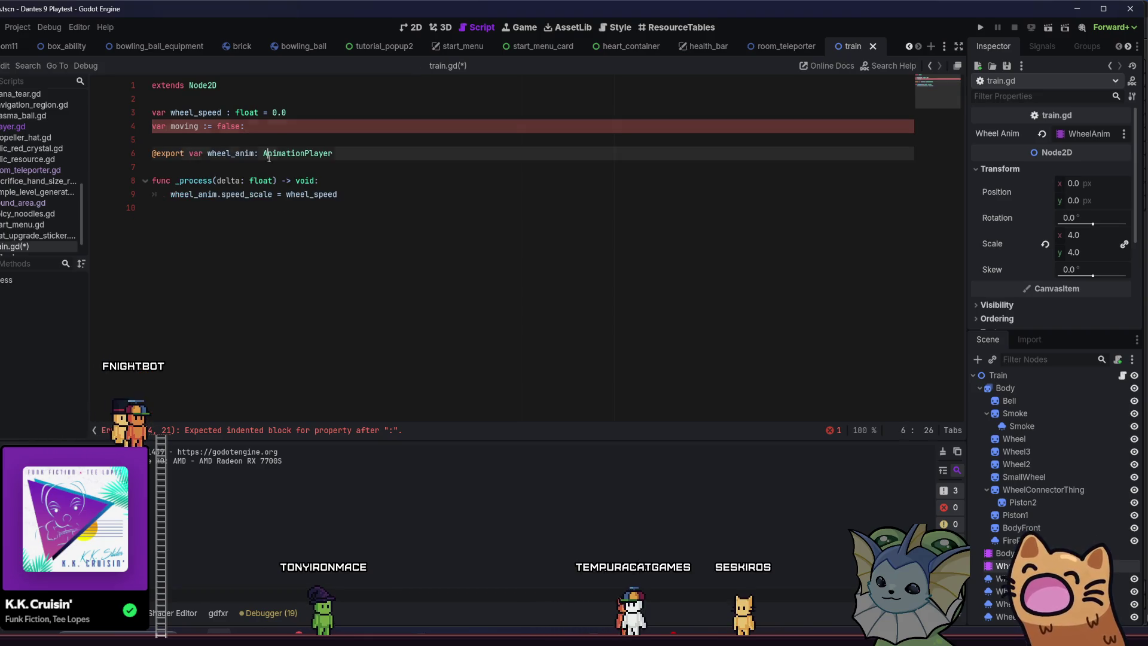
{"action": "key", "text": "alt+Up"}
{"action": "key", "text": "alt+Up"}
{"action": "key", "text": "alt+Up"}
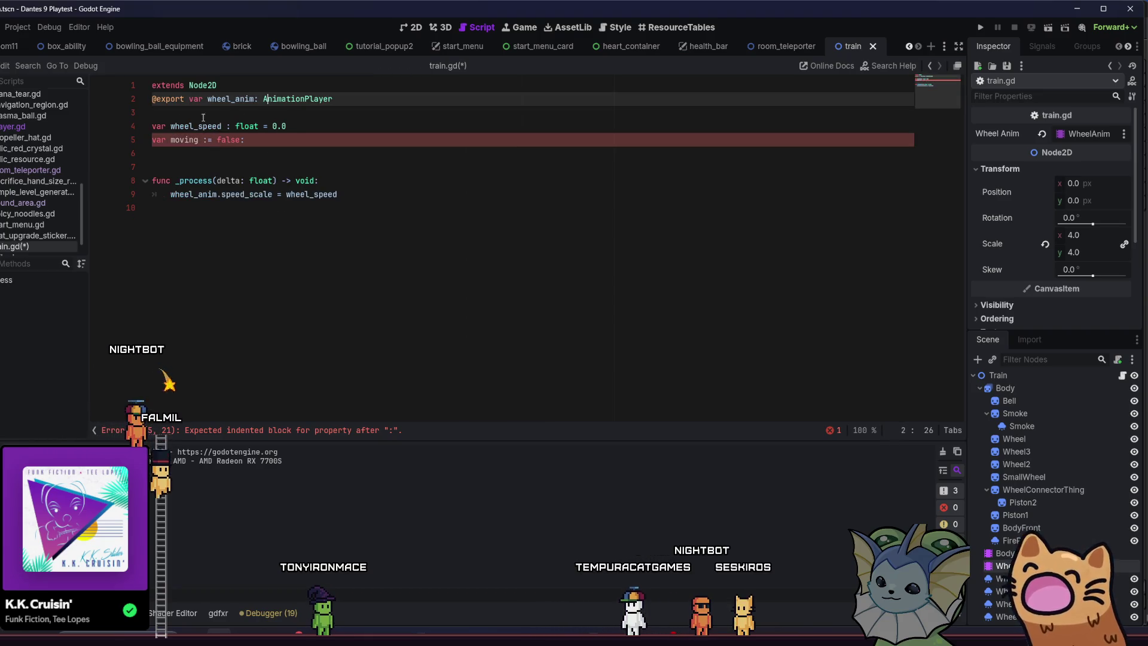
{"action": "left_click", "coordinate": [208, 86]}
{"action": "key", "text": "Return"}
{"action": "key", "text": "Return"}
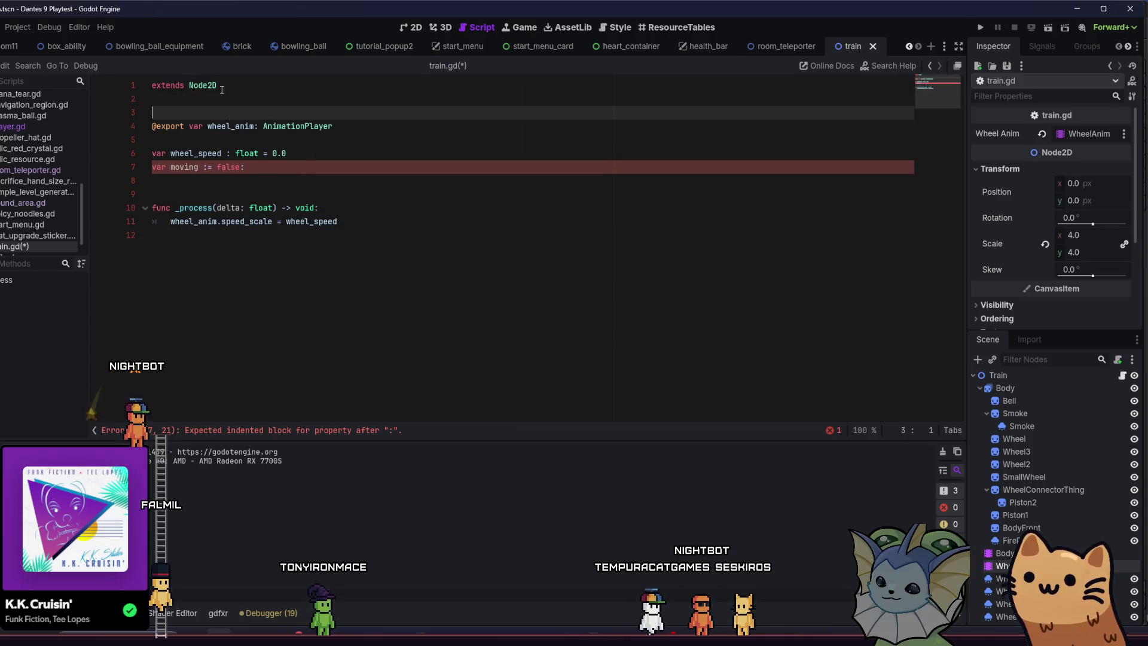
{"action": "left_click", "coordinate": [258, 170]}
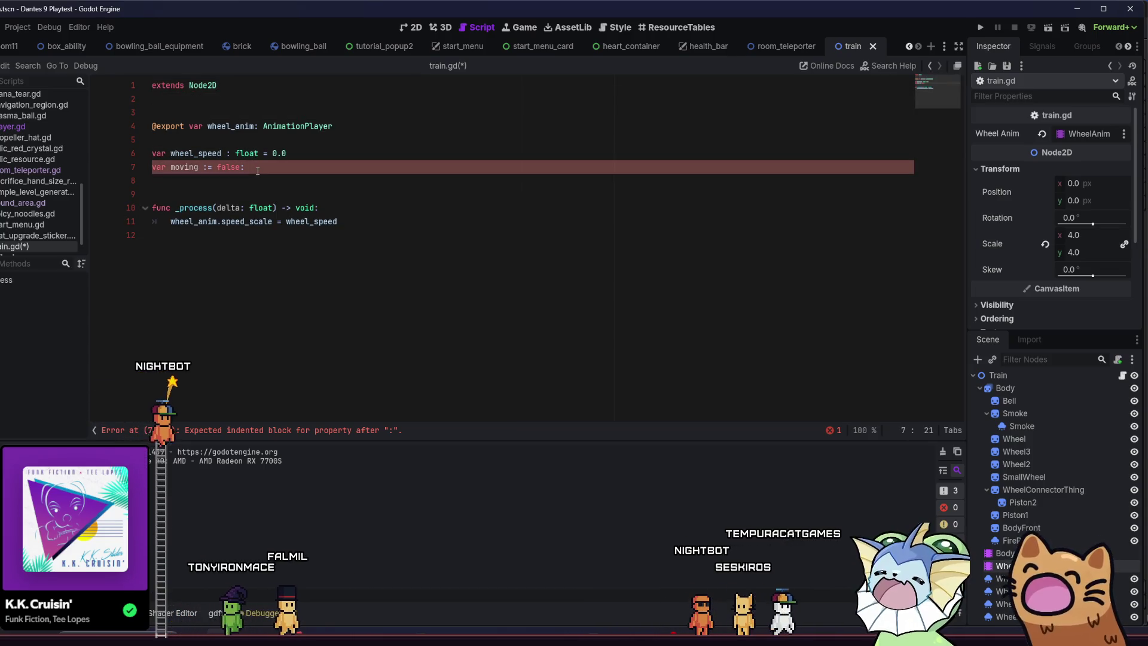
{"action": "key", "text": "Return"}
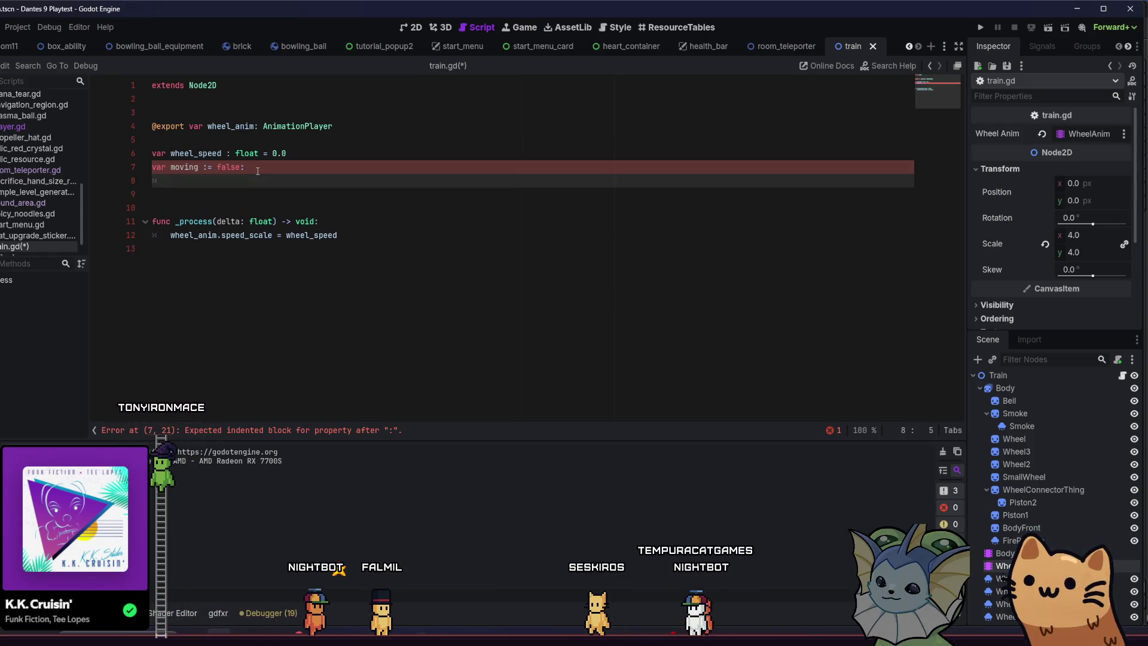
Write a set(value) setter for moving, replacing the typed get().
{"action": "type", "text": "get"}
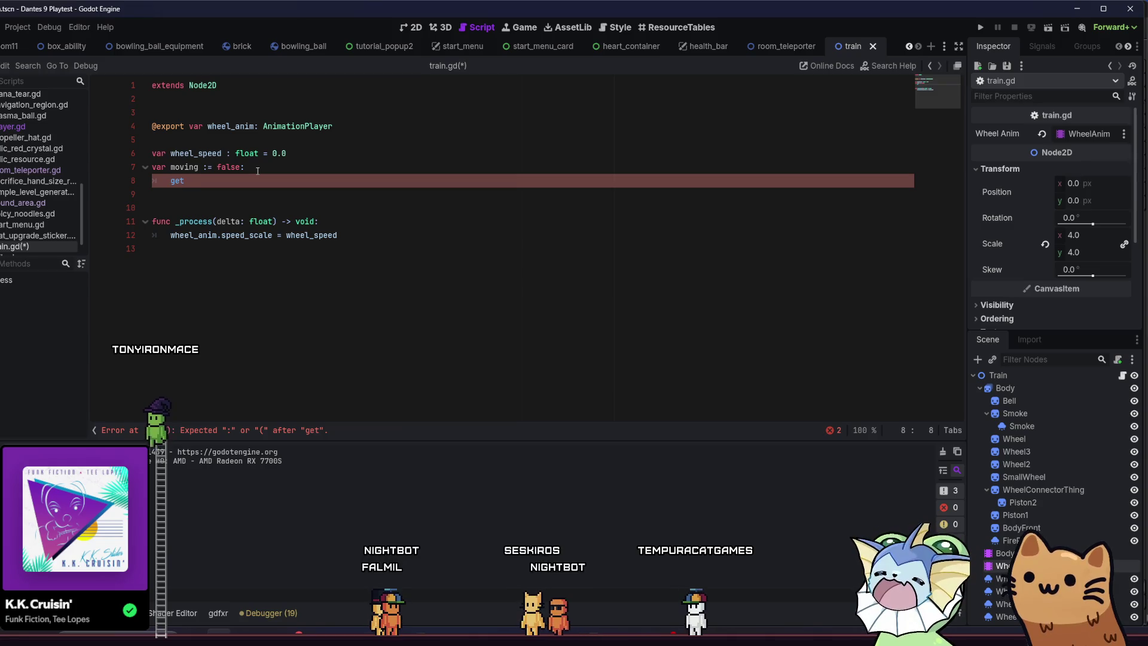
{"action": "type", "text": "():"}
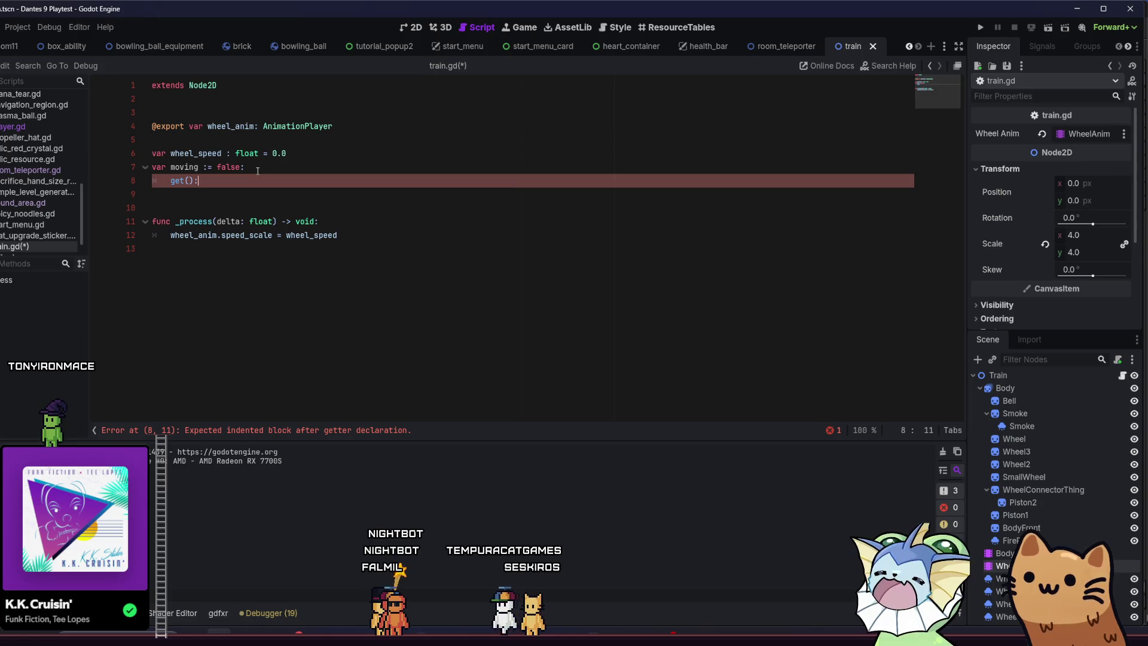
{"action": "key", "text": "Return"}
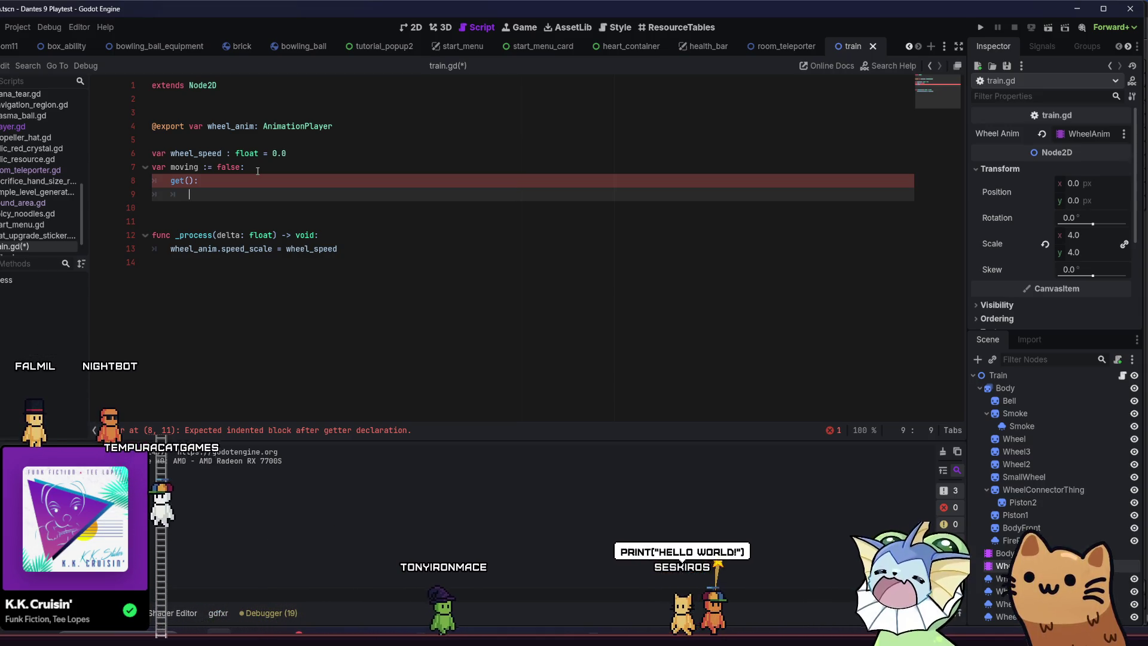
{"action": "double_click", "coordinate": [178, 181]}
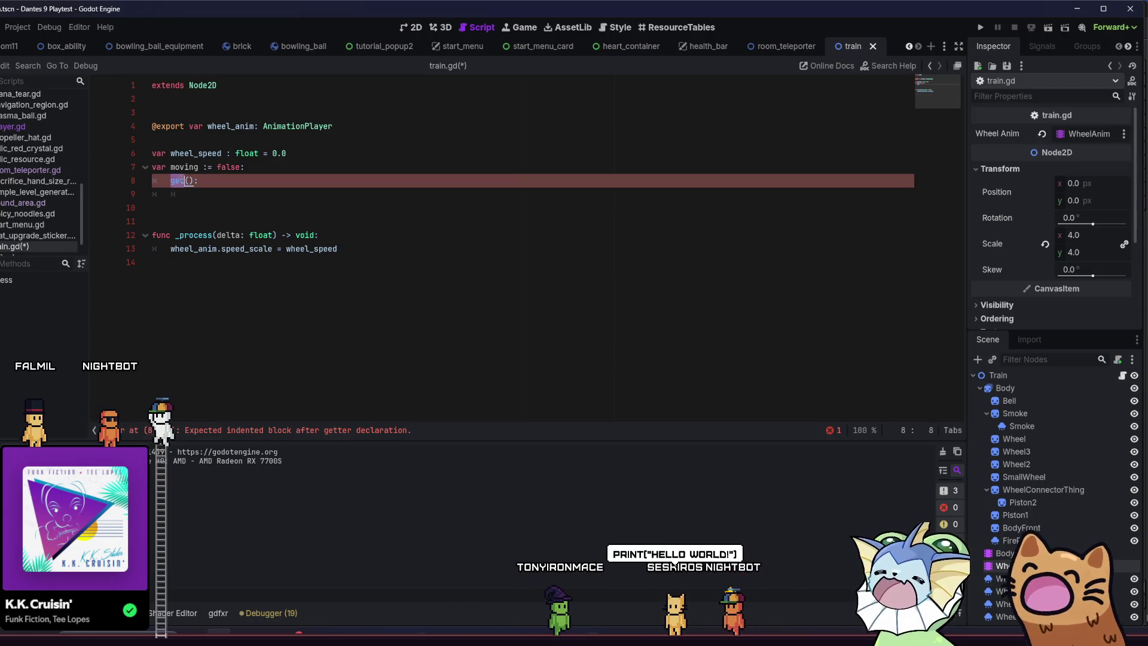
{"action": "left_click", "coordinate": [225, 196]}
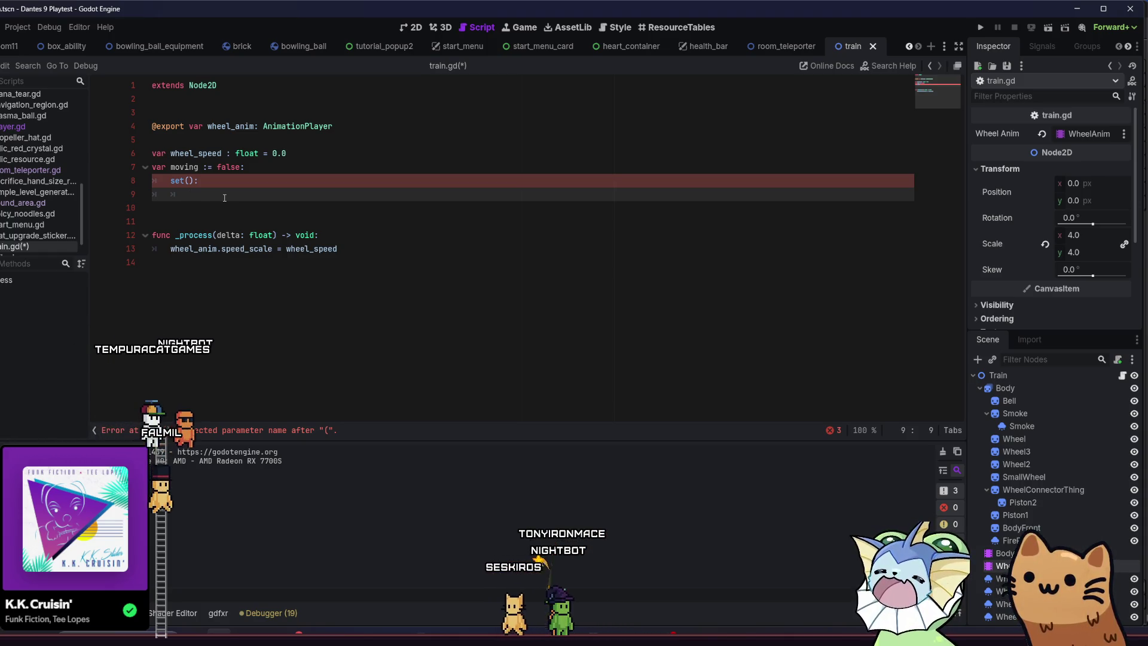
{"action": "left_click", "coordinate": [189, 180]}
{"action": "type", "text": "value"}
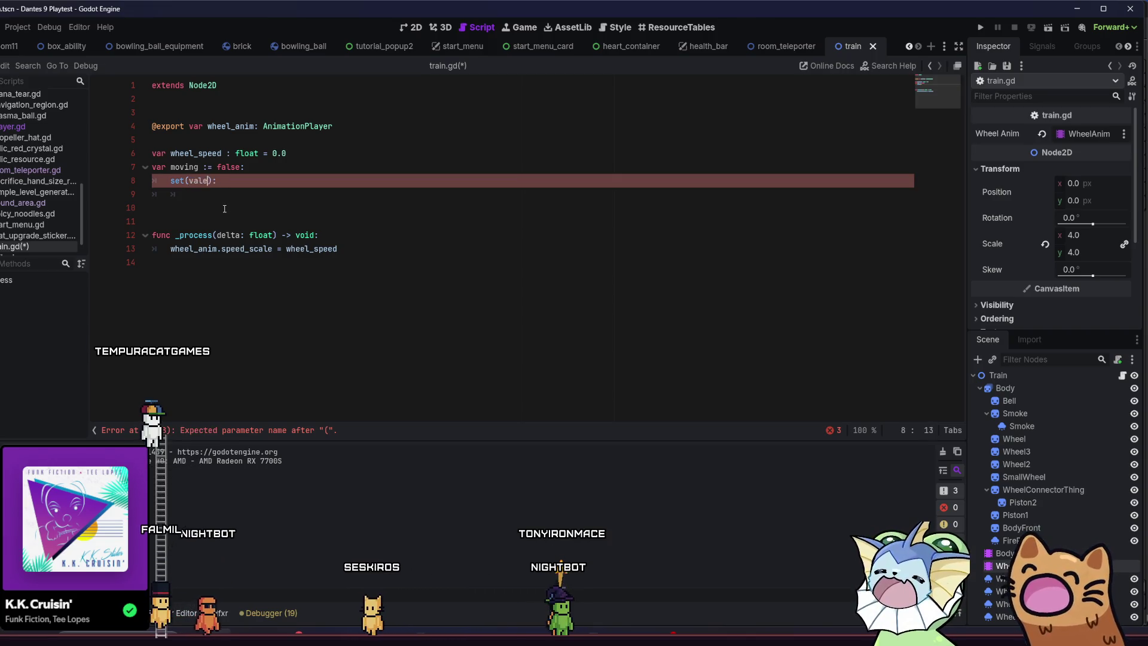
{"action": "left_click", "coordinate": [241, 192]}
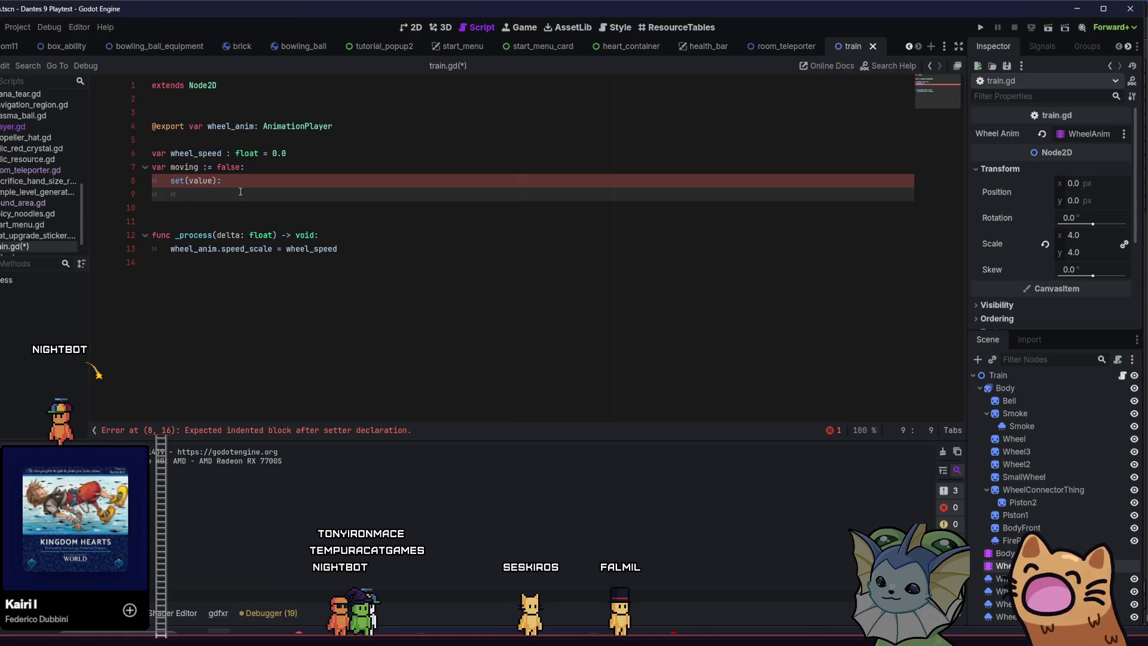
Start the setter body with an 'if value = true:' check.
{"action": "type", "text": "if v"}
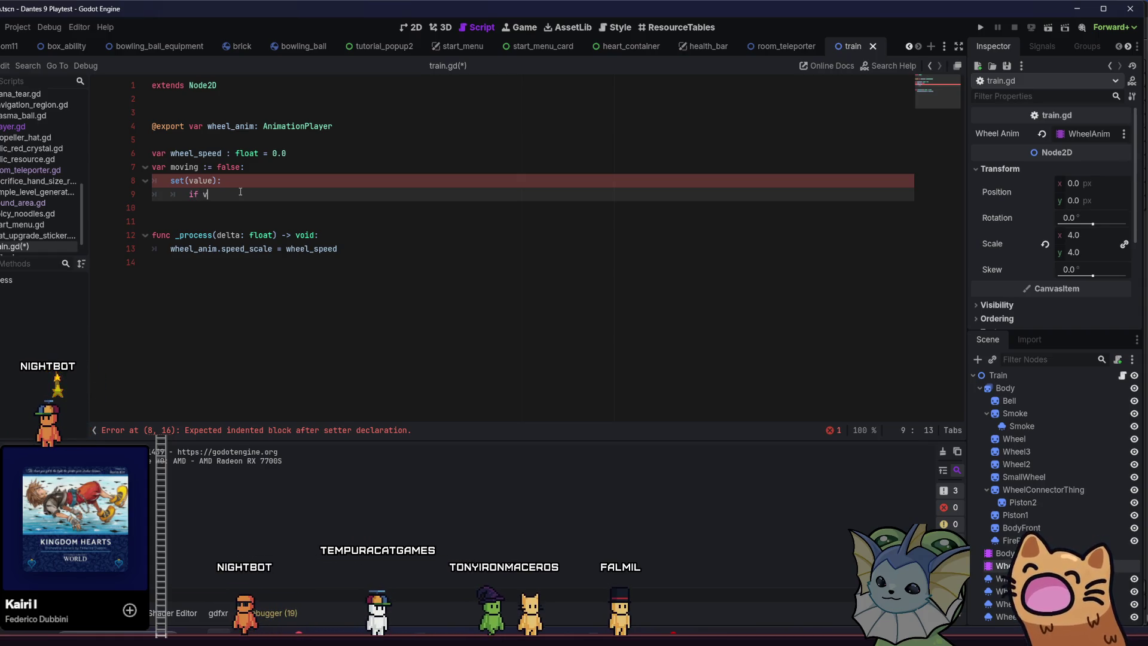
{"action": "type", "text": " +"}
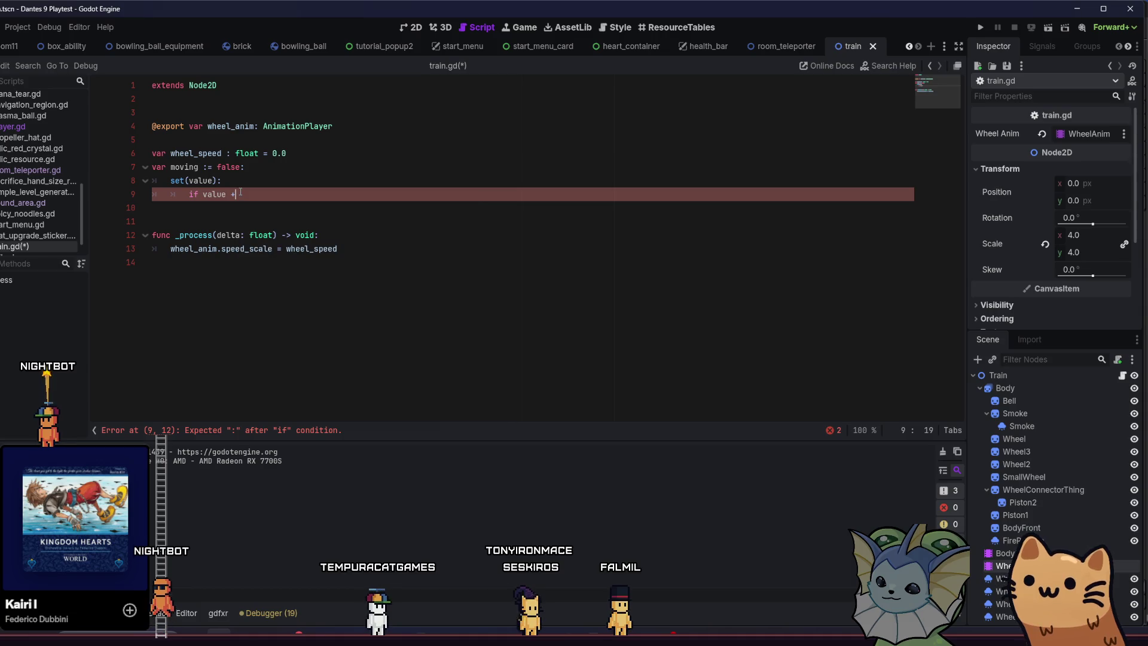
{"action": "type", "text": " true:"}
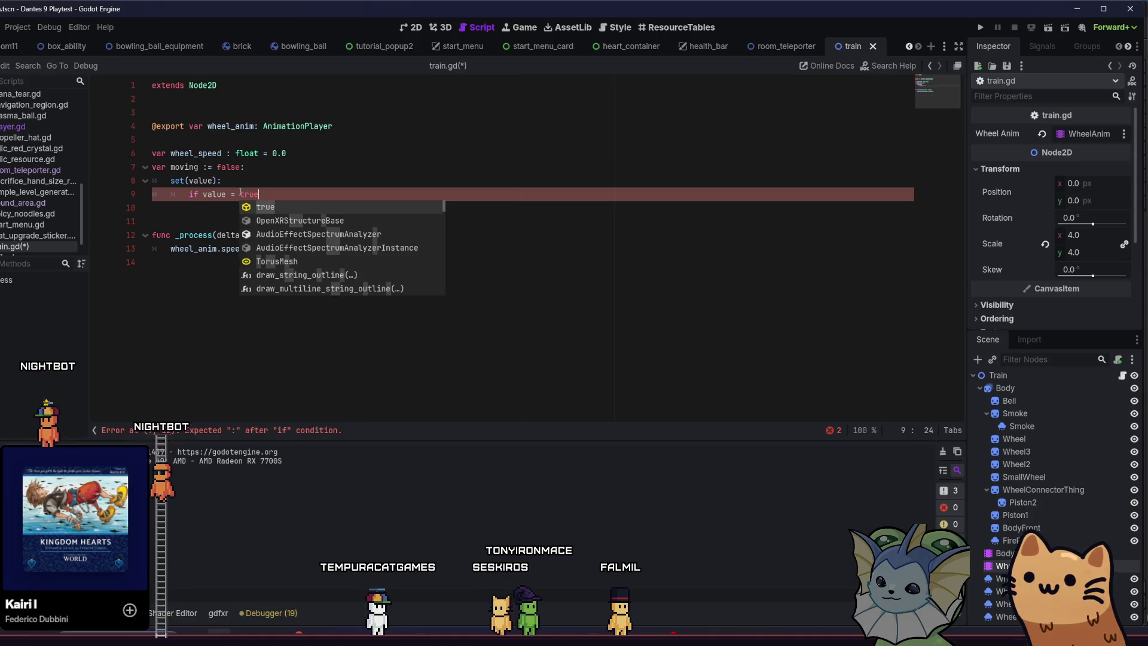
{"action": "key", "text": "Return"}
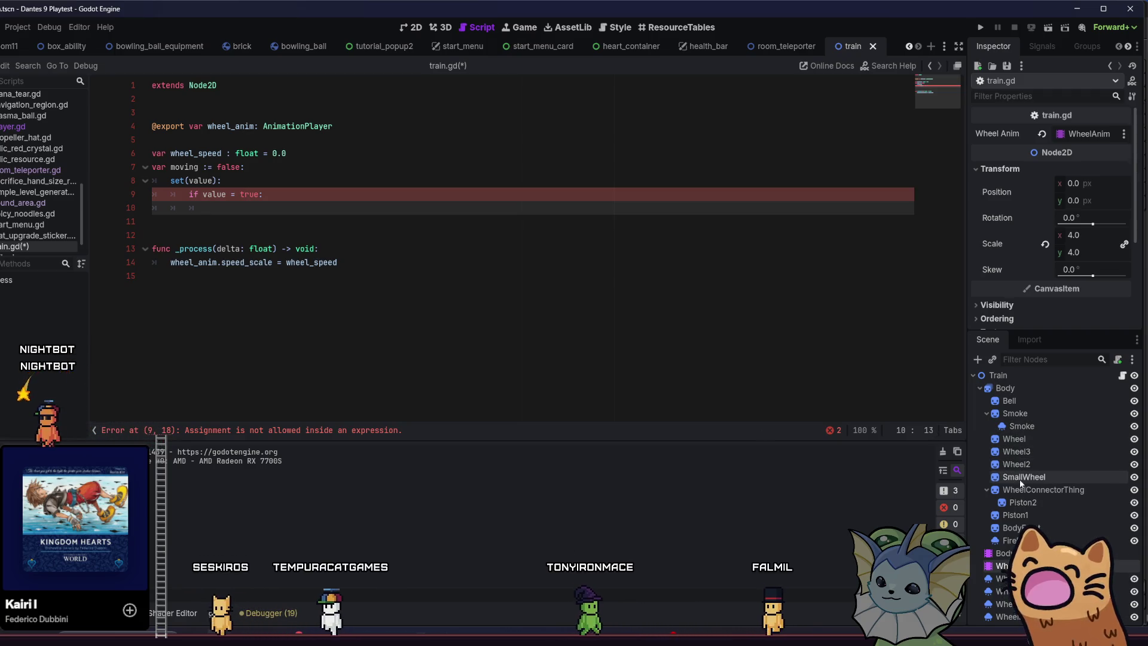
{"action": "left_click", "coordinate": [1002, 578]}
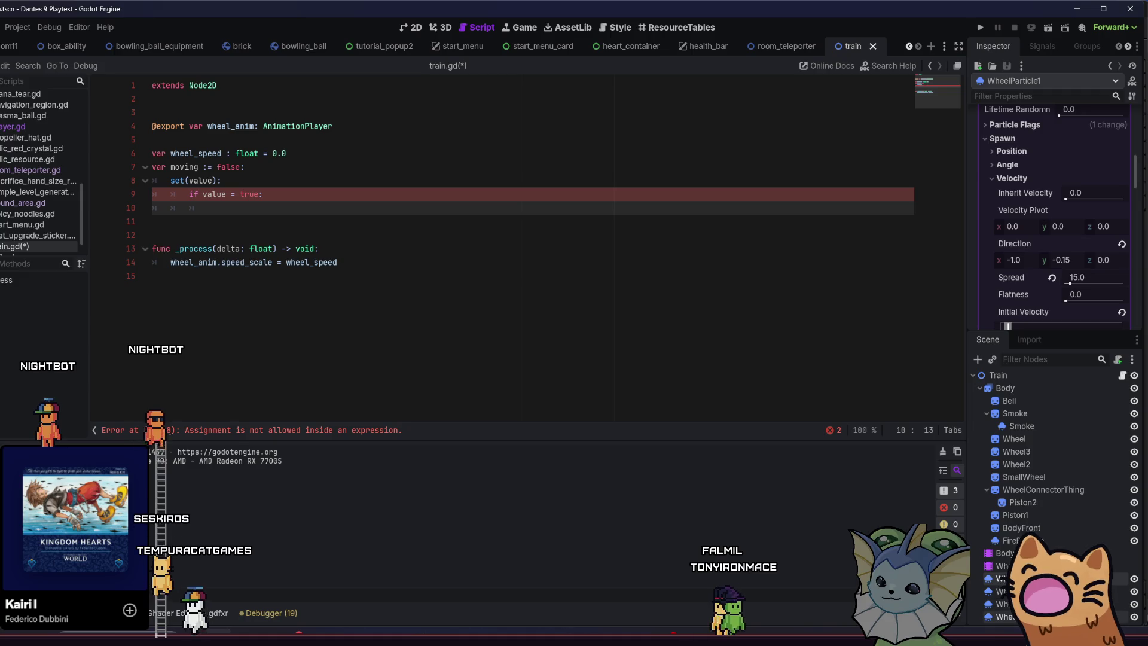
Add exported wheel_particle_1 to wheel_particle_4 GPUParticles2D variables below wheel_anim, then view WheelParticle1 in 2D.
{"action": "left_click", "coordinate": [1001, 617], "text": "shift"}
{"action": "left_click_drag", "start_coordinate": [776, 474], "coordinate": [239, 140]}
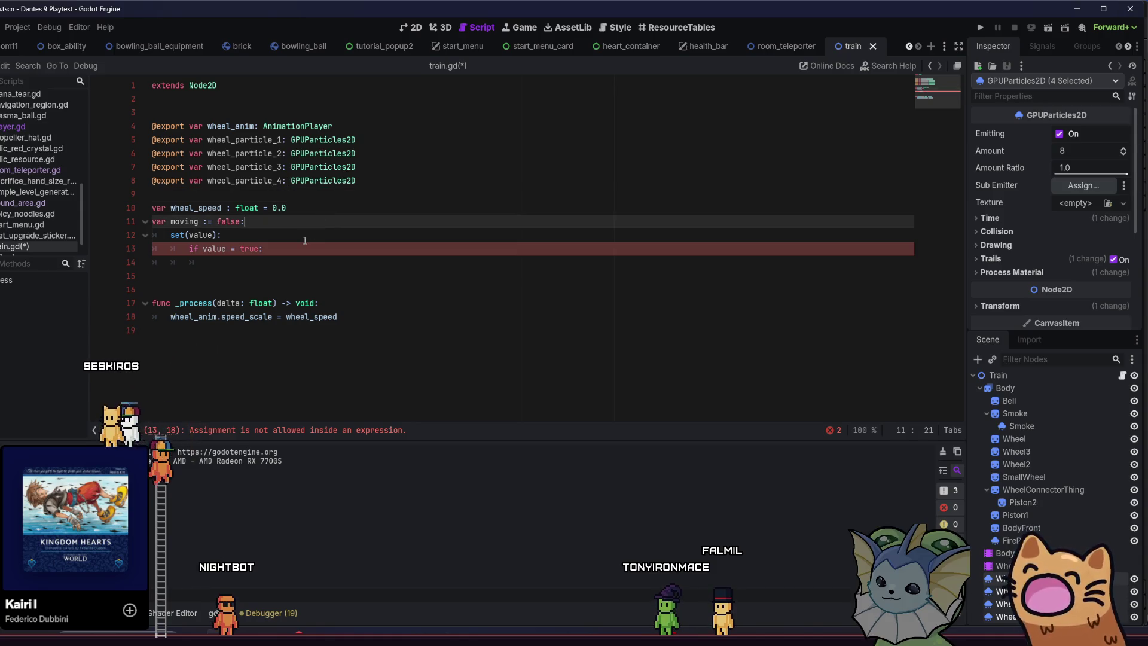
{"action": "left_click", "coordinate": [290, 264]}
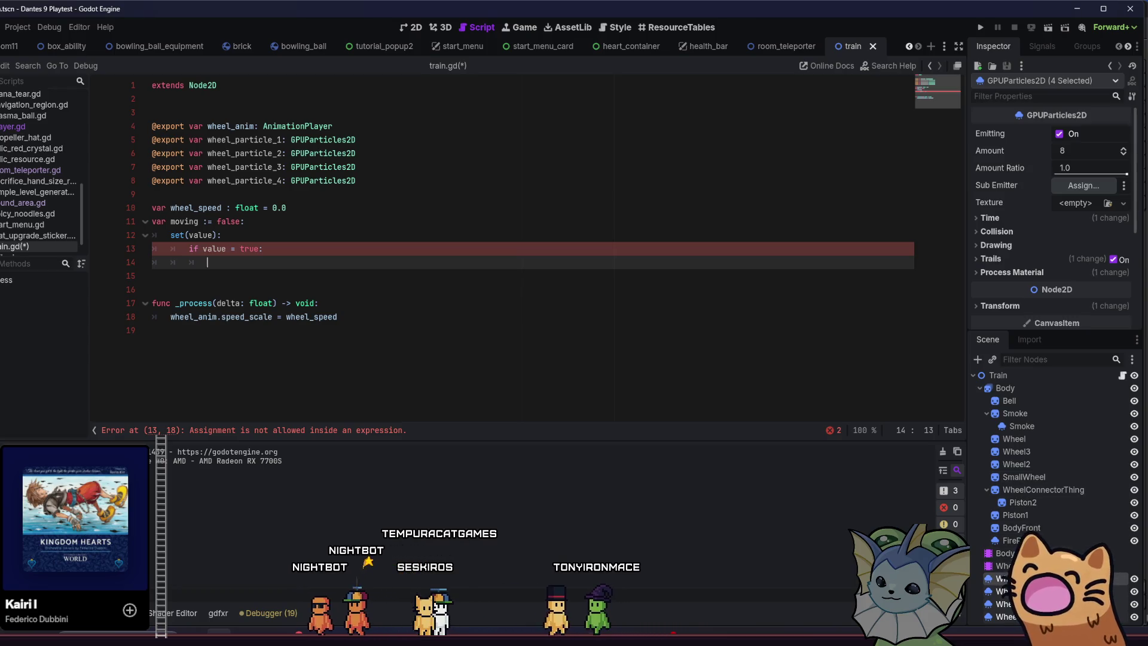
{"action": "left_click", "coordinate": [1070, 579]}
{"action": "left_click", "coordinate": [412, 27]}
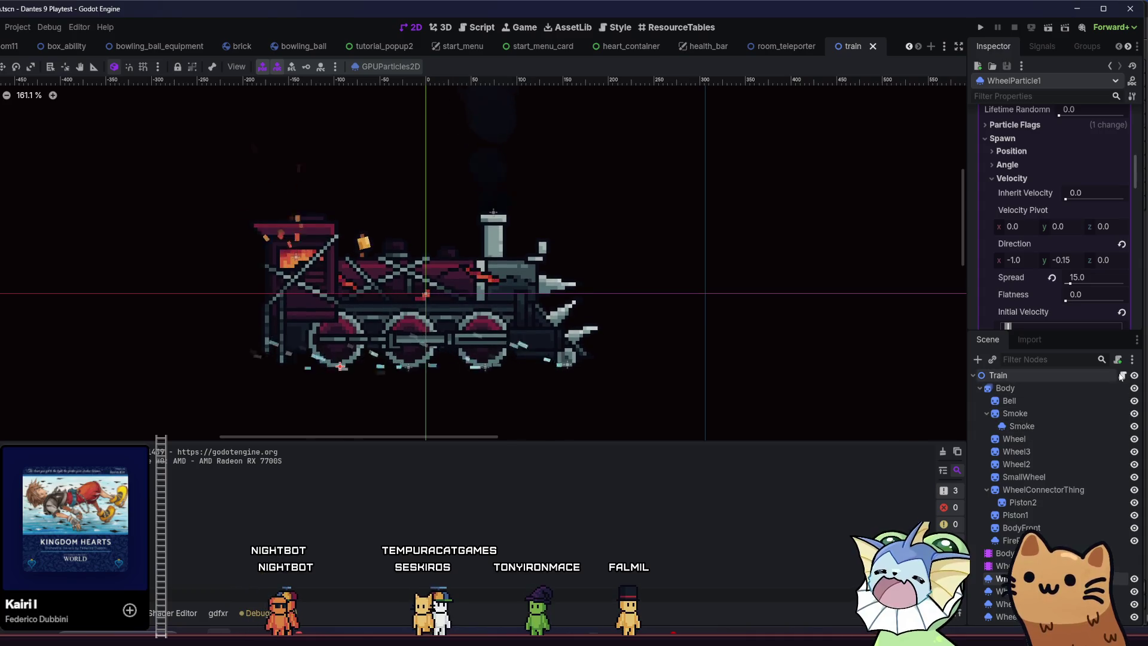
Test WheelParticle2's Amount Ratio in the 2D view, dropping it to zero and restoring it to 1.0.
{"action": "key", "text": "ctrl+F3"}
{"action": "left_click", "coordinate": [1004, 591]}
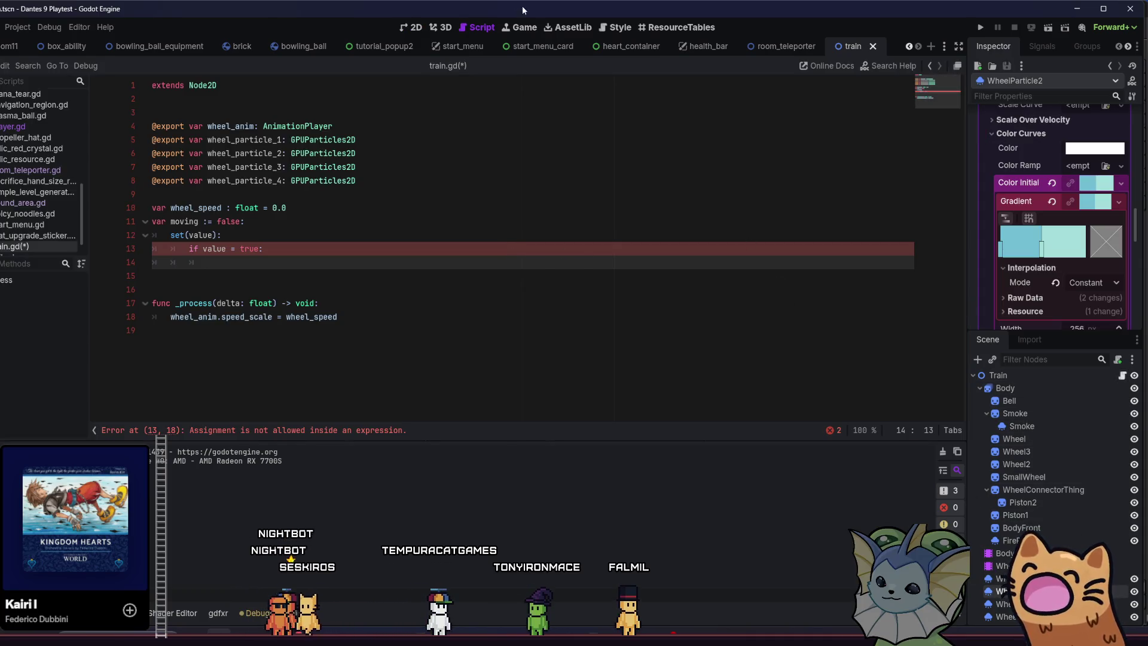
{"action": "left_click", "coordinate": [415, 26]}
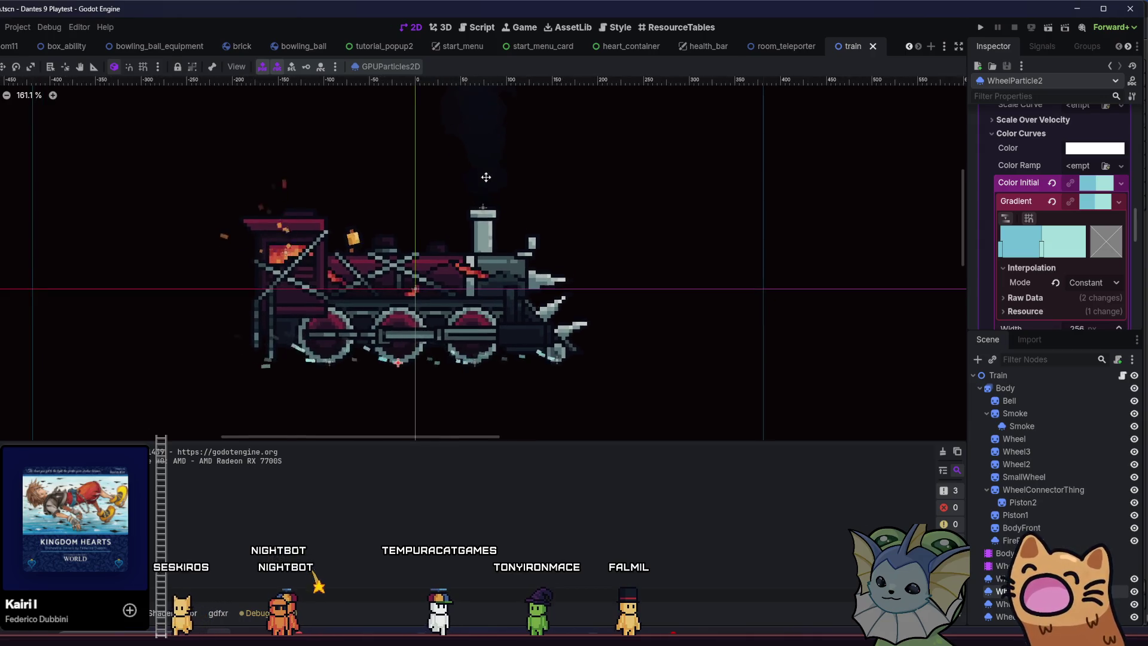
{"action": "scroll", "coordinate": [317, 352], "scroll_direction": "up", "scroll_amount": 3}
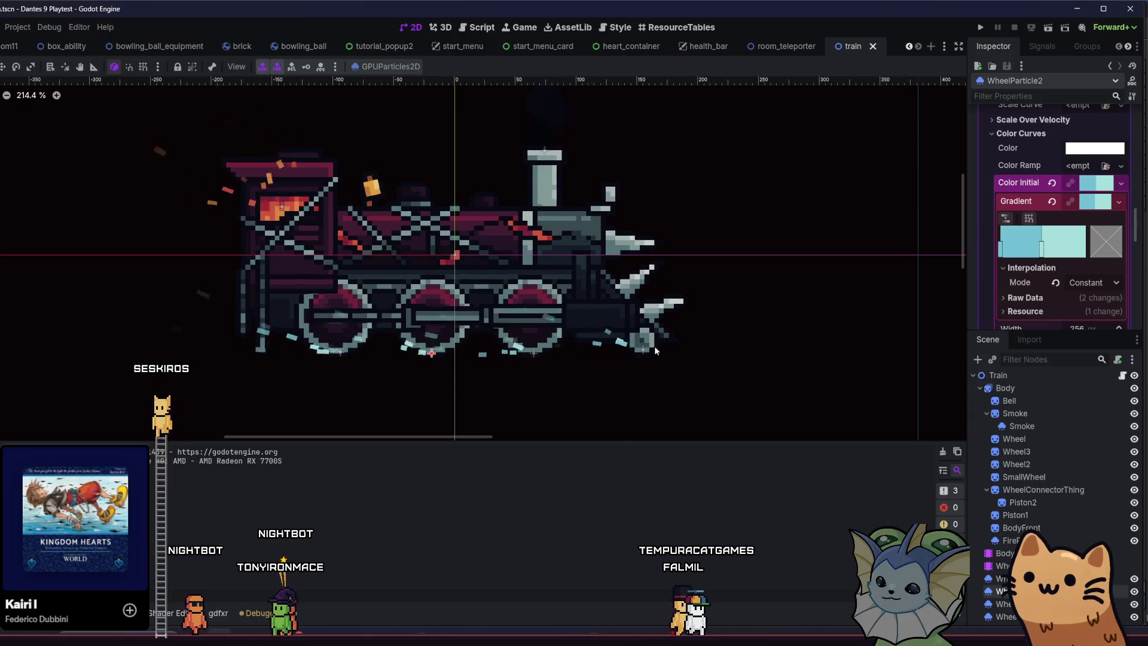
{"action": "scroll", "coordinate": [1064, 185], "scroll_direction": "up", "scroll_amount": 10}
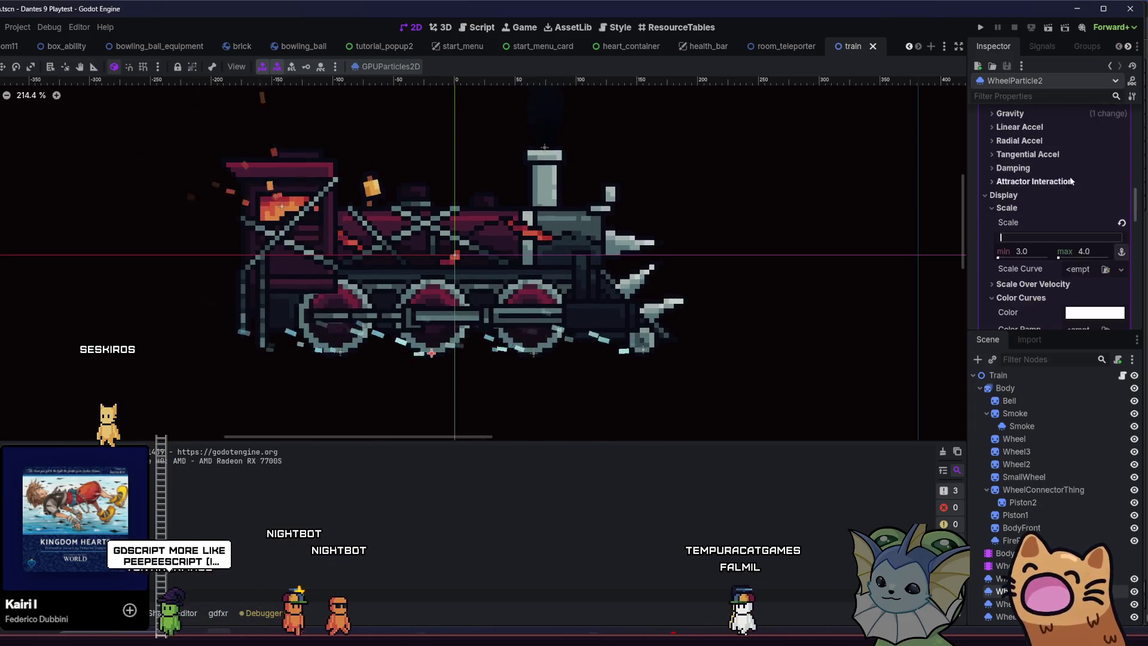
{"action": "scroll", "coordinate": [1068, 184], "scroll_direction": "up", "scroll_amount": 15}
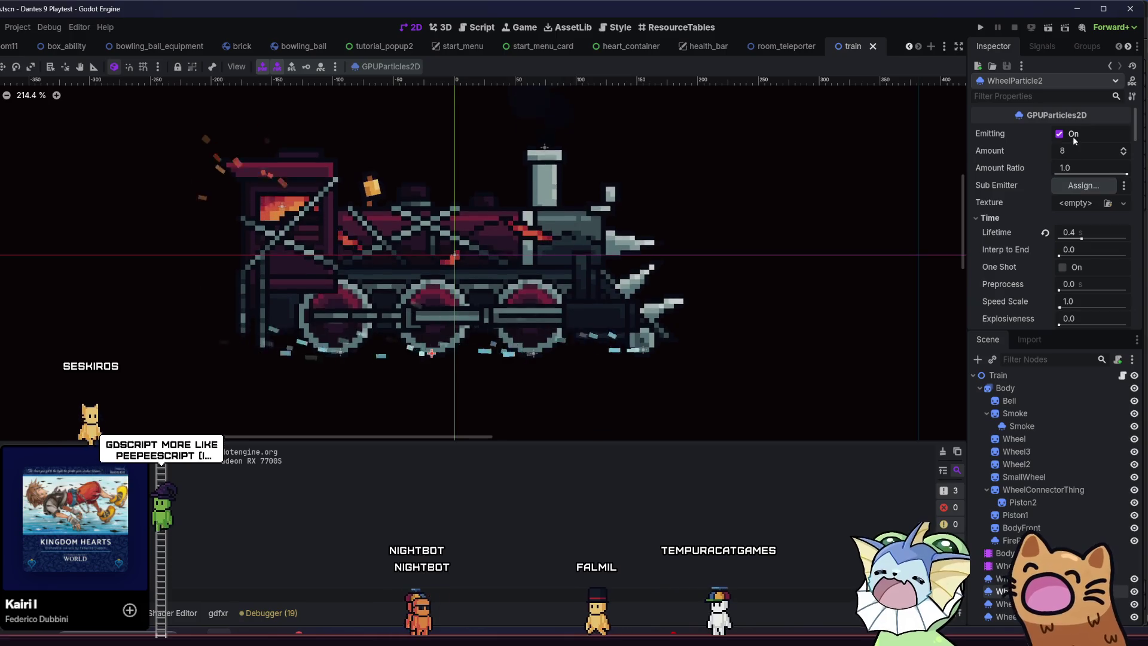
{"action": "left_click_drag", "start_coordinate": [1107, 178], "coordinate": [1056, 174]}
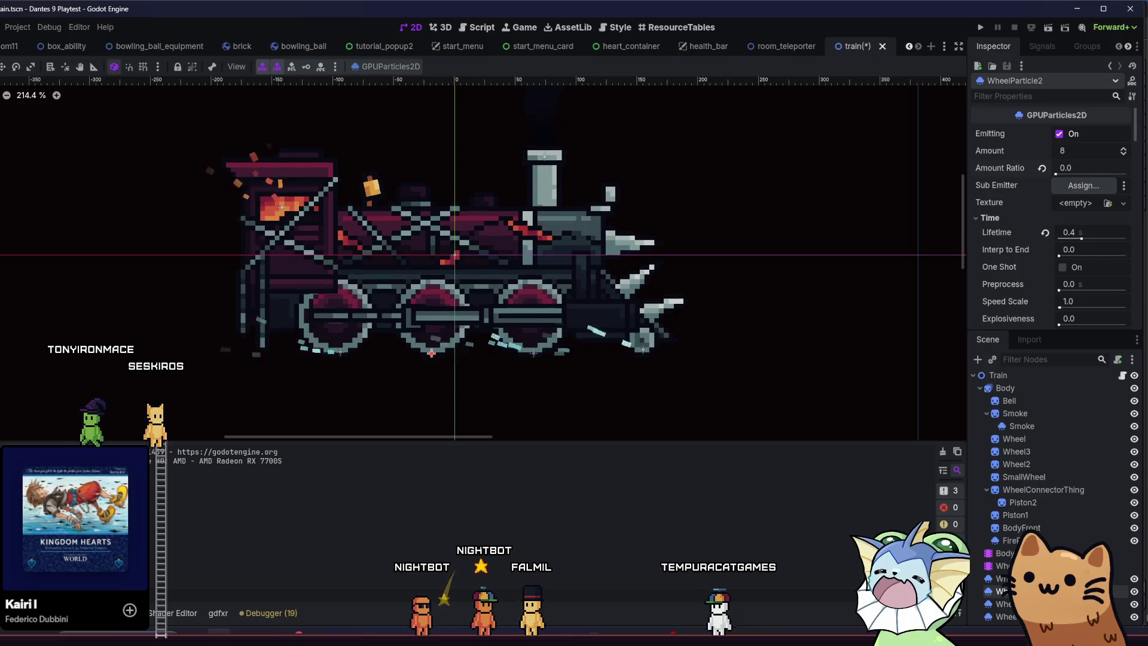
{"action": "left_click_drag", "start_coordinate": [1058, 168], "coordinate": [1127, 168]}
Save the train scene and go back to the train.gd script.
{"action": "scroll", "coordinate": [444, 217], "scroll_direction": "down", "scroll_amount": 3}
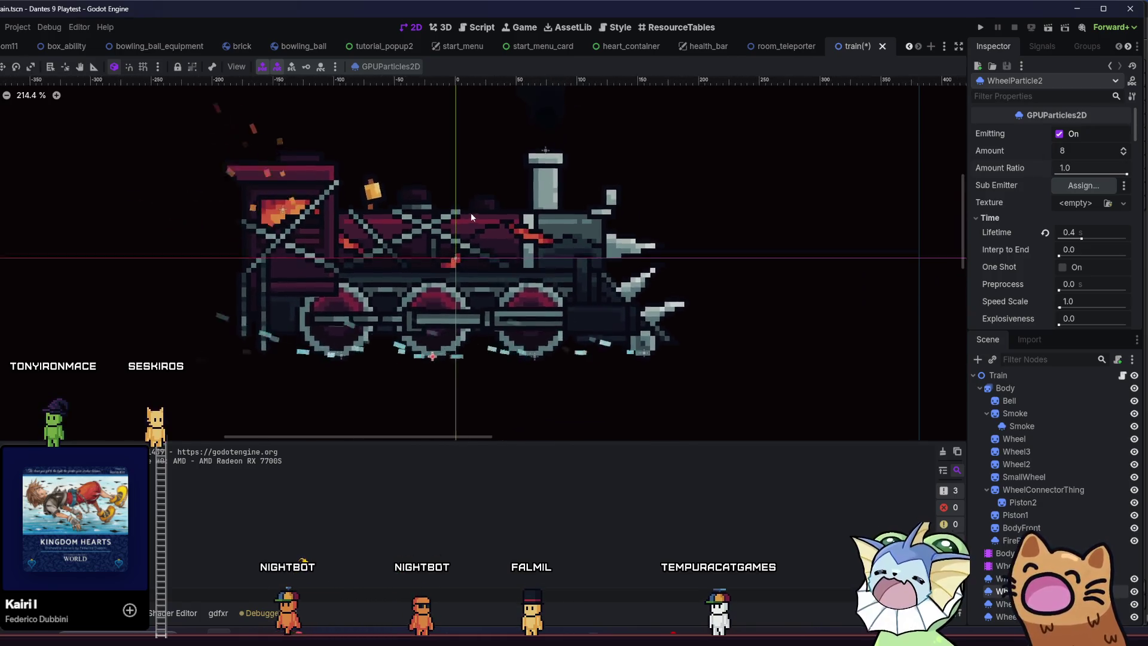
{"action": "scroll", "coordinate": [479, 239], "scroll_direction": "up", "scroll_amount": 2}
{"action": "key", "text": "ctrl+s"}
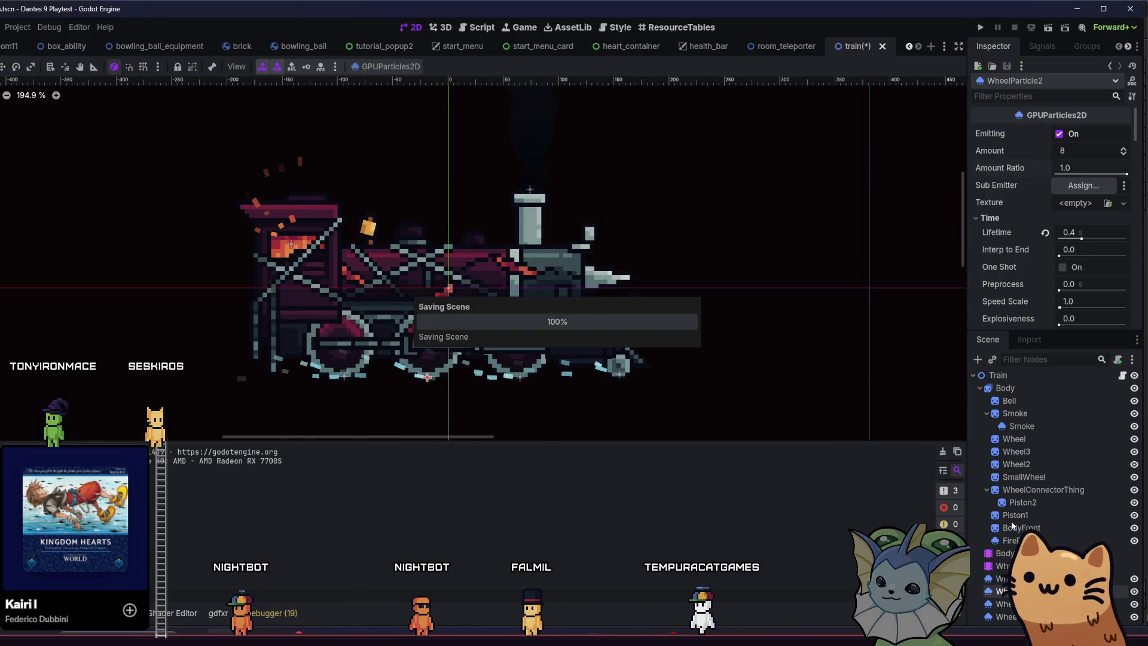
{"action": "left_click", "coordinate": [1123, 375]}
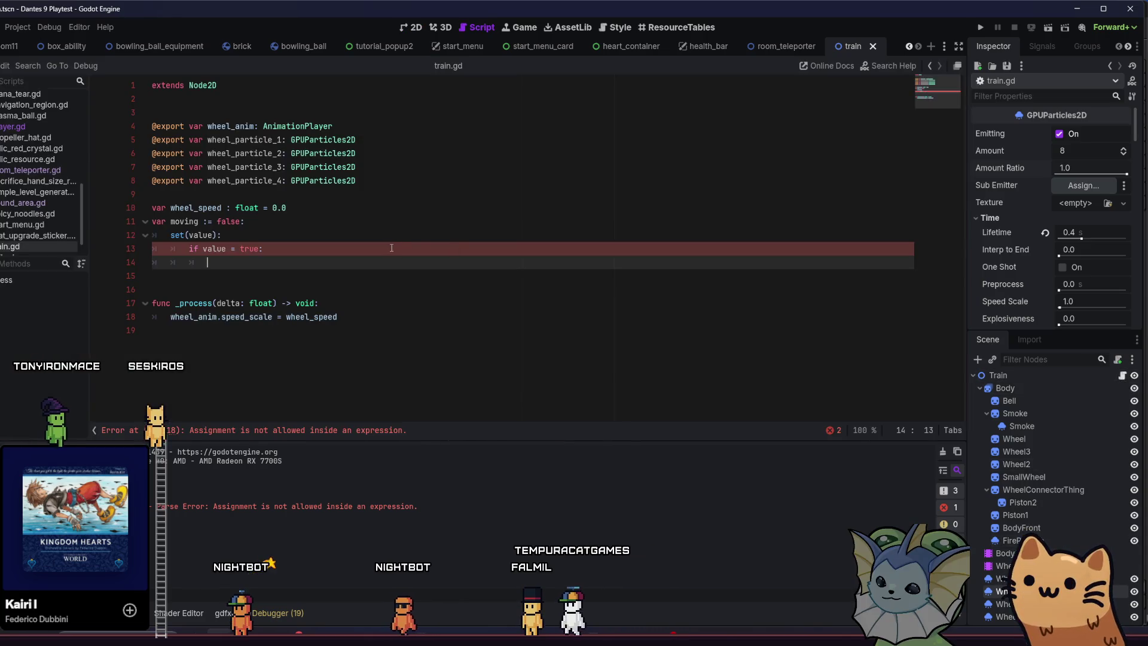
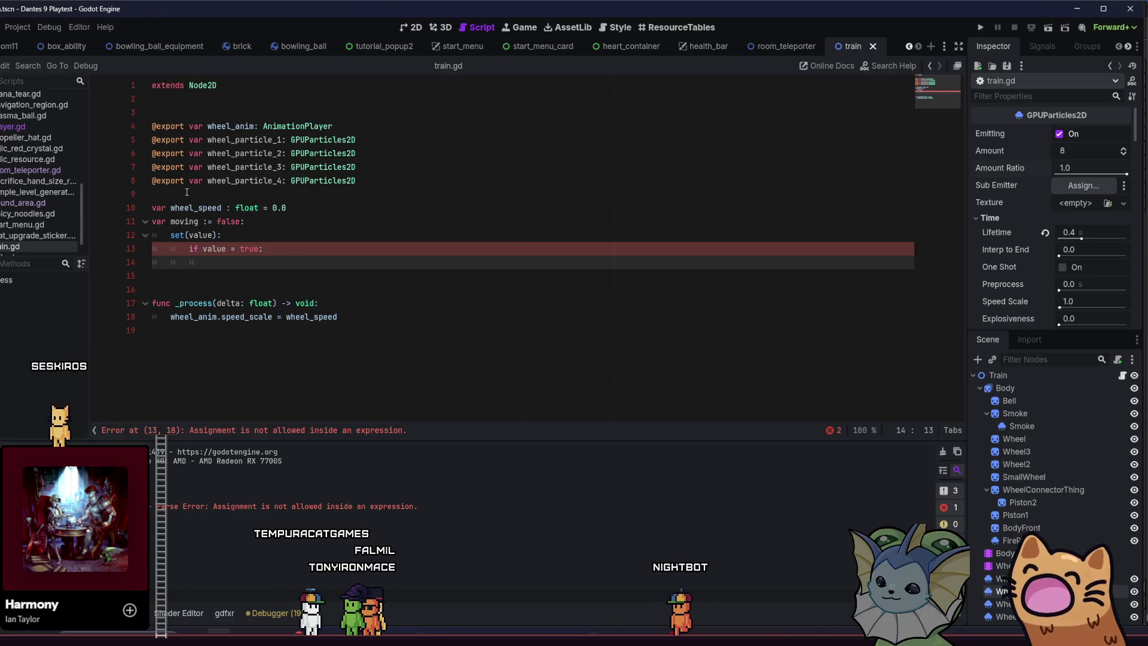
Find the wheel particle exports in train.gd and move to the empty line in the if block.
{"action": "left_click_drag", "start_coordinate": [208, 141], "coordinate": [235, 140]}
{"action": "key", "text": "ctrl+f"}
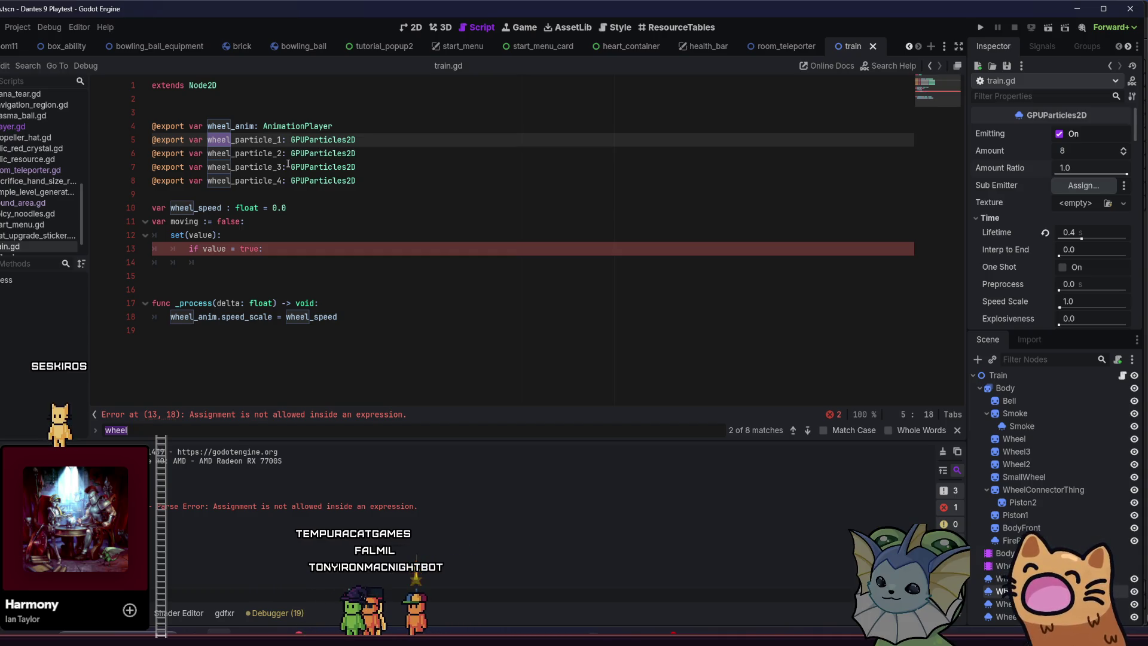
{"action": "left_click", "coordinate": [955, 426]}
{"action": "key", "text": "ctrl+d"}
{"action": "key", "text": "ctrl+d"}
{"action": "key", "text": "ctrl+d"}
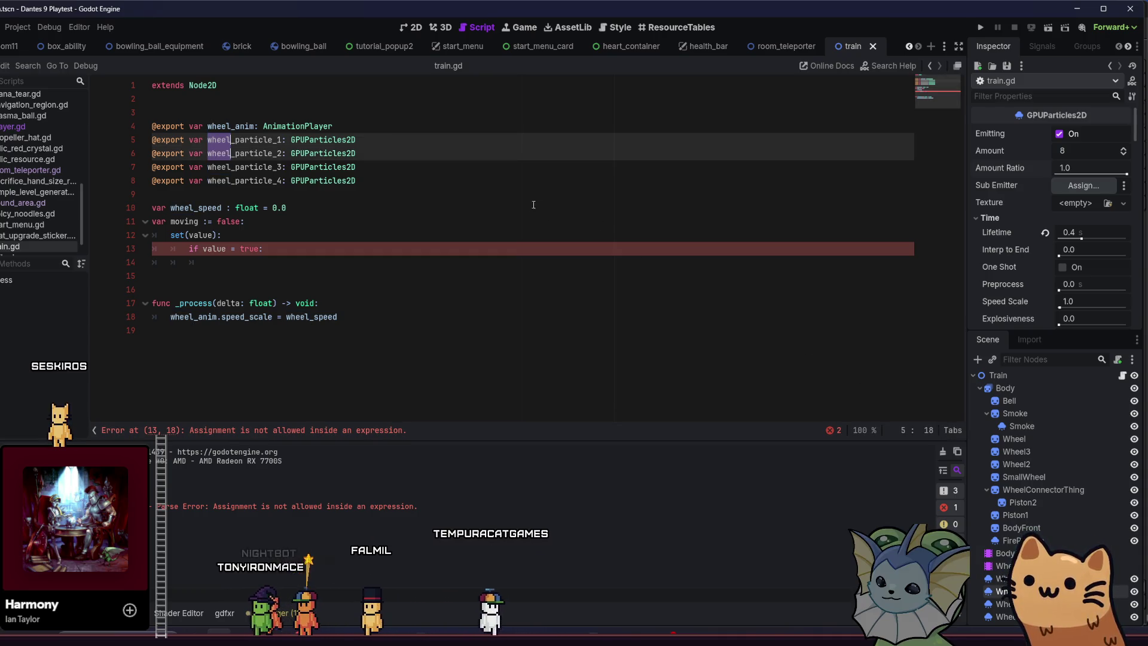
{"action": "key", "text": "Escape"}
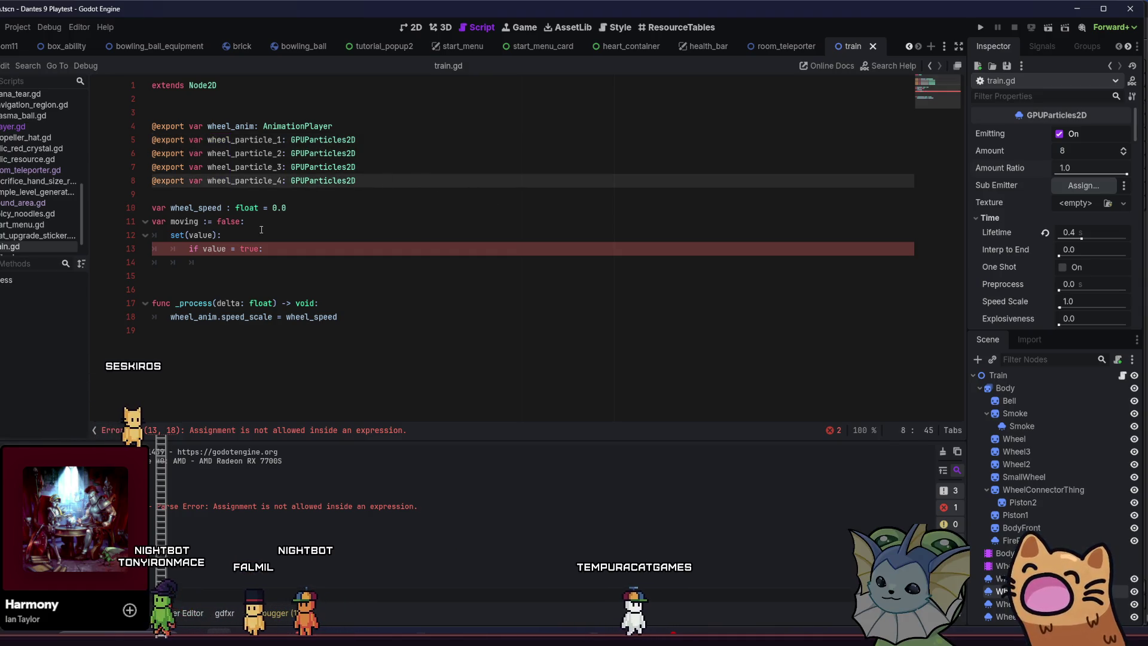
{"action": "left_click", "coordinate": [244, 262]}
{"action": "key", "text": "ctrl+space"}
{"action": "key", "text": "Escape"}
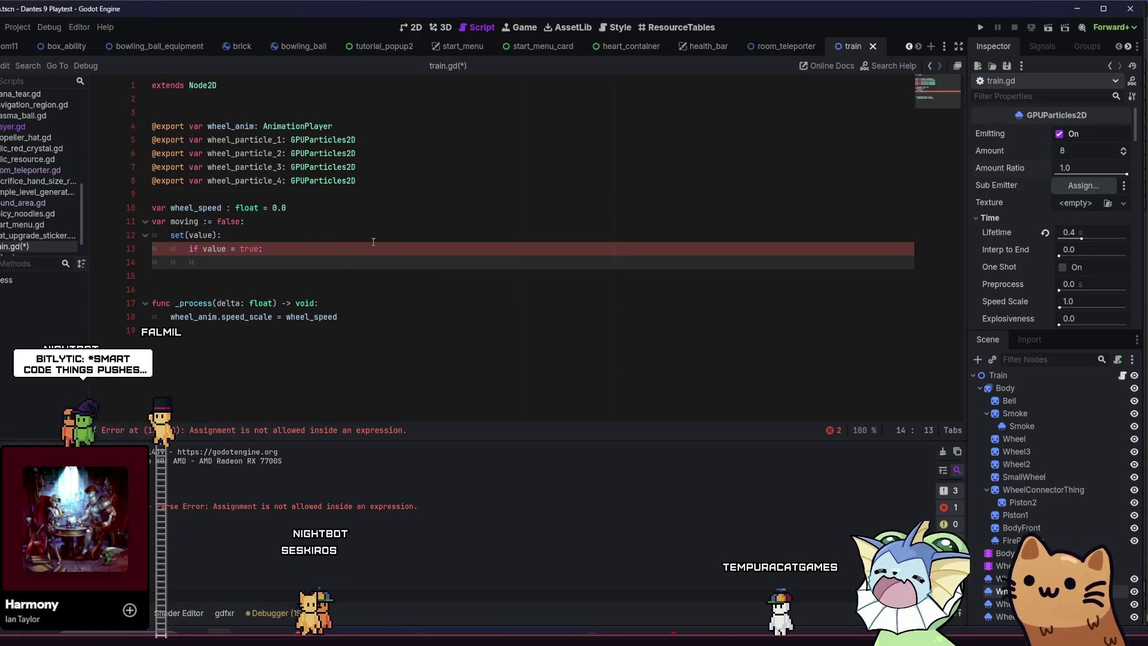
Write wheel_particle_1.emitting = true inside the moving setter's if block.
{"action": "type", "text": "whe"}
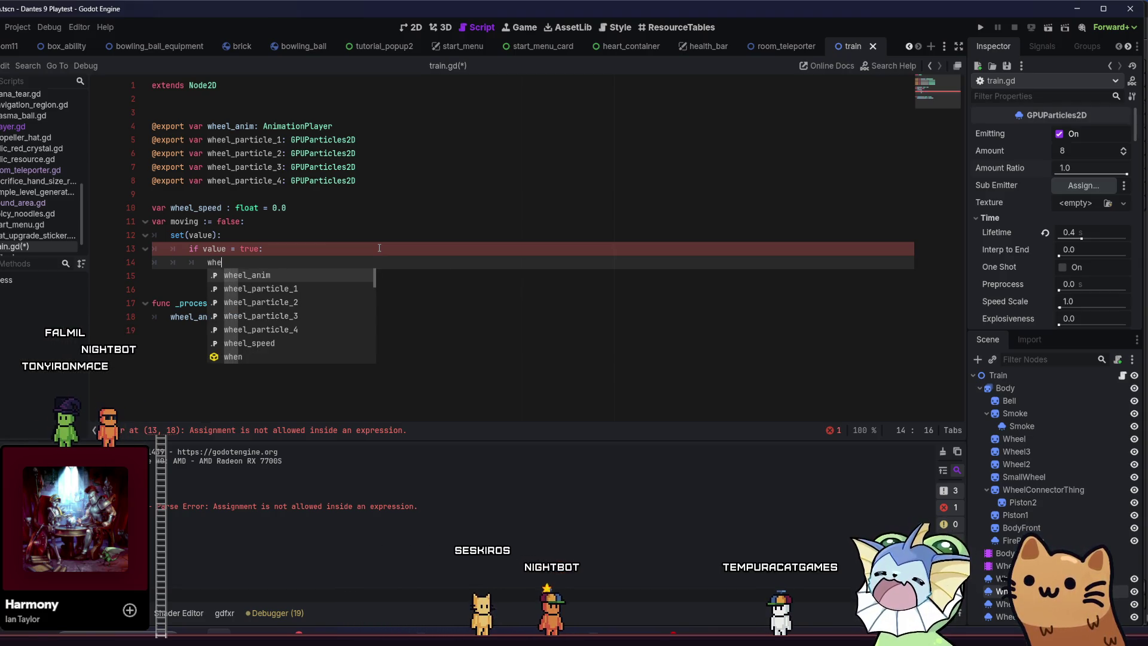
{"action": "key", "text": "Down"}
{"action": "key", "text": "Return"}
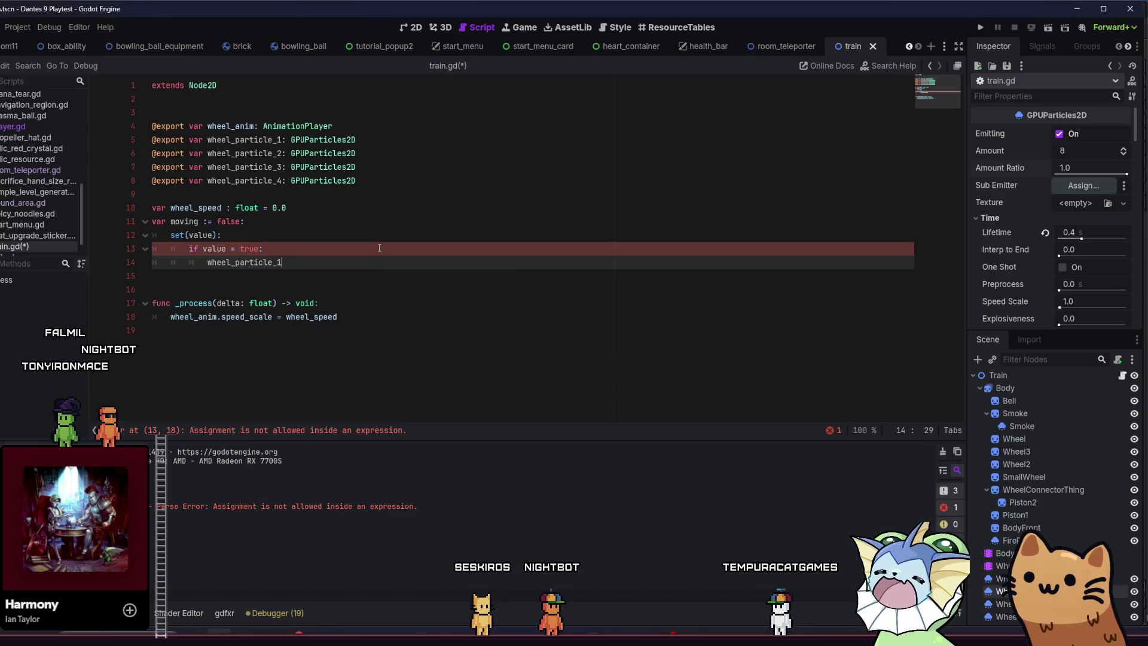
{"action": "type", "text": ".e"}
{"action": "key", "text": "Return"}
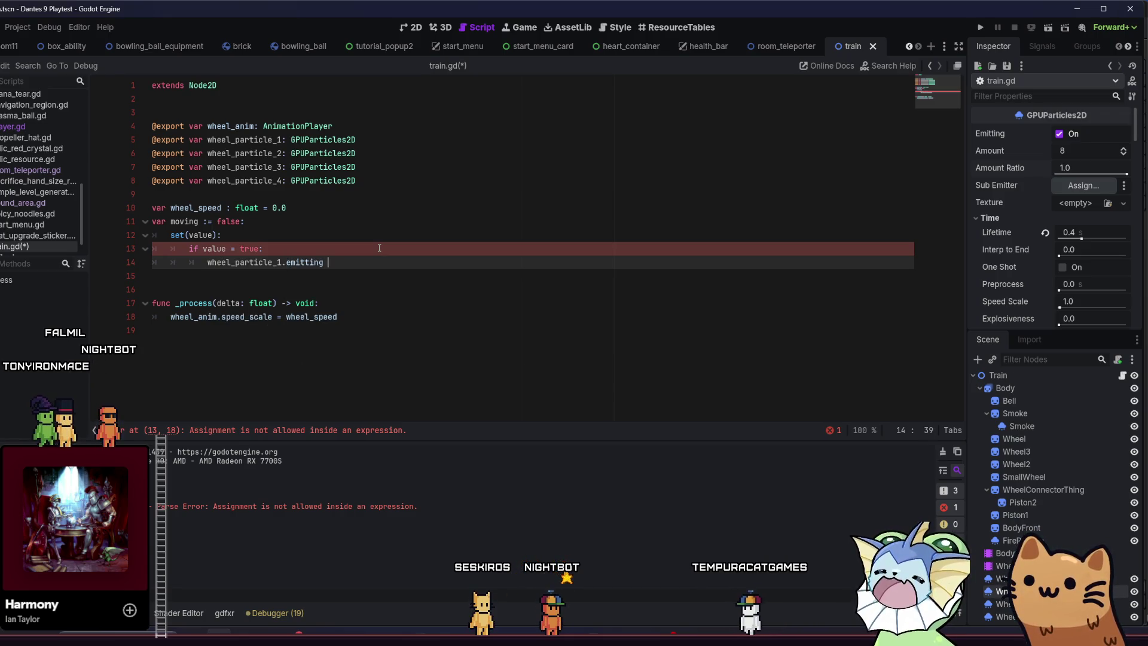
{"action": "type", "text": "= true"}
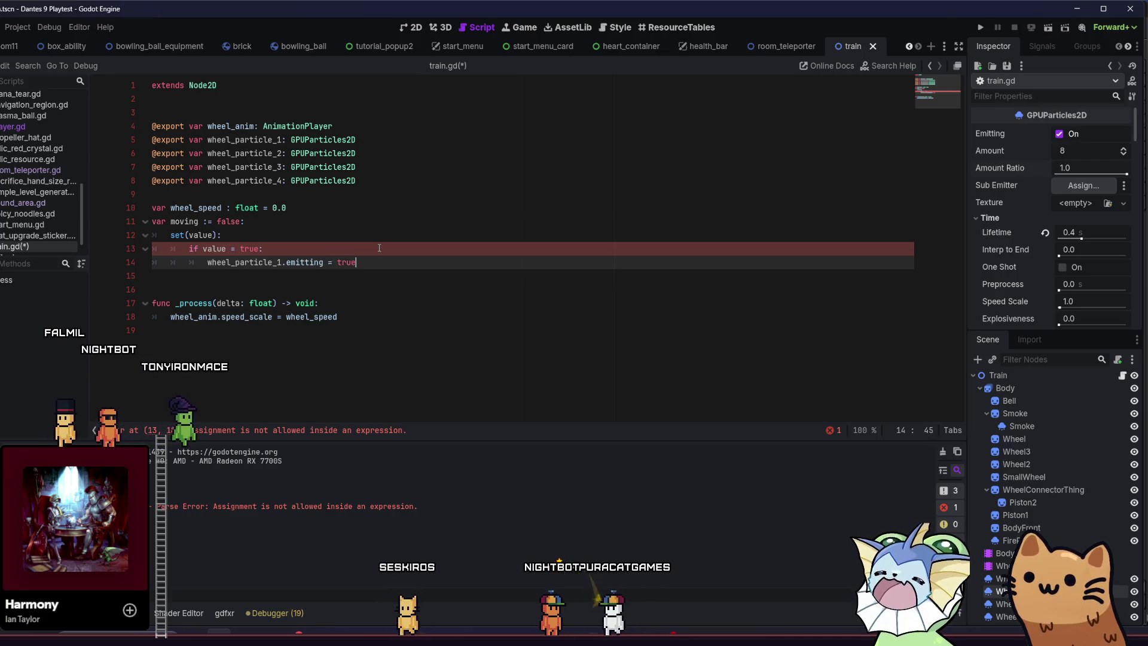
Copy the emitting statement into three more lines below it.
{"action": "key", "text": "shift+Home"}
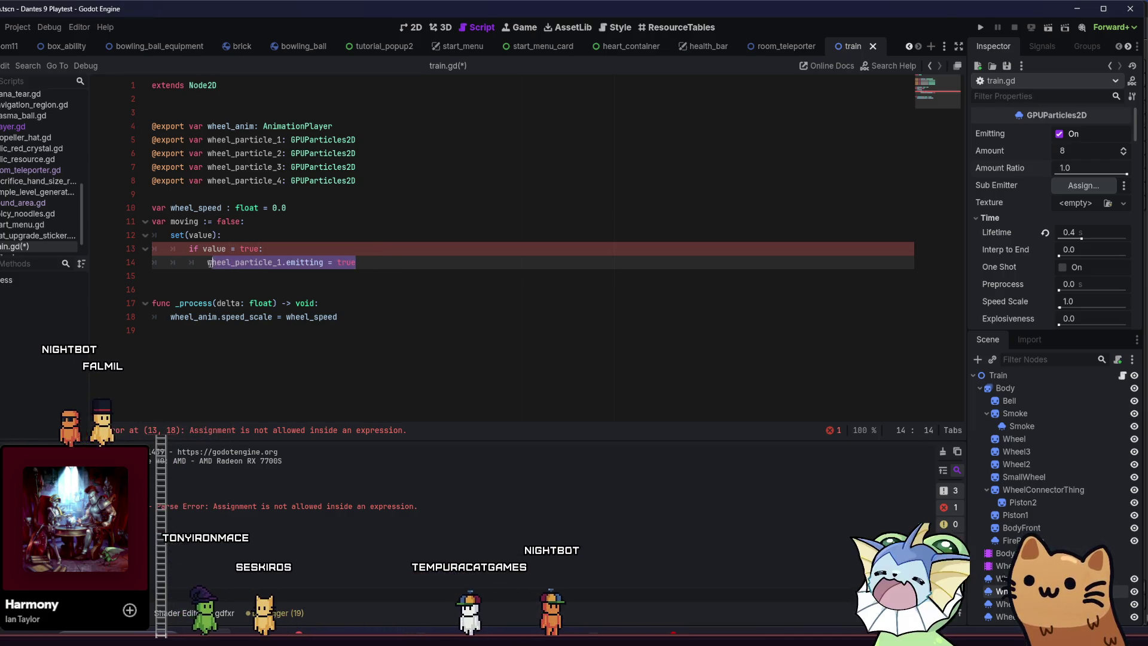
{"action": "key", "text": "ctrl+c"}
{"action": "left_click", "coordinate": [390, 268]}
{"action": "key", "text": "Return"}
{"action": "key", "text": "ctrl+v"}
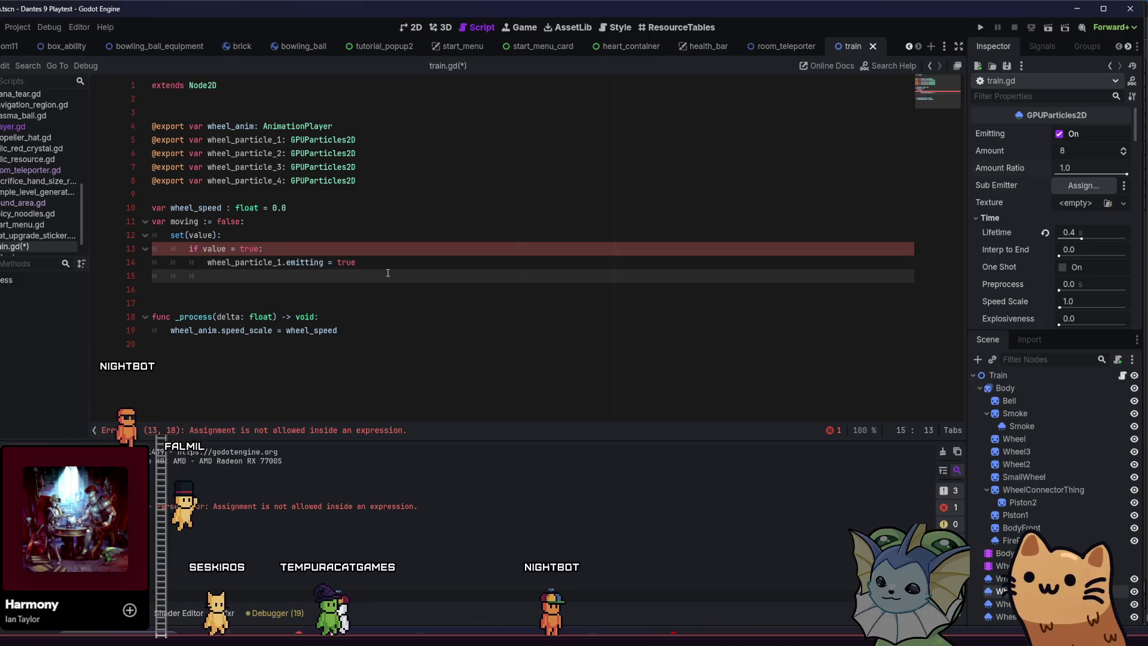
{"action": "key", "text": "Return"}
{"action": "key", "text": "ctrl+v"}
{"action": "key", "text": "Return"}
{"action": "key", "text": "Return"}
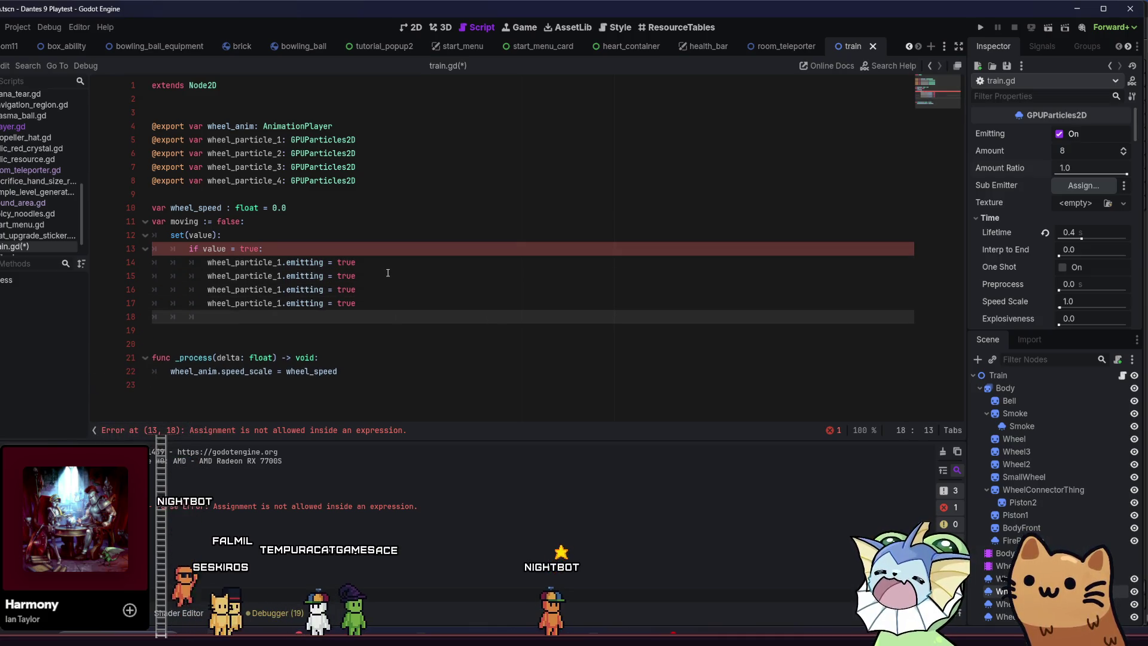
Renumber the copied lines to wheel_particle_2, 3 and 4.
{"action": "left_click", "coordinate": [281, 276]}
{"action": "key", "text": "Down"}
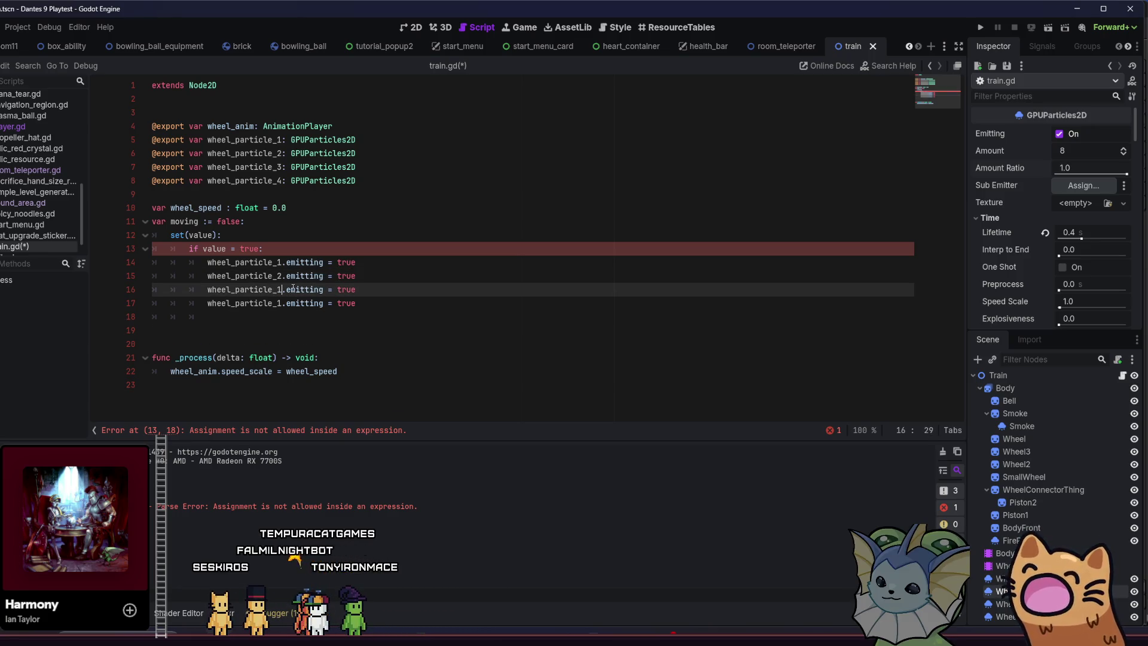
{"action": "key", "text": "Down"}
{"action": "key", "text": "BackSpace"}
{"action": "type", "text": "4"}
{"action": "key", "text": "Down"}
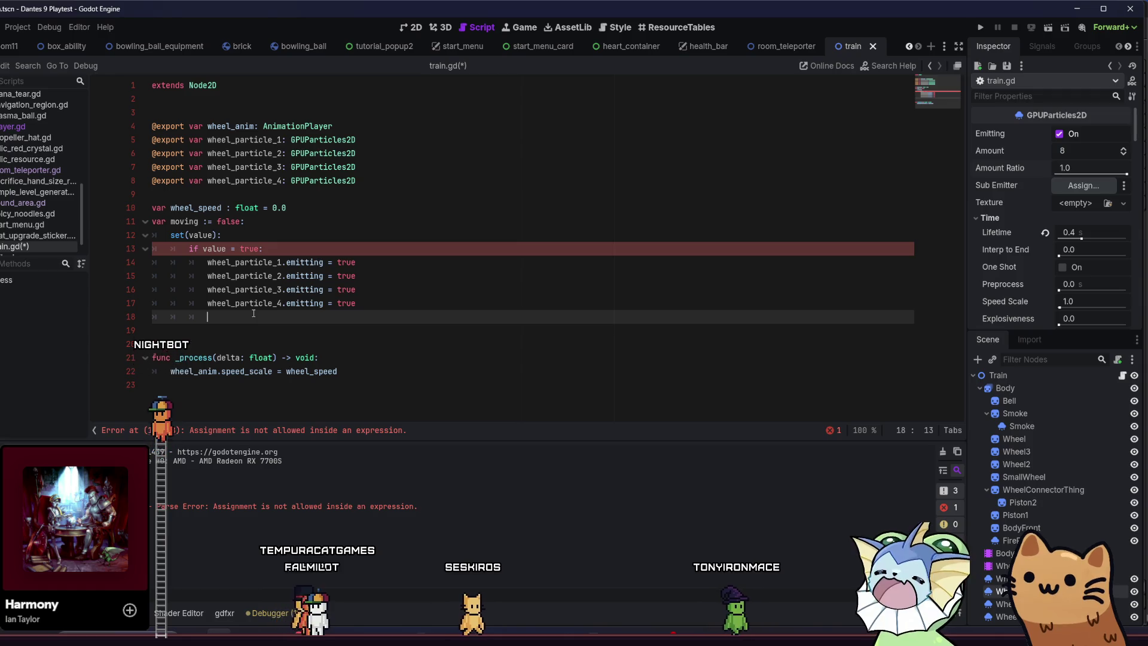
{"action": "left_click", "coordinate": [232, 249]}
Change the if comparison to == and add an else: branch below the block.
{"action": "type", "text": "="}
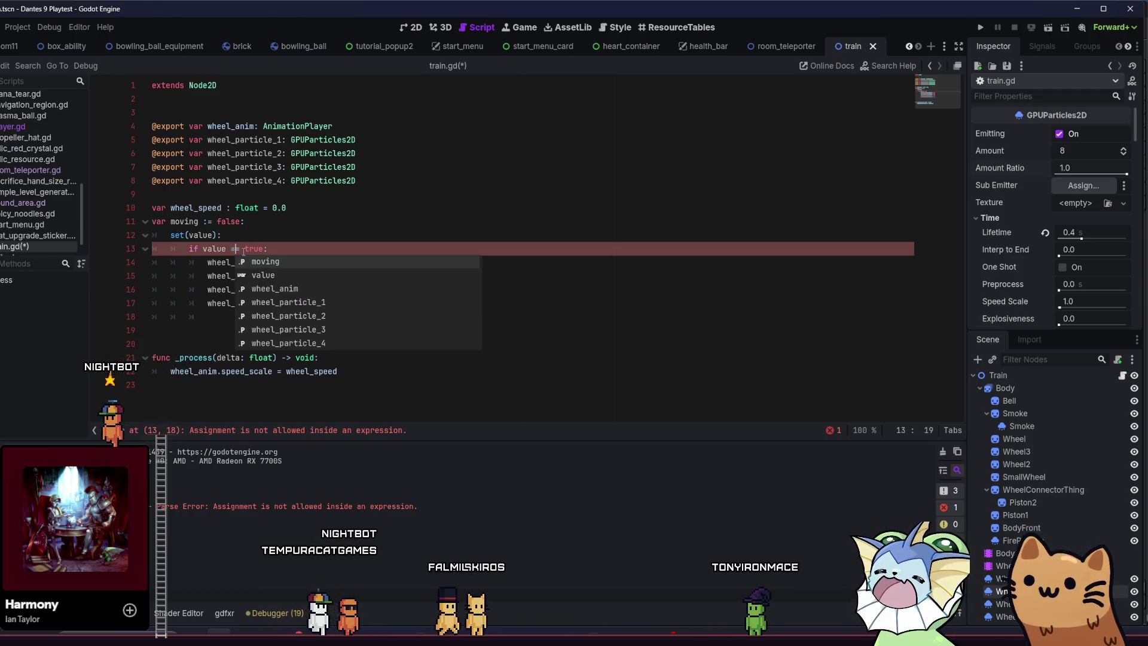
{"action": "left_click", "coordinate": [226, 317]}
{"action": "type", "text": "else:"}
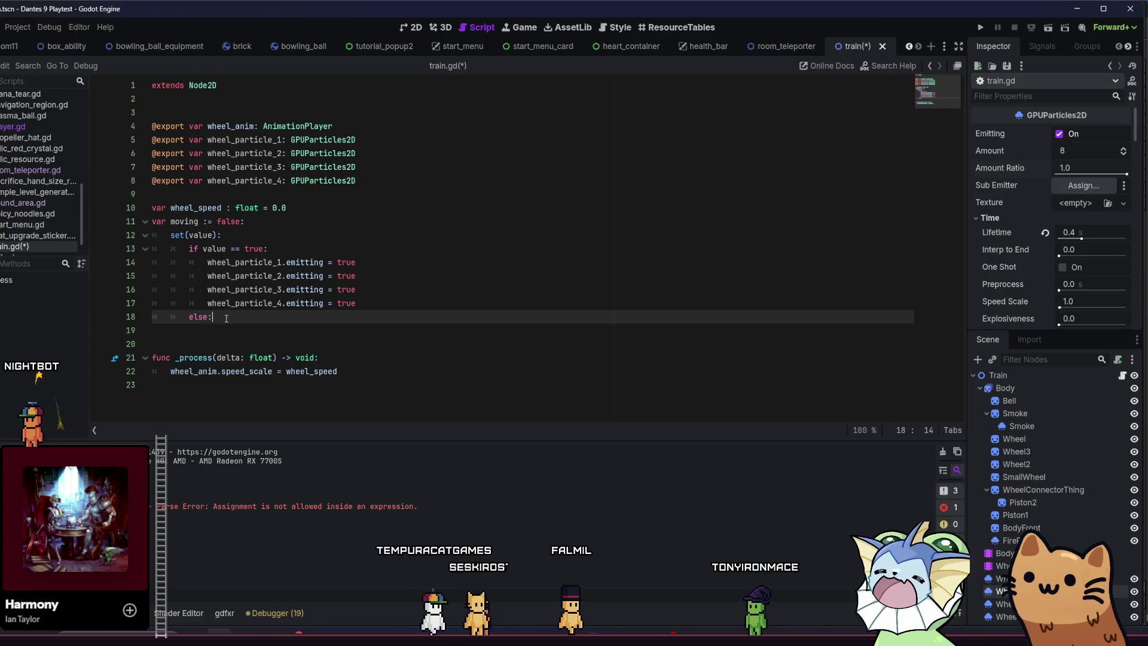
{"action": "key", "text": "Return"}
Paste the four wheel_particle emitting lines into the else branch.
{"action": "left_click_drag", "start_coordinate": [189, 317], "coordinate": [208, 263]}
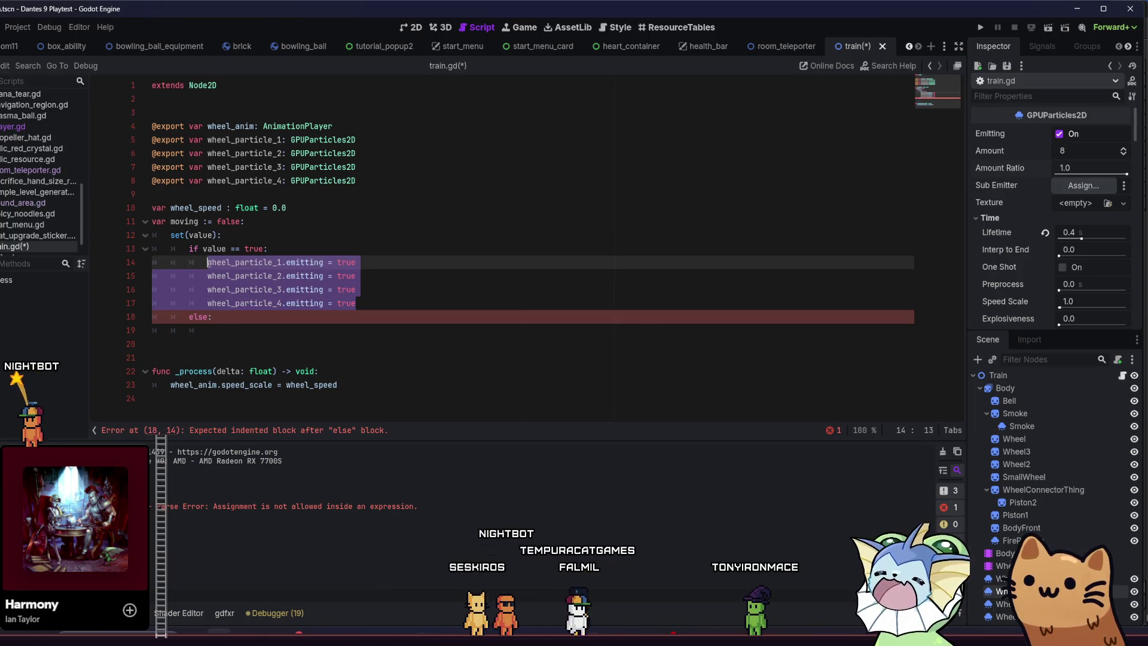
{"action": "key", "text": "ctrl+c"}
{"action": "left_click", "coordinate": [202, 332]}
{"action": "key", "text": "ctrl+v"}
Replace true with false on all four else-branch emitting lines.
{"action": "left_click", "coordinate": [353, 331]}
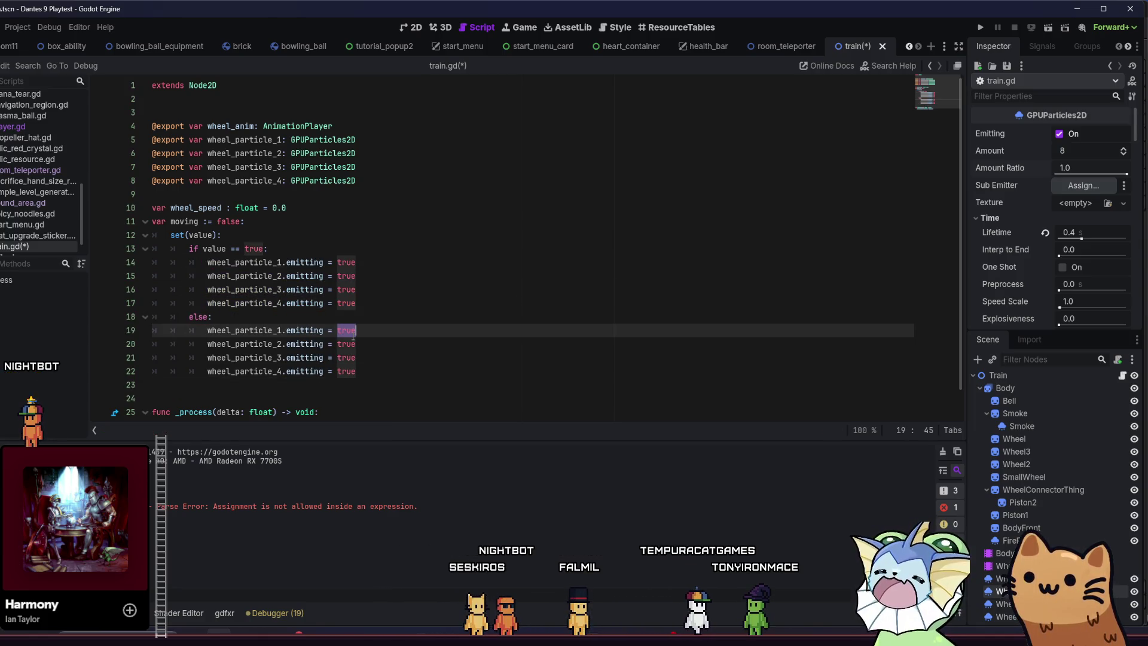
{"action": "key", "text": "ctrl+d"}
{"action": "key", "text": "ctrl+d"}
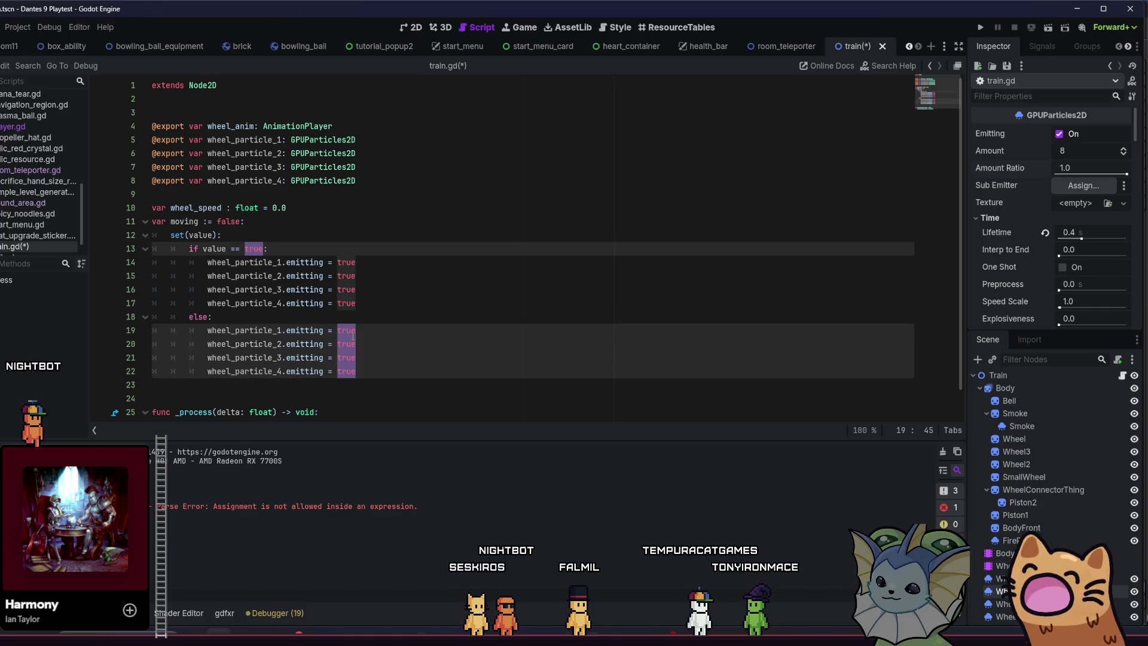
{"action": "key", "text": "Escape"}
{"action": "key", "text": "ctrl+d"}
{"action": "key", "text": "ctrl+d"}
{"action": "key", "text": "ctrl+d"}
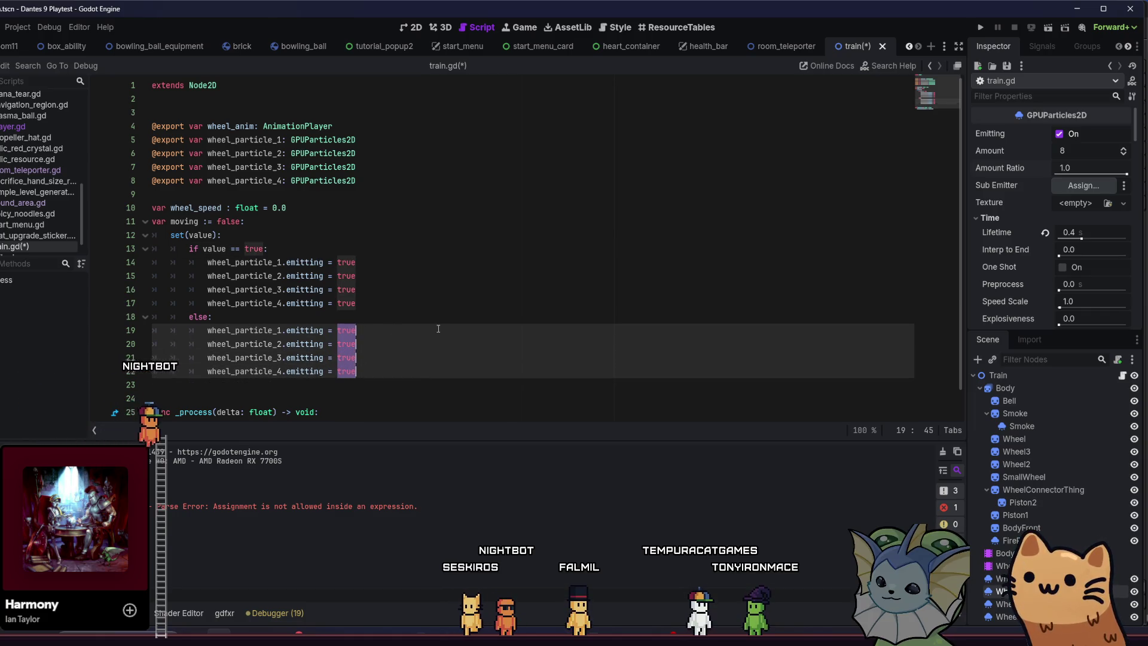
{"action": "type", "text": "false"}
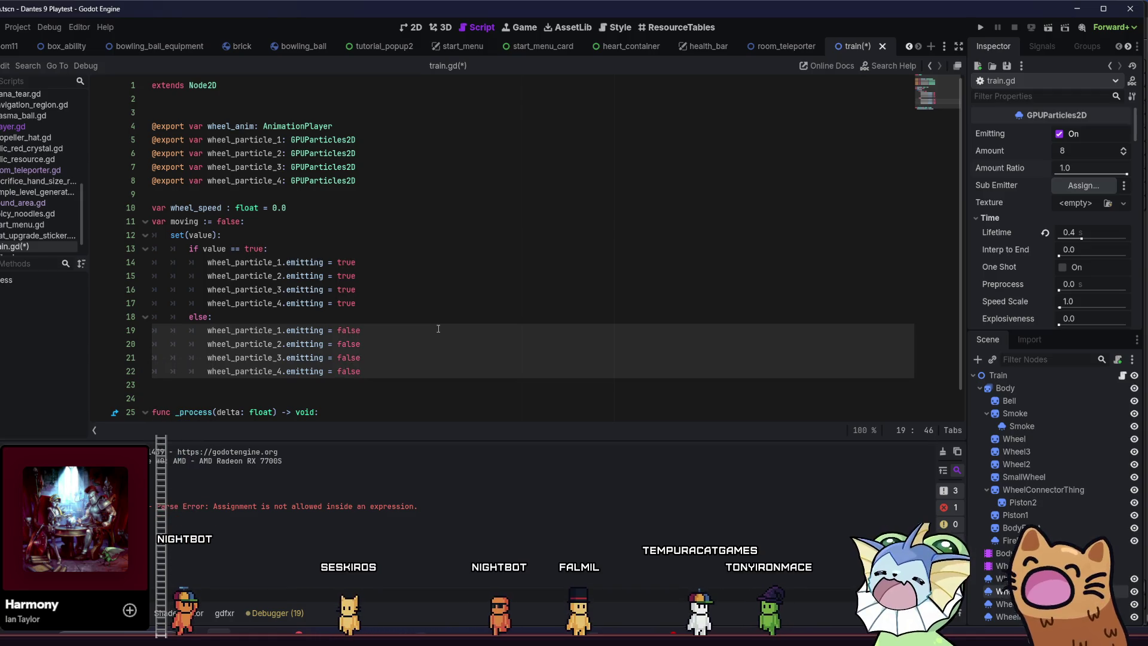
{"action": "key", "text": "Escape"}
{"action": "scroll", "coordinate": [423, 326], "scroll_direction": "down", "scroll_amount": 1}
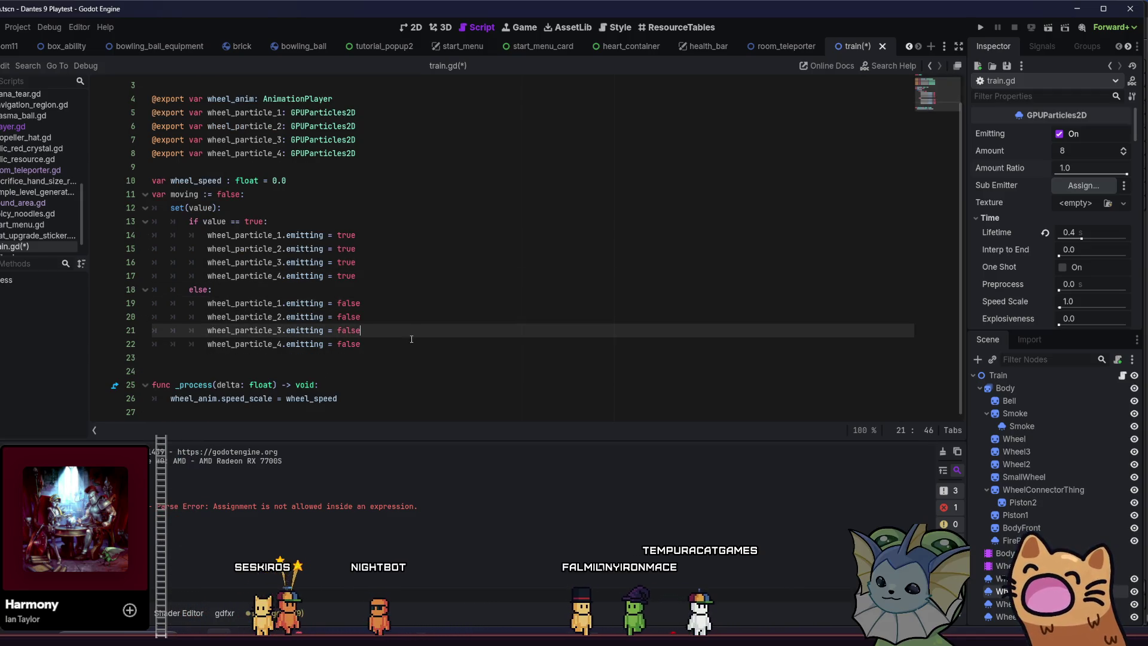
{"action": "left_click", "coordinate": [383, 348]}
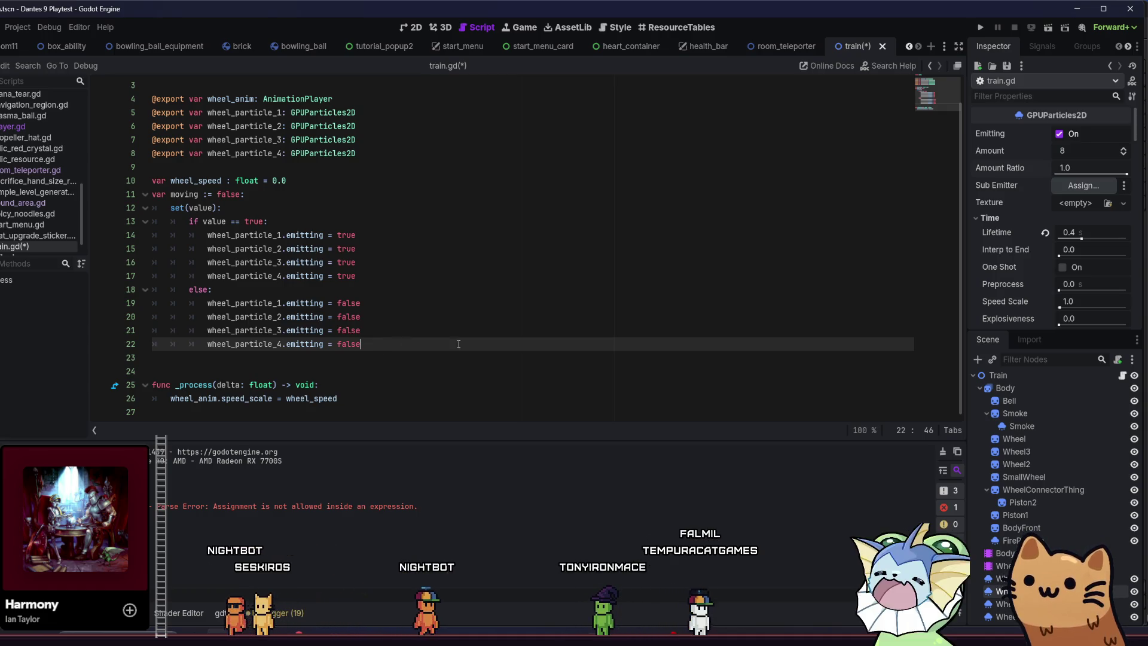
{"action": "mouse_move", "coordinate": [357, 276]}
{"action": "left_mouse_down"}
{"action": "mouse_move", "coordinate": [302, 276]}
{"action": "mouse_move", "coordinate": [179, 236]}
{"action": "left_mouse_up"}
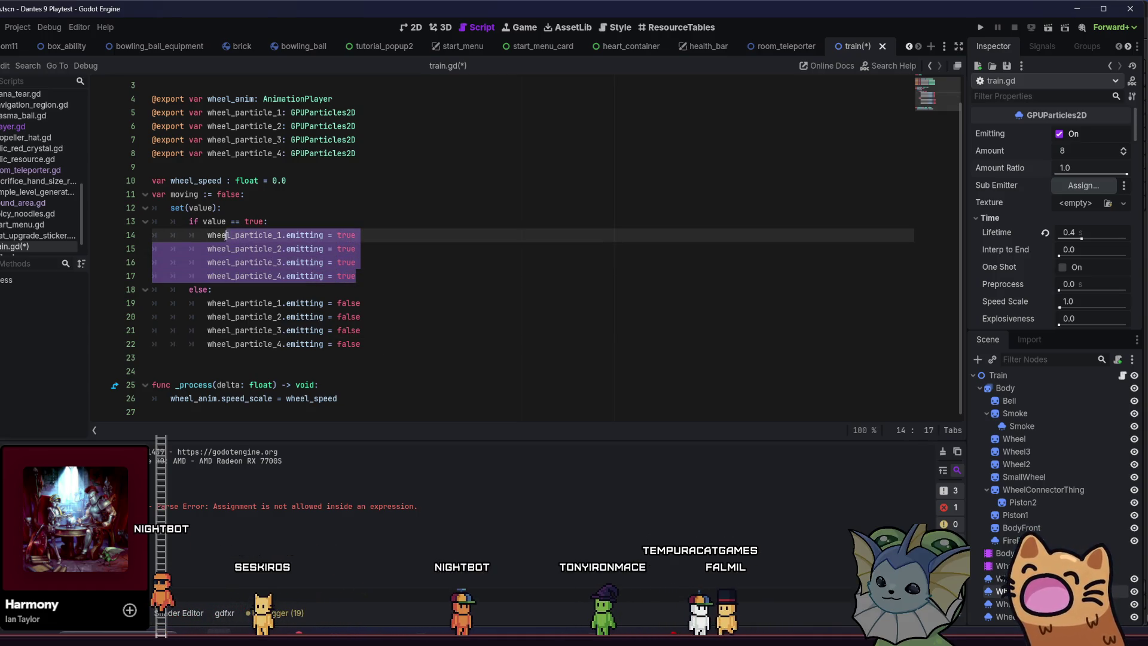
Review the moving setter, checking the if value == true line.
{"action": "left_click", "coordinate": [395, 345]}
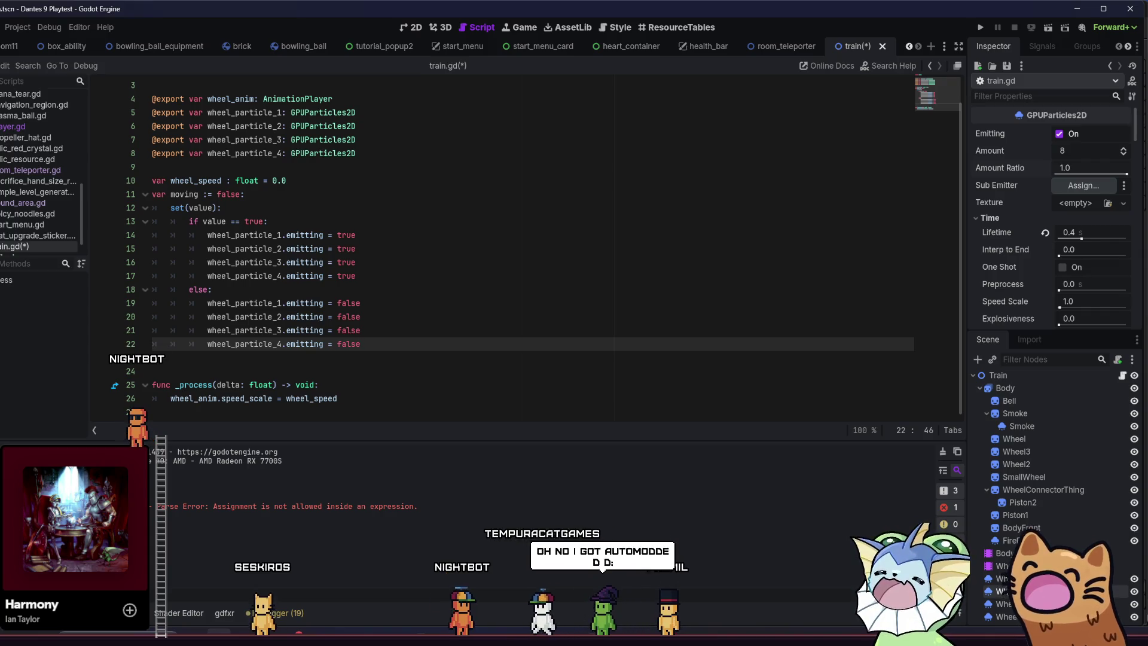
{"action": "left_click", "coordinate": [403, 386]}
{"action": "left_click", "coordinate": [405, 398]}
{"action": "left_click", "coordinate": [406, 346]}
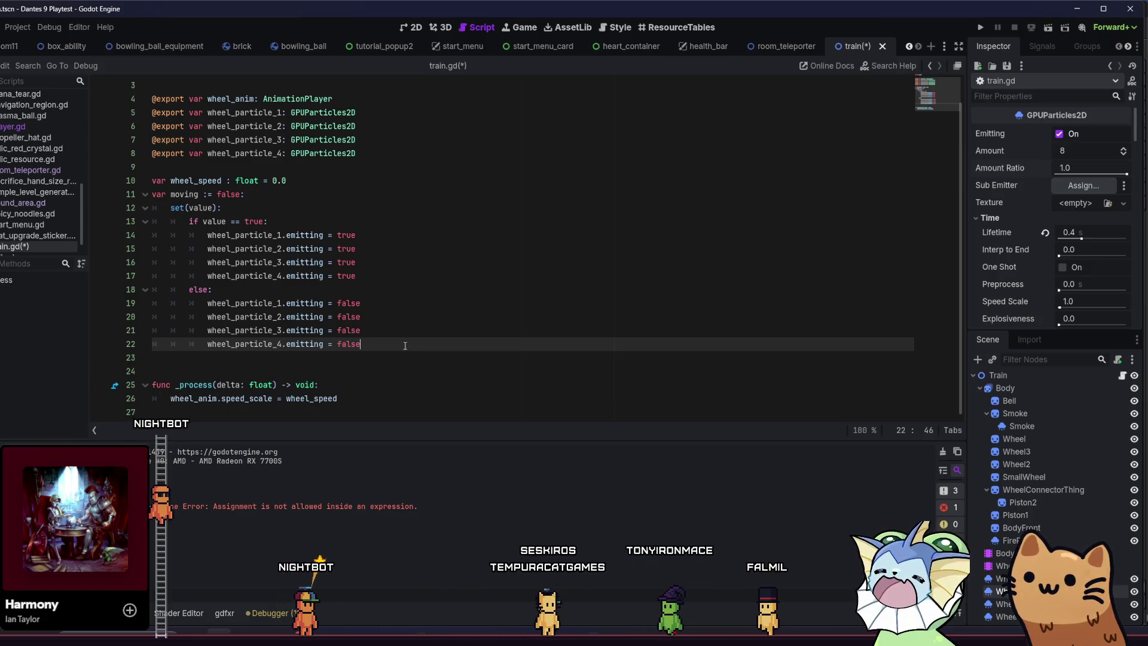
{"action": "left_click_drag", "start_coordinate": [268, 222], "coordinate": [155, 221]}
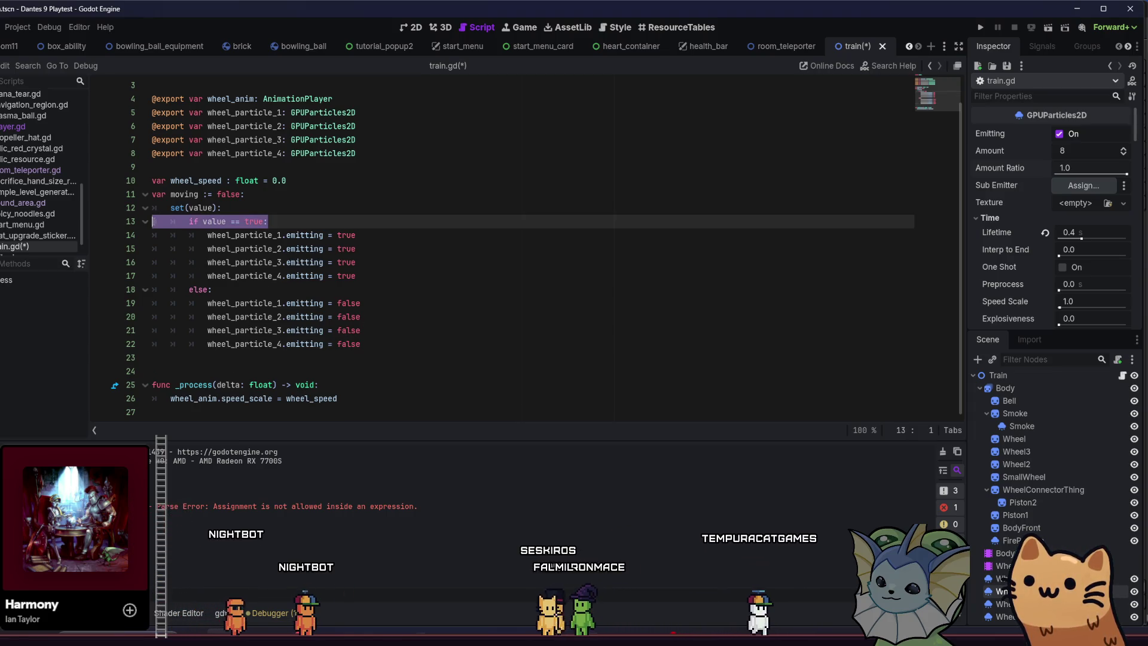
{"action": "left_click", "coordinate": [219, 235]}
Check the else branch and add a new line after its last emitting = false statement.
{"action": "left_click", "coordinate": [259, 295]}
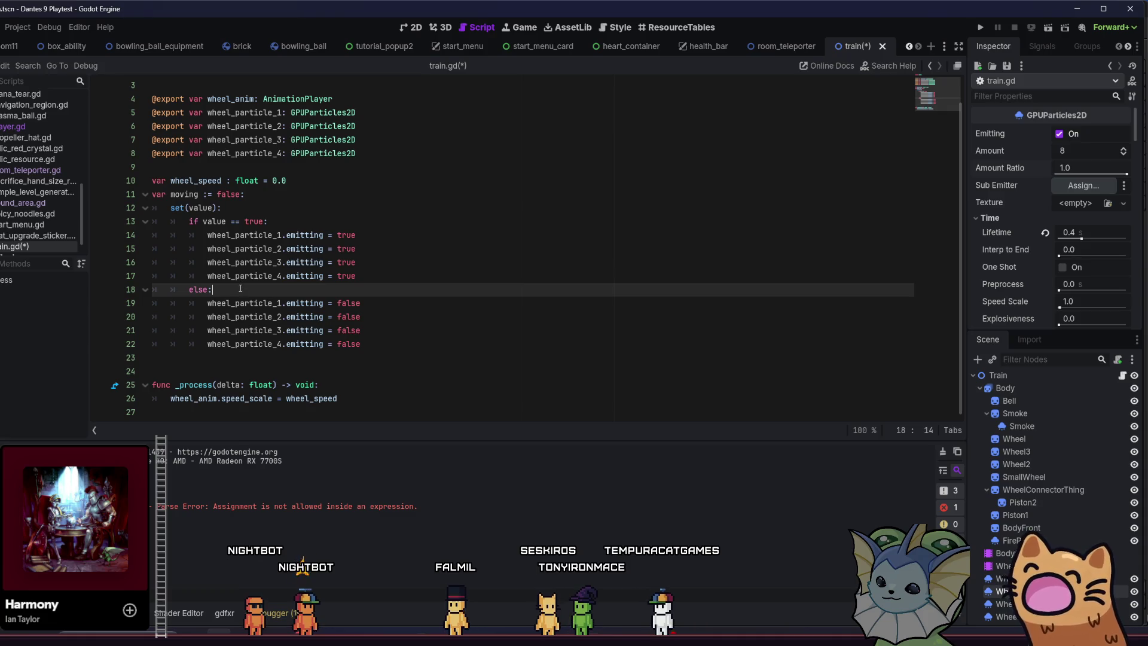
{"action": "left_click_drag", "start_coordinate": [383, 346], "coordinate": [154, 290]}
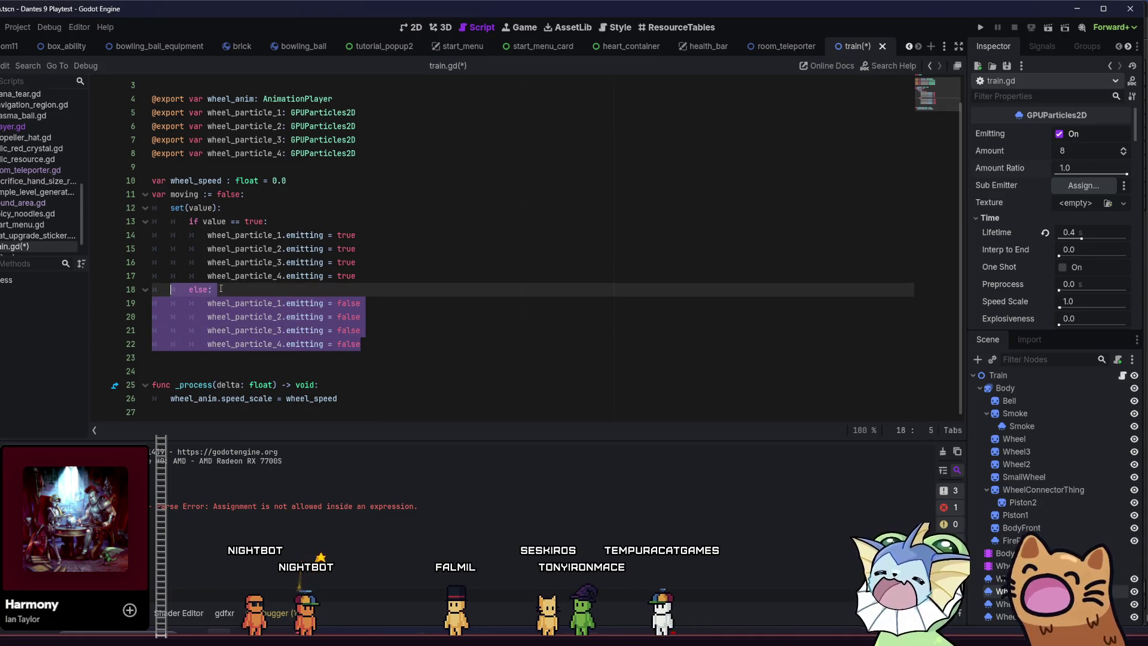
{"action": "left_click", "coordinate": [238, 262]}
{"action": "left_click", "coordinate": [352, 235]}
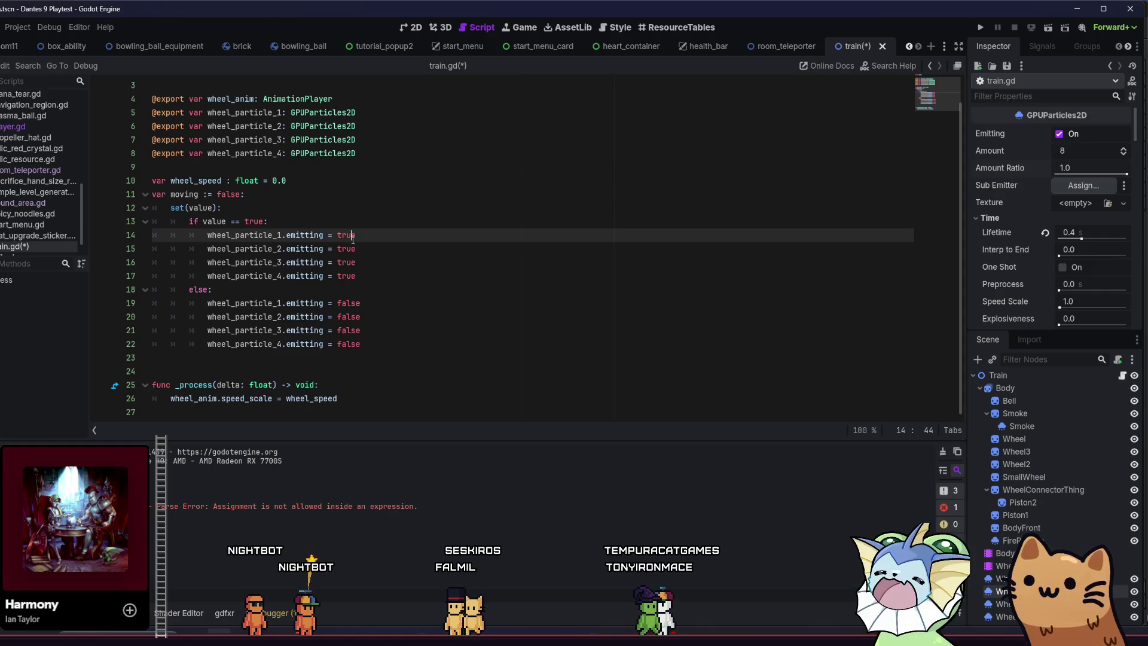
{"action": "left_click_drag", "start_coordinate": [370, 345], "coordinate": [120, 296]}
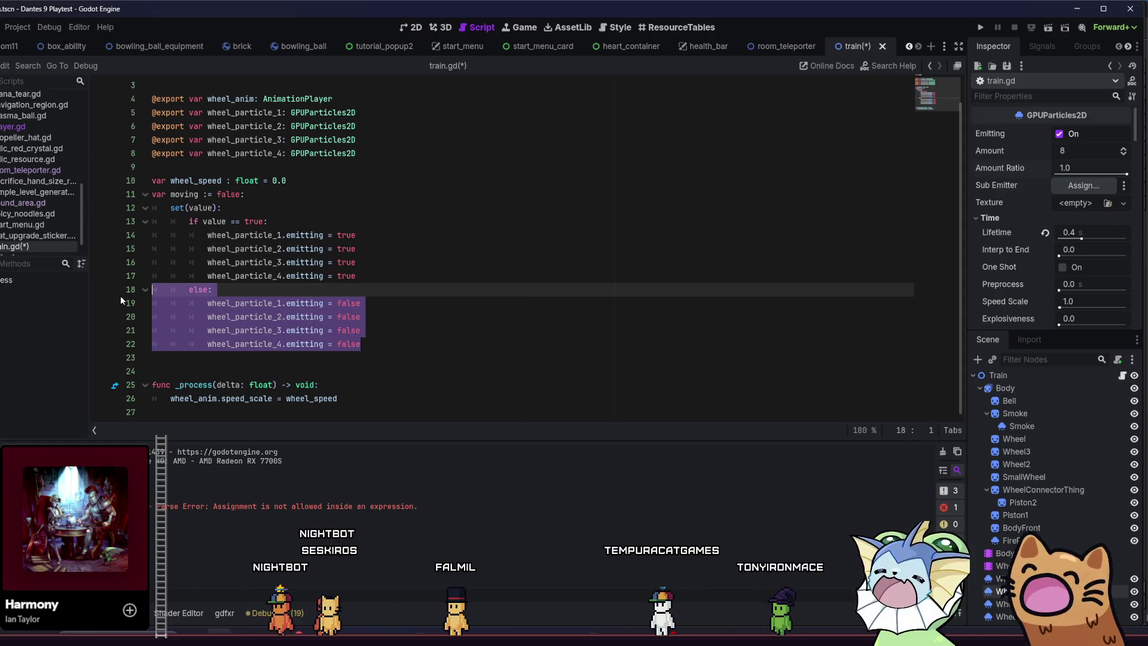
{"action": "left_click", "coordinate": [407, 346]}
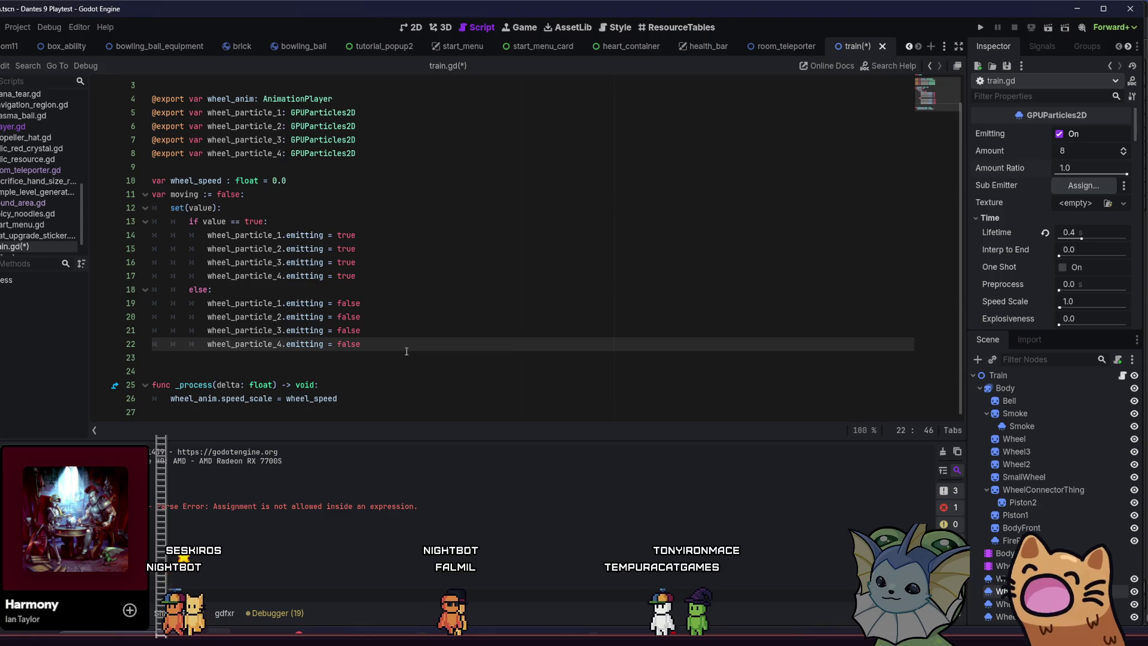
{"action": "key", "text": "Return"}
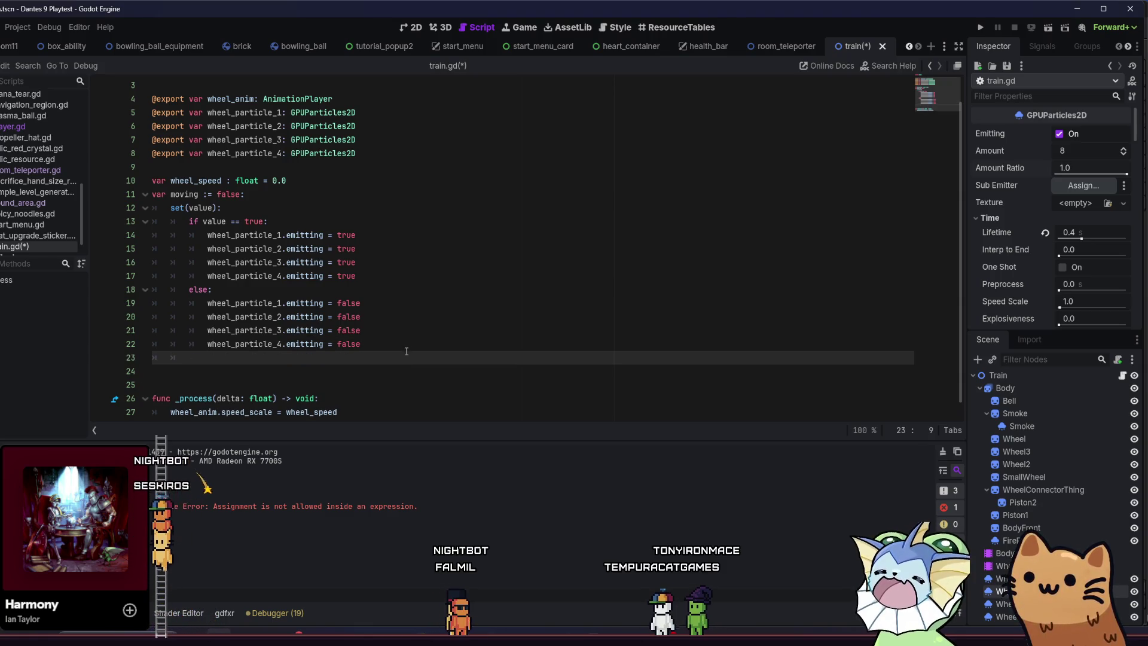
{"action": "type", "text": "moving ="}
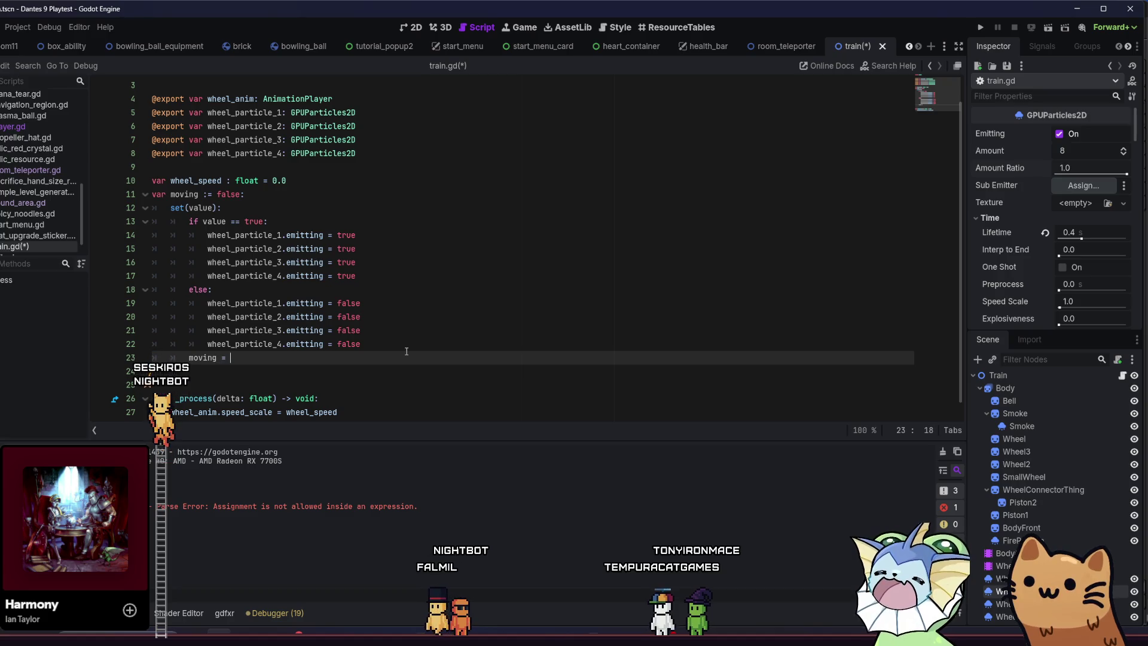
Add moving = value after the if/else and save train.gd.
{"action": "type", "text": "value"}
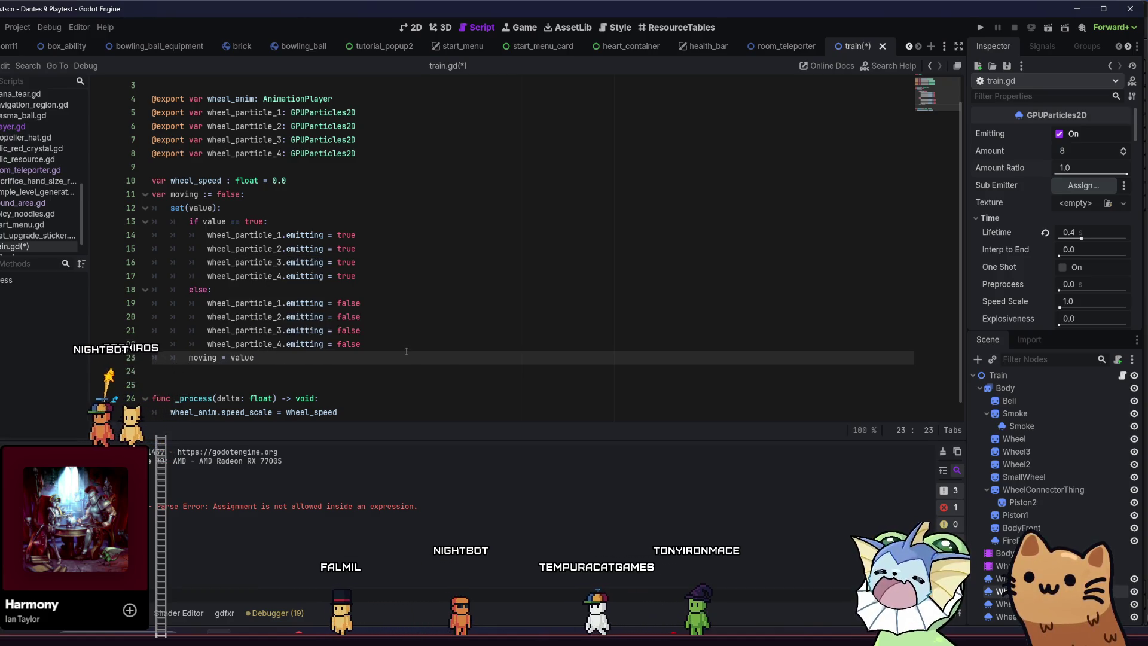
{"action": "left_click_drag", "start_coordinate": [410, 345], "coordinate": [416, 337]}
{"action": "key", "text": "Down"}
{"action": "key", "text": "ctrl+s"}
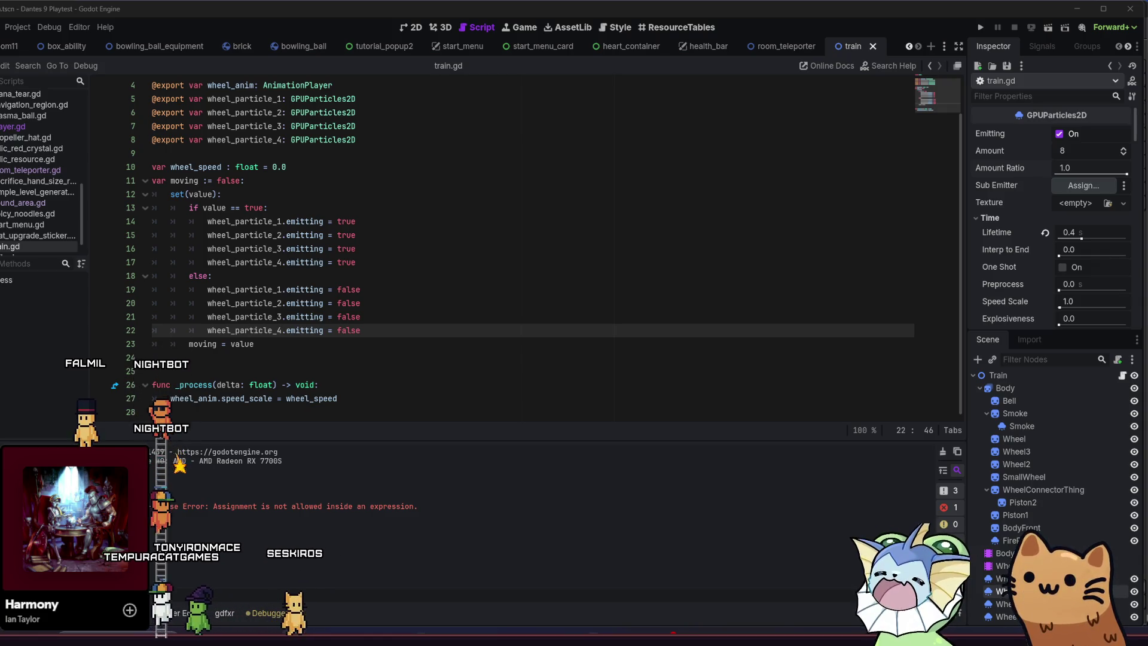
{"action": "left_click", "coordinate": [361, 347]}
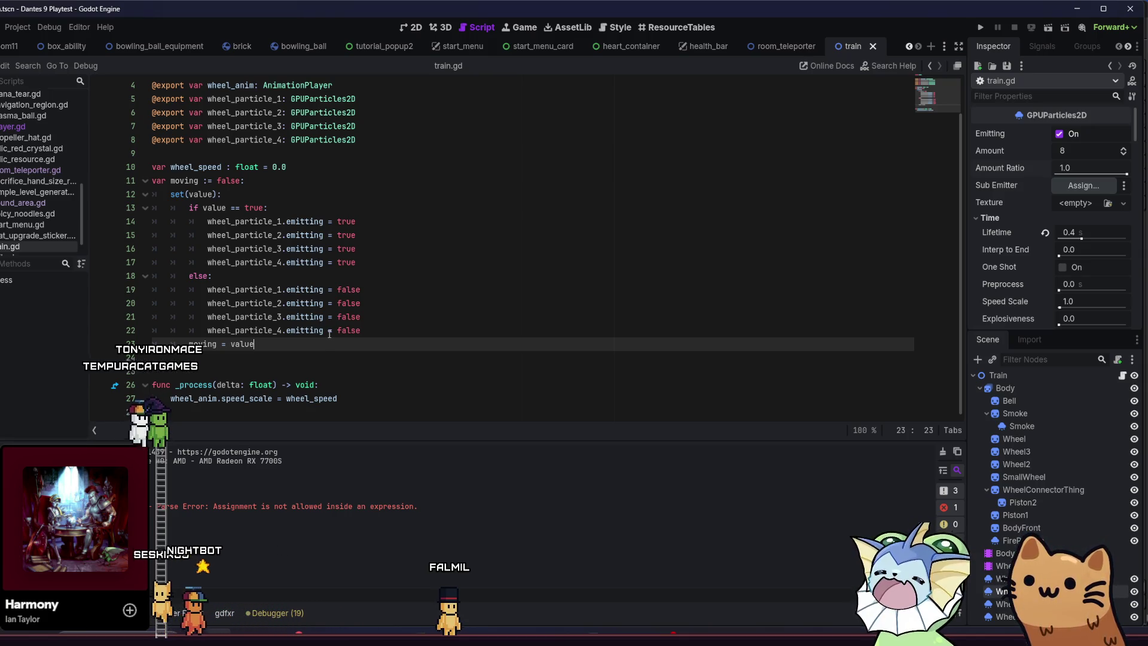
Add a new line in _process after the wheel_anim speed line and autocomplete wheel_particle_1.
{"action": "mouse_move", "coordinate": [326, 335]}
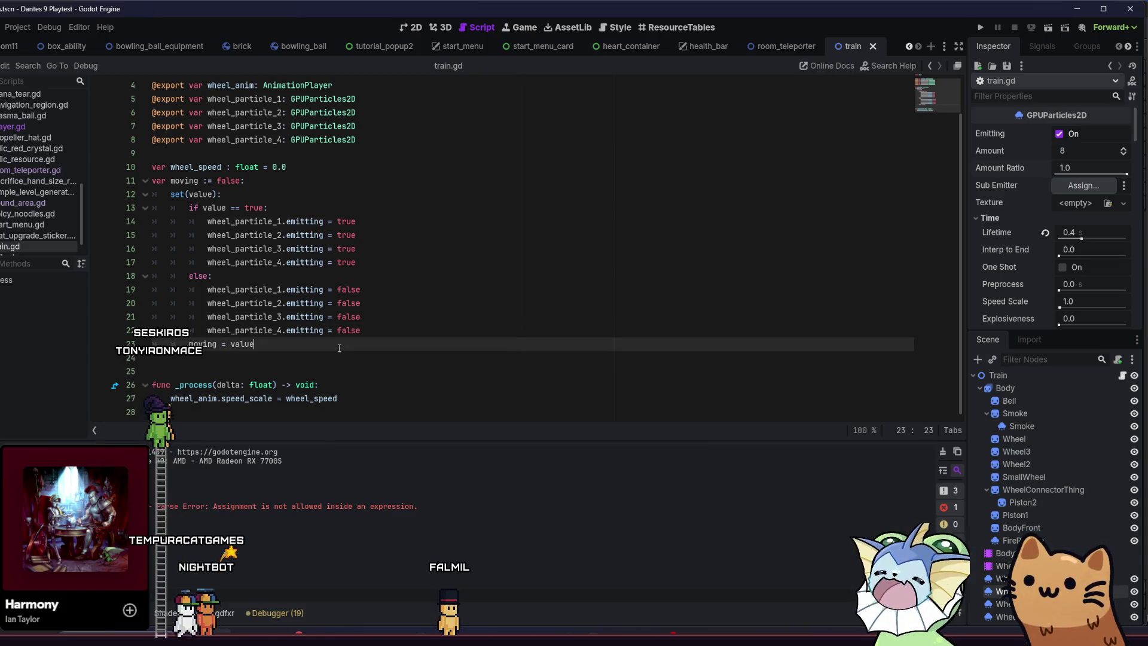
{"action": "left_click", "coordinate": [339, 398]}
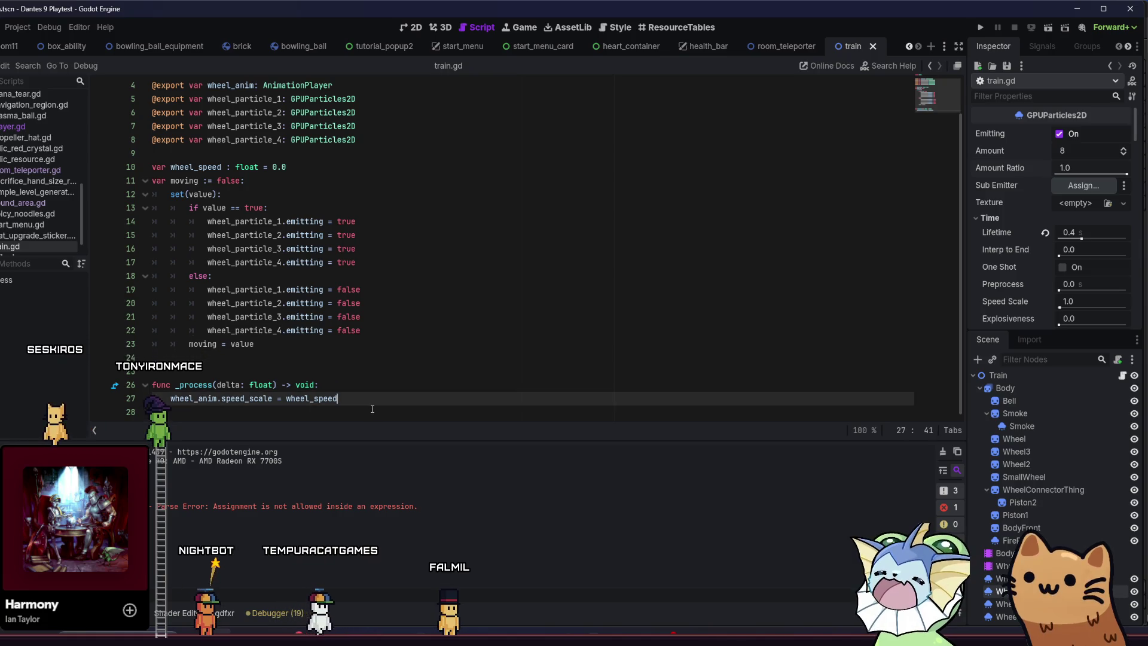
{"action": "key", "text": "Return"}
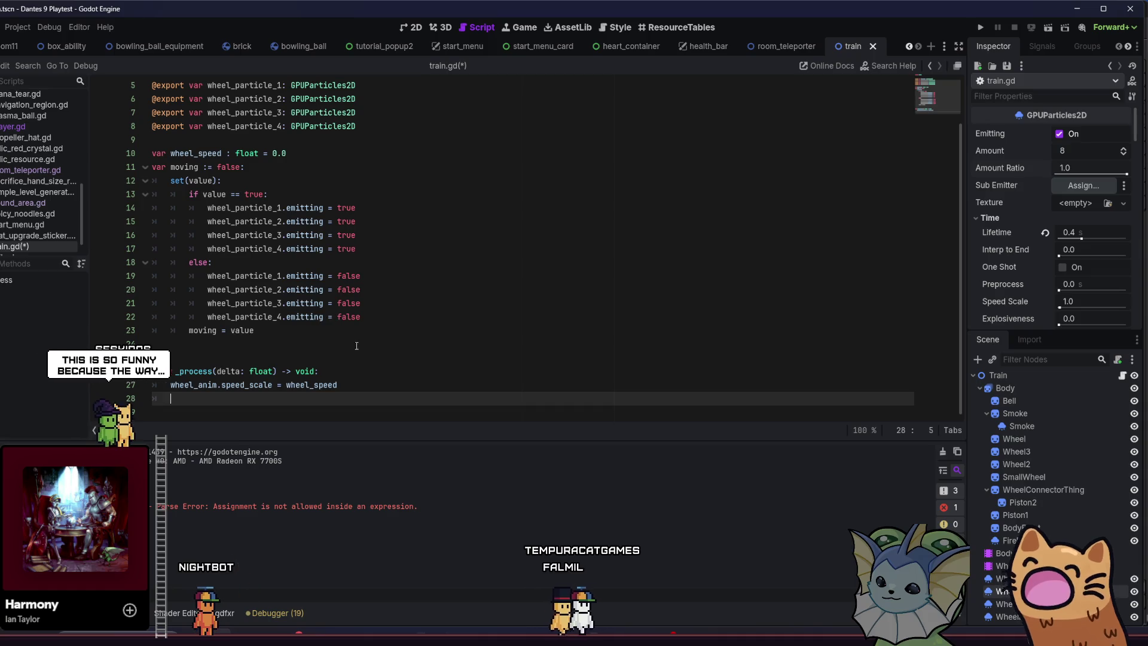
{"action": "type", "text": "el_anim"}
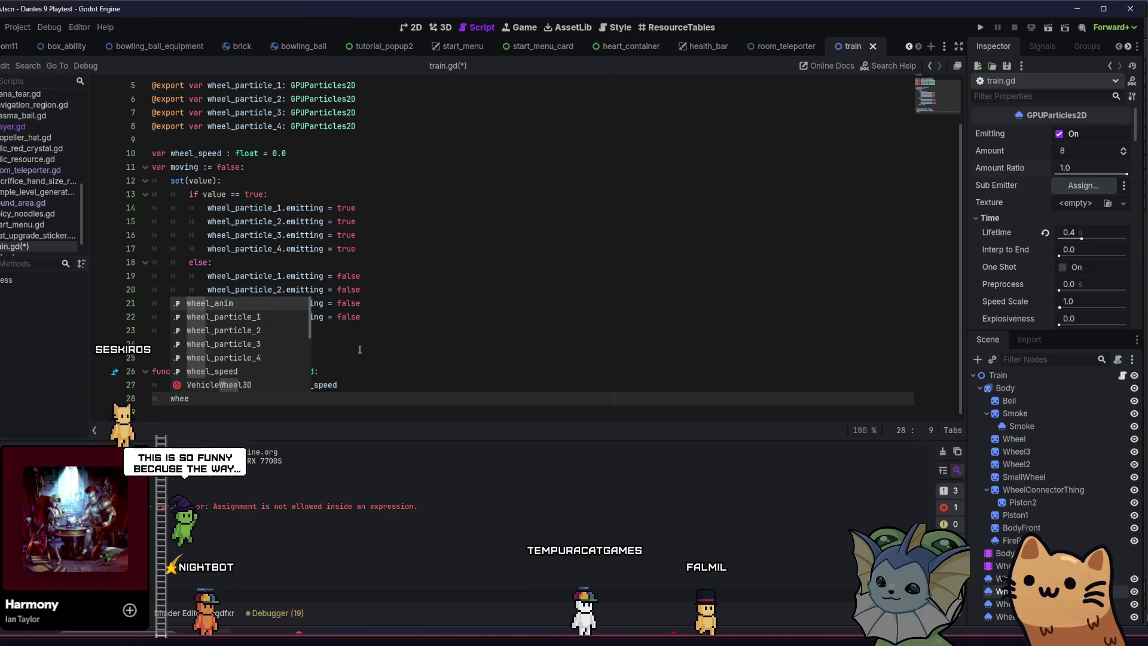
{"action": "key", "text": "Return"}
{"action": "key", "text": "BackSpace"}
{"action": "key", "text": "BackSpace"}
{"action": "key", "text": "BackSpace"}
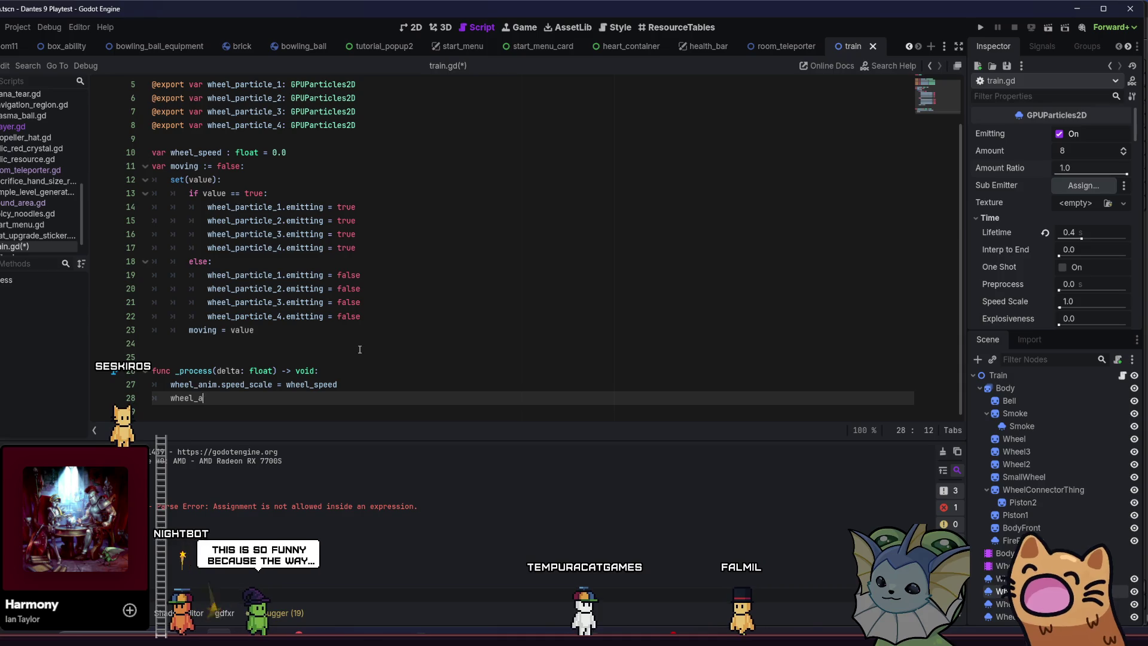
{"action": "type", "text": "par"}
{"action": "key", "text": "Return"}
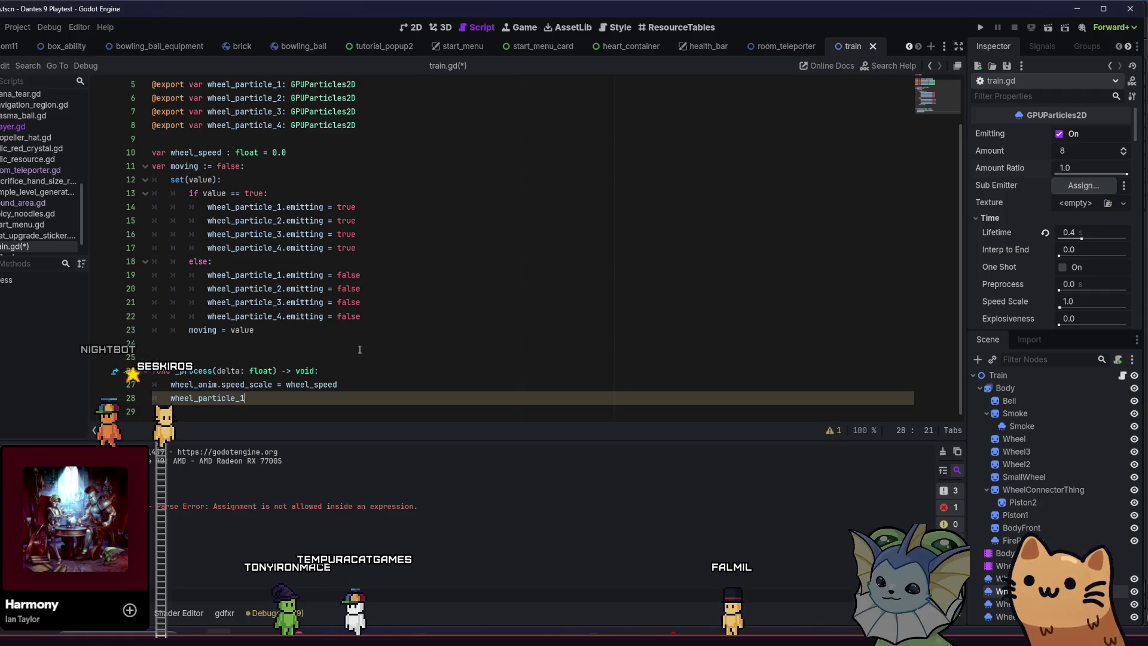
{"action": "key", "text": "BackSpace"}
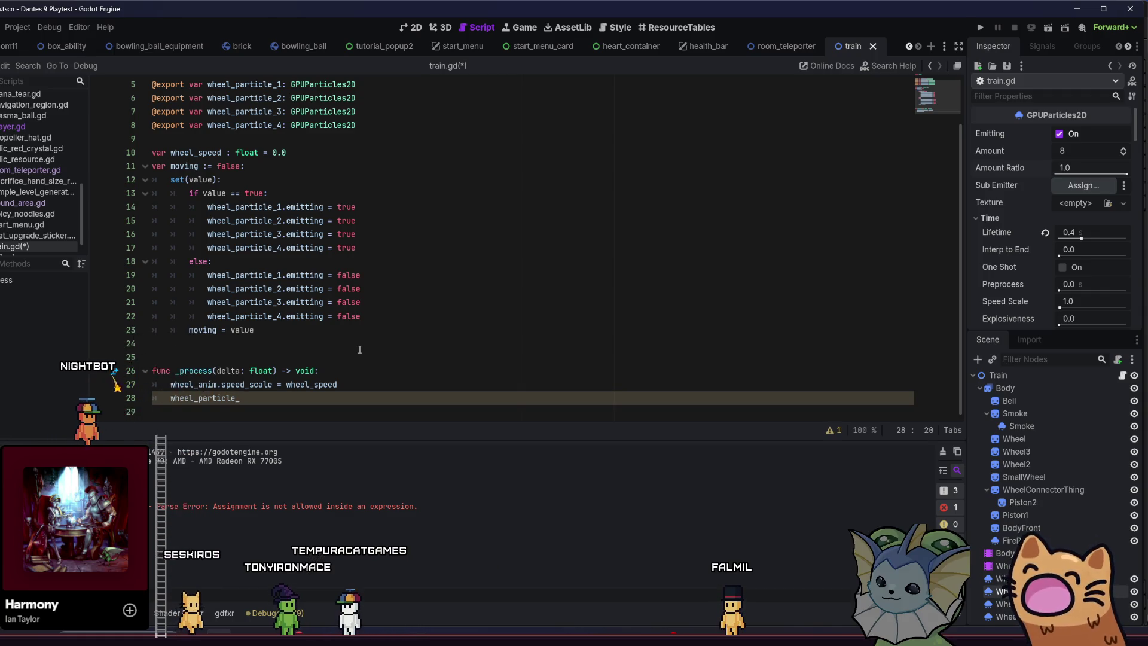
{"action": "type", "text": "1."}
{"action": "key", "text": "Escape"}
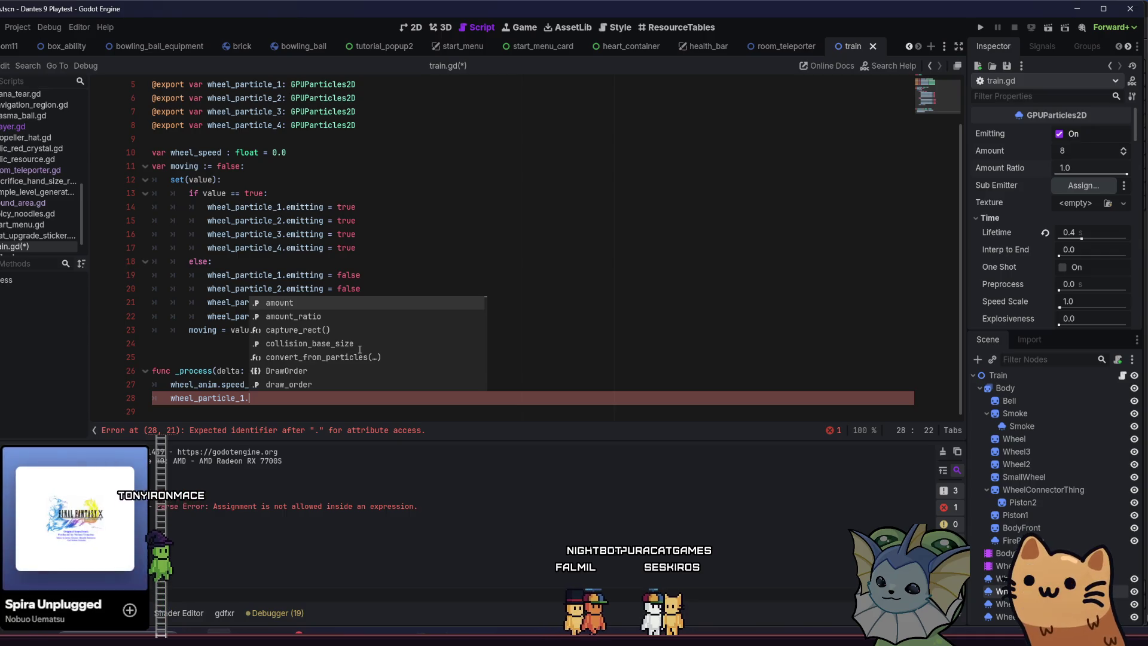
Pick the amount_ratio property on wheel_particle_1 and start its assignment.
{"action": "key", "text": "BackSpace"}
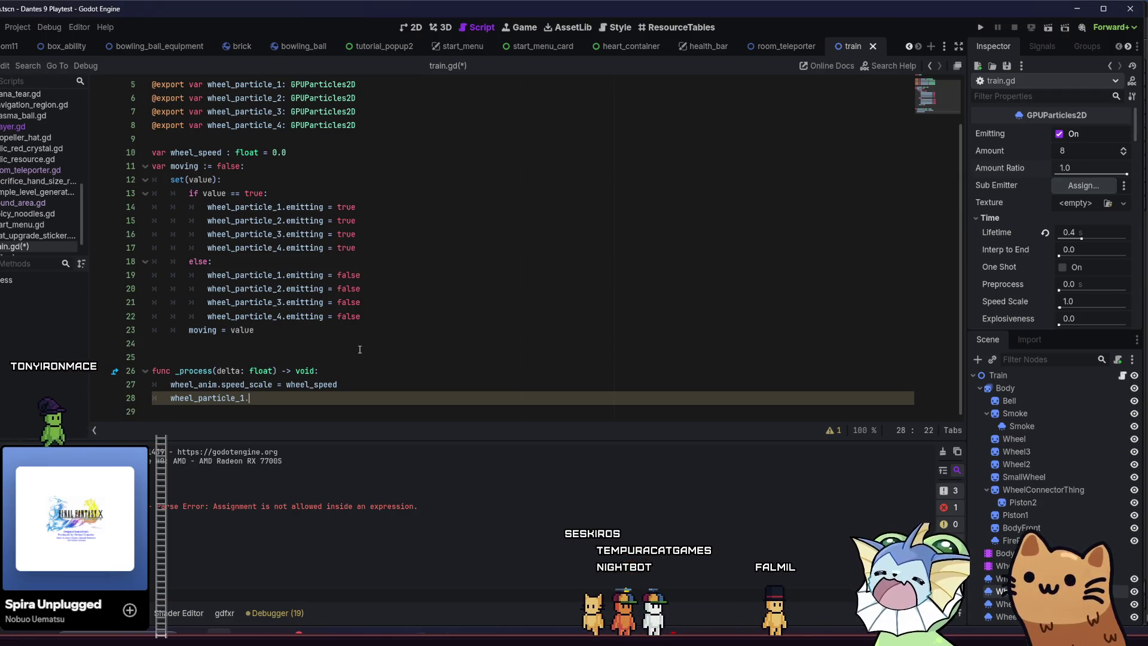
{"action": "type", "text": "."}
{"action": "key", "text": "Down"}
{"action": "key", "text": "Return"}
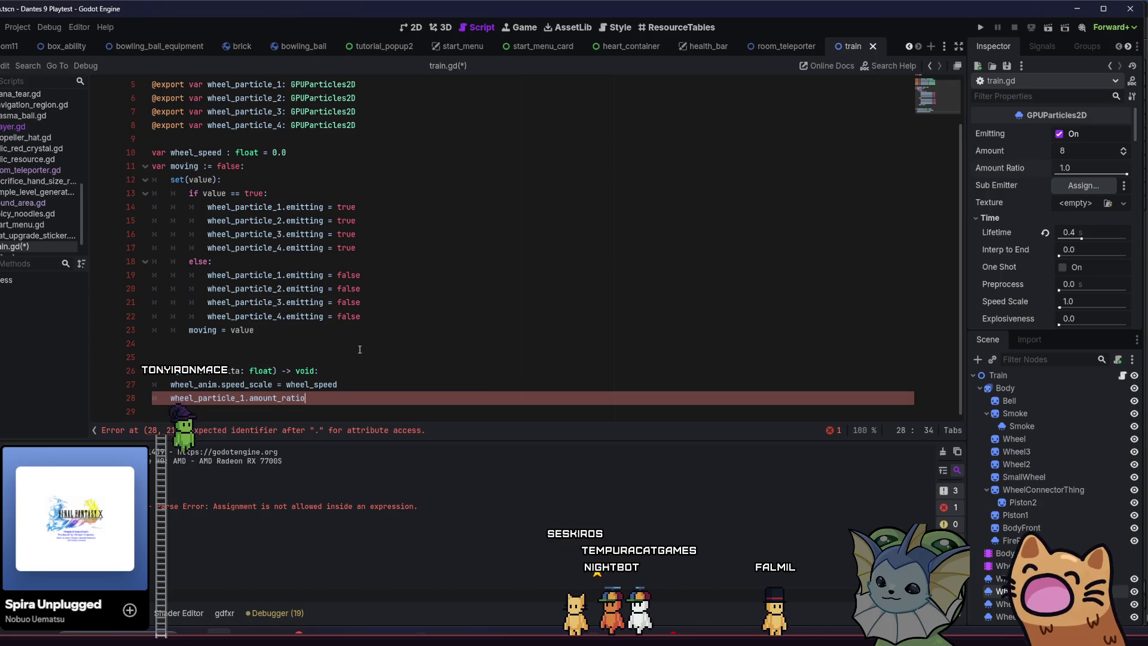
{"action": "key", "text": "BackSpace"}
{"action": "key", "text": "BackSpace"}
{"action": "type", "text": "="}
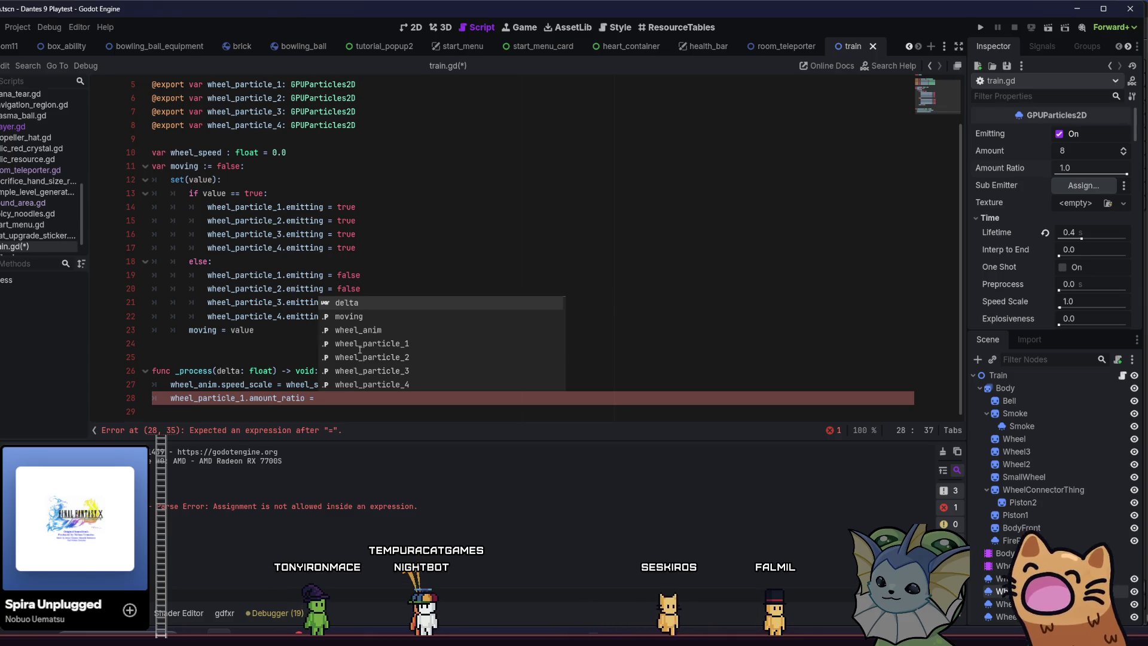
Assign it clamp(wheel_speed/10, 0.0, 1.0).
{"action": "type", "text": "wh"}
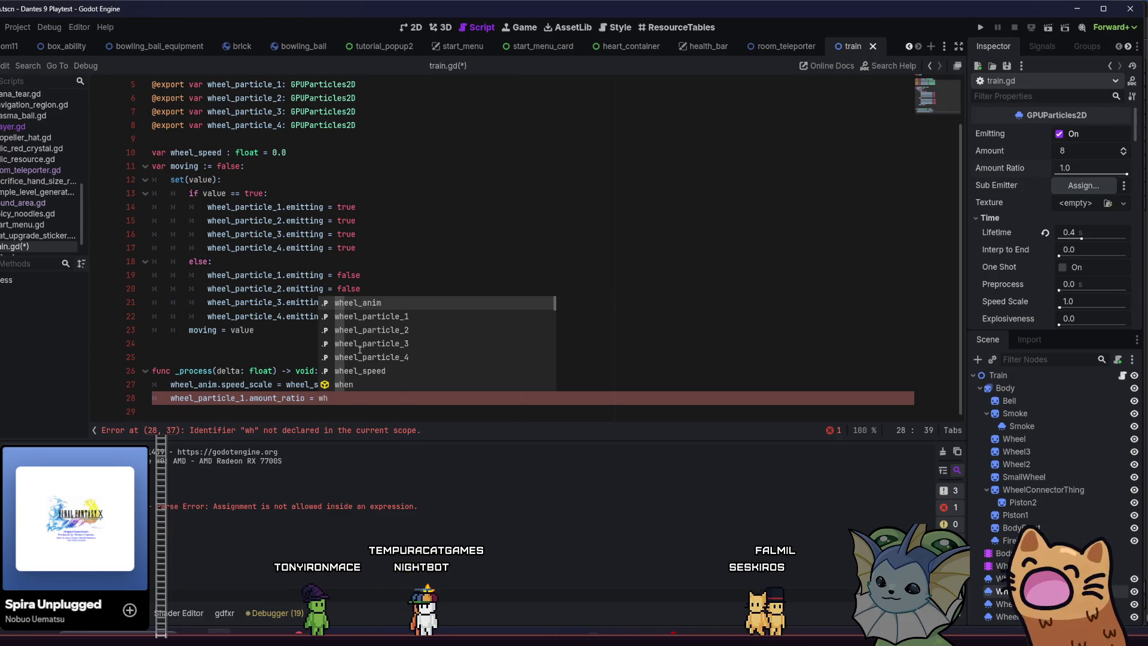
{"action": "key", "text": "Down"}
{"action": "key", "text": "Down"}
{"action": "key", "text": "Down"}
{"action": "key", "text": "Return"}
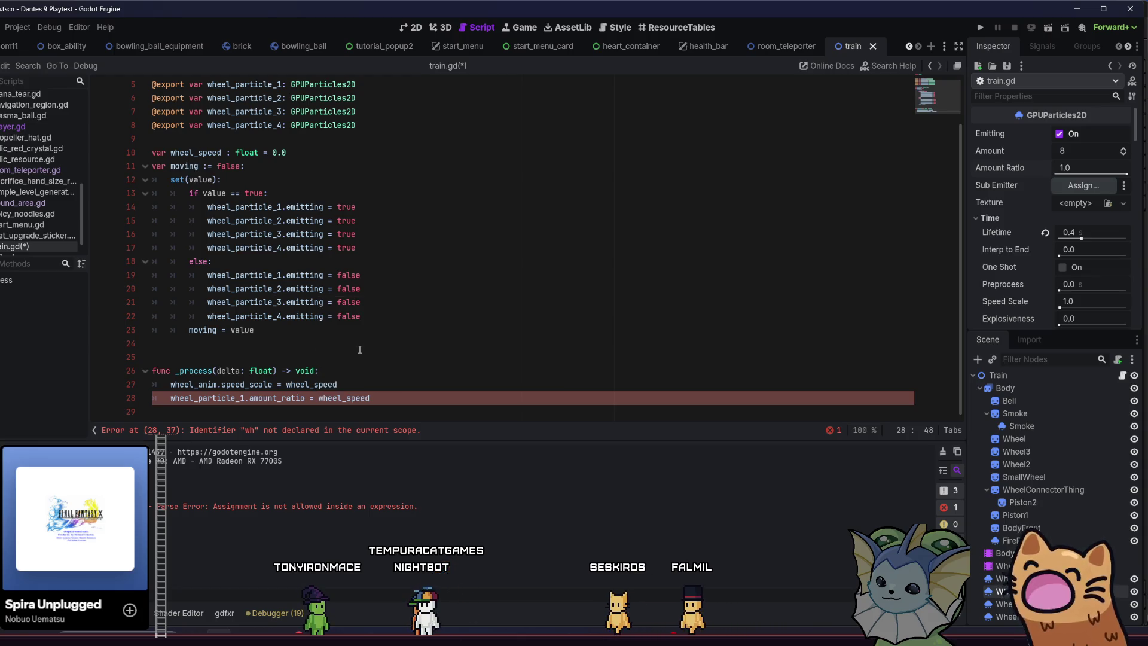
{"action": "type", "text": "/10"}
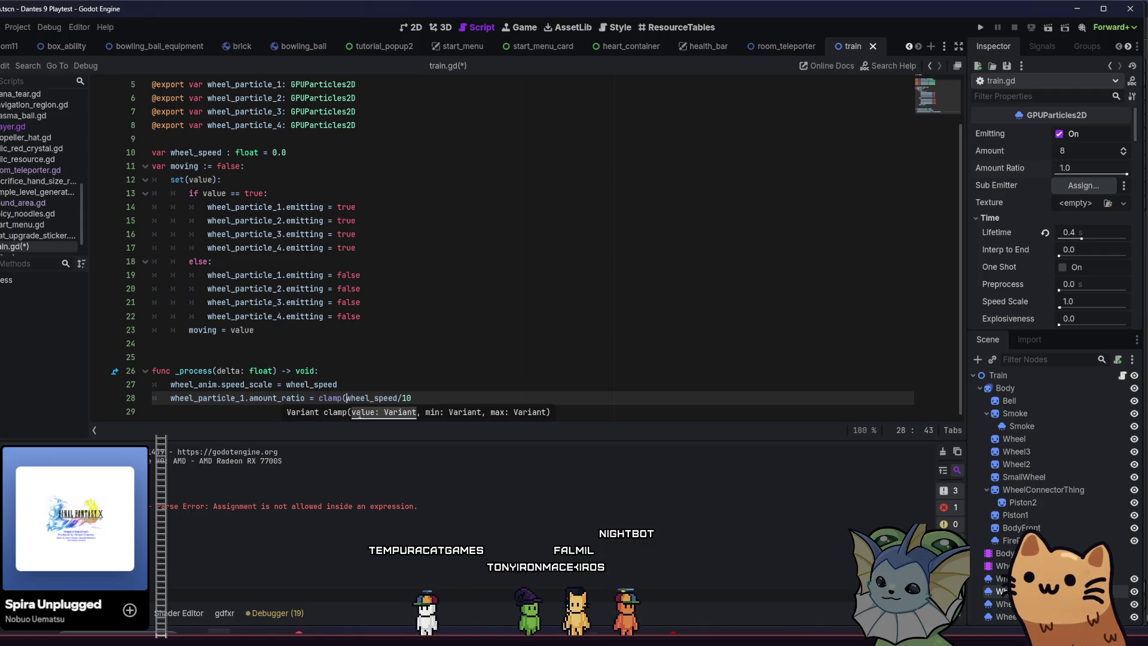
{"action": "type", "text": ")"}
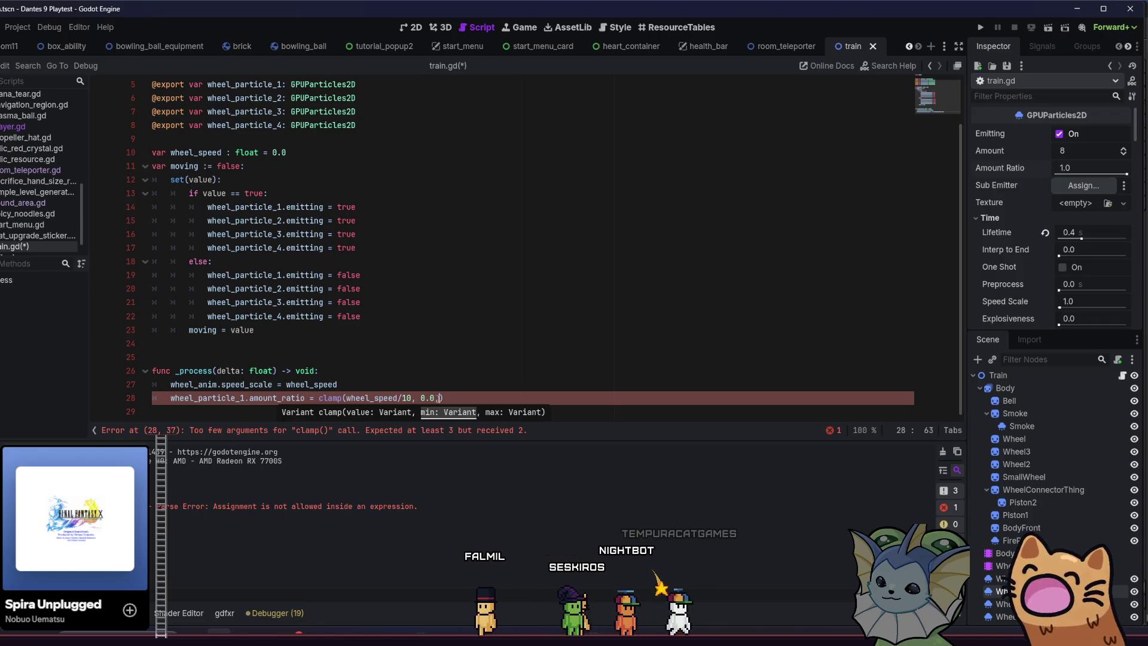
{"action": "type", "text": " 1.0"}
{"action": "left_click", "coordinate": [498, 395]}
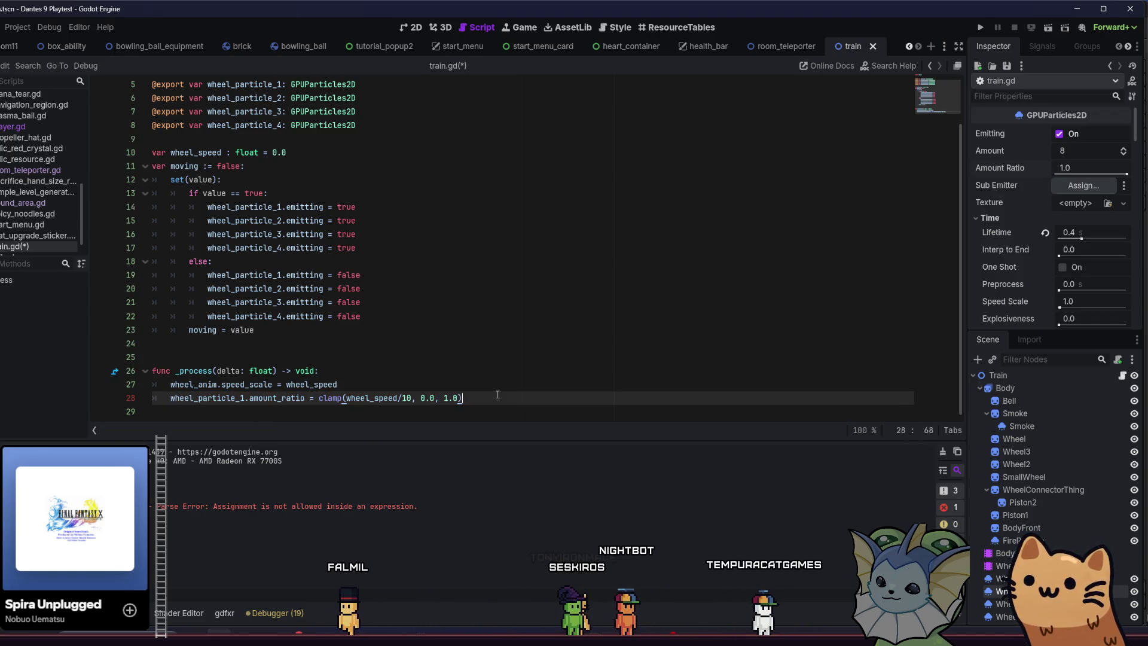
{"action": "key", "text": "Return"}
{"action": "left_click", "coordinate": [497, 394]}
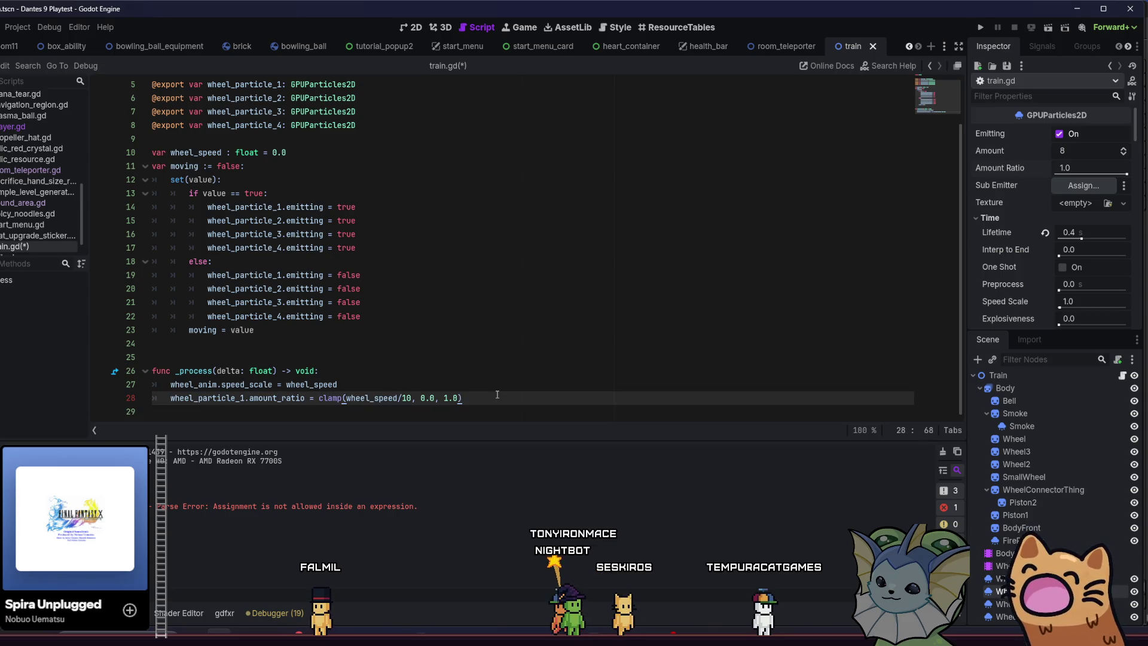
Duplicate the amount_ratio clamp line three times.
{"action": "left_click", "coordinate": [171, 402], "text": "shift"}
{"action": "left_click", "coordinate": [171, 402]}
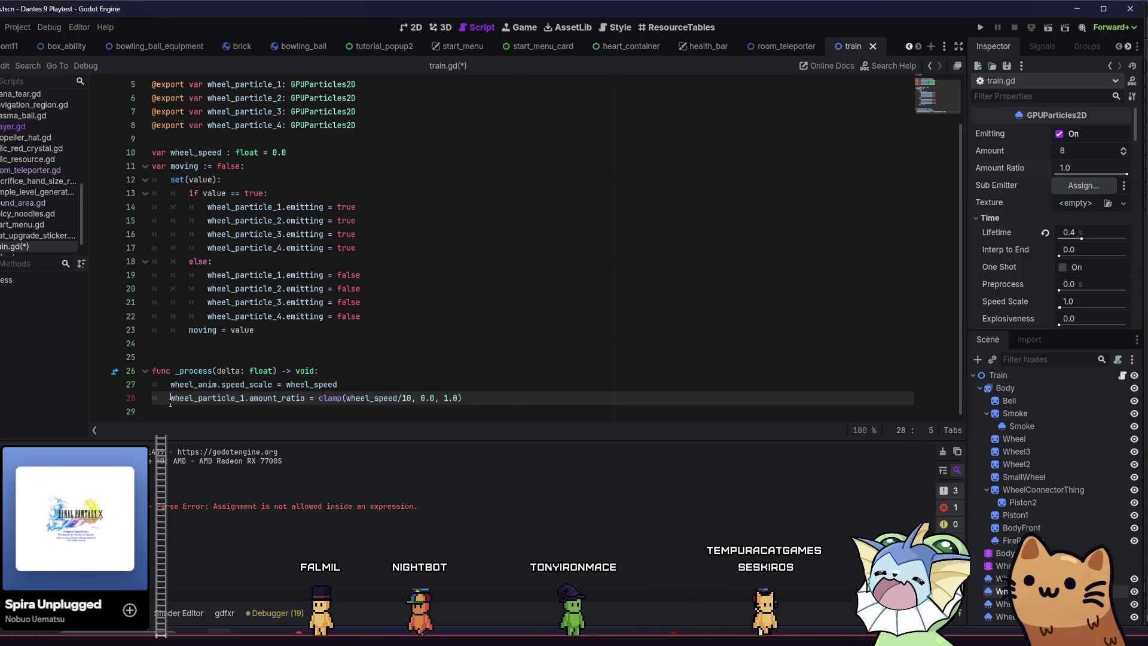
{"action": "left_click", "coordinate": [500, 397], "text": "shift"}
{"action": "left_click", "coordinate": [503, 399]}
{"action": "key", "text": "ctrl+shift+d"}
{"action": "key", "text": "ctrl+shift+d"}
{"action": "key", "text": "ctrl+shift+d"}
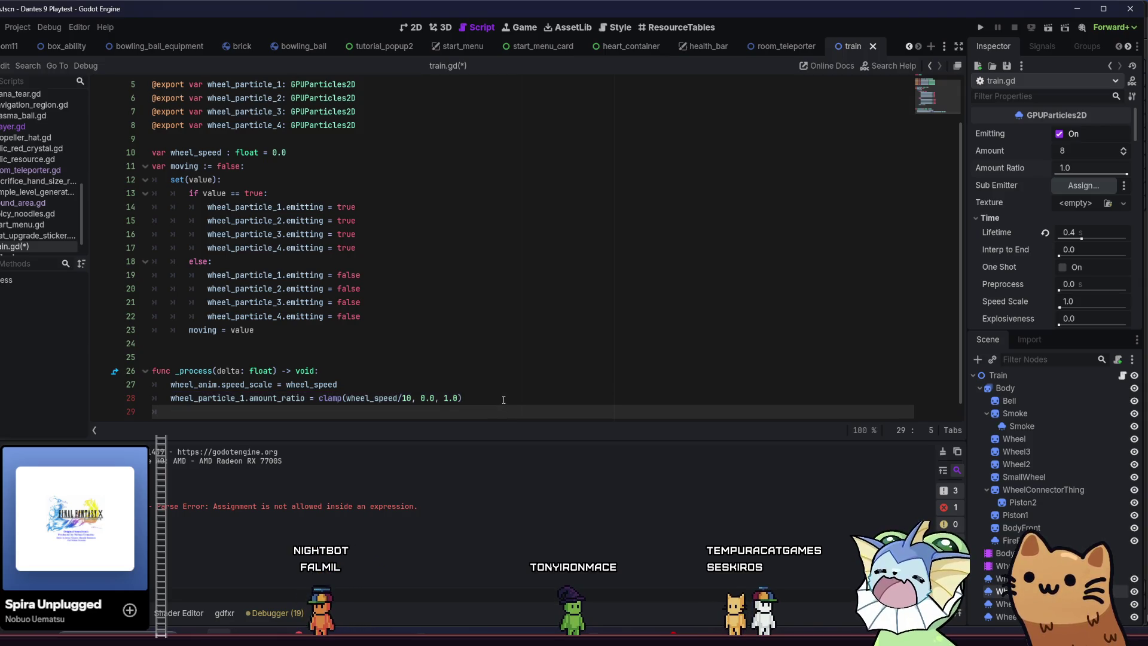
Renumber the copies to wheel_particle_2, 3 and 4 and save.
{"action": "left_click", "coordinate": [248, 385]}
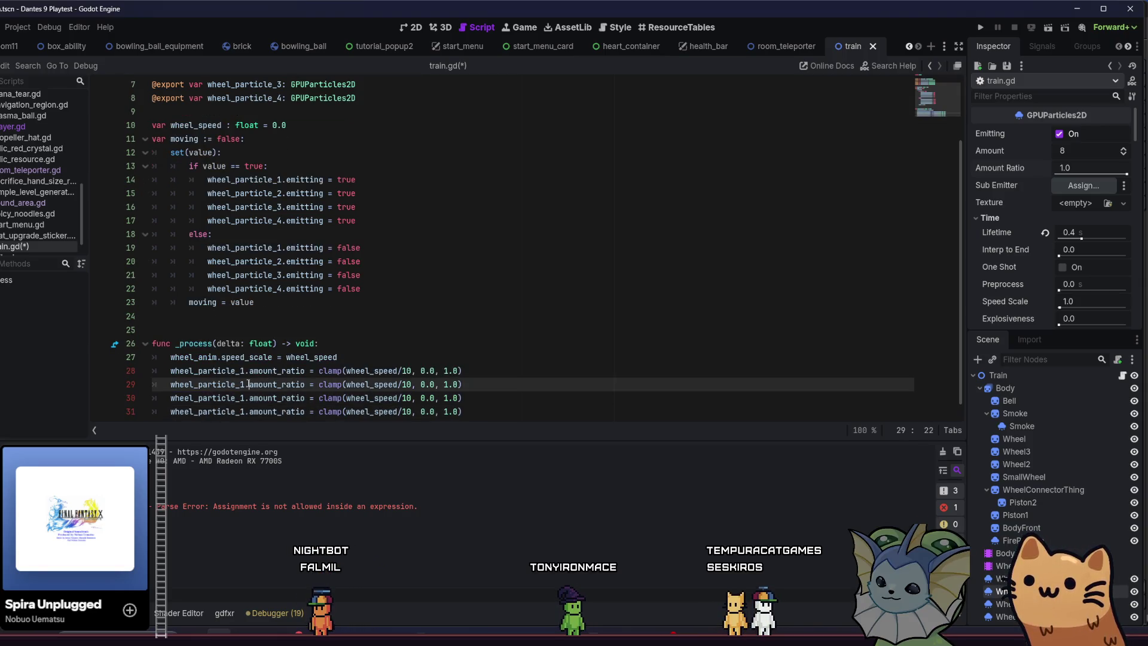
{"action": "type", "text": "2"}
{"action": "key", "text": "Down"}
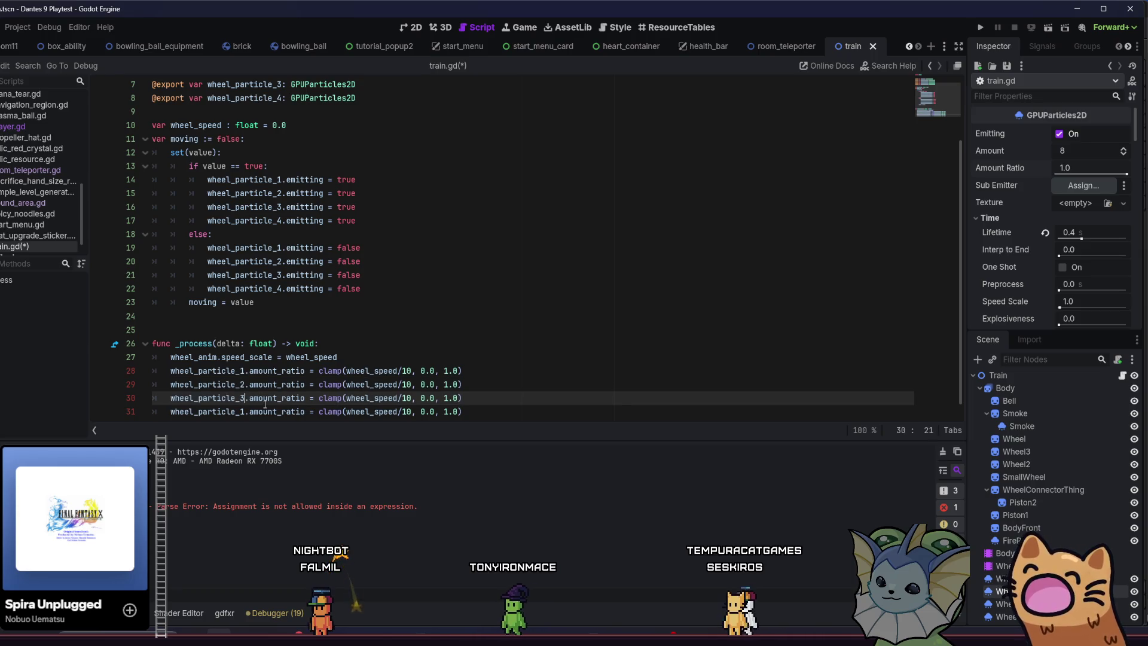
{"action": "key", "text": "Down"}
{"action": "key", "text": "BackSpace"}
{"action": "type", "text": "4"}
{"action": "left_click", "coordinate": [352, 358]}
{"action": "scroll", "coordinate": [367, 369], "scroll_direction": "down", "scroll_amount": 1}
{"action": "key", "text": "ctrl+s"}
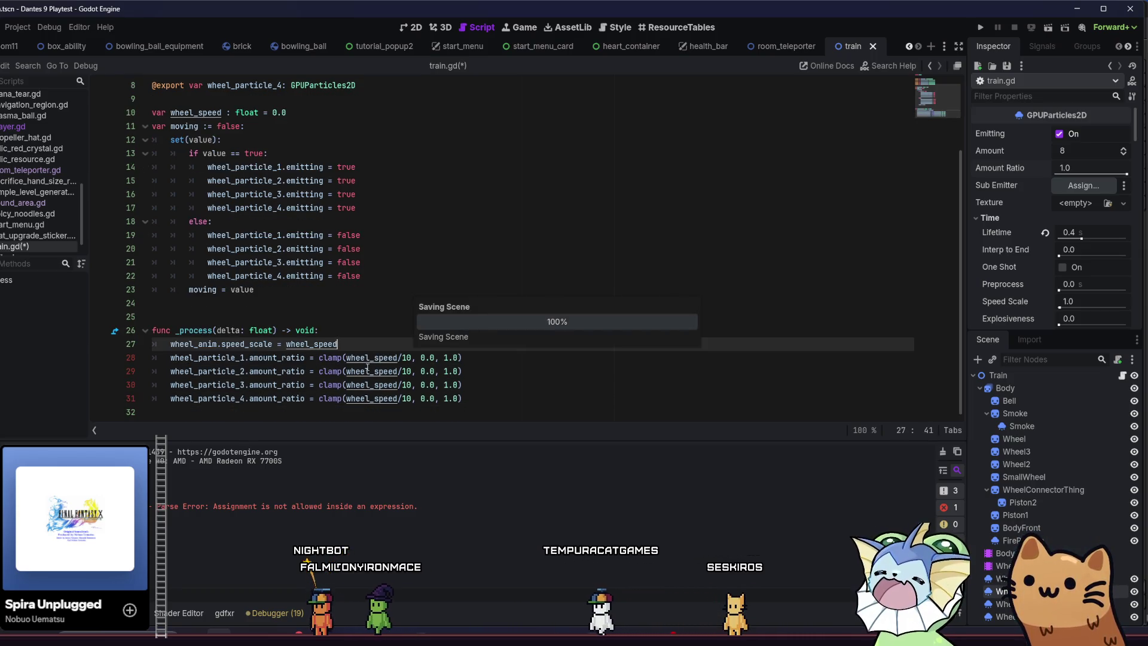
Remove the empty trailing line, save train.gd, and run the project.
{"action": "left_click", "coordinate": [492, 383]}
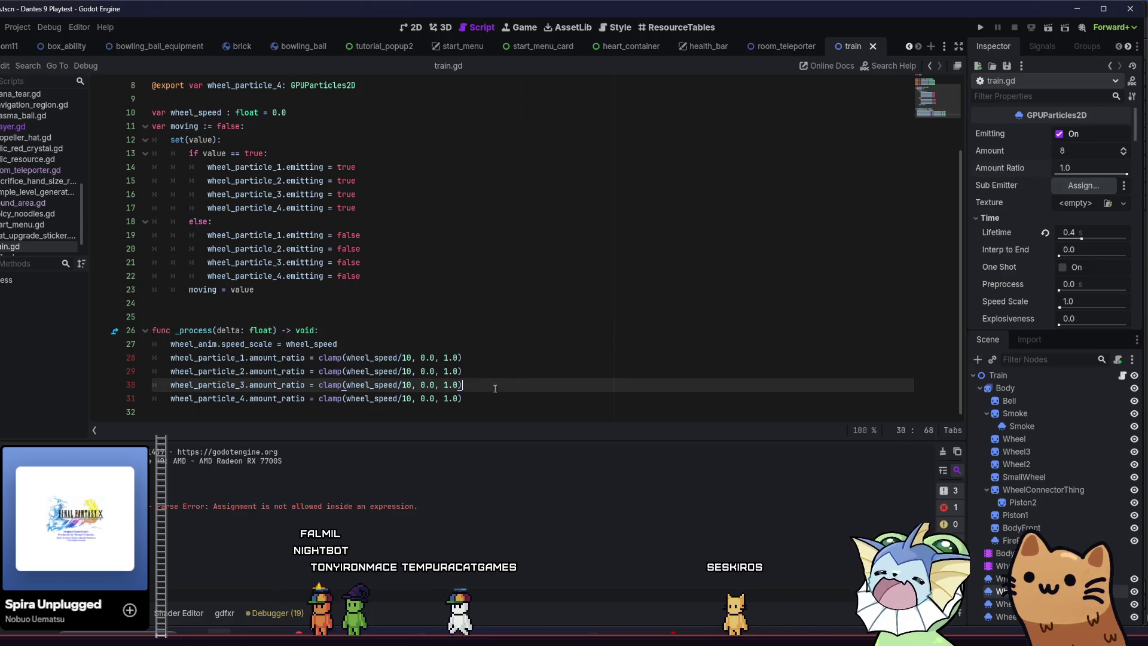
{"action": "left_click", "coordinate": [478, 411]}
{"action": "key", "text": "BackSpace"}
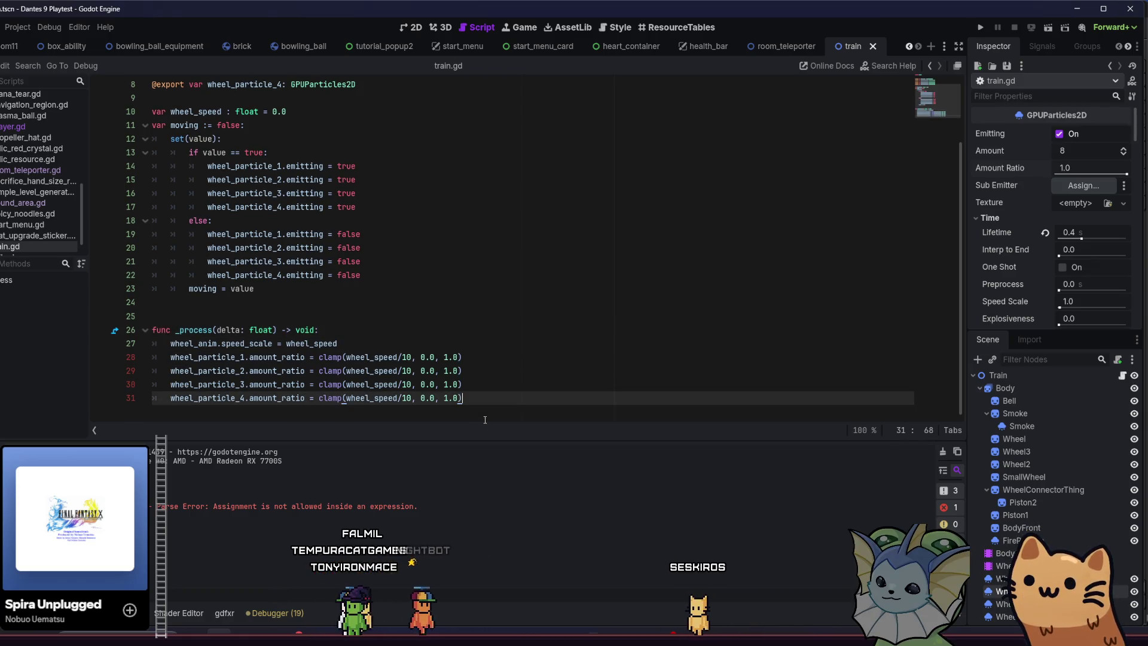
{"action": "key", "text": "Up"}
{"action": "key", "text": "Up"}
{"action": "key", "text": "Up"}
{"action": "key", "text": "Down"}
{"action": "key", "text": "Down"}
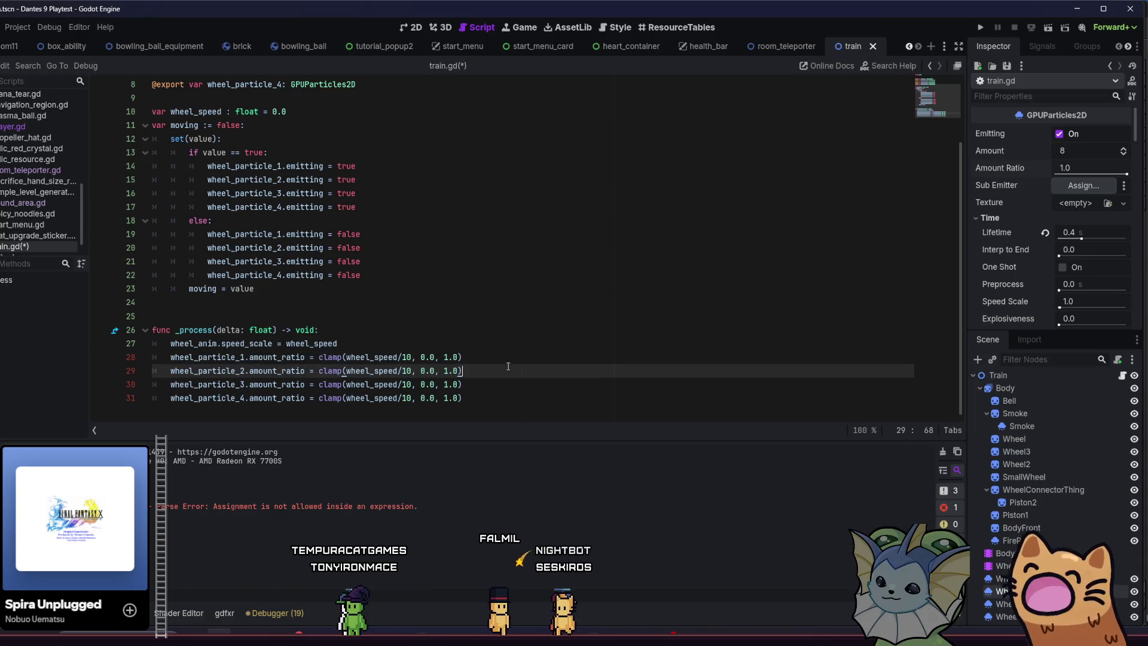
{"action": "key", "text": "Up"}
{"action": "key", "text": "Up"}
{"action": "key", "text": "Up"}
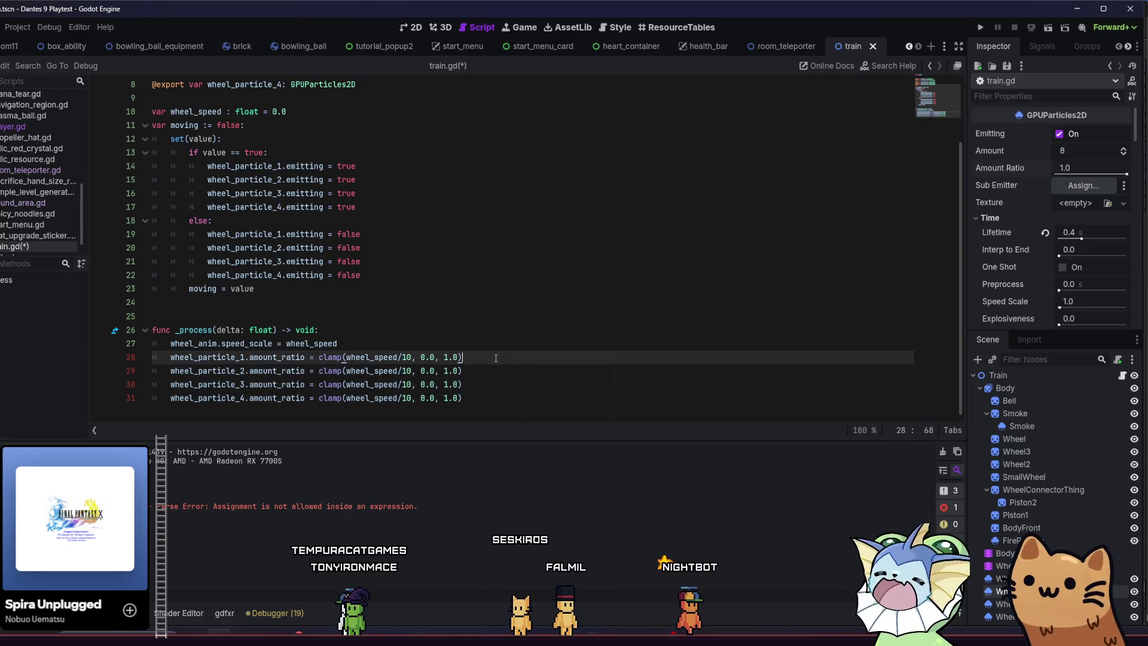
{"action": "key", "text": "Down"}
{"action": "key", "text": "Down"}
{"action": "key", "text": "Left"}
{"action": "key", "text": "Left"}
{"action": "key", "text": "shift+Down"}
{"action": "key", "text": "ctrl+s"}
{"action": "left_click", "coordinate": [980, 27]}
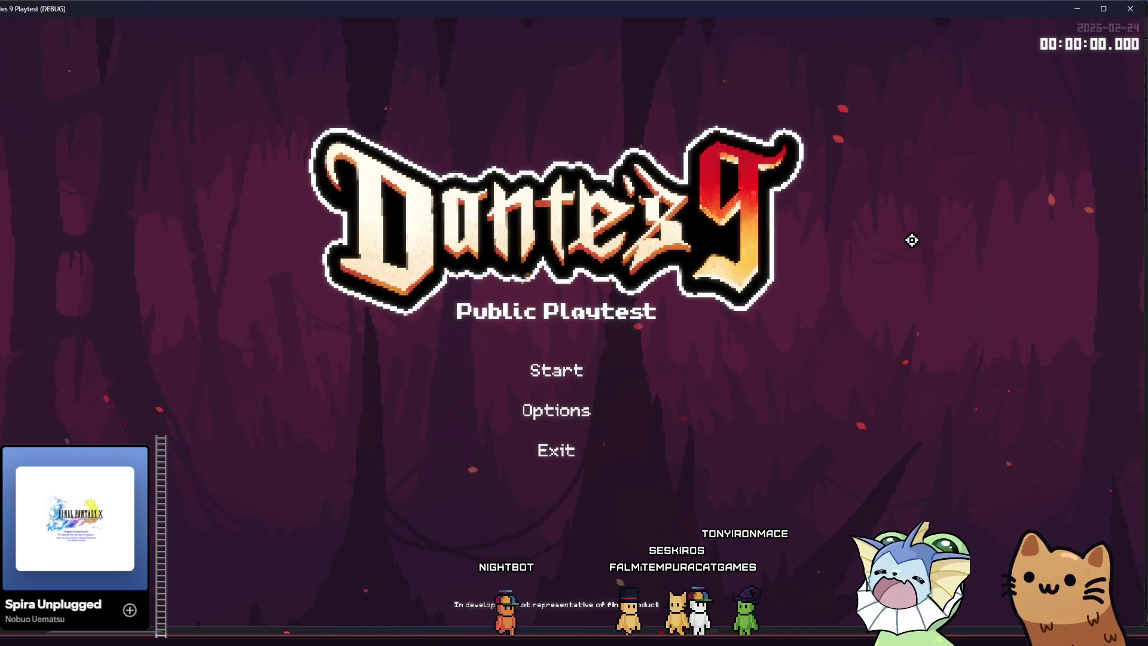
Start the game, run right and back left past the train, then return to the editor.
{"action": "left_click", "coordinate": [562, 370]}
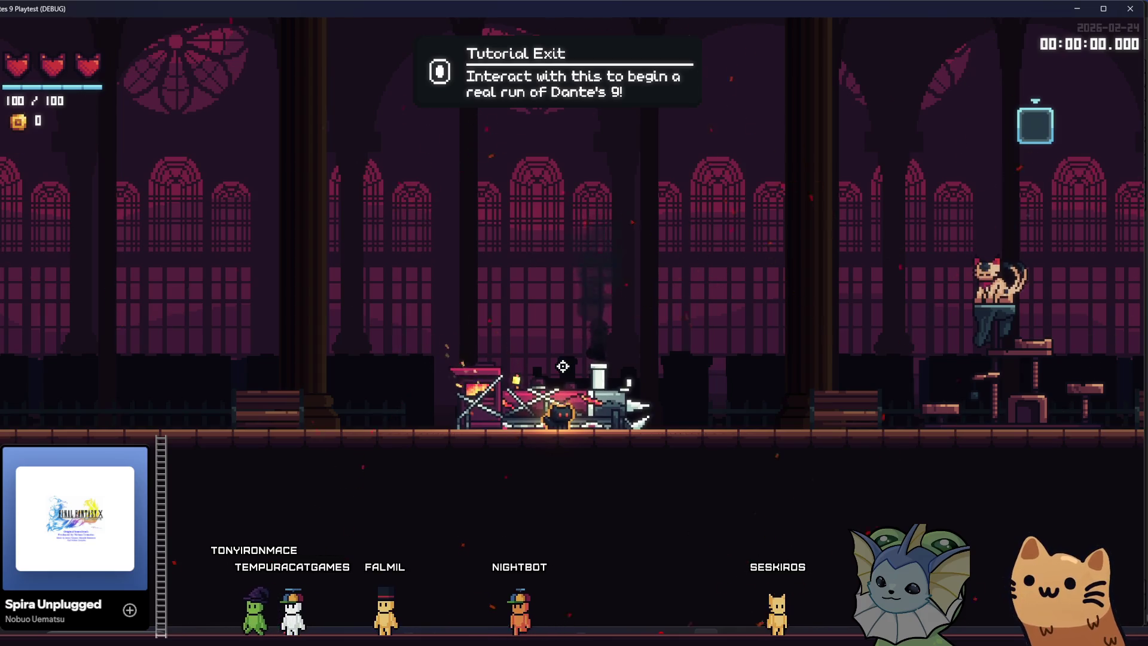
{"action": "key", "text": "d"}
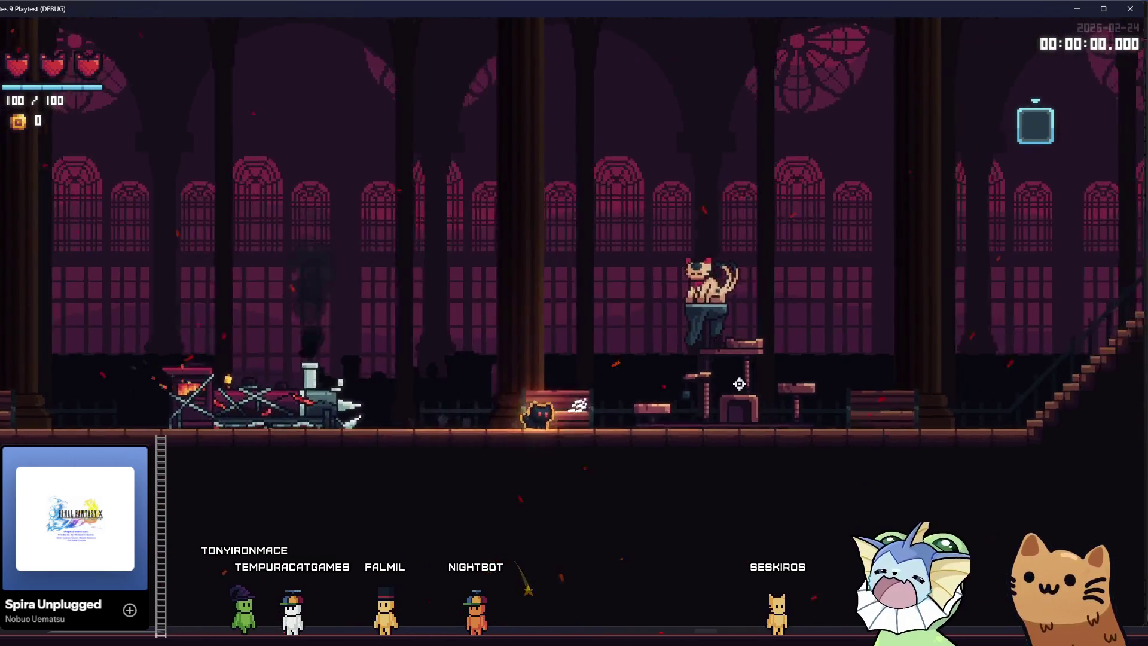
{"action": "key", "text": "a"}
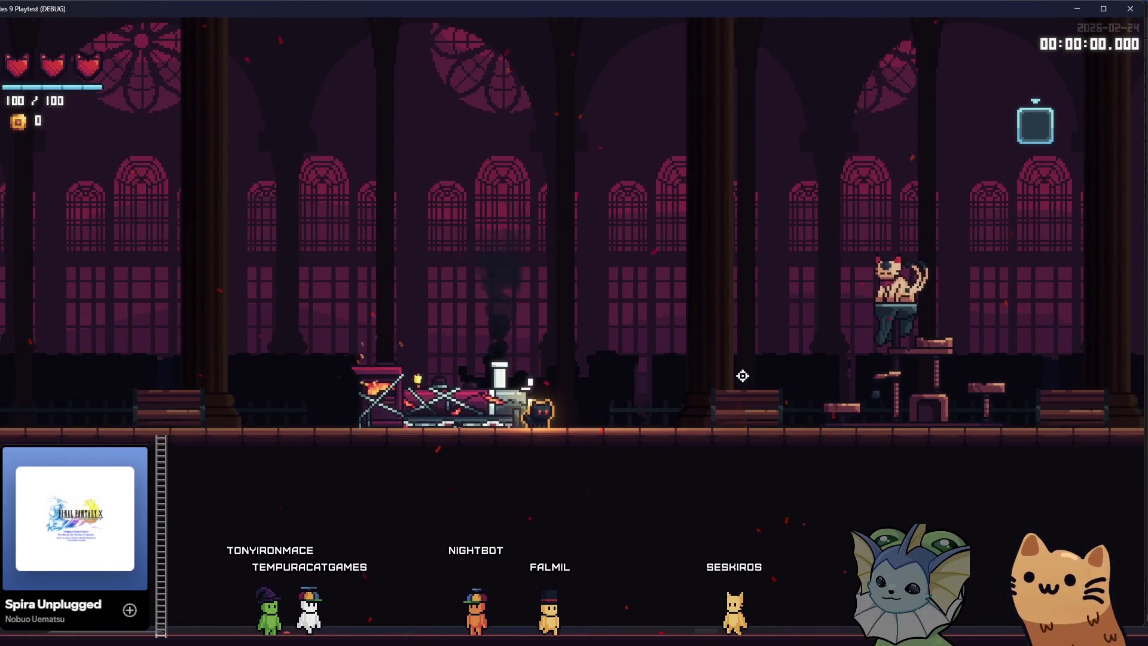
{"action": "key", "text": "alt+Tab"}
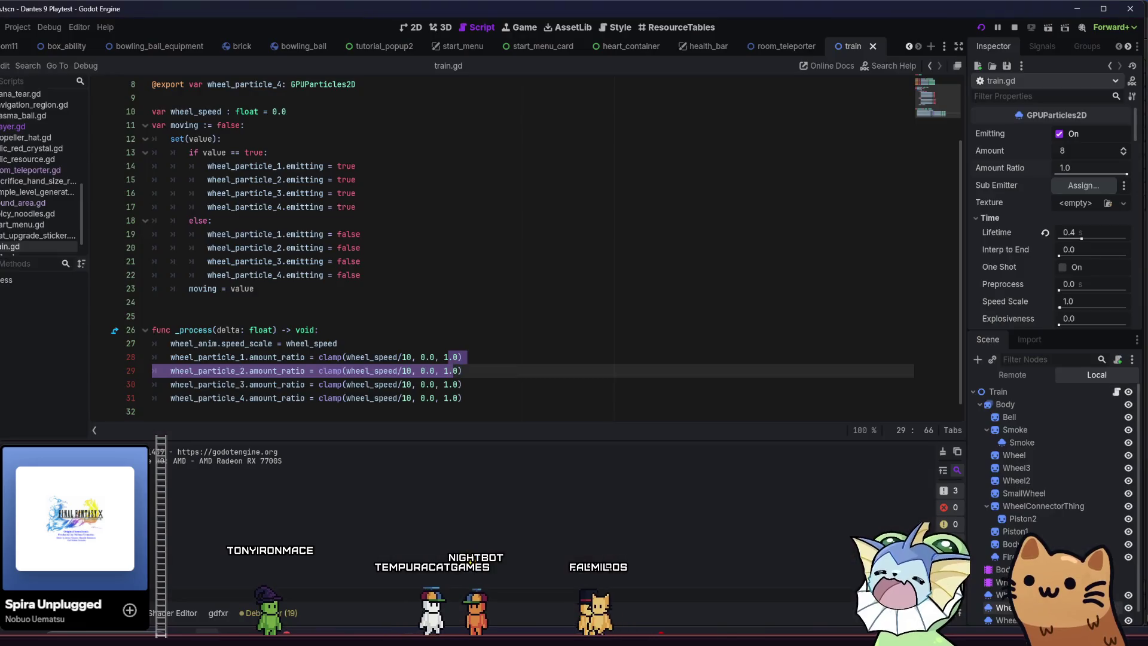
Review the _process particle lines, stop the playtest, and create a new scene.
{"action": "left_click", "coordinate": [567, 399]}
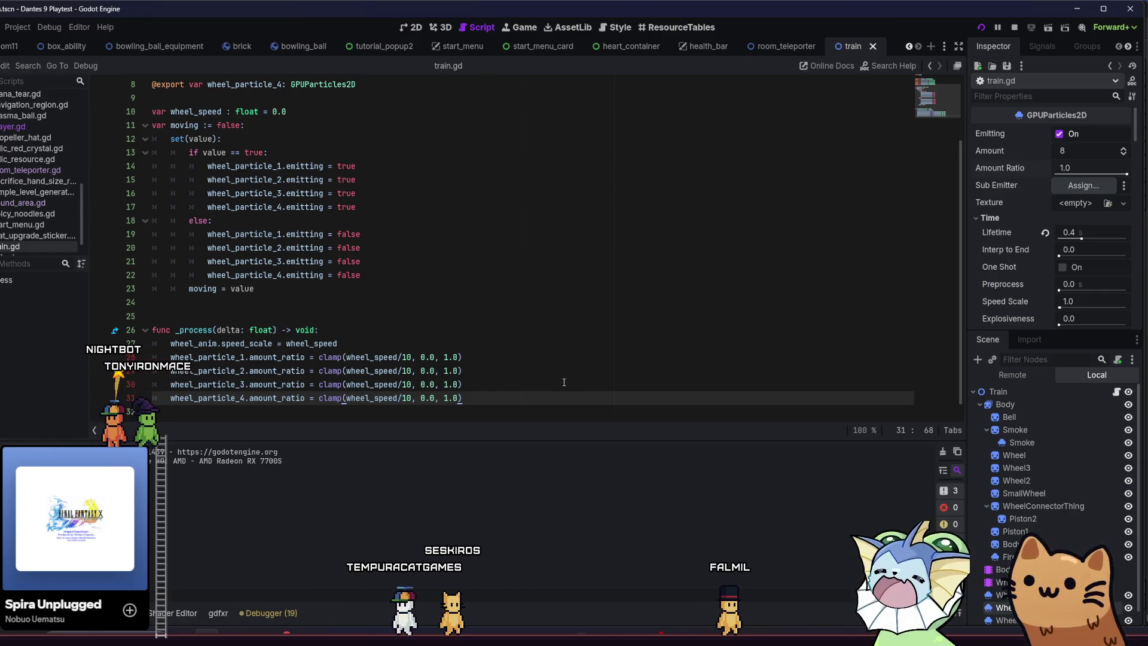
{"action": "left_click", "coordinate": [379, 334]}
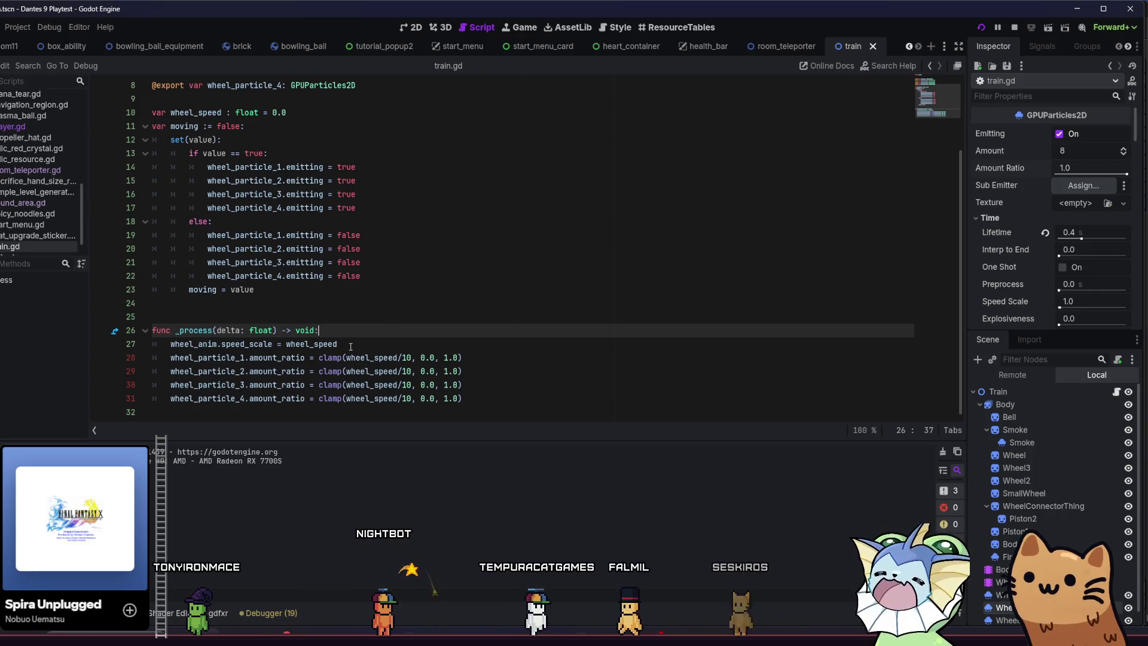
{"action": "left_click", "coordinate": [472, 371]}
{"action": "left_click", "coordinate": [516, 399]}
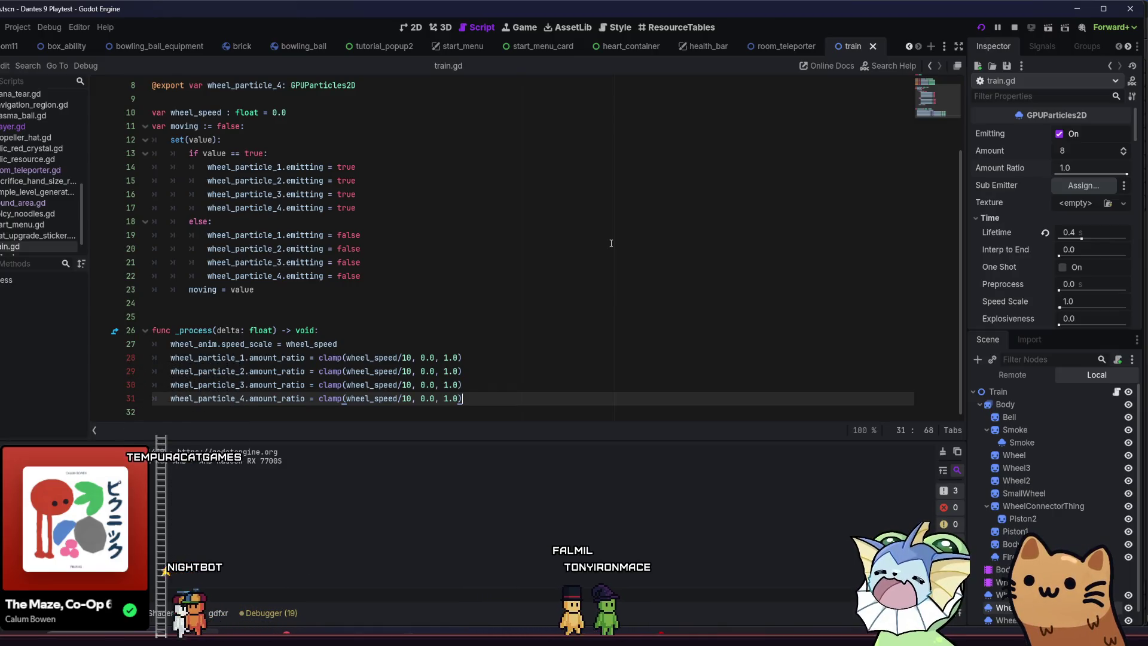
{"action": "left_click", "coordinate": [1016, 27]}
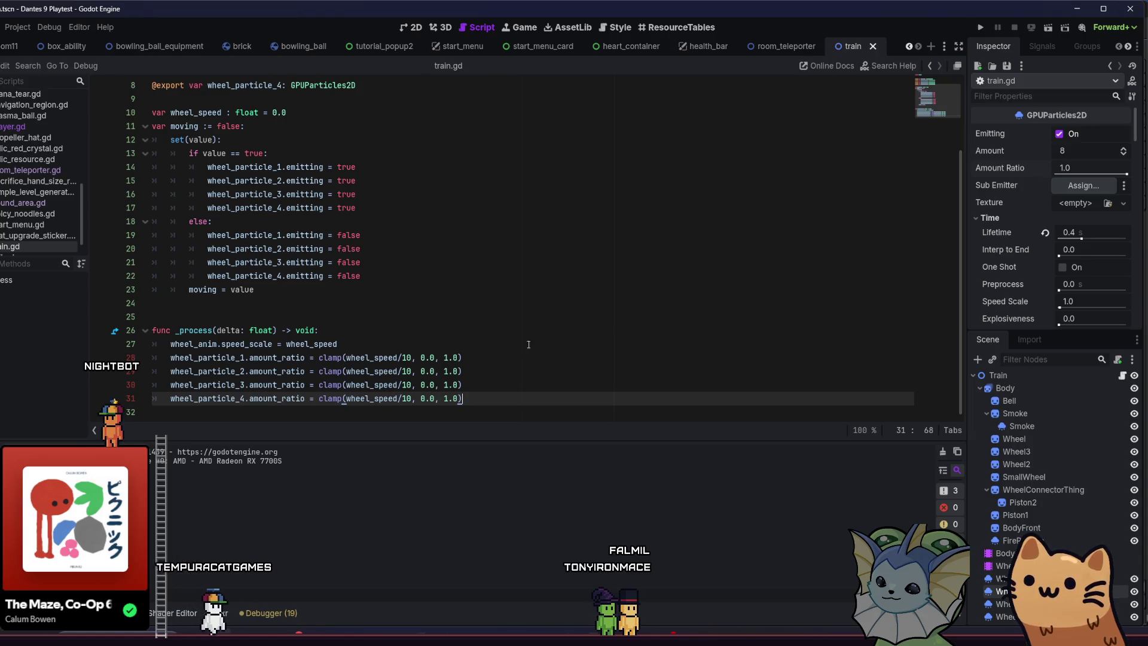
{"action": "key", "text": "ctrl+n"}
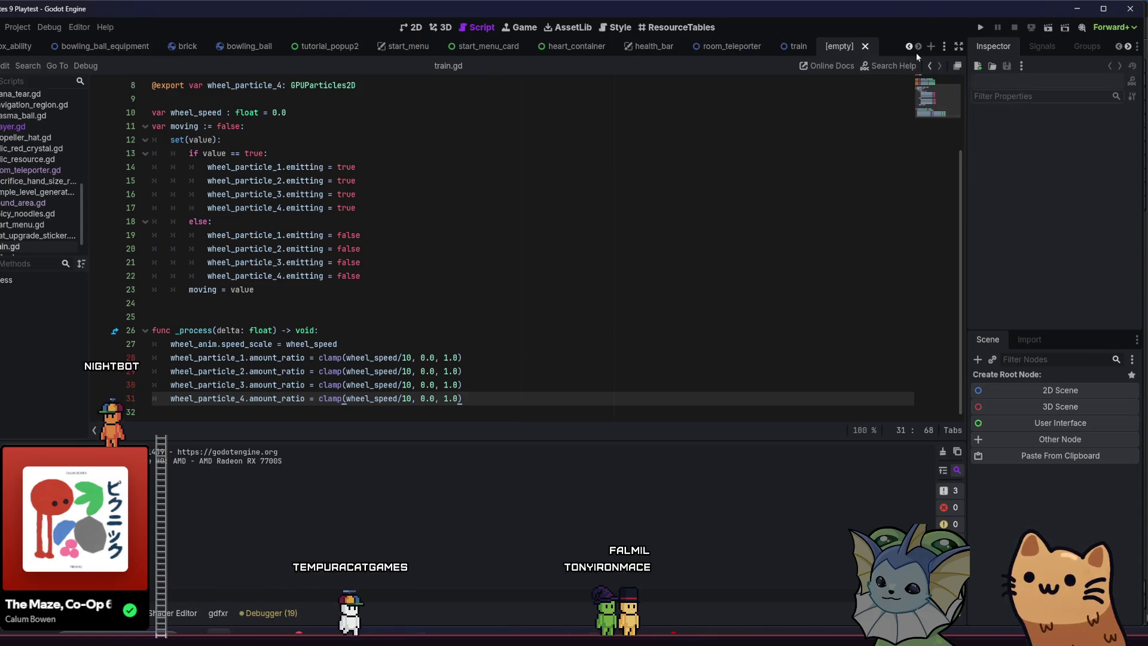
Create a 2D root node and rename it TrainAnimation.
{"action": "left_click", "coordinate": [1013, 392]}
{"action": "double_click", "coordinate": [1022, 375]}
{"action": "type", "text": "TrainAnima"}
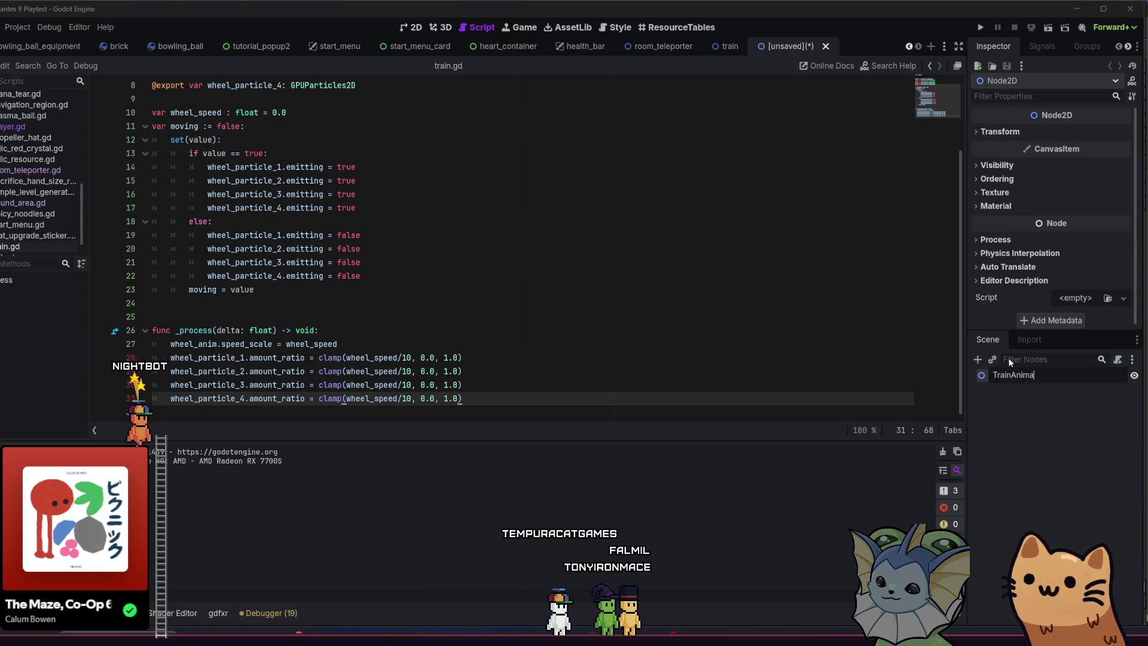
{"action": "key", "text": "BackSpace"}
{"action": "key", "text": "BackSpace"}
{"action": "key", "text": "BackSpace"}
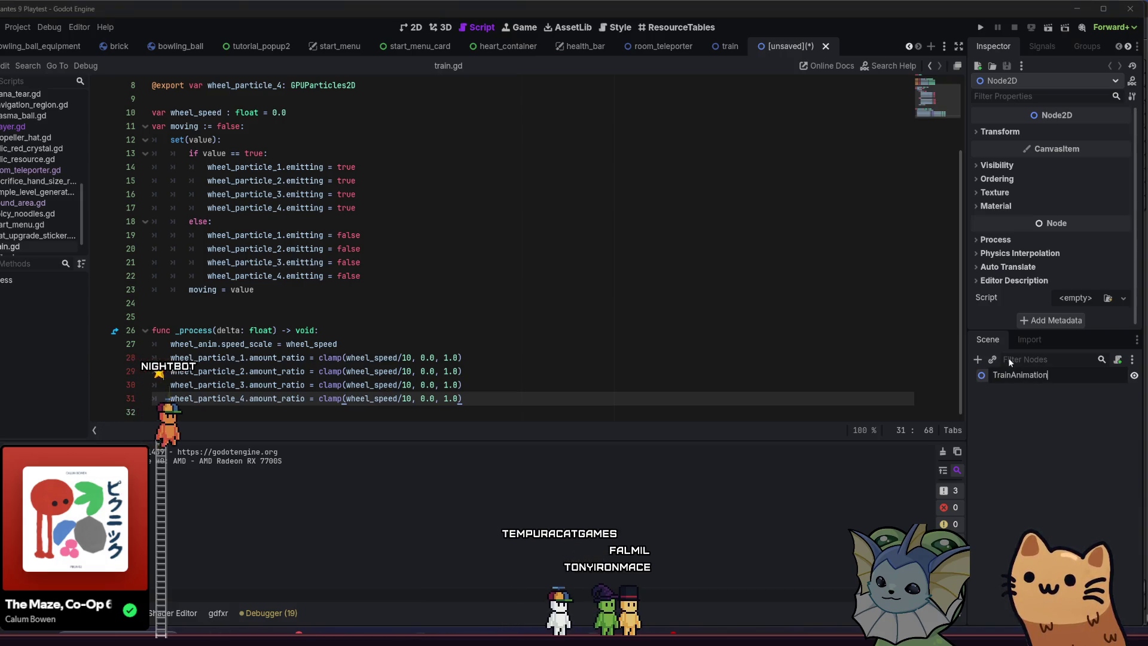
{"action": "key", "text": "BackSpace"}
{"action": "key", "text": "BackSpace"}
{"action": "type", "text": "Pickup"}
{"action": "key", "text": "BackSpace"}
{"action": "key", "text": "BackSpace"}
{"action": "key", "text": "BackSpace"}
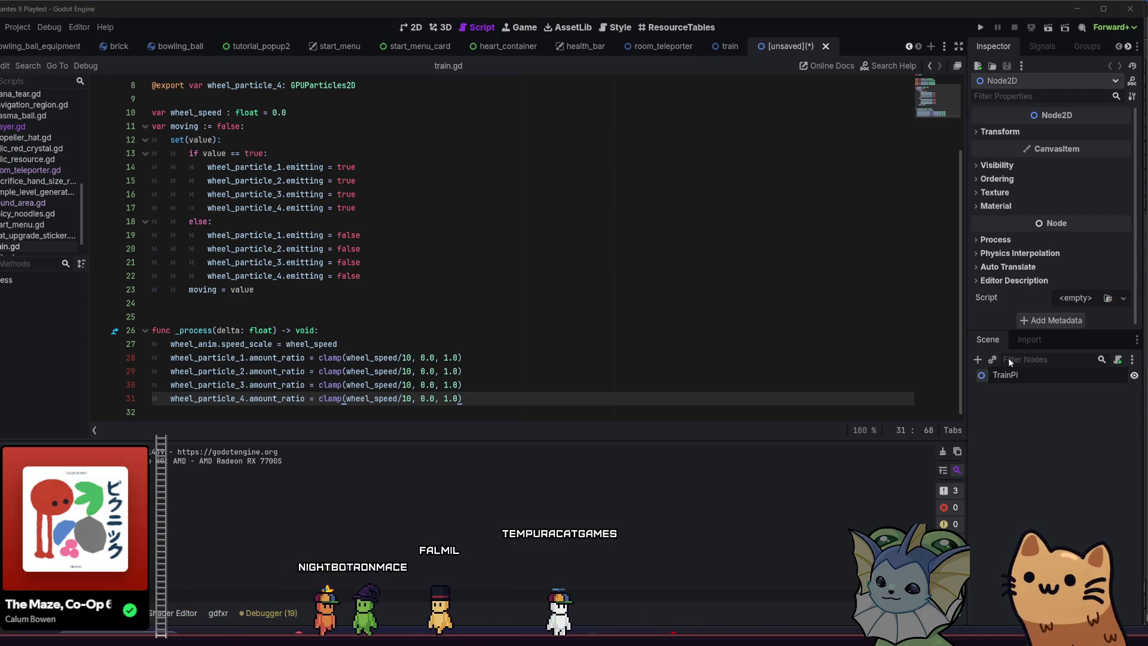
{"action": "type", "text": "Animation"}
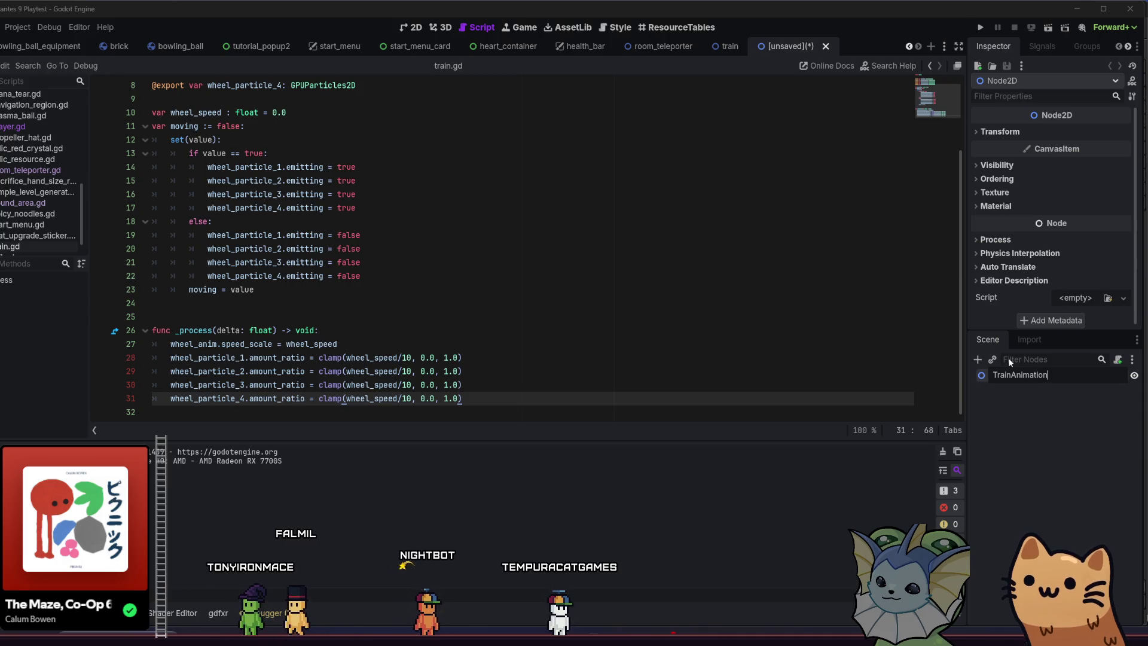
{"action": "key", "text": "Return"}
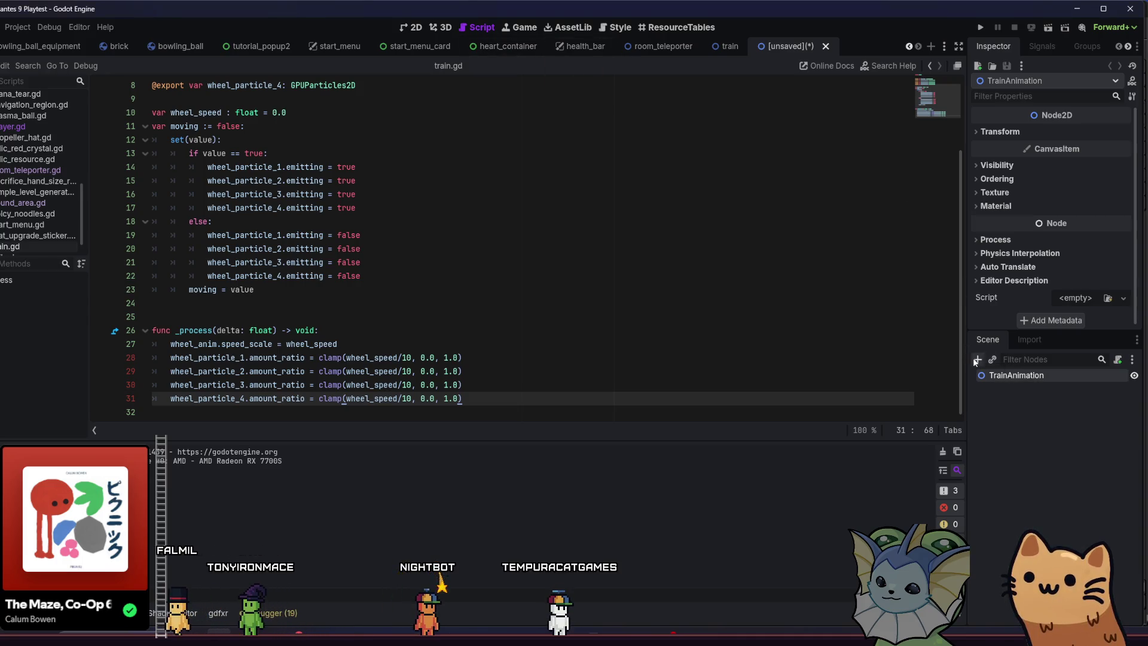
Instance train.tscn under TrainAnimation, center it in the canvas, and reselect the root.
{"action": "left_click", "coordinate": [991, 360]}
{"action": "type", "text": "train"}
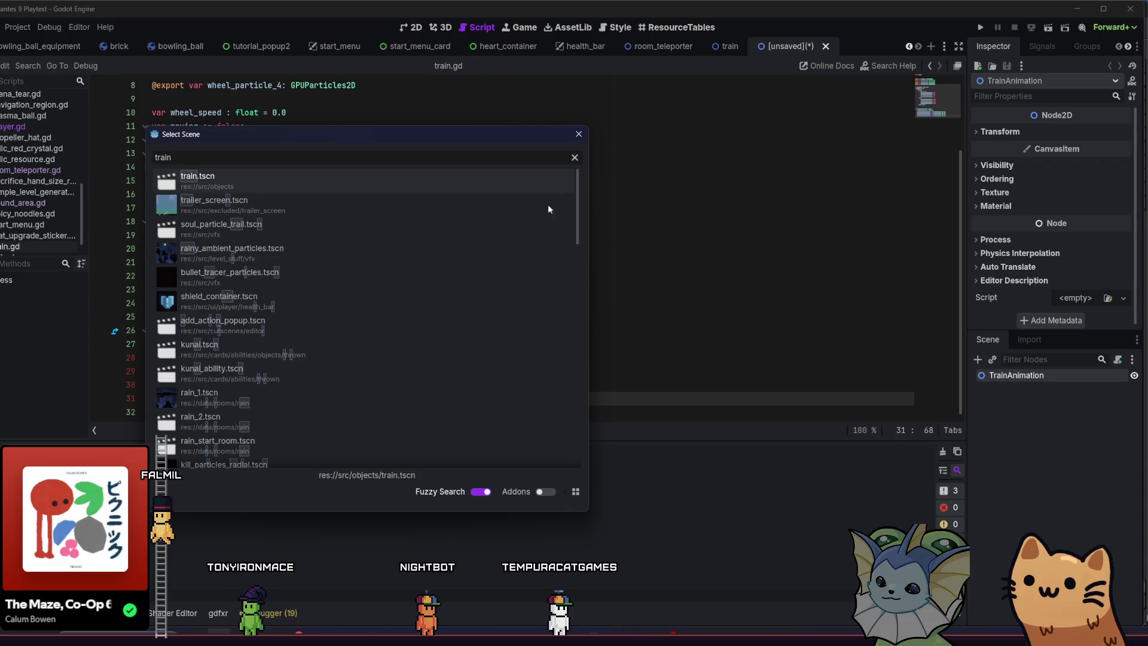
{"action": "key", "text": "Return"}
{"action": "left_click", "coordinate": [412, 27]}
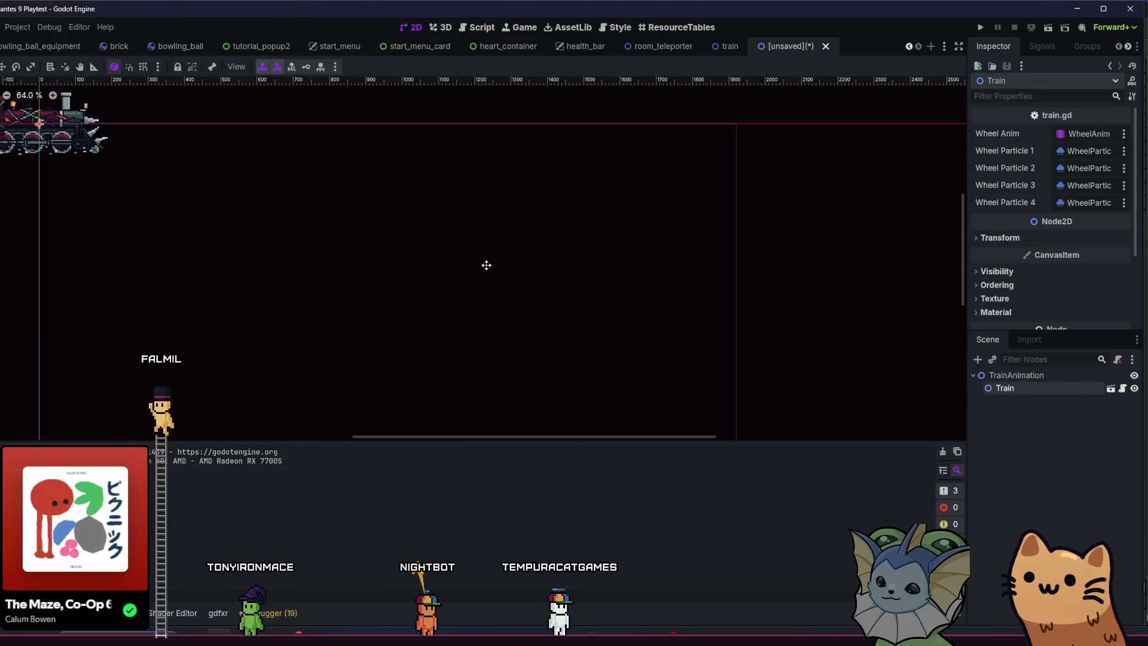
{"action": "scroll", "coordinate": [175, 206], "scroll_direction": "up", "scroll_amount": 6}
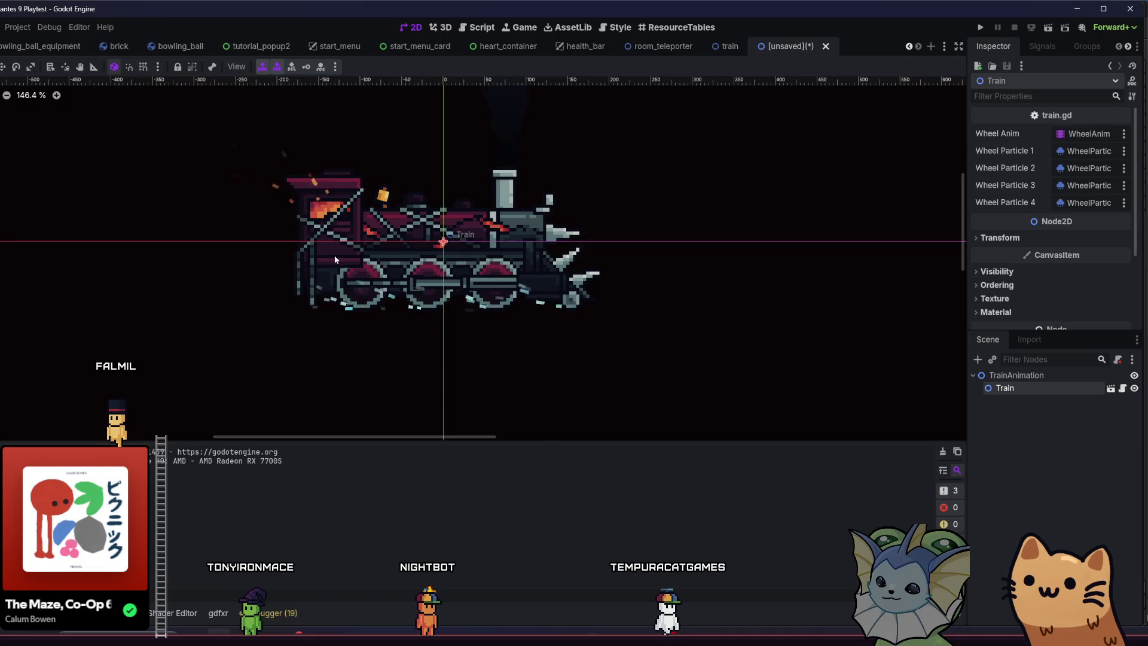
{"action": "scroll", "coordinate": [367, 295], "scroll_direction": "down", "scroll_amount": 2}
{"action": "left_click_drag", "start_coordinate": [366, 296], "coordinate": [381, 304]}
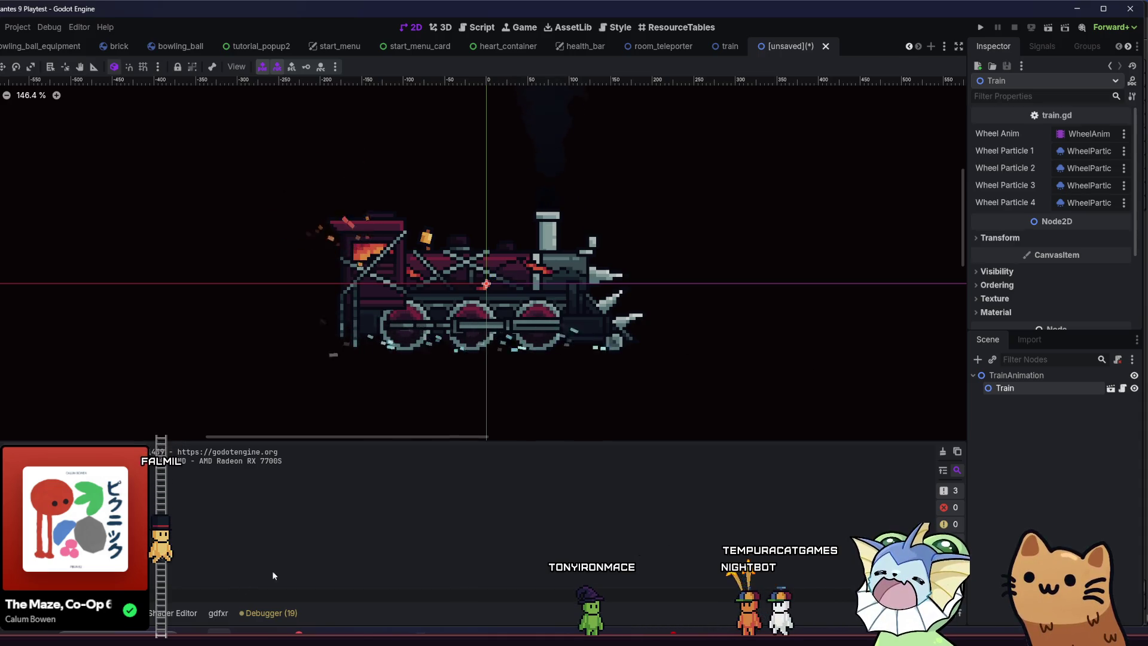
{"action": "left_click", "coordinate": [1035, 375]}
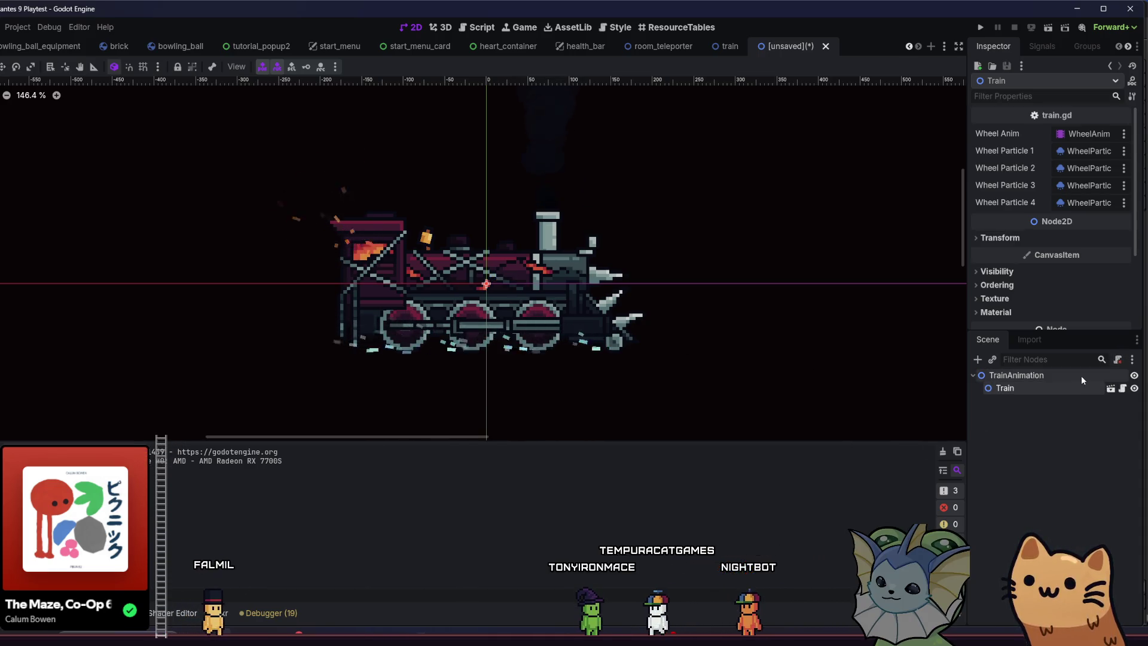
{"action": "left_click", "coordinate": [978, 361]}
Add an AnimationPlayer node under the TrainAnimation root.
{"action": "type", "text": "animat"}
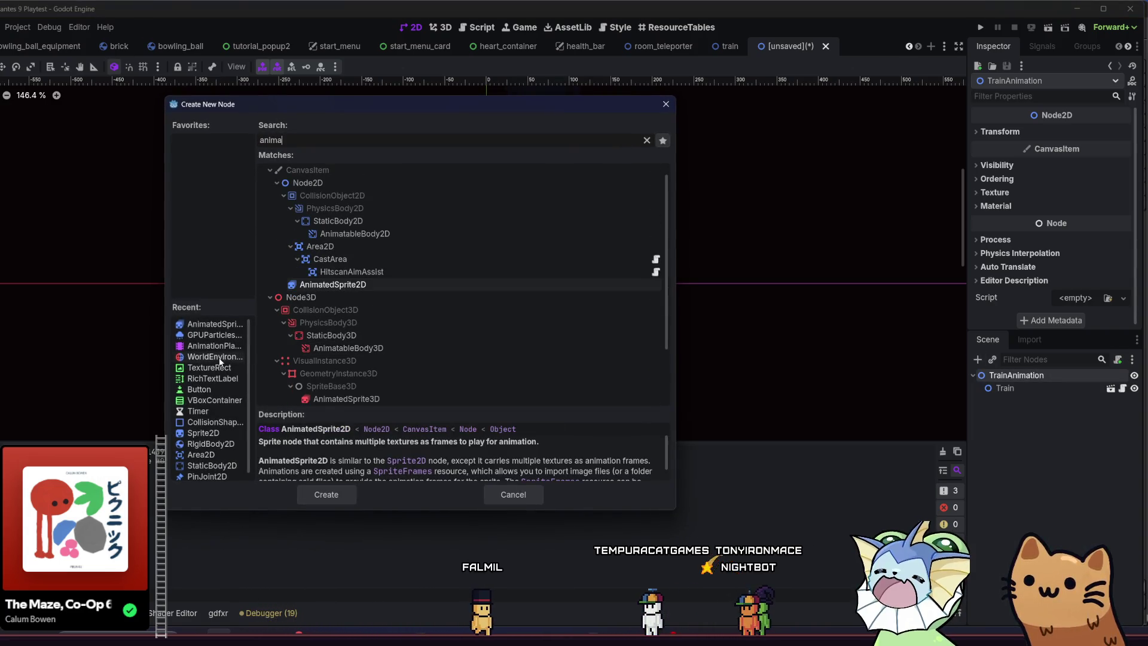
{"action": "left_click", "coordinate": [225, 346]}
{"action": "double_click", "coordinate": [225, 345]}
{"action": "scroll", "coordinate": [532, 286], "scroll_direction": "down", "scroll_amount": 3}
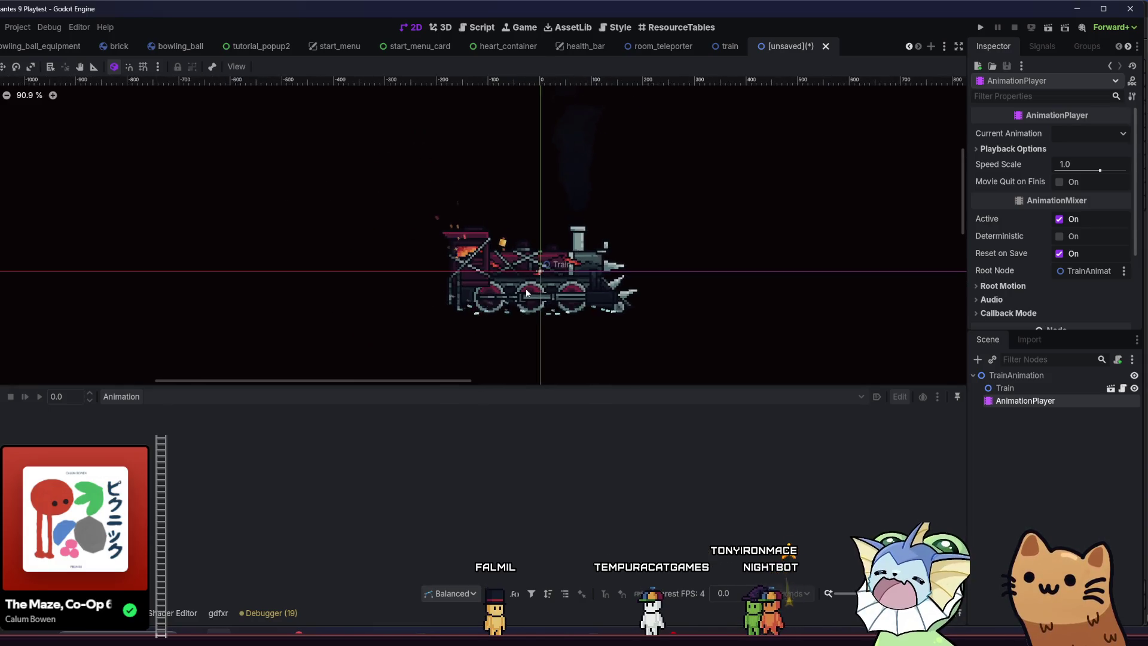
{"action": "scroll", "coordinate": [546, 273], "scroll_direction": "up", "scroll_amount": 2}
Save the scene as train_animation.tscn in res://src/objects.
{"action": "key", "text": "ctrl+s"}
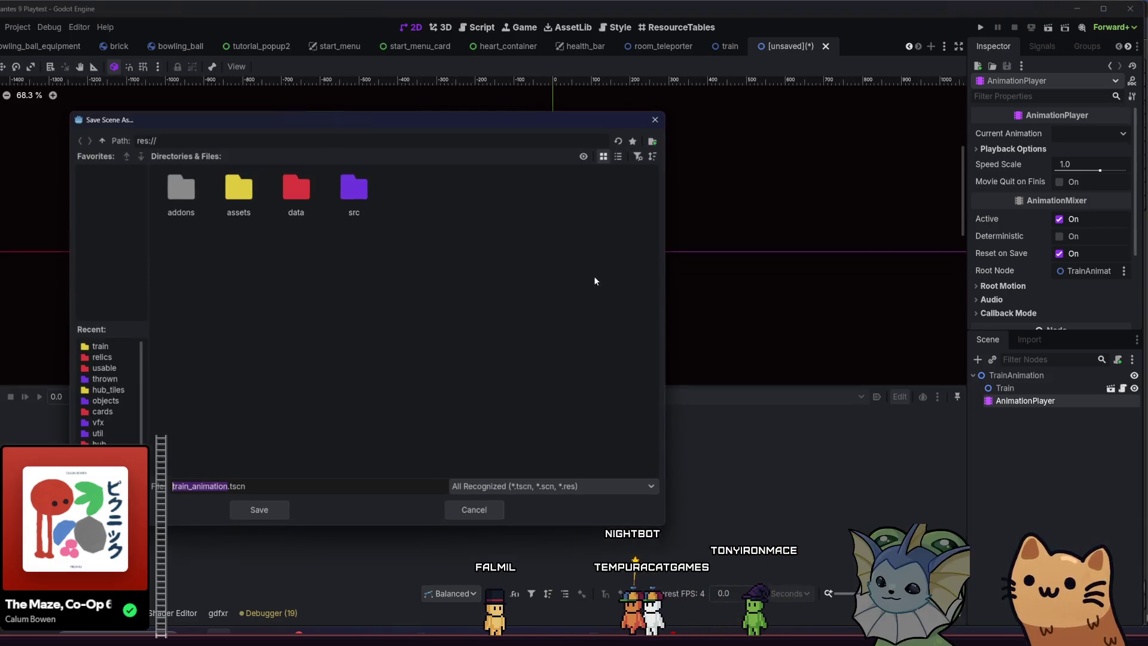
{"action": "double_click", "coordinate": [354, 193]}
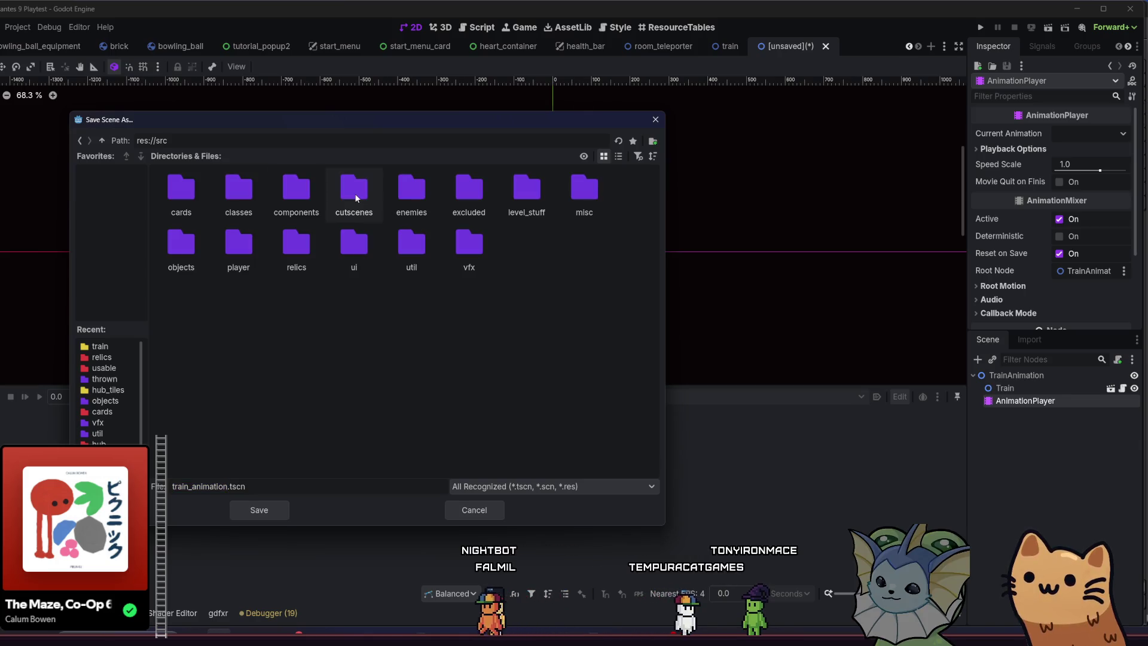
{"action": "double_click", "coordinate": [203, 232]}
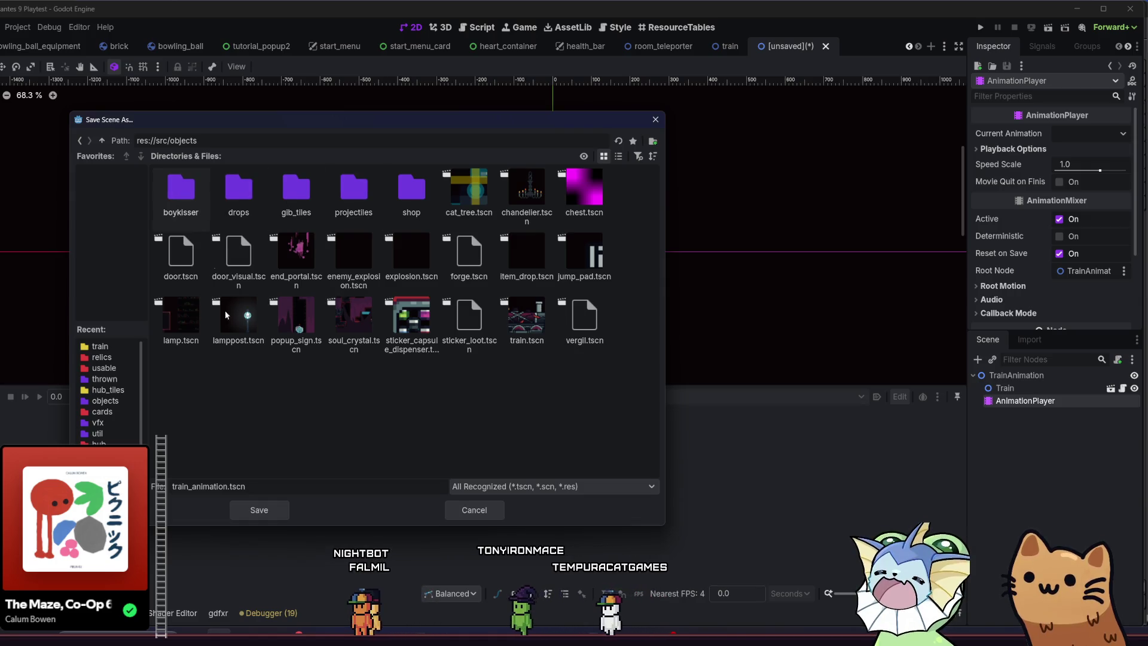
{"action": "left_click", "coordinate": [254, 512]}
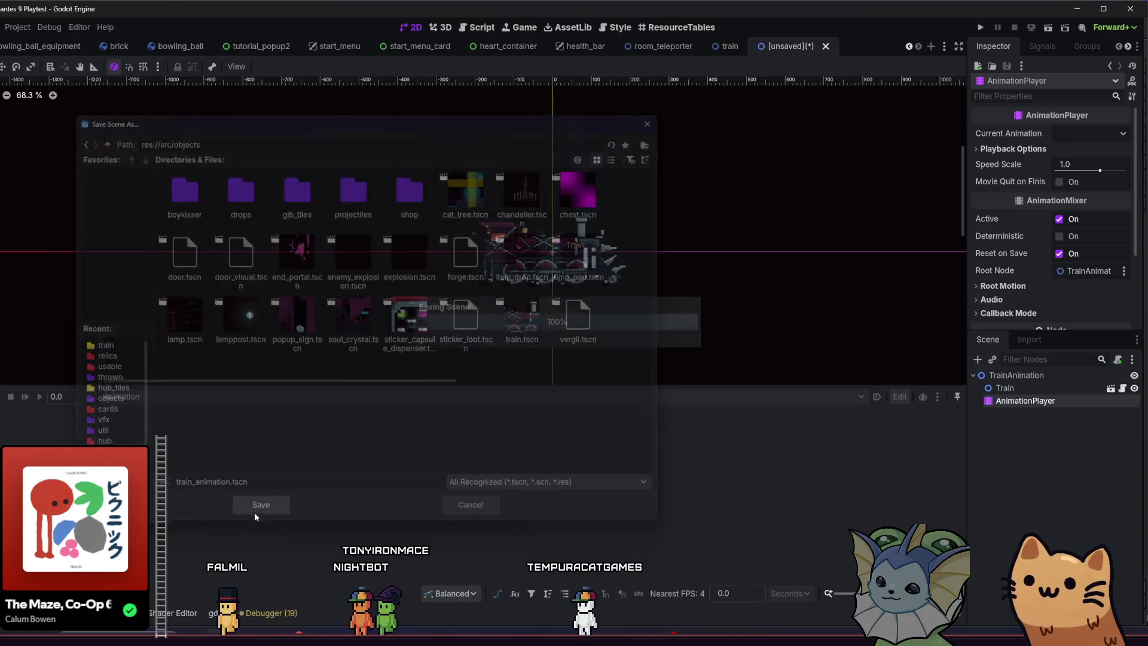
{"action": "scroll", "coordinate": [574, 251], "scroll_direction": "up", "scroll_amount": 6}
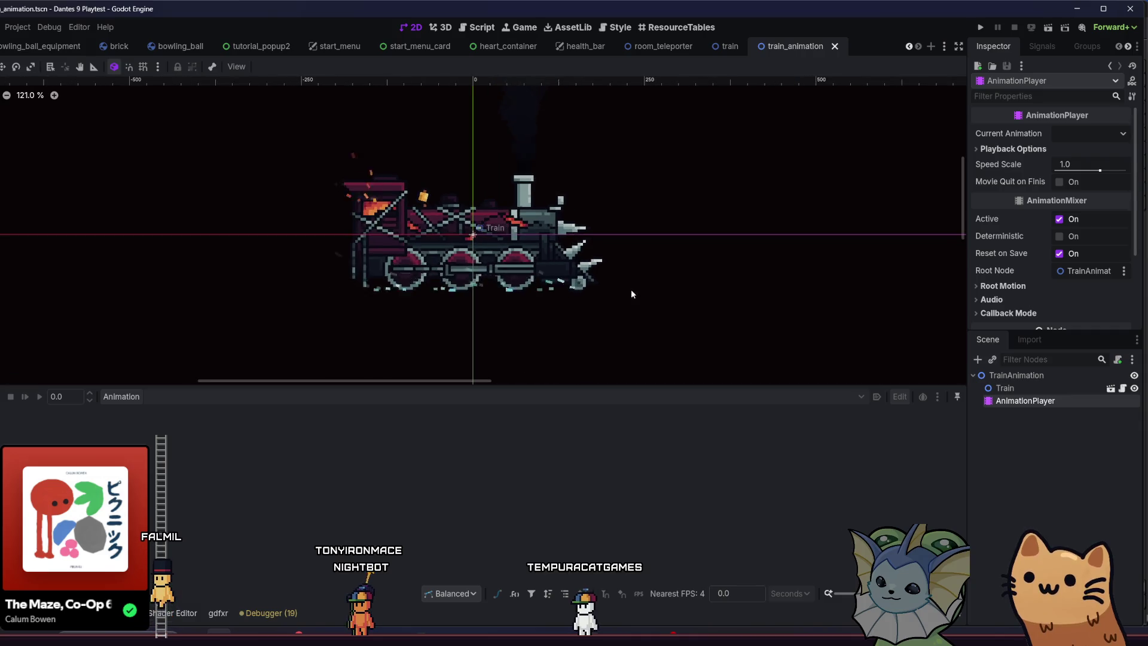
Create a new animation named 'spawn' in the AnimationPlayer and save the scene.
{"action": "left_click", "coordinate": [133, 399]}
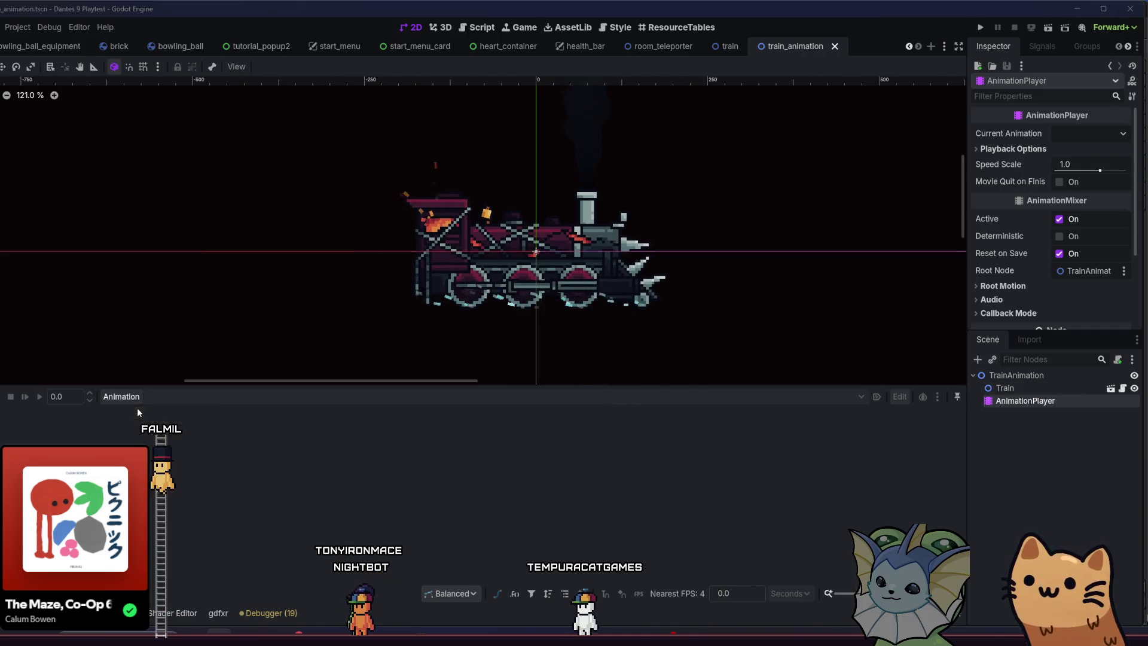
{"action": "left_click", "coordinate": [137, 413]}
{"action": "type", "text": "spawn"}
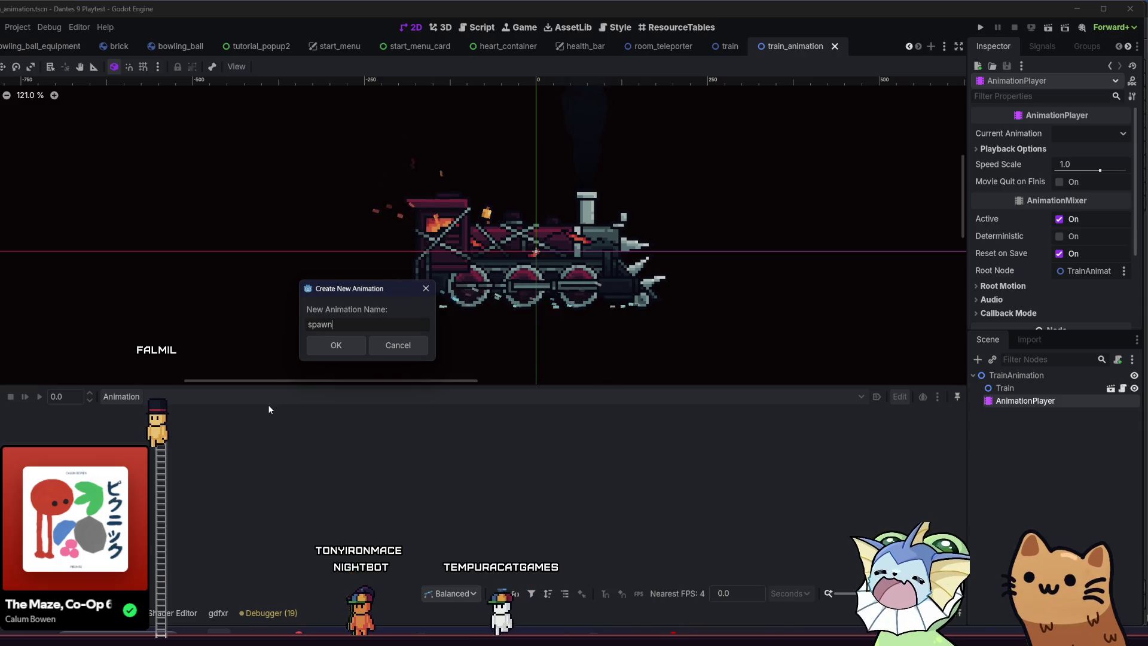
{"action": "key", "text": "Return"}
{"action": "left_click_drag", "start_coordinate": [322, 264], "coordinate": [277, 270]}
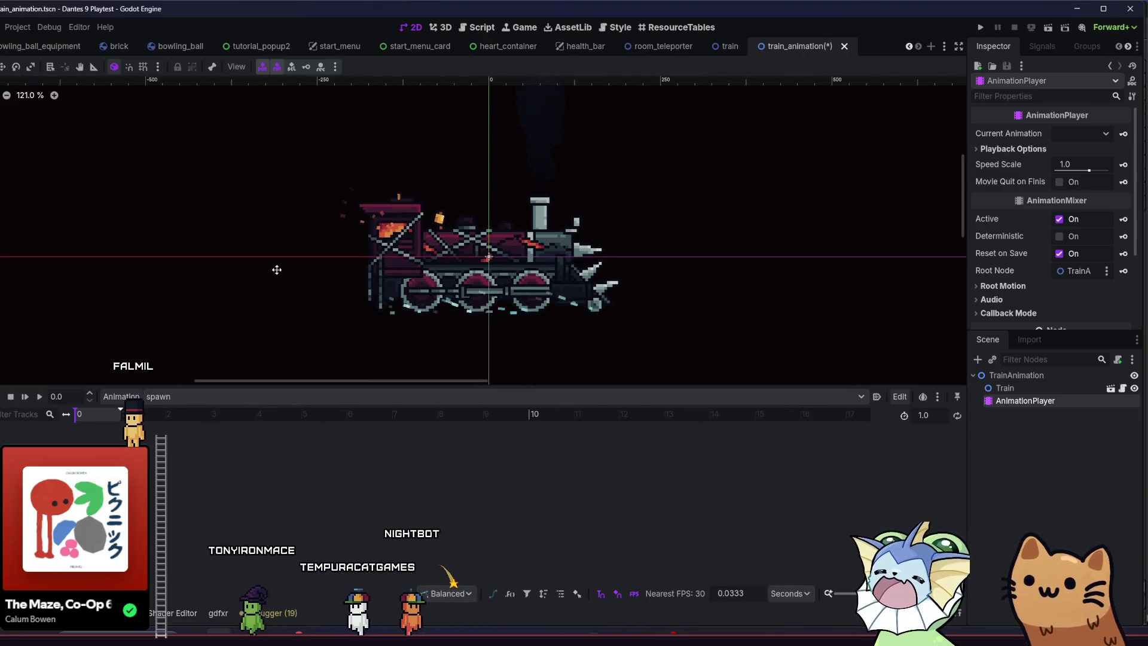
{"action": "scroll", "coordinate": [520, 318], "scroll_direction": "up", "scroll_amount": 1}
{"action": "scroll", "coordinate": [569, 321], "scroll_direction": "down", "scroll_amount": 2}
{"action": "scroll", "coordinate": [561, 320], "scroll_direction": "down", "scroll_amount": 2}
{"action": "key", "text": "ctrl+s"}
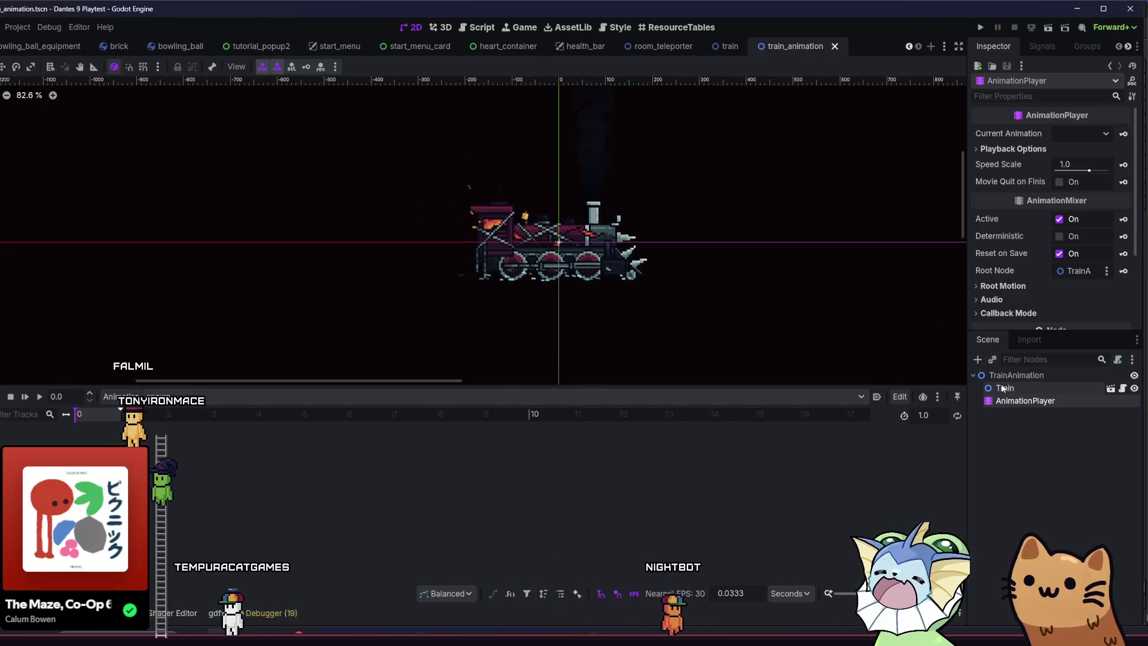
Select the Train node, expand its Transform properties, and switch to the train scene.
{"action": "left_click", "coordinate": [1004, 388]}
{"action": "scroll", "coordinate": [1024, 218], "scroll_direction": "down", "scroll_amount": 3}
{"action": "scroll", "coordinate": [1026, 217], "scroll_direction": "up", "scroll_amount": 2}
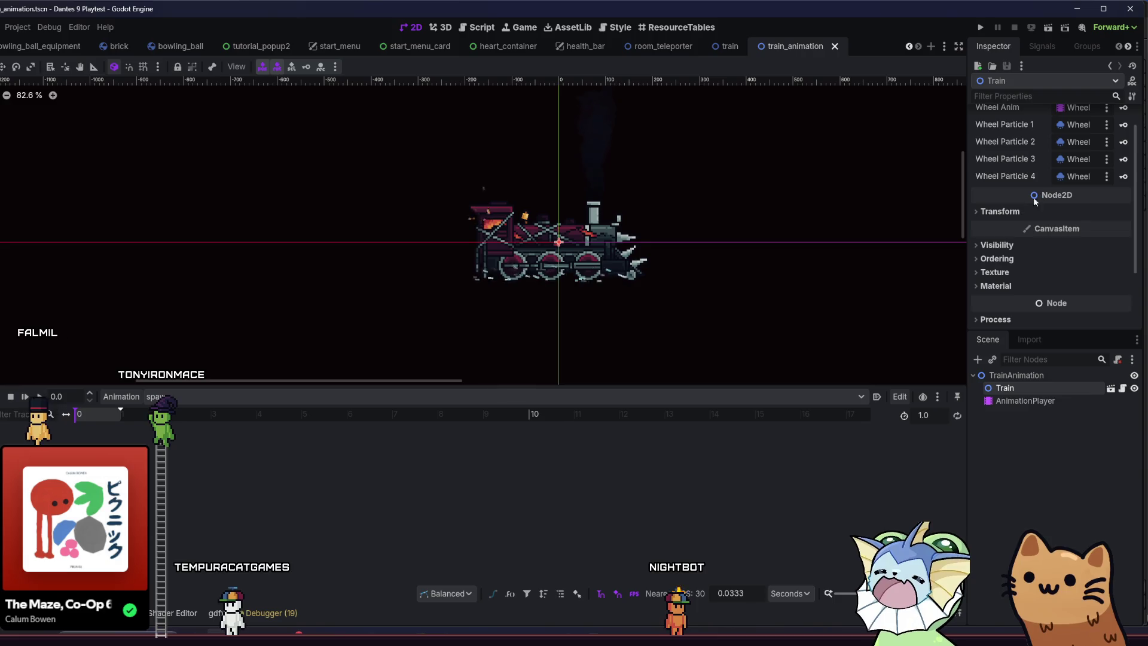
{"action": "left_click", "coordinate": [1029, 209]}
{"action": "scroll", "coordinate": [1031, 211], "scroll_direction": "up", "scroll_amount": 1}
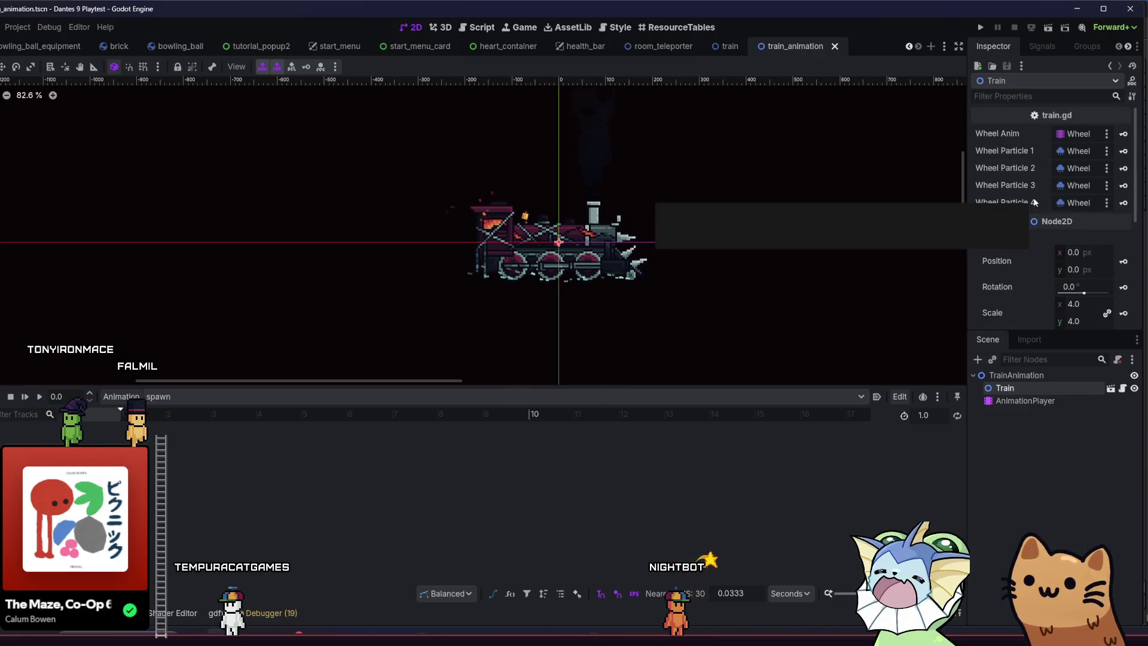
{"action": "scroll", "coordinate": [1057, 253], "scroll_direction": "down", "scroll_amount": 2}
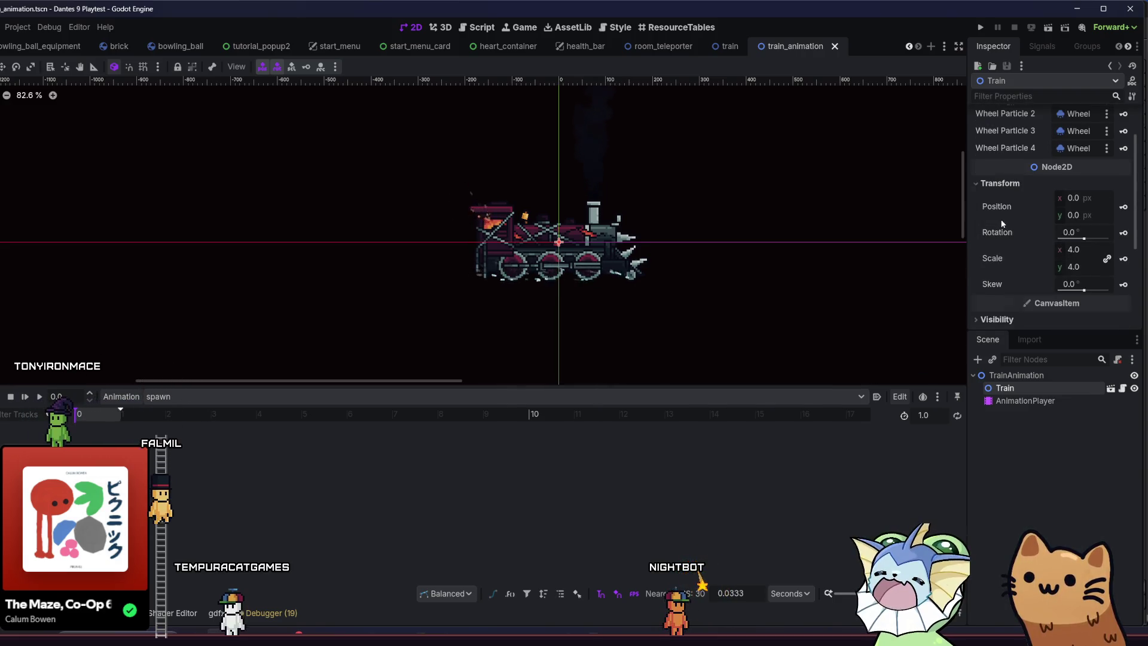
{"action": "scroll", "coordinate": [993, 215], "scroll_direction": "up", "scroll_amount": 2}
{"action": "left_click", "coordinate": [726, 46]}
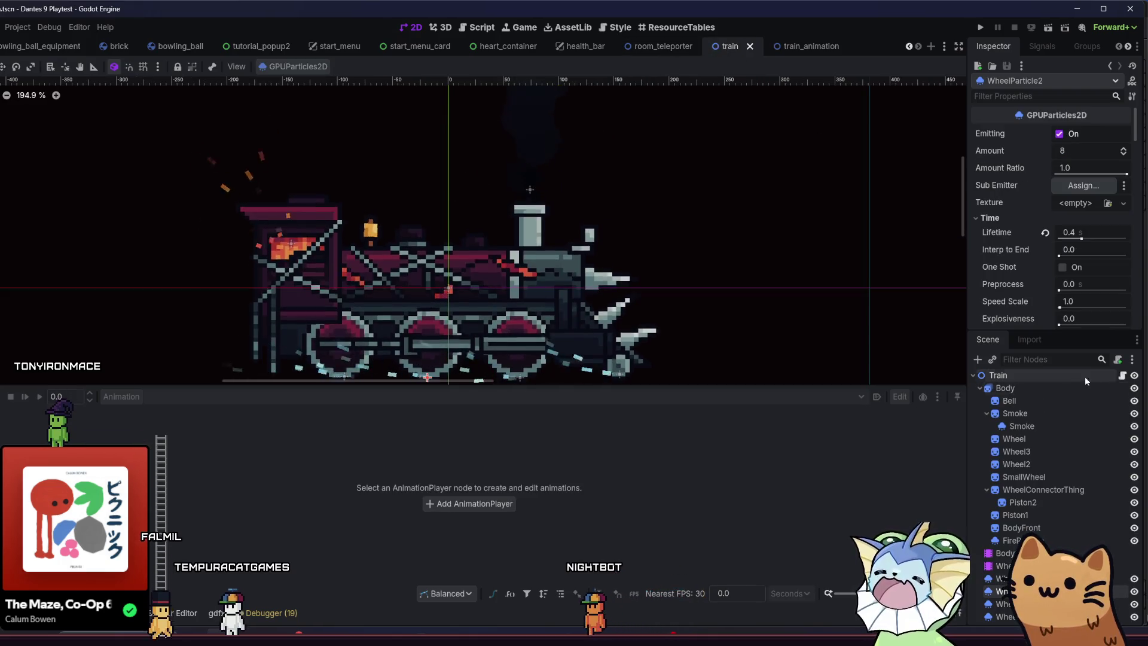
{"action": "left_click", "coordinate": [1117, 378]}
{"action": "left_click", "coordinate": [1123, 375]}
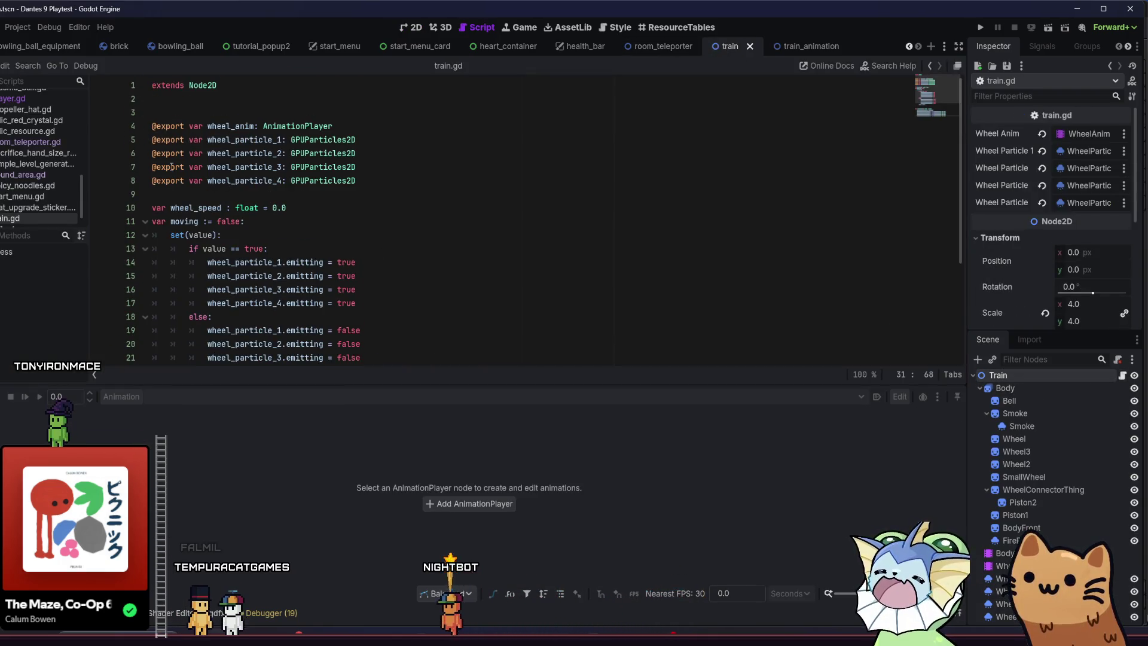
{"action": "left_click", "coordinate": [149, 208]}
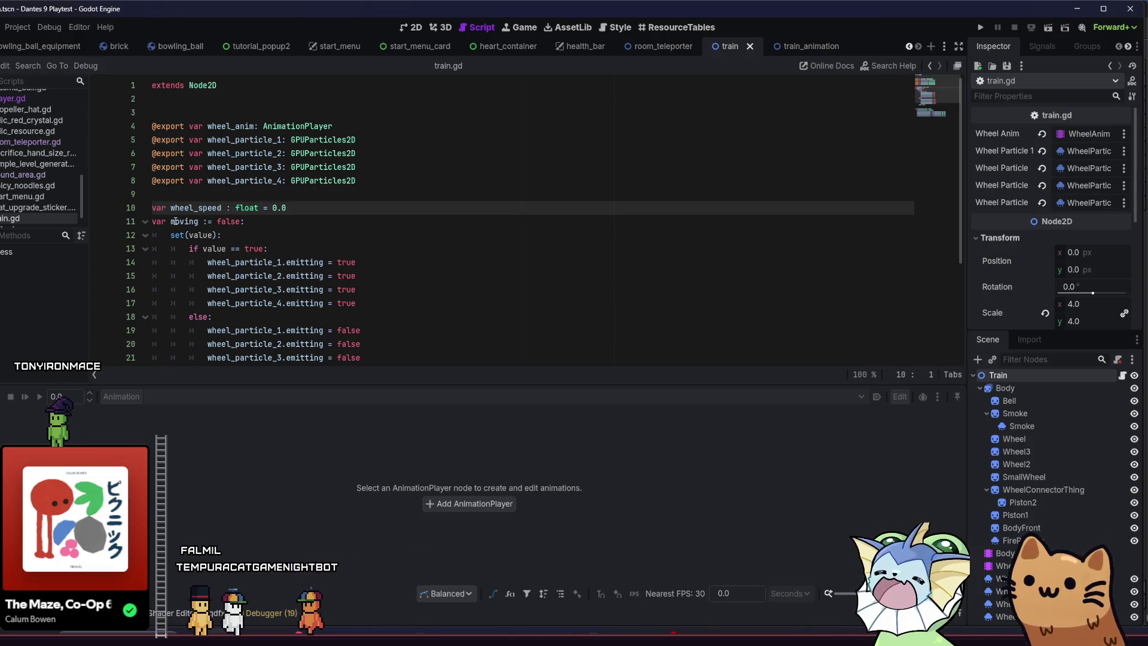
{"action": "type", "text": "@export"}
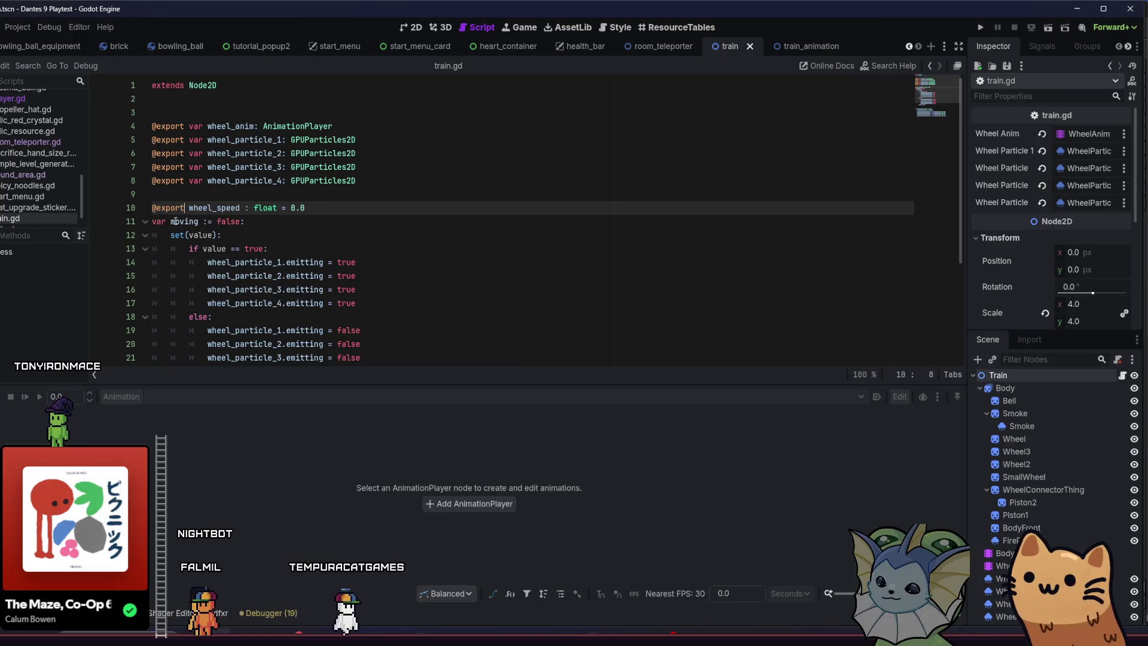
{"action": "type", "text": "var"}
{"action": "left_click", "coordinate": [155, 223]}
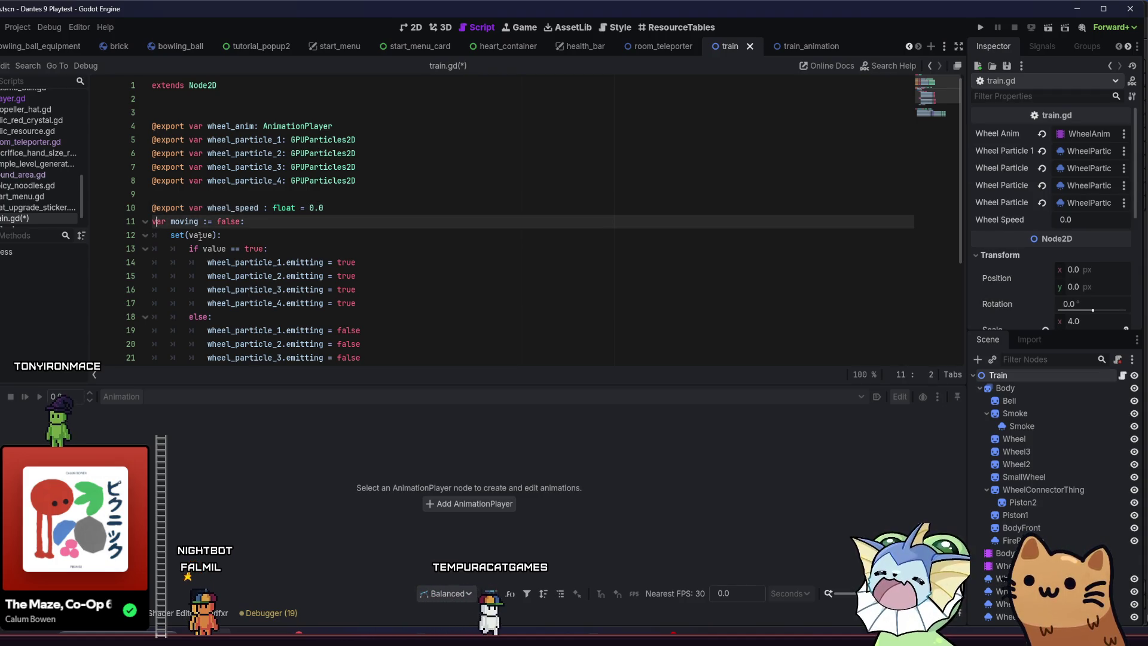
{"action": "type", "text": "x"}
{"action": "key", "text": "Tab"}
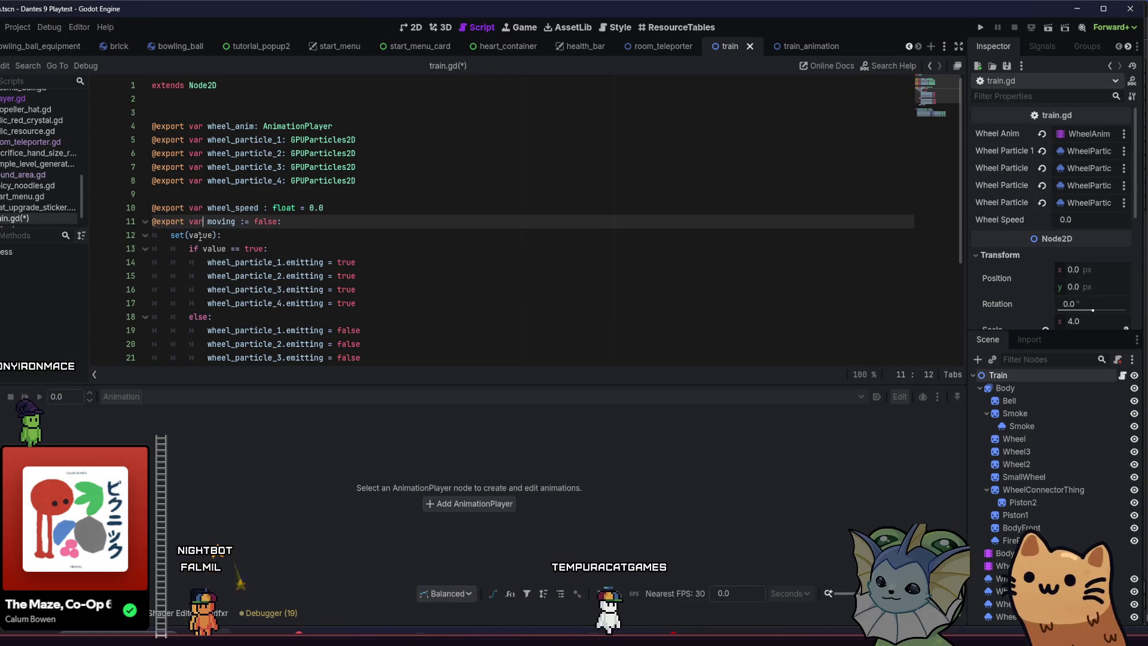
{"action": "left_click", "coordinate": [354, 235]}
{"action": "left_click", "coordinate": [357, 221]}
{"action": "key", "text": "ctrl+s"}
Return to the train_animation scene's 2D view with the spawn animation open.
{"action": "left_click", "coordinate": [798, 46]}
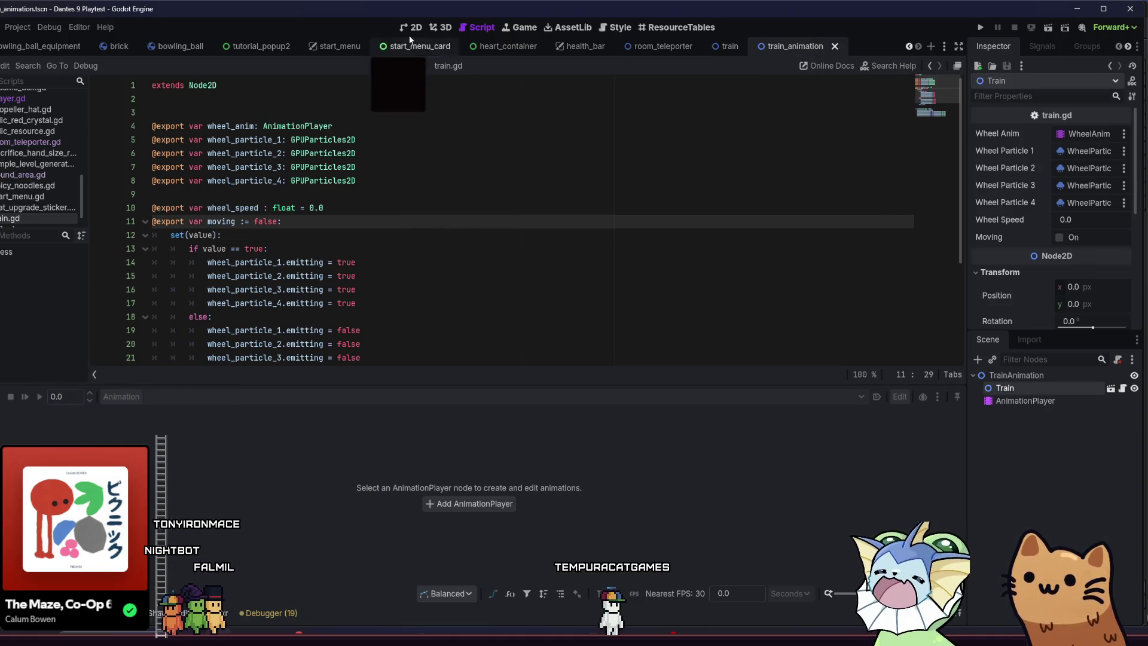
{"action": "left_click", "coordinate": [412, 27]}
{"action": "left_click", "coordinate": [1026, 401]}
Key Train's wheel_speed and position, creating both tracks in the spawn animation.
{"action": "left_click", "coordinate": [1027, 388]}
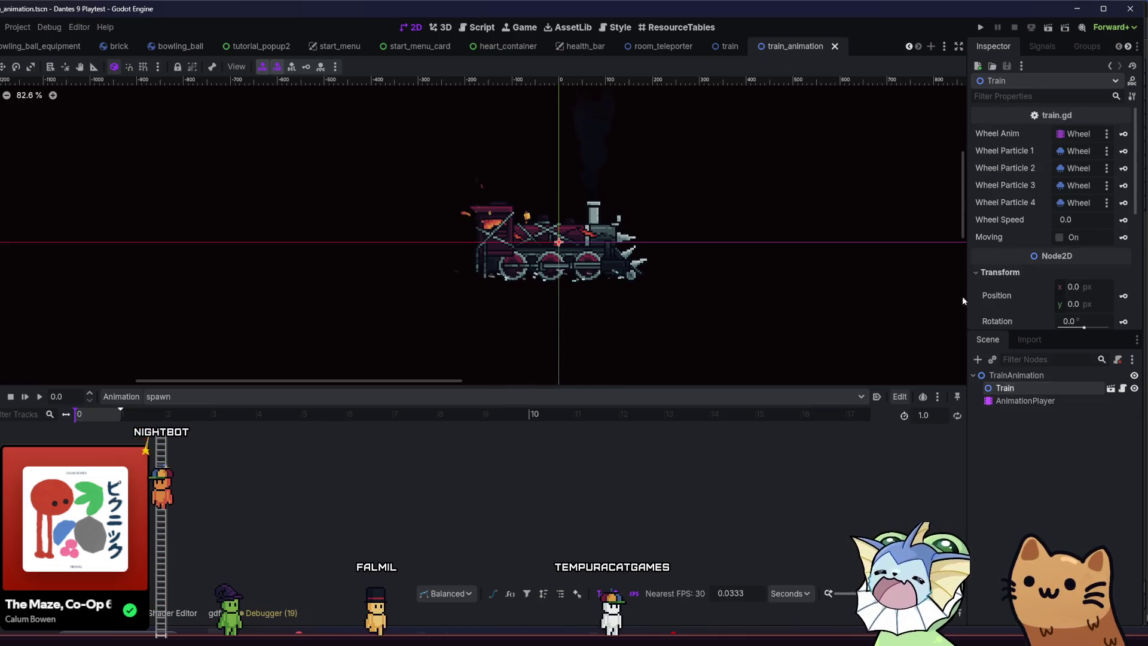
{"action": "left_click", "coordinate": [1124, 219]}
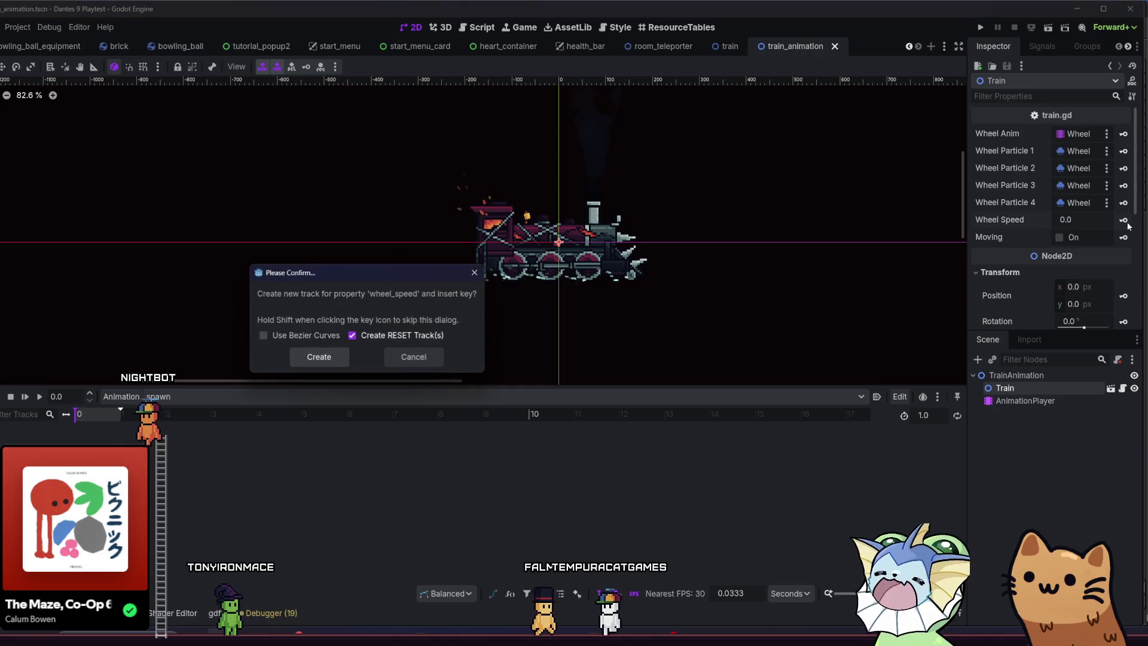
{"action": "left_click", "coordinate": [319, 357]}
{"action": "scroll", "coordinate": [1064, 231], "scroll_direction": "down", "scroll_amount": 4}
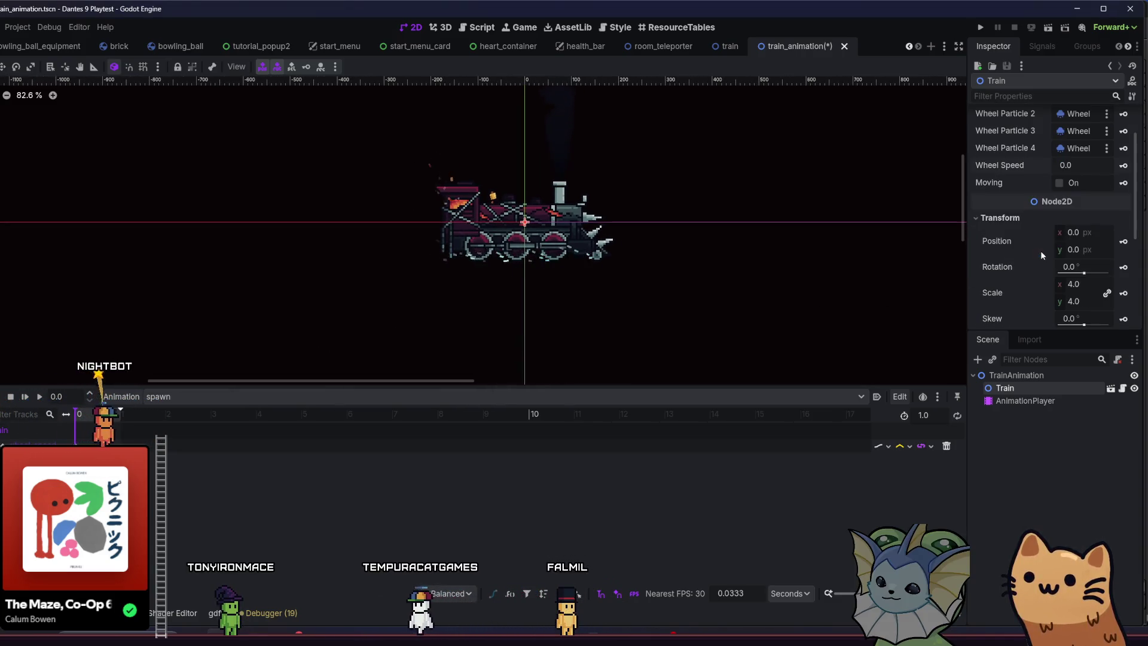
{"action": "left_click", "coordinate": [1124, 186]}
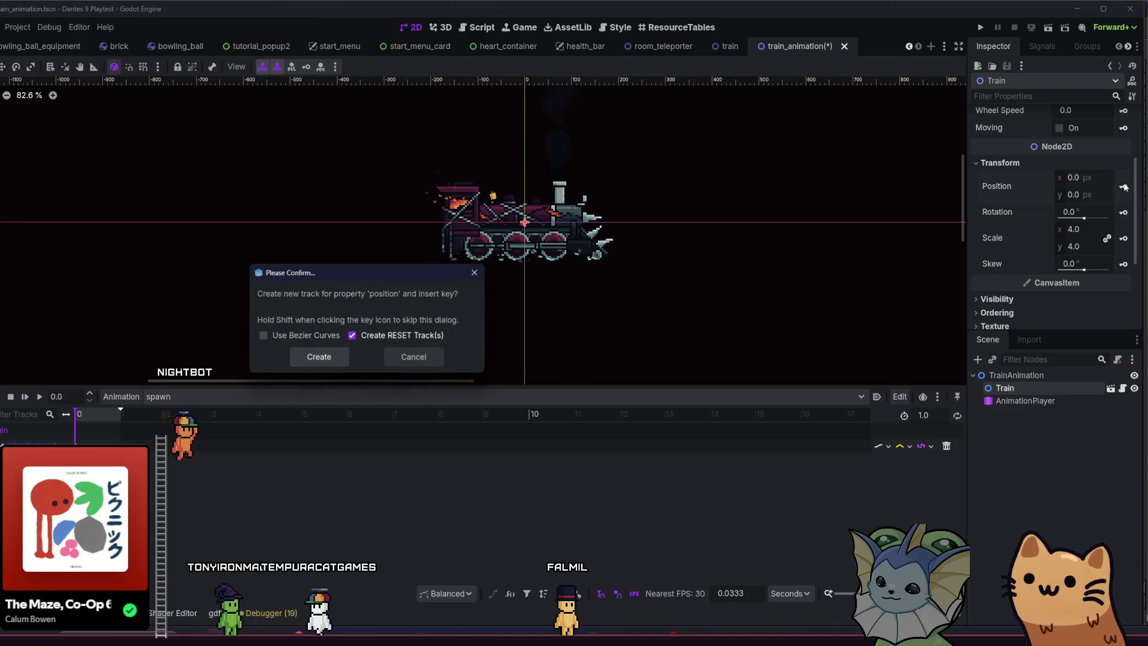
{"action": "left_click", "coordinate": [341, 357]}
Extend the spawn animation length to 10 seconds.
{"action": "scroll", "coordinate": [436, 321], "scroll_direction": "right", "scroll_amount": 5}
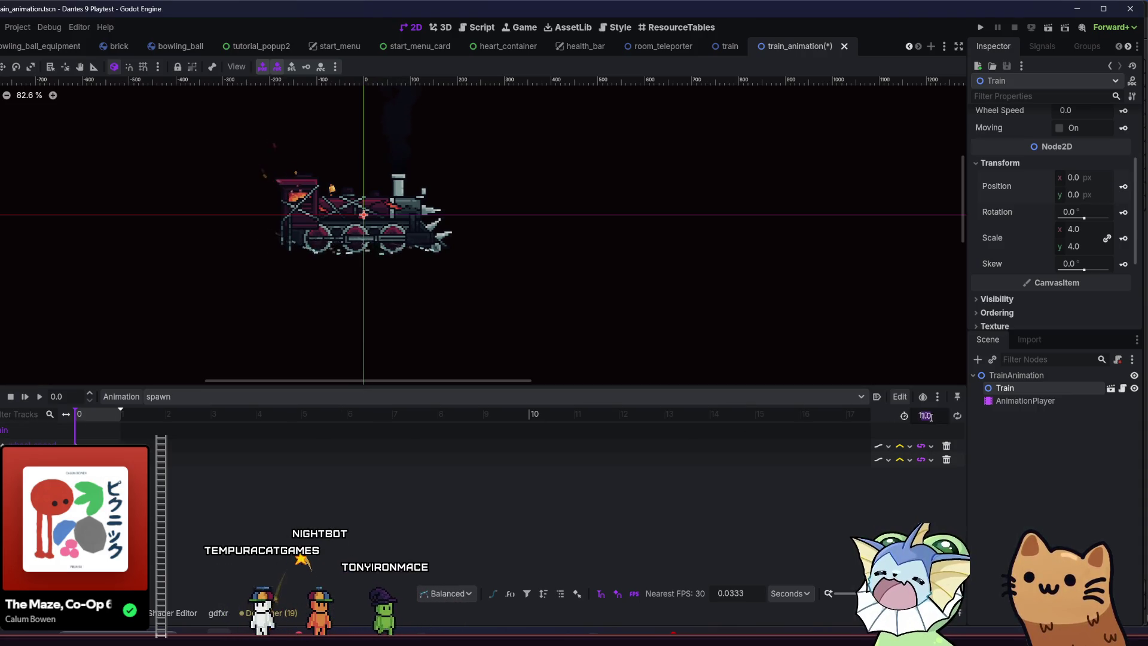
{"action": "type", "text": "10"}
{"action": "key", "text": "Return"}
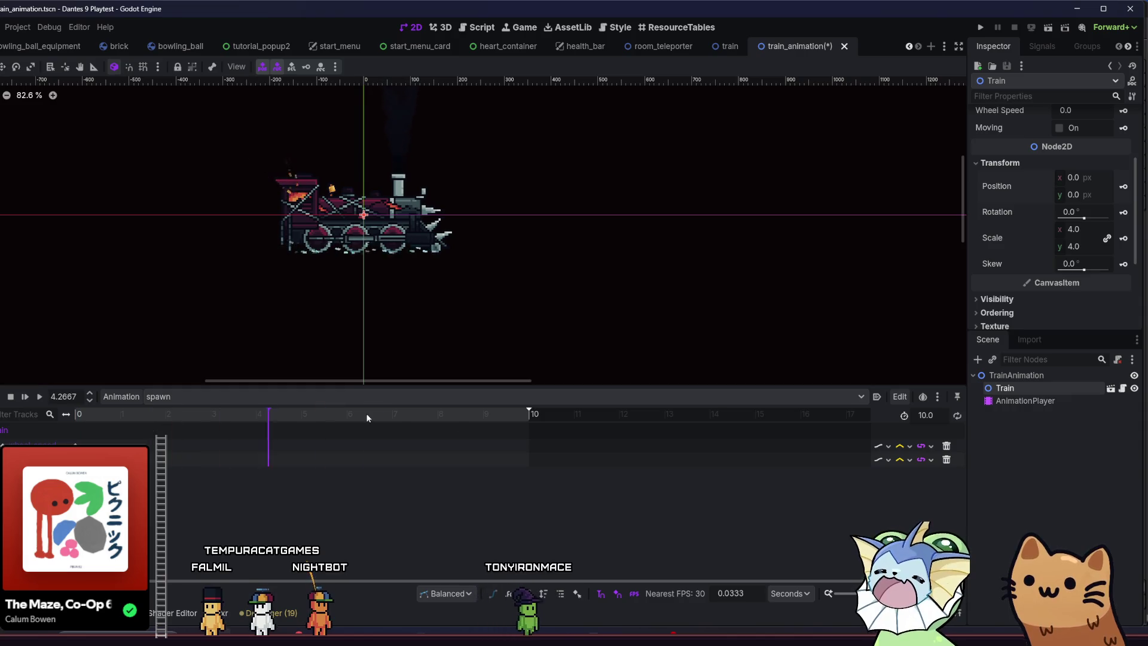
{"action": "scroll", "coordinate": [403, 298], "scroll_direction": "right", "scroll_amount": 2}
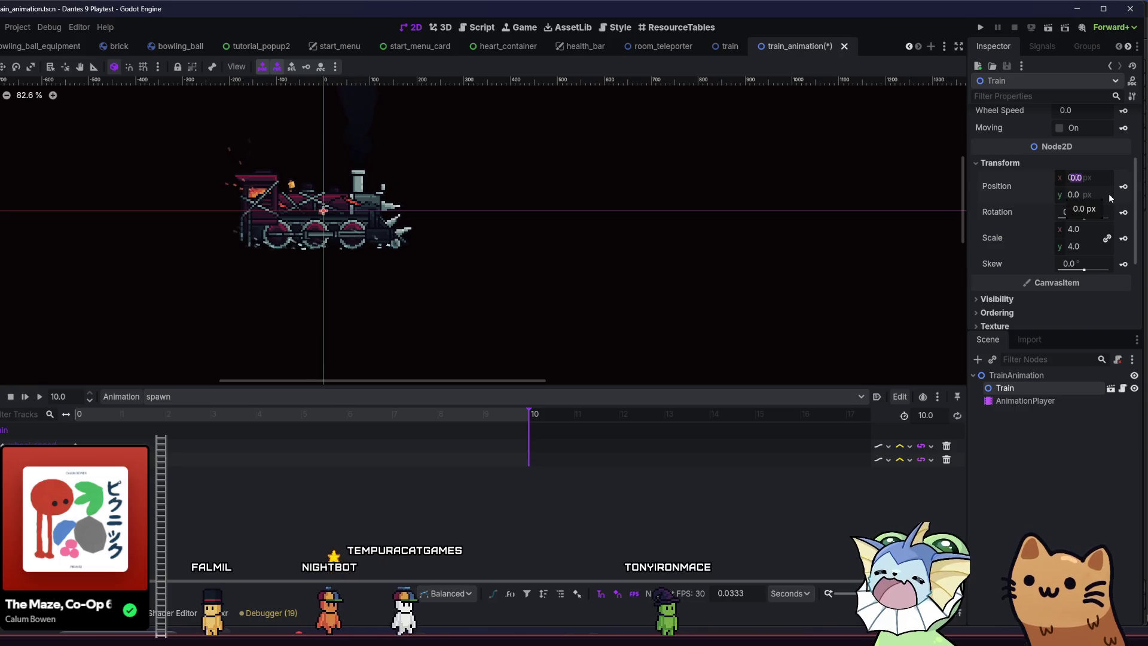
At 10 s, set Train's x position to 2000, key it, and rewind to 0.
{"action": "type", "text": "500"}
{"action": "key", "text": "Return"}
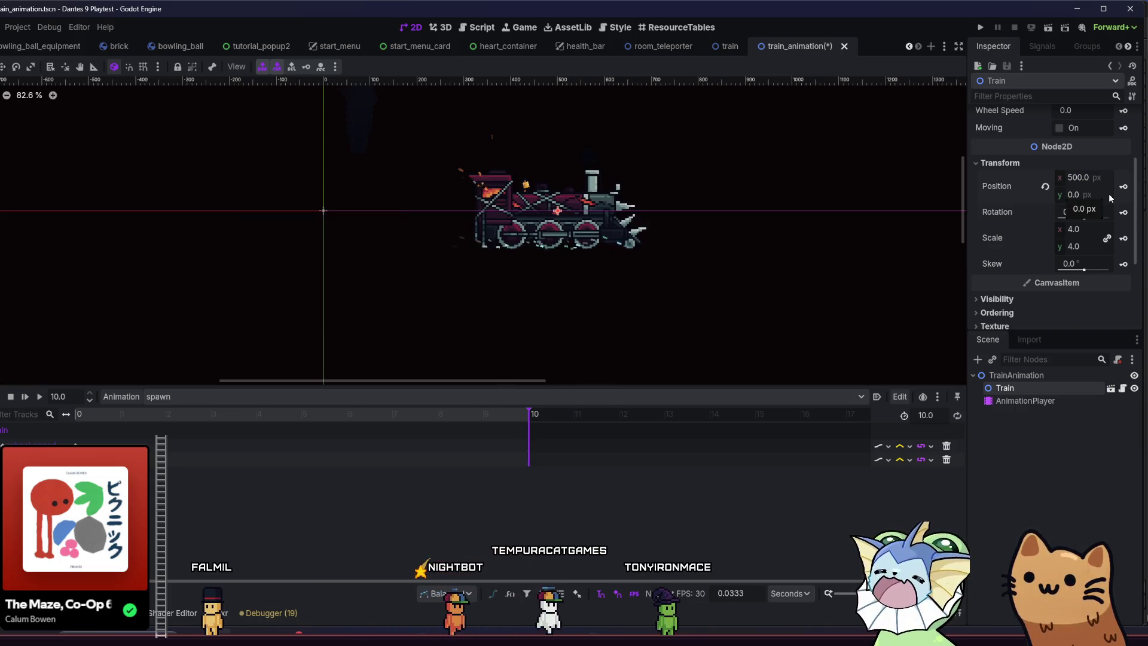
{"action": "type", "text": "10000"}
{"action": "key", "text": "Return"}
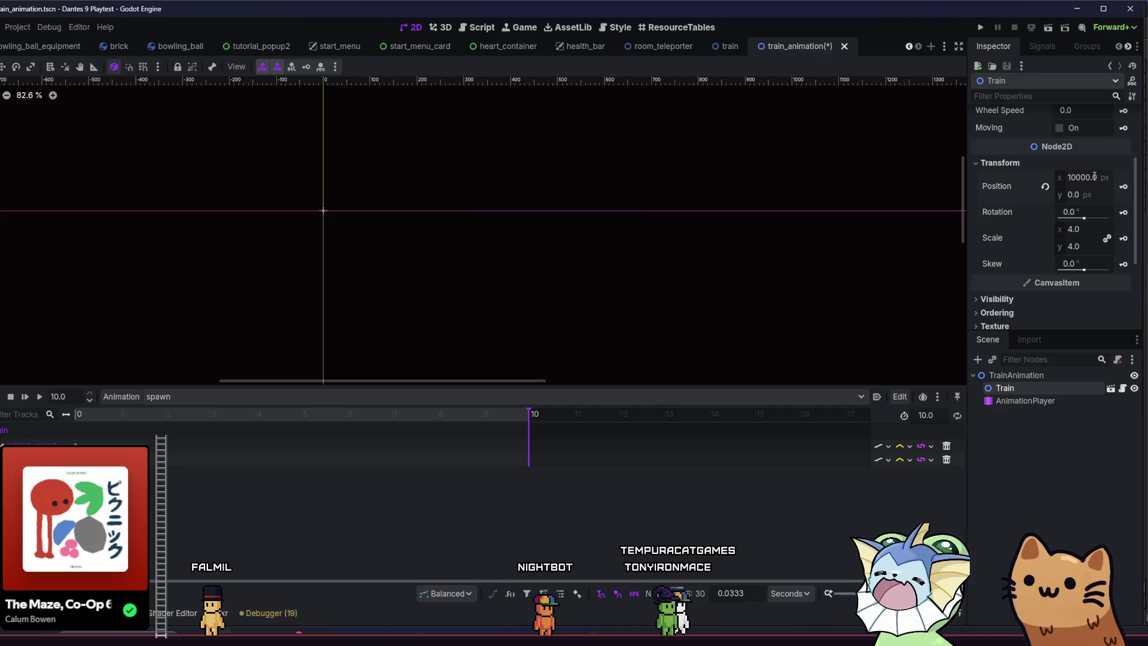
{"action": "scroll", "coordinate": [848, 226], "scroll_direction": "down", "scroll_amount": 2}
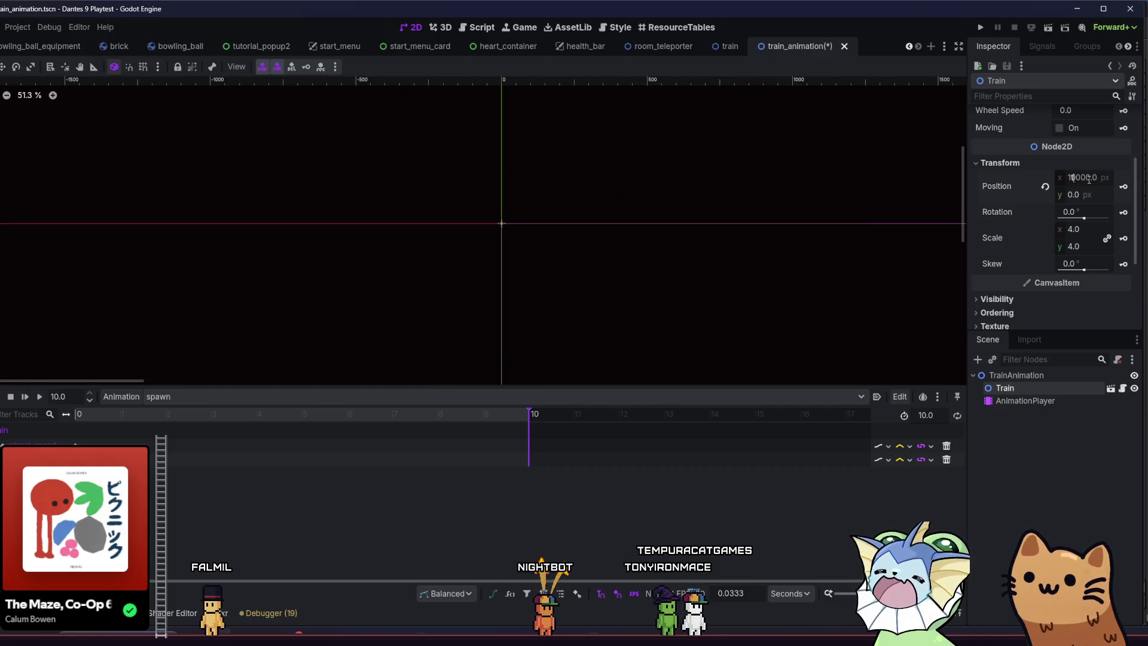
{"action": "left_click_drag", "start_coordinate": [599, 208], "coordinate": [471, 202]}
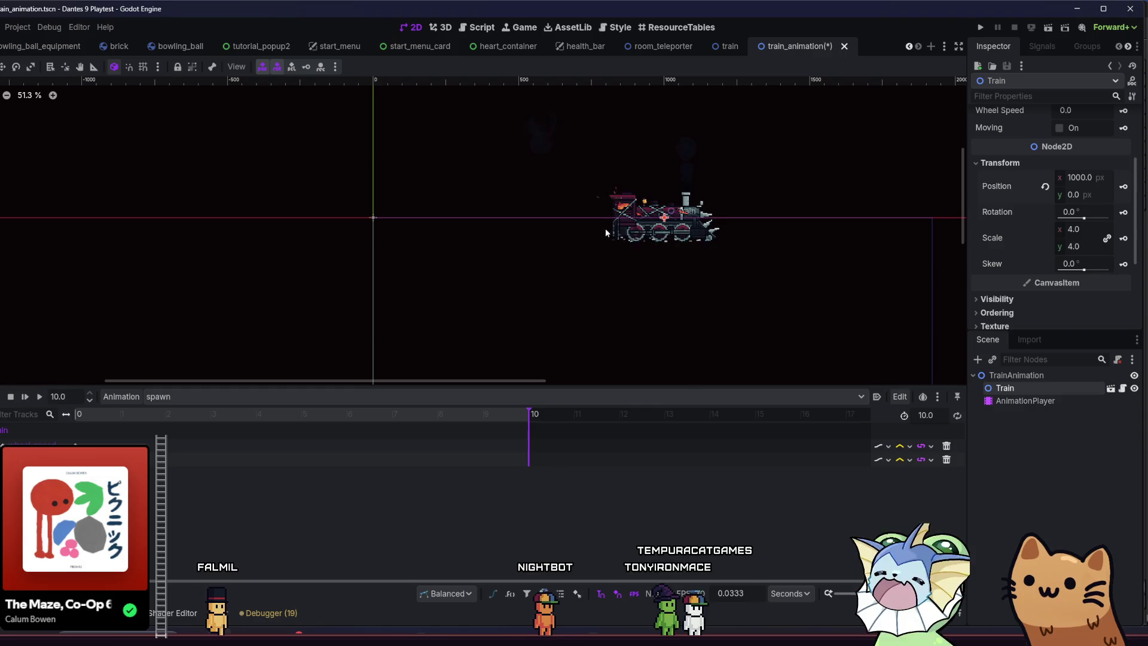
{"action": "double_click", "coordinate": [1080, 178]}
{"action": "type", "text": "2000"}
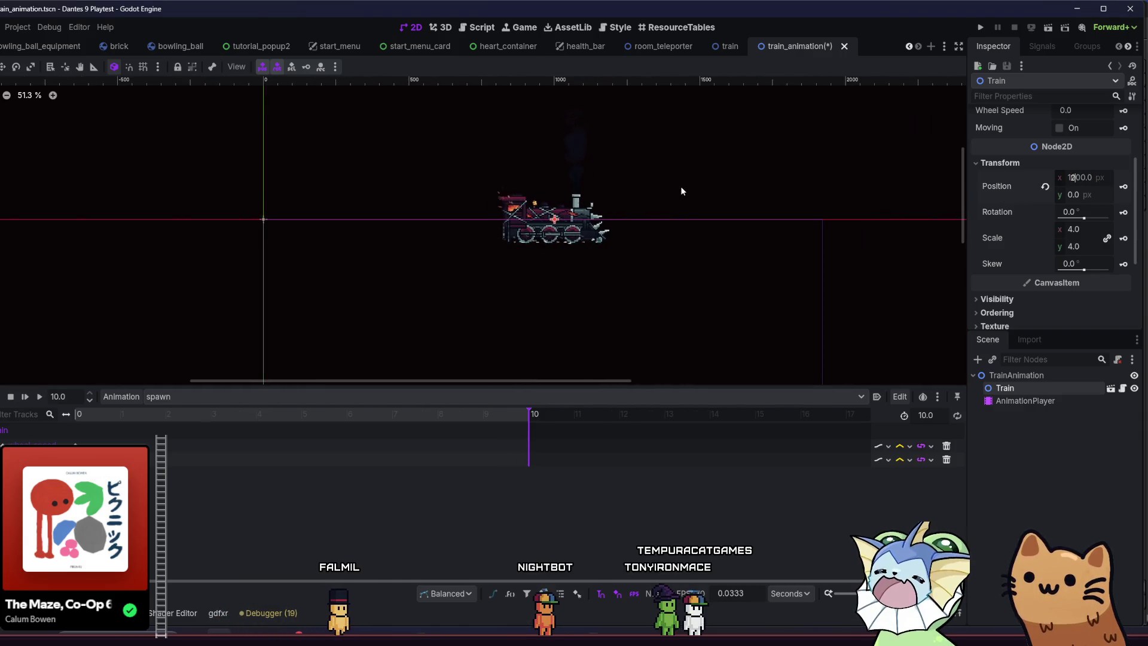
{"action": "key", "text": "Return"}
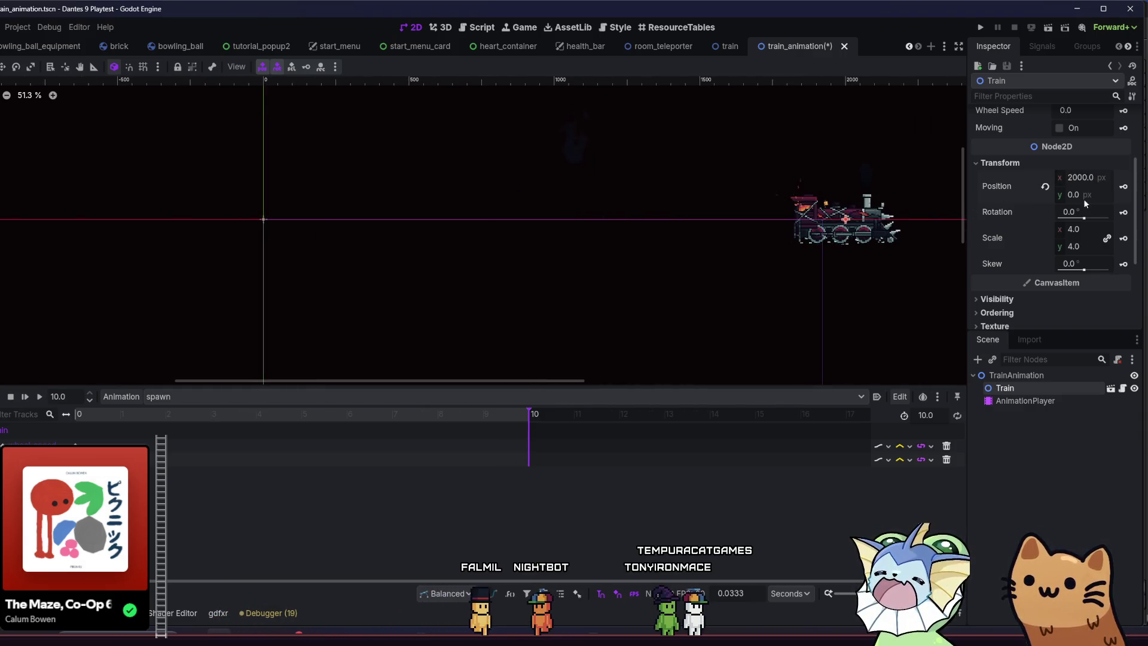
{"action": "left_click", "coordinate": [1122, 194]}
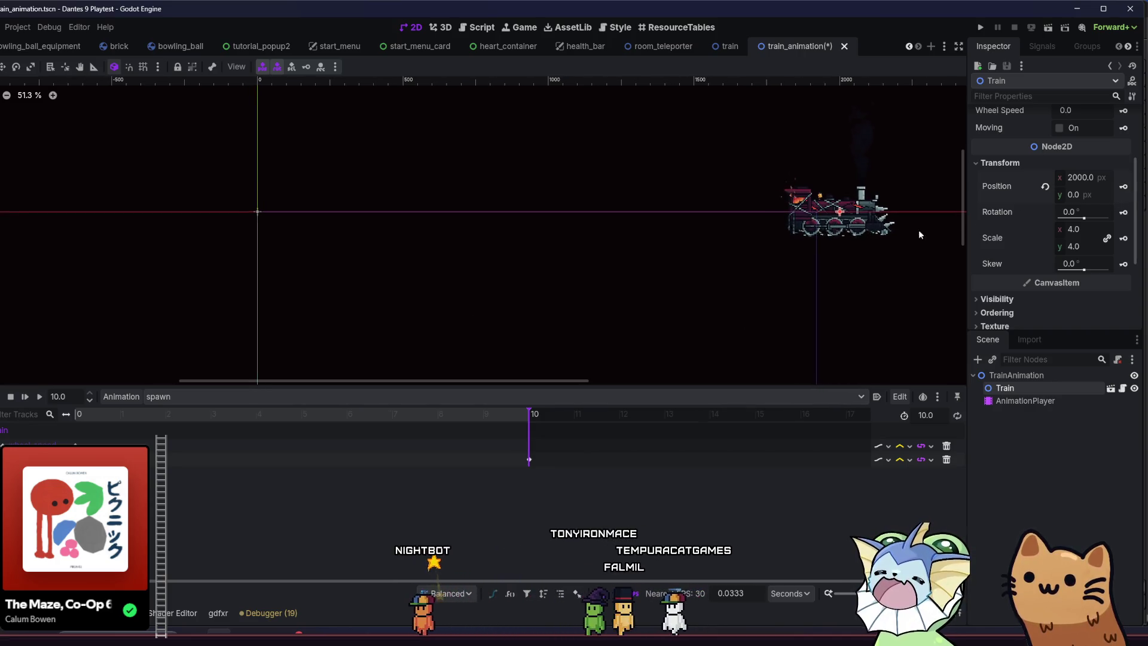
{"action": "left_click", "coordinate": [80, 414]}
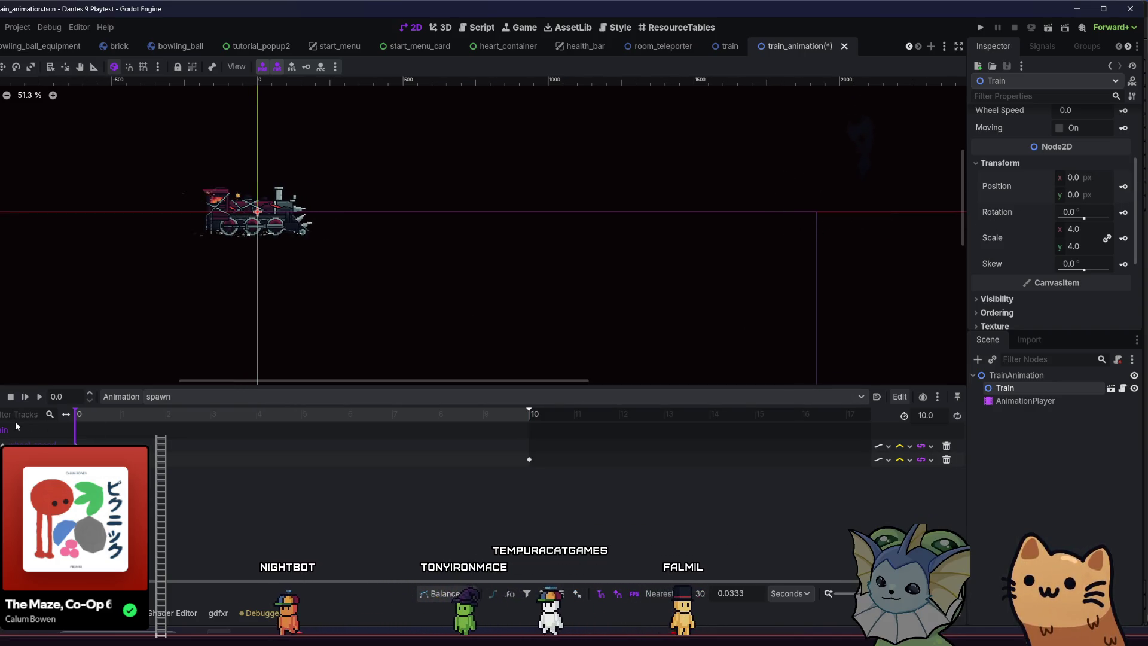
Play back the 10-second spawn animation to check the train's motion.
{"action": "left_click", "coordinate": [39, 396]}
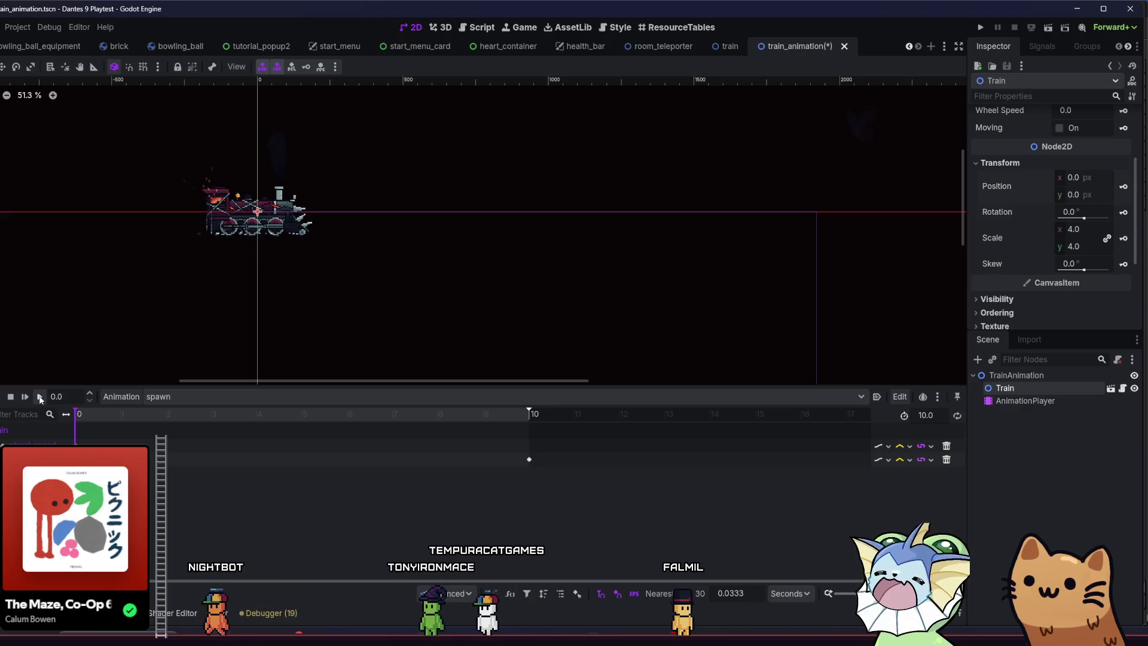
{"action": "left_click", "coordinate": [77, 446]}
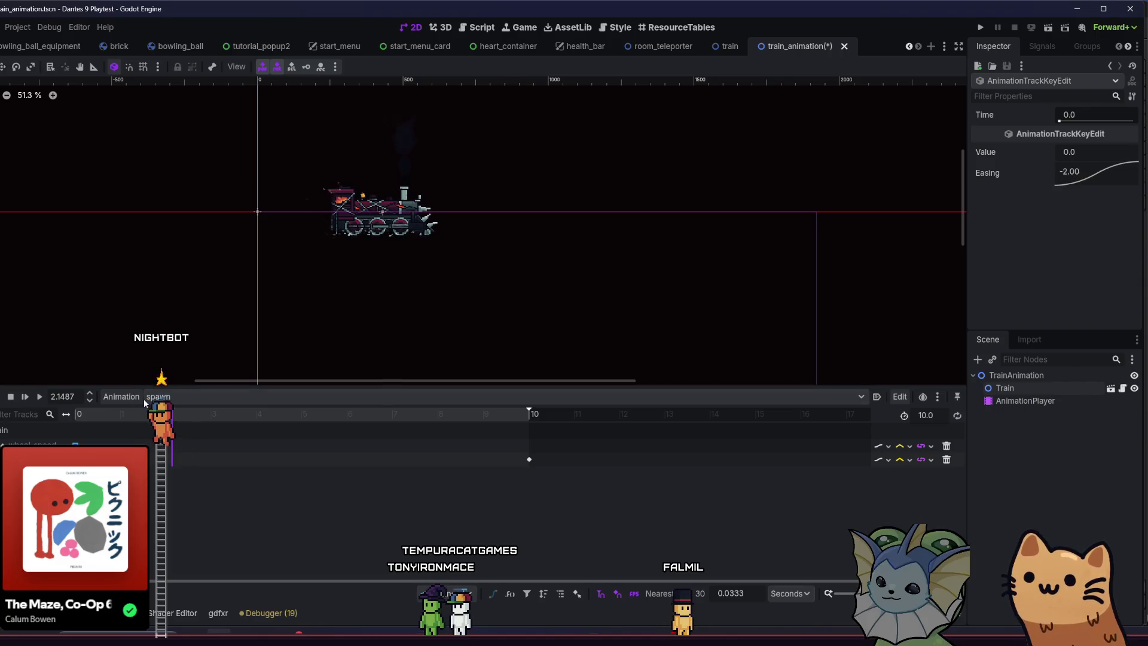
{"action": "left_click", "coordinate": [10, 396]}
{"action": "left_click", "coordinate": [35, 397]}
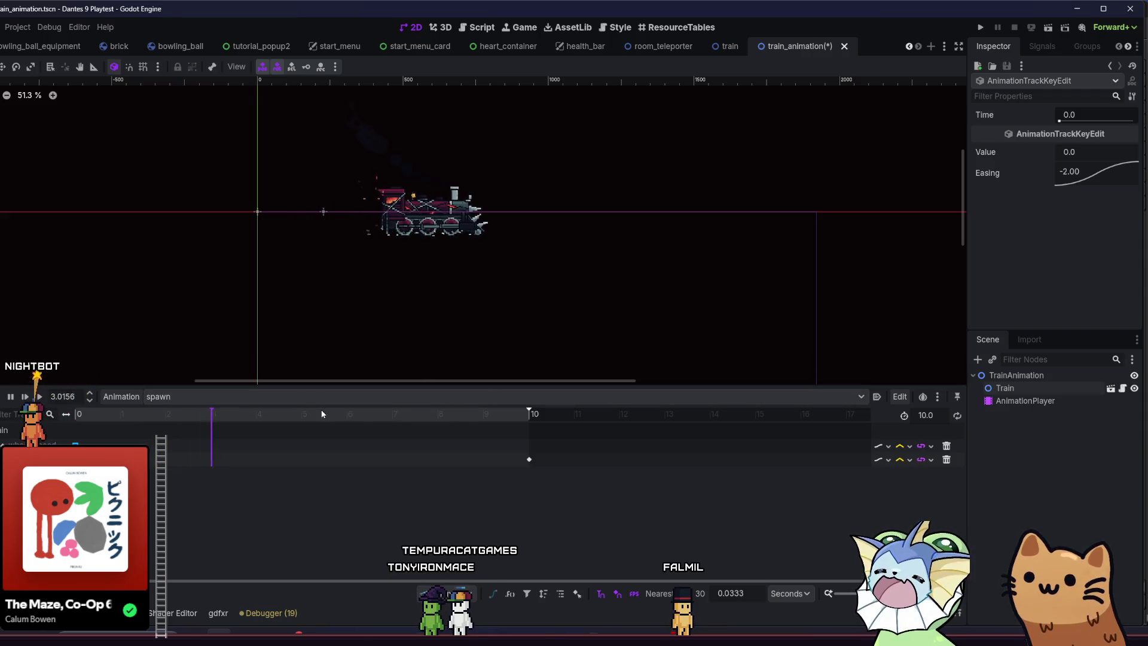
{"action": "left_click", "coordinate": [10, 397]}
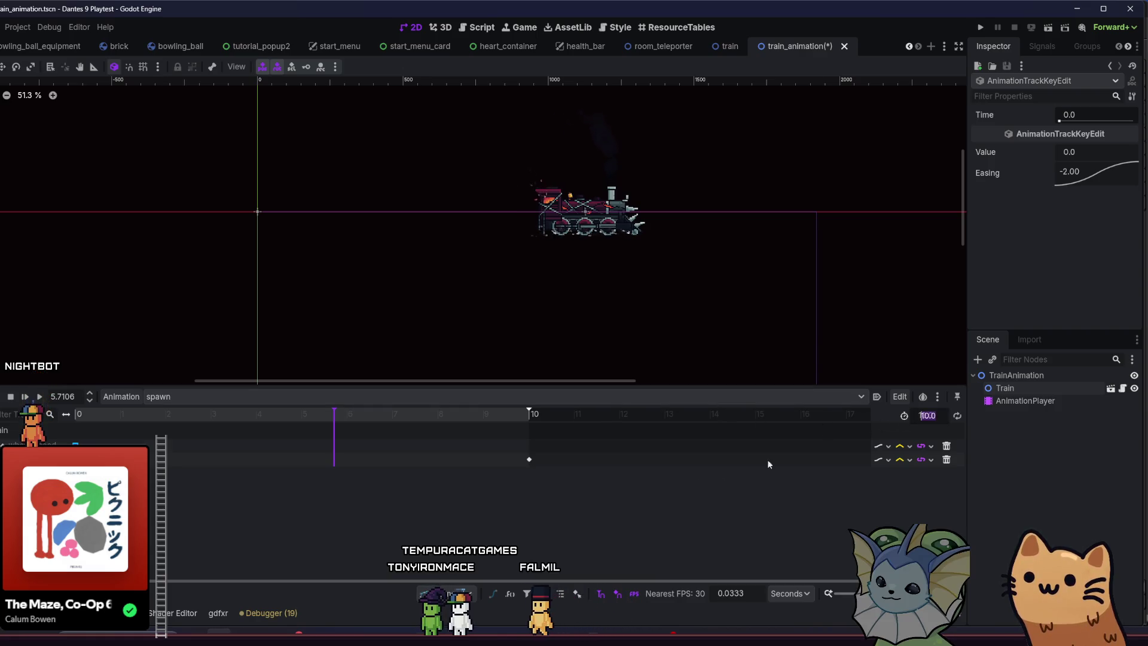
Shorten the animation to 5 s, then 3 s, moving the end position key to match.
{"action": "type", "text": "5"}
{"action": "key", "text": "Return"}
{"action": "left_click", "coordinate": [530, 459]}
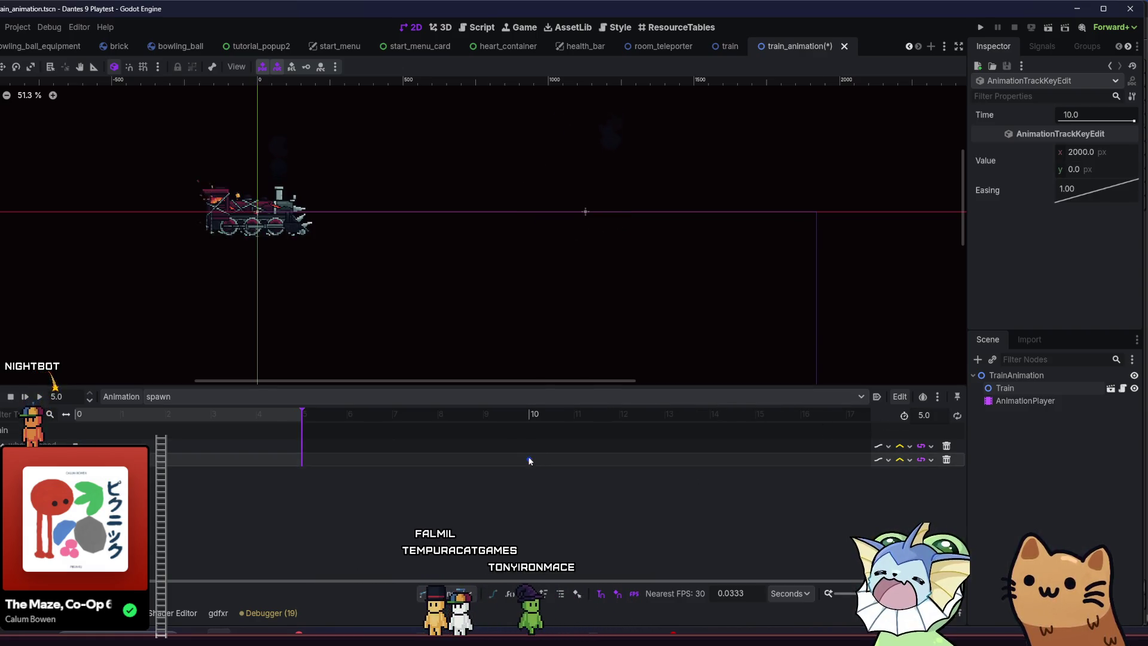
{"action": "left_click_drag", "start_coordinate": [306, 467], "coordinate": [303, 460]}
{"action": "key", "text": "shift+d"}
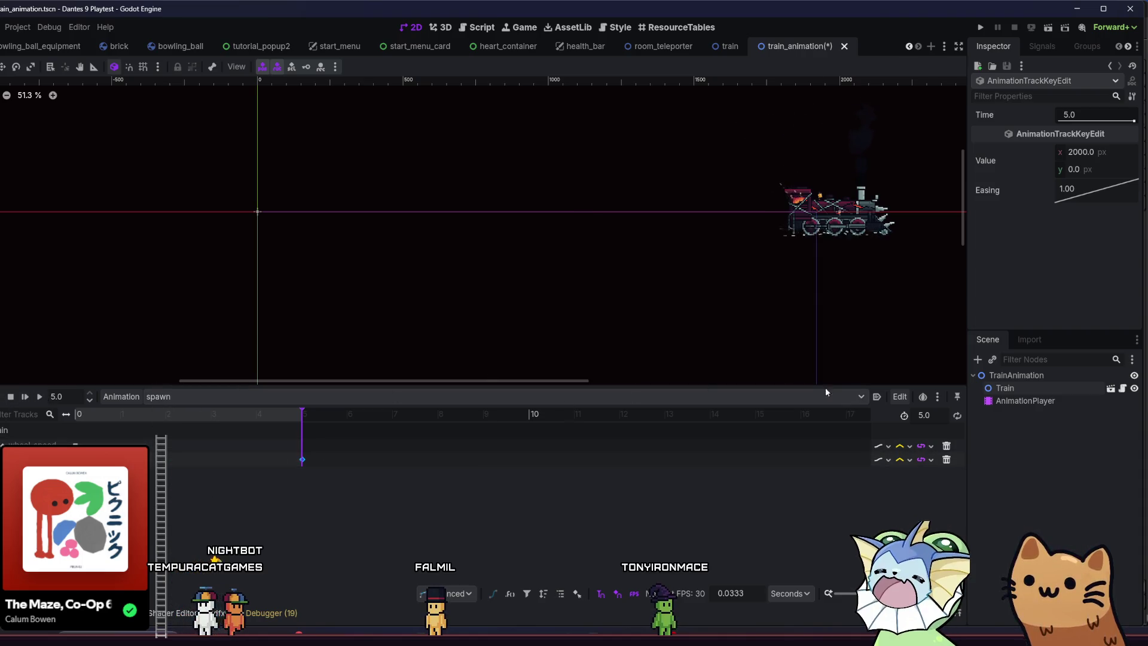
{"action": "type", "text": "3"}
{"action": "key", "text": "Return"}
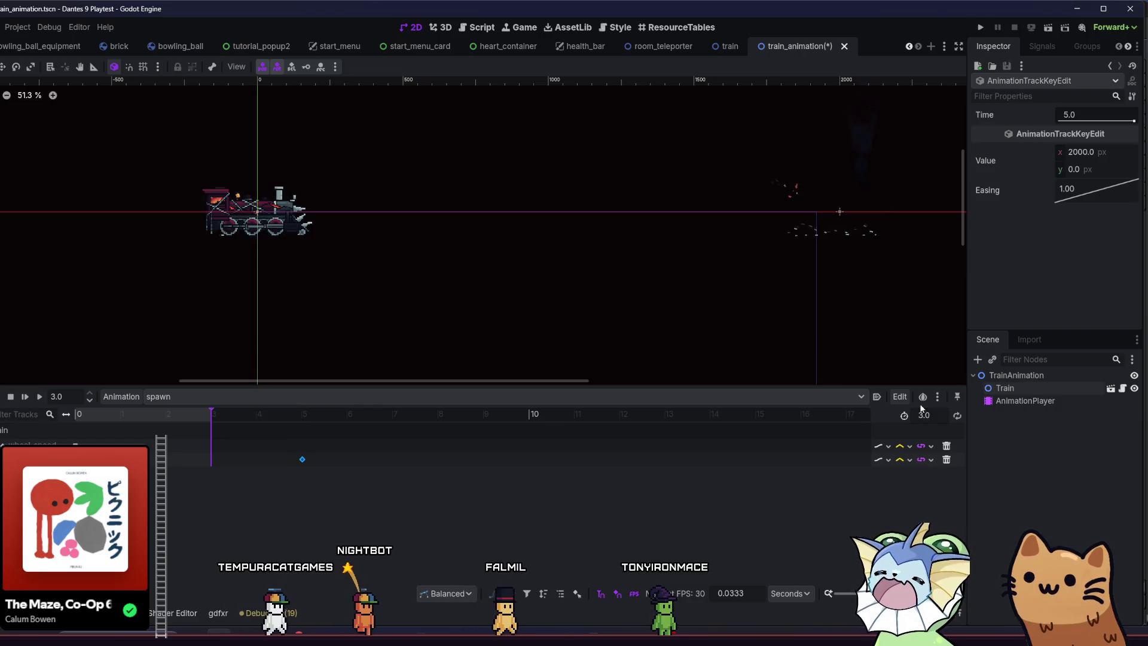
{"action": "left_click_drag", "start_coordinate": [215, 464], "coordinate": [210, 465]}
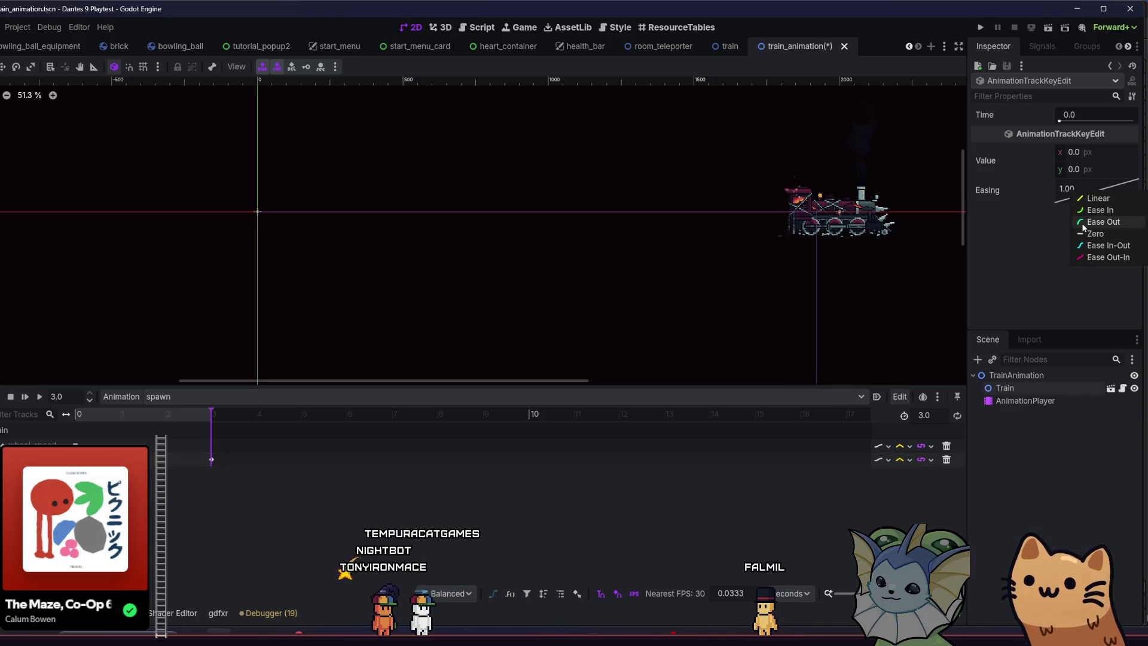
Preview the eased train slide-in several times, then select the wheel_speed key at 3 s.
{"action": "left_click", "coordinate": [39, 397]}
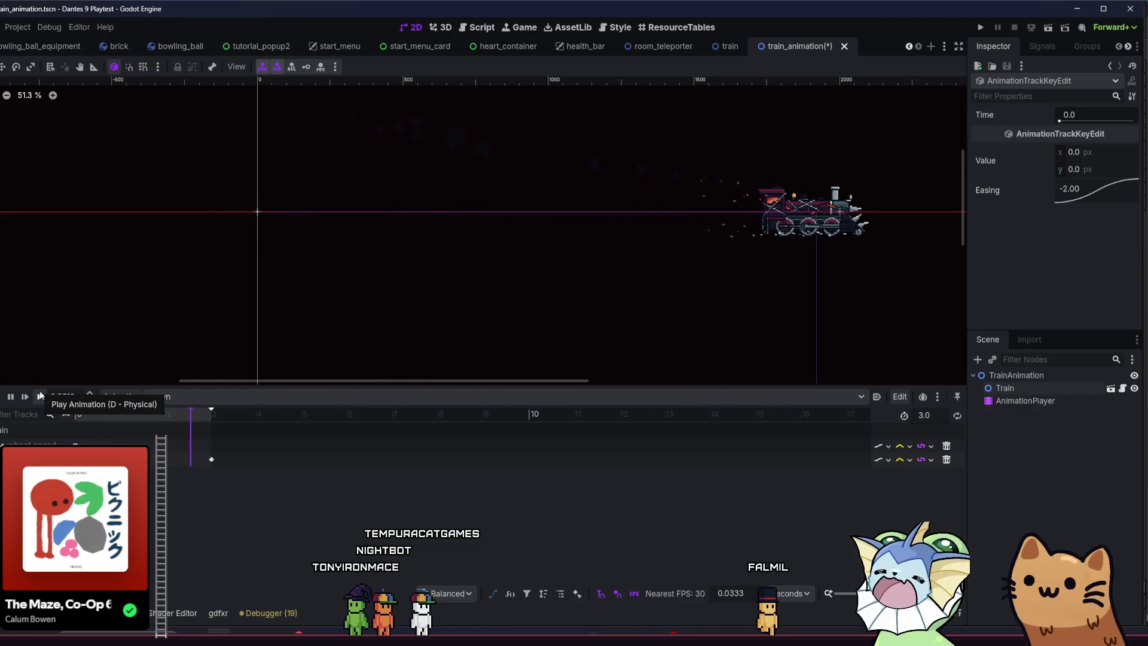
{"action": "left_click", "coordinate": [39, 397]}
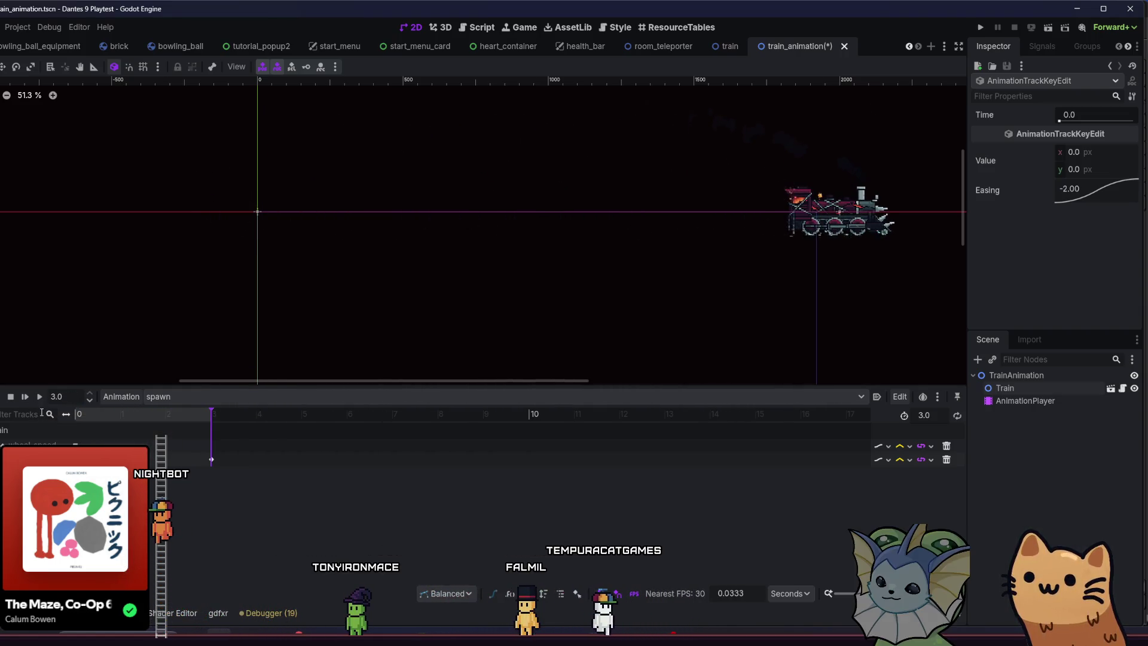
{"action": "left_click", "coordinate": [39, 398]}
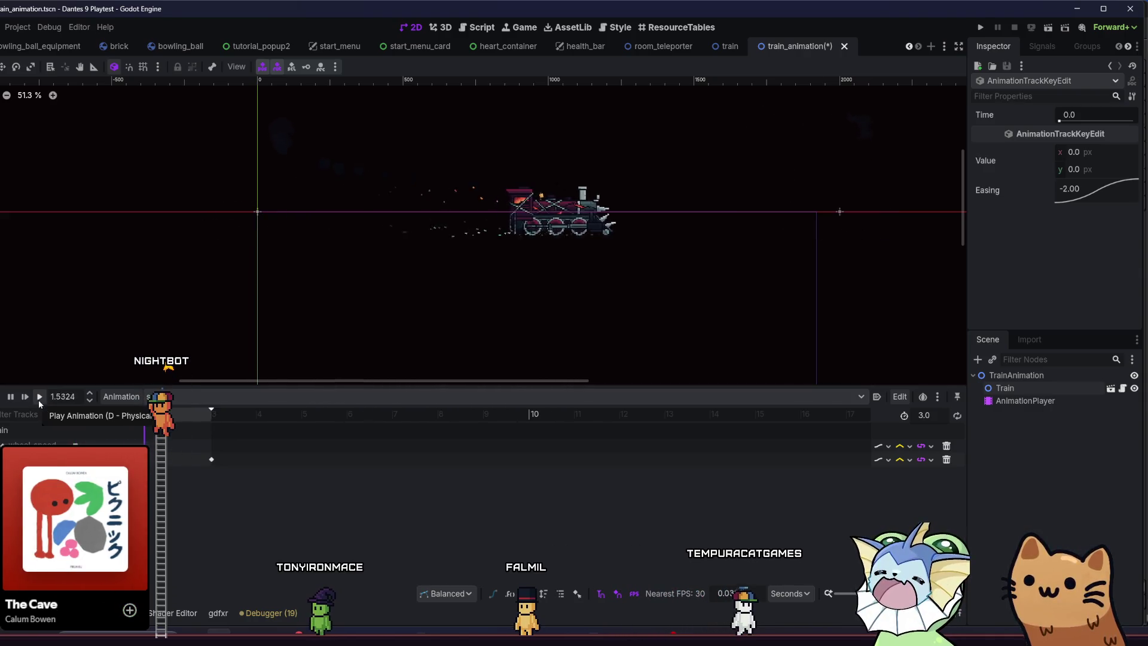
{"action": "key", "text": "s"}
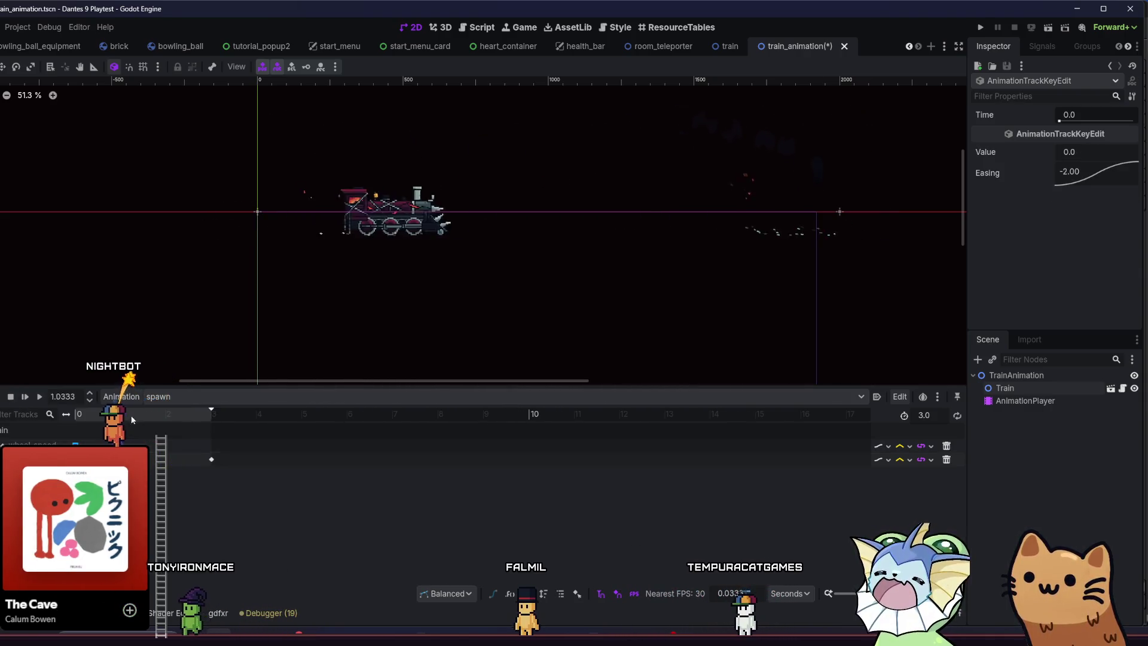
{"action": "left_click", "coordinate": [211, 445]}
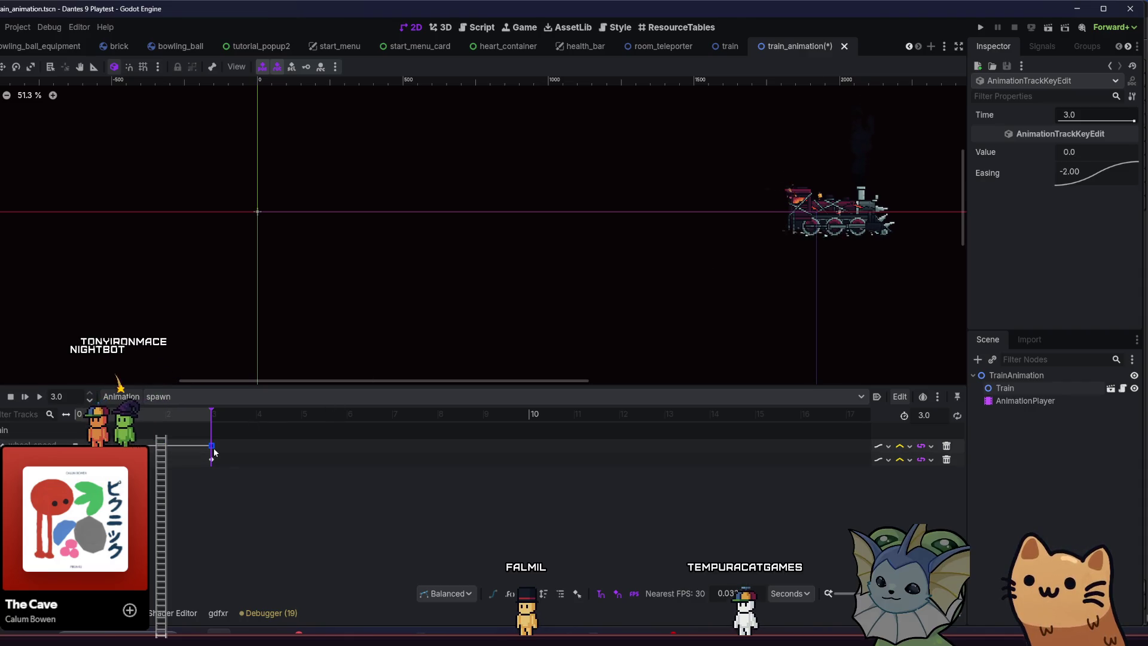
Move the 12.0 wheel_speed key to 1.5 seconds.
{"action": "left_click_drag", "start_coordinate": [212, 446], "coordinate": [141, 446]}
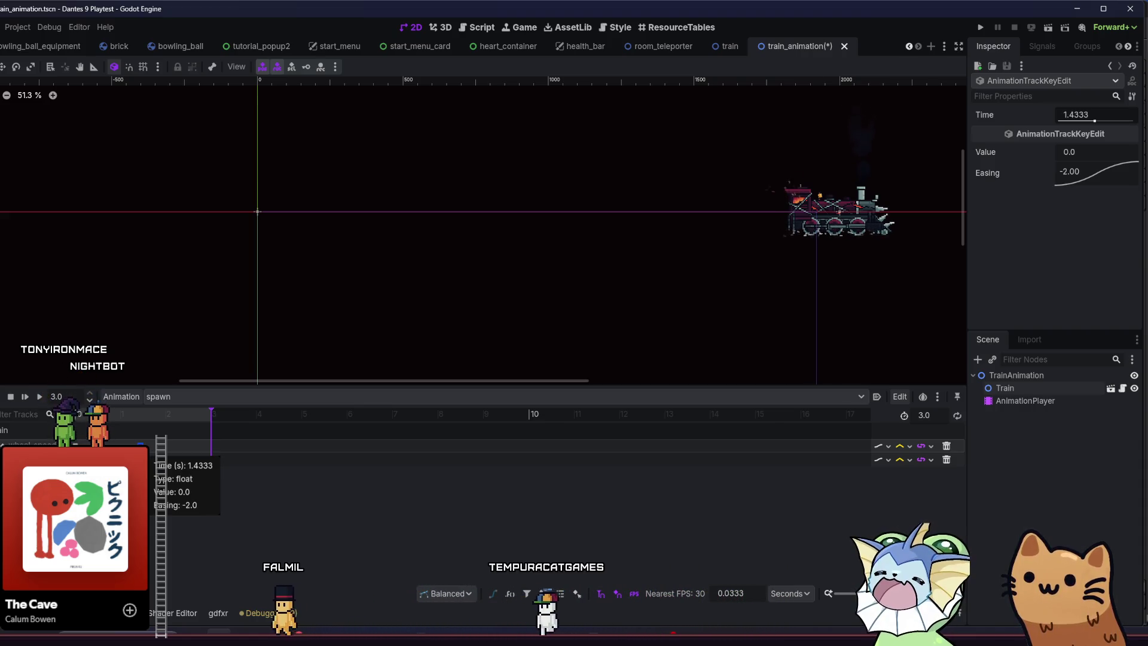
{"action": "left_click", "coordinate": [1085, 115]}
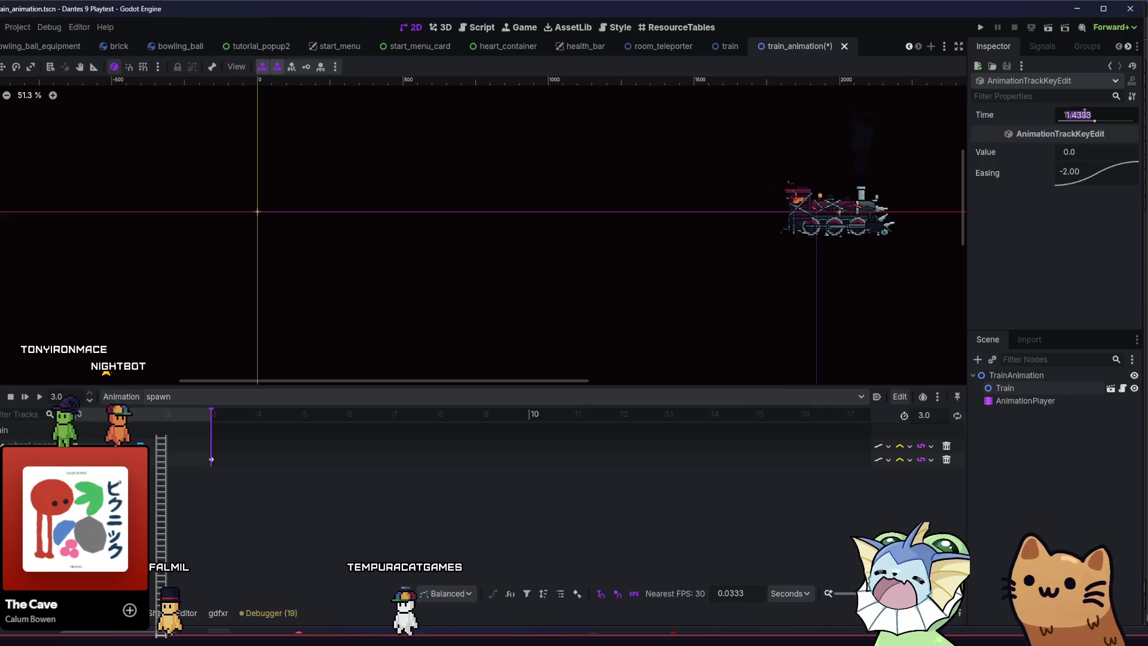
{"action": "type", "text": "1.5"}
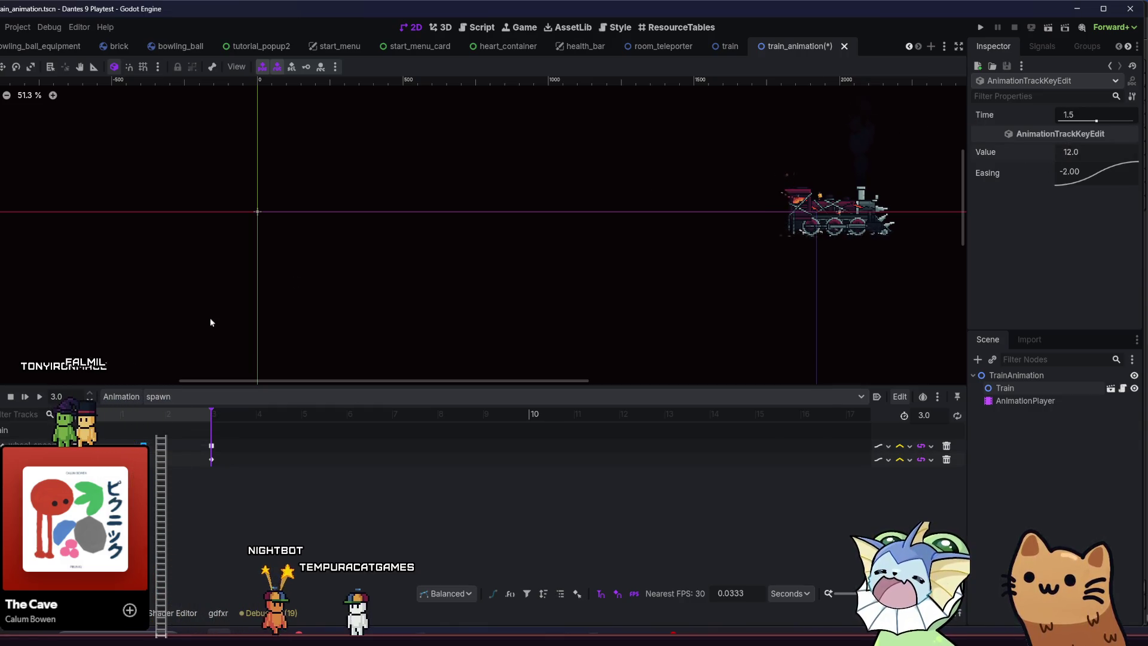
Give the starting wheel_speed key an ease-in curve and the 1.5 s key an ease-out.
{"action": "left_click_drag", "start_coordinate": [84, 431], "coordinate": [247, 454]}
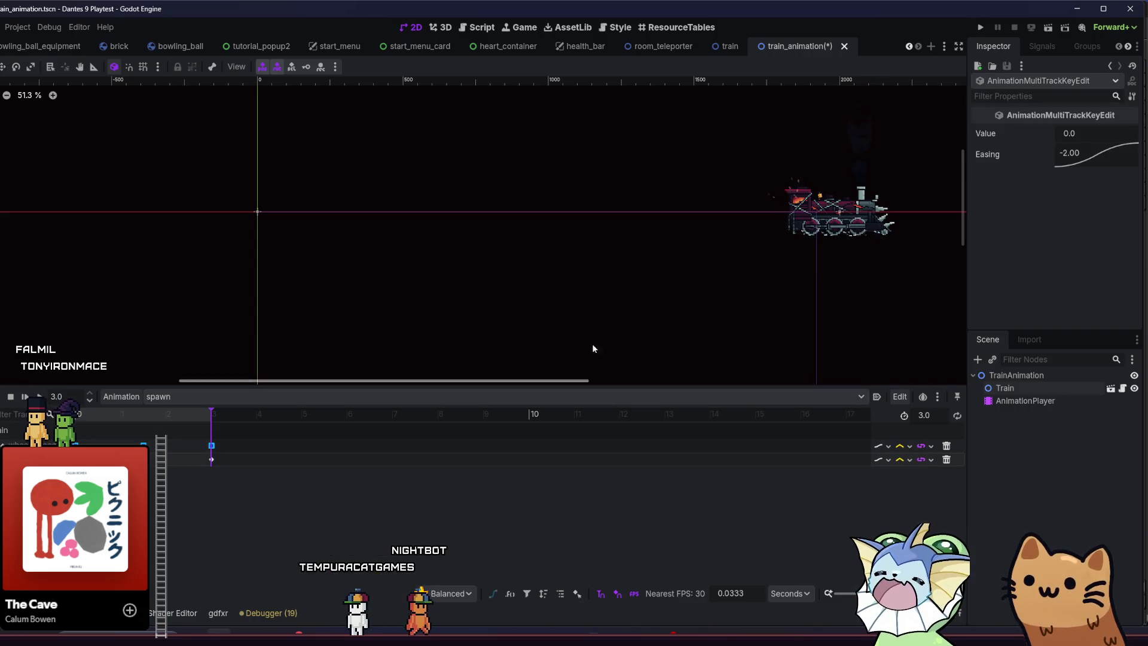
{"action": "right_click", "coordinate": [1070, 157]}
{"action": "left_click", "coordinate": [1084, 171]}
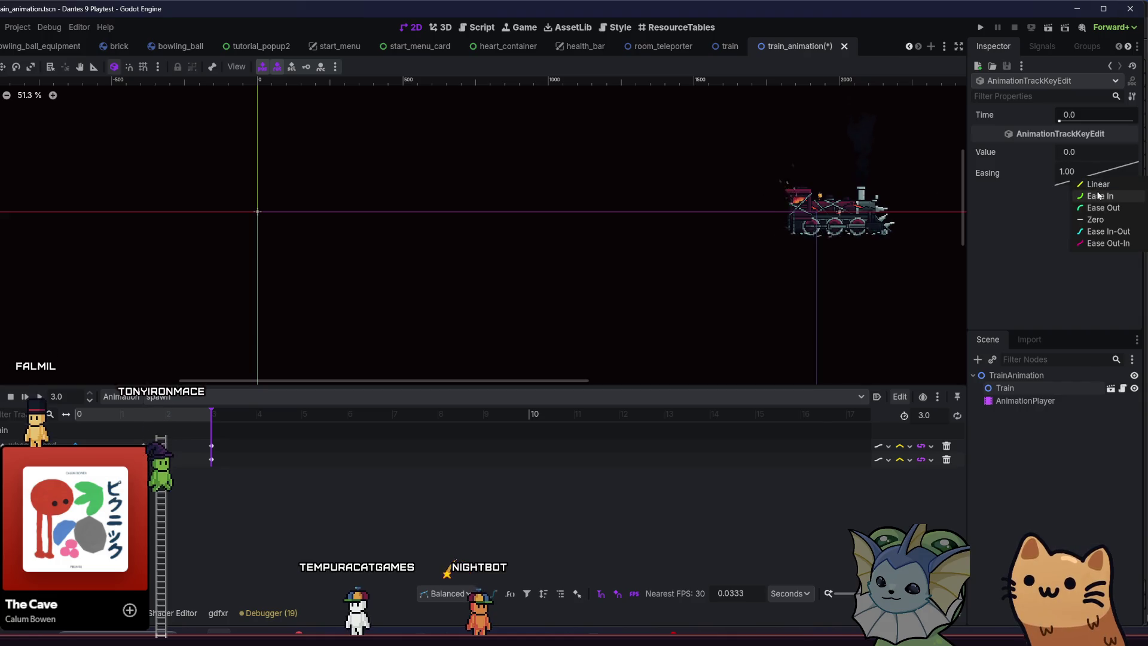
{"action": "left_click", "coordinate": [1103, 197]}
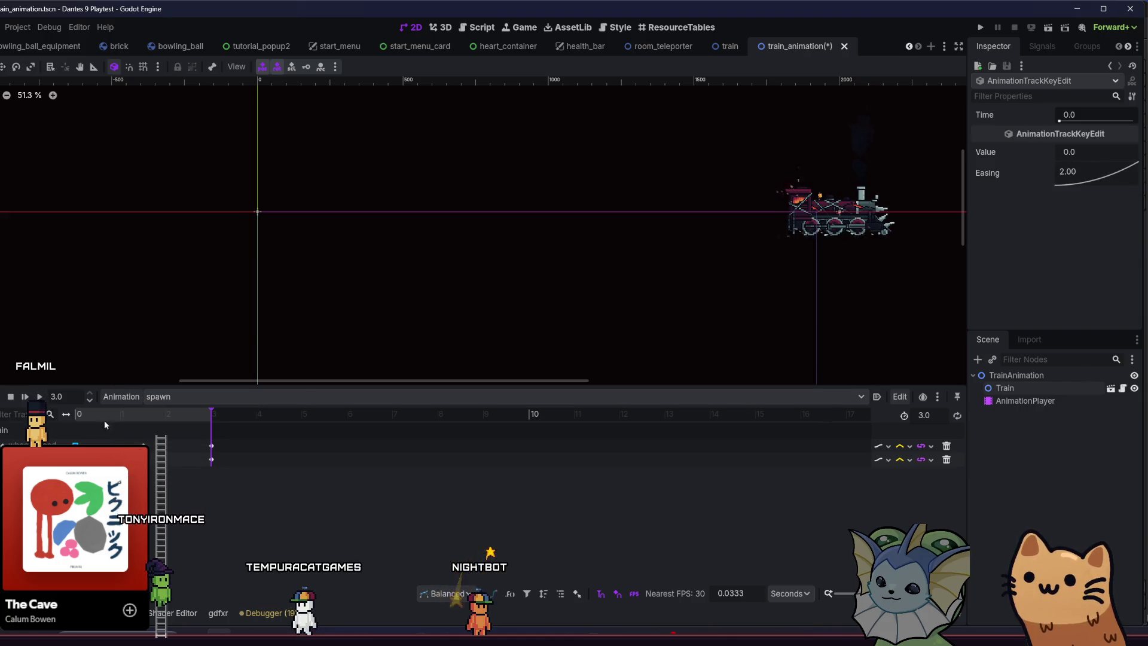
{"action": "right_click", "coordinate": [1071, 175]}
{"action": "left_click", "coordinate": [1072, 207]}
Preview the 3-second spawn animation a few times.
{"action": "left_click", "coordinate": [39, 397]}
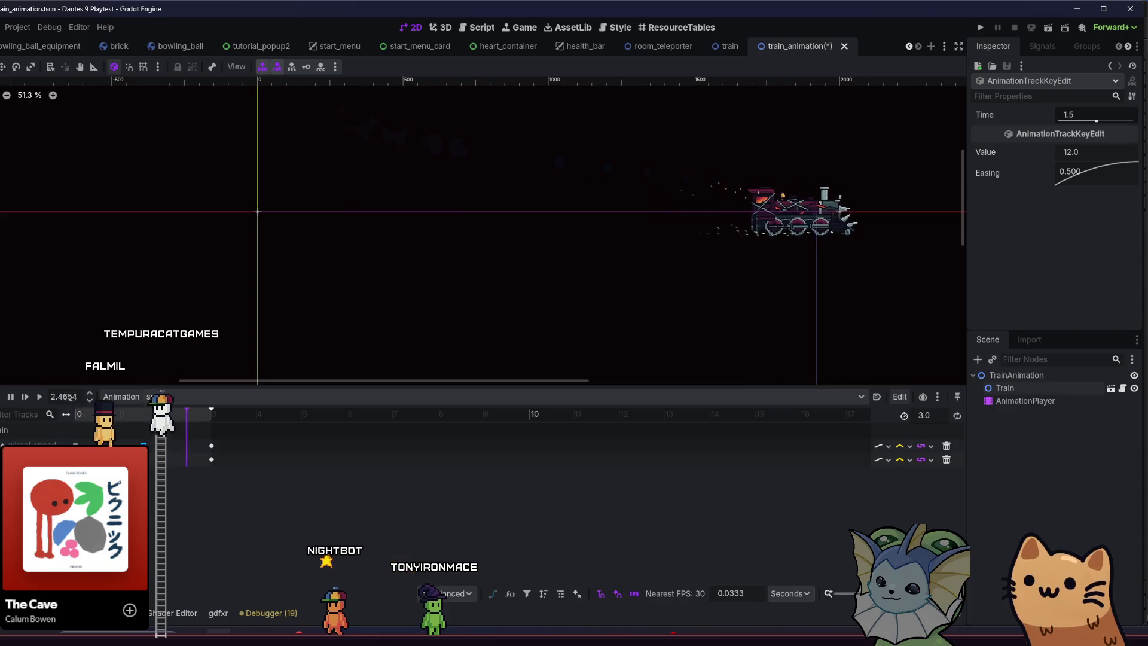
{"action": "left_click", "coordinate": [38, 397]}
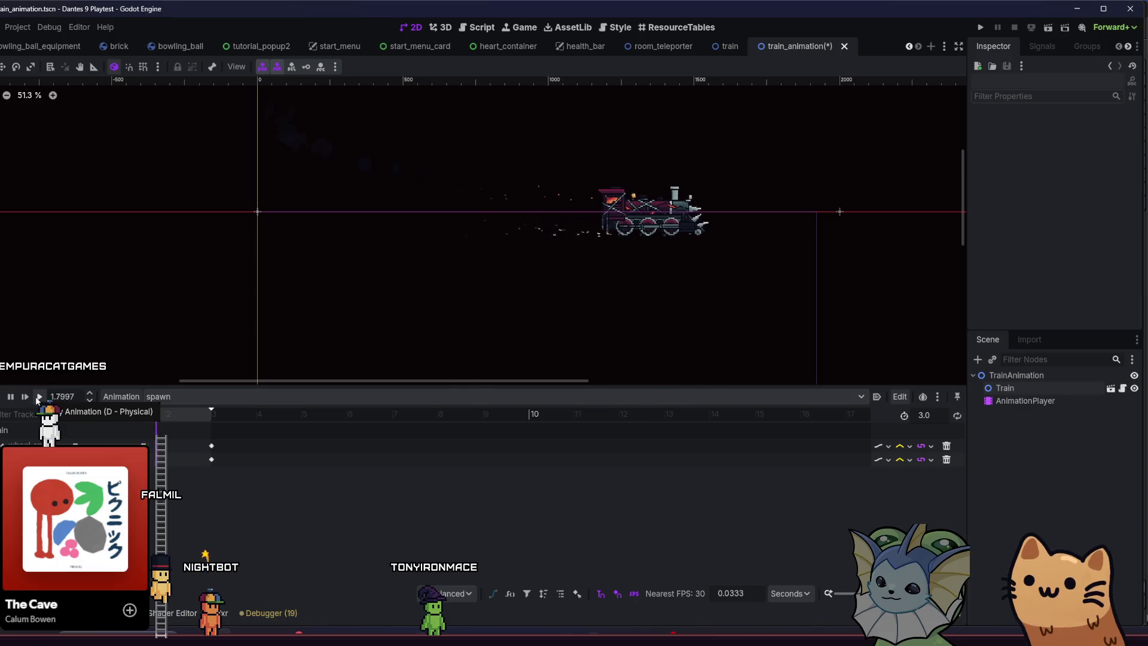
{"action": "left_click", "coordinate": [37, 397]}
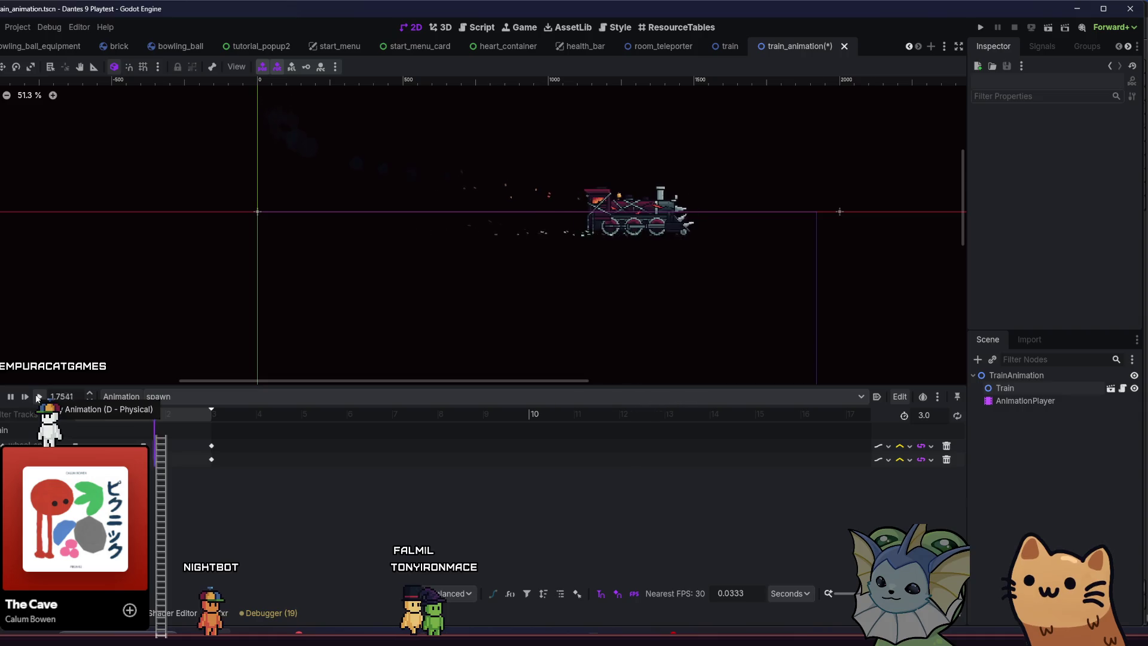
{"action": "scroll", "coordinate": [287, 288], "scroll_direction": "left", "scroll_amount": 3}
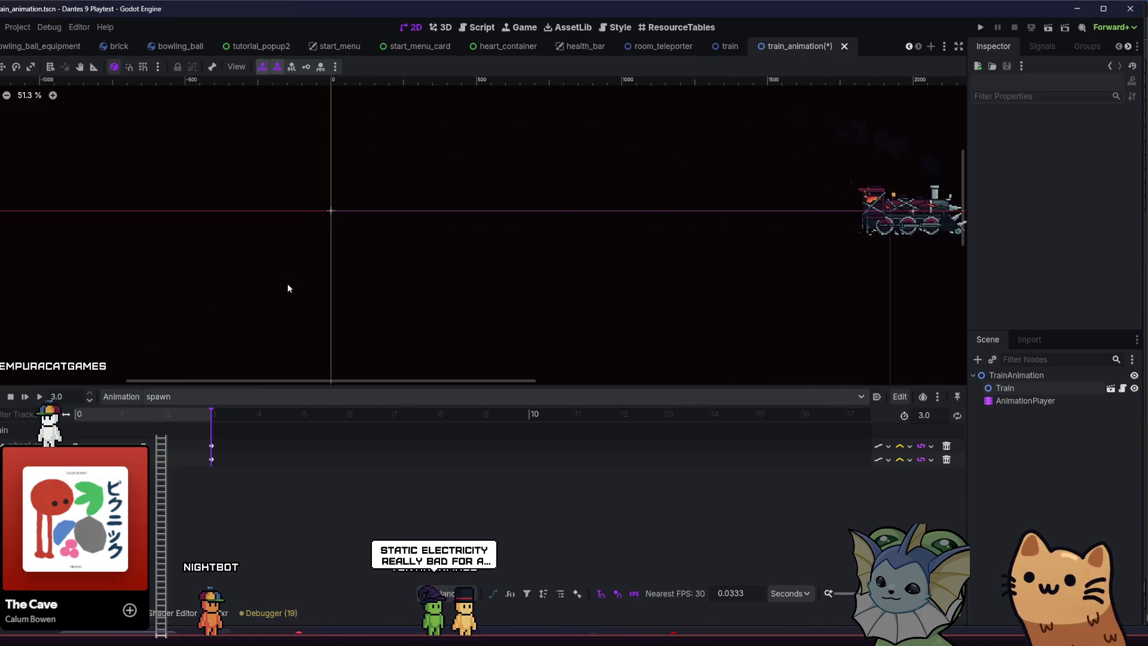
Save train_animation, rewind the spawn playhead to 0, and run the project.
{"action": "key", "text": "ctrl+s"}
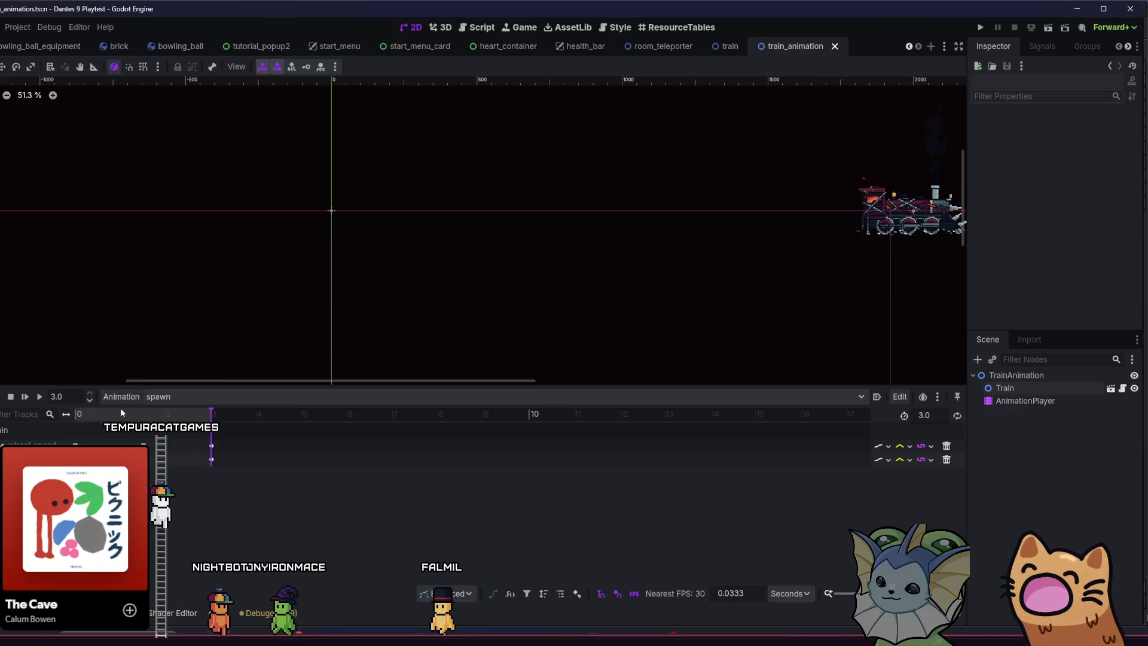
{"action": "left_click_drag", "start_coordinate": [102, 414], "coordinate": [30, 420]}
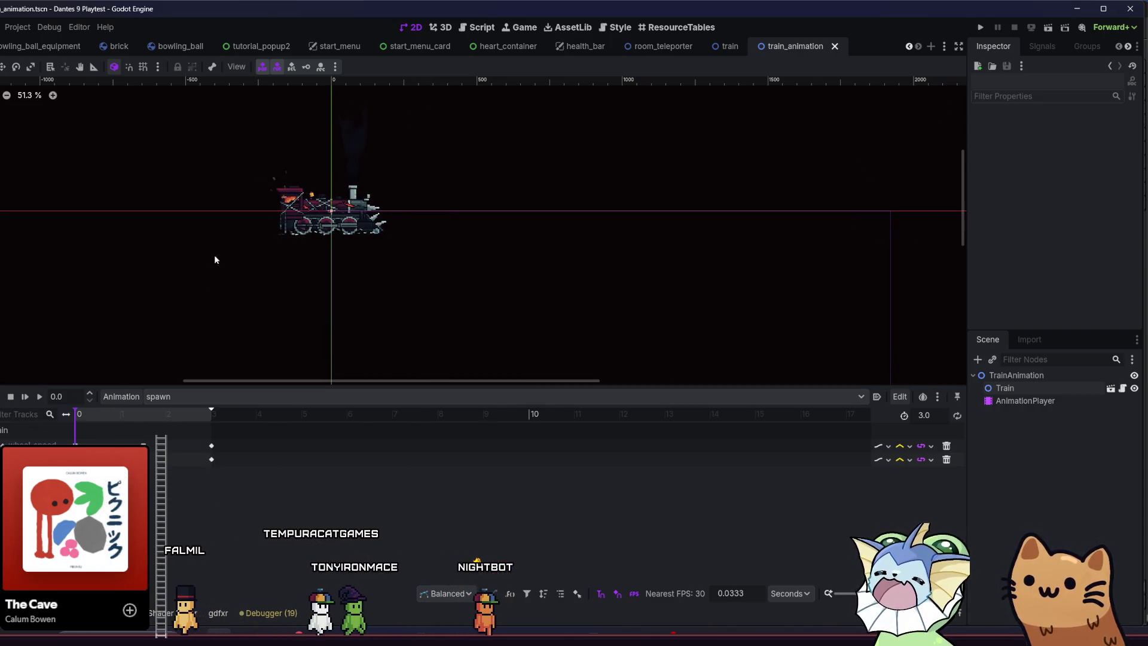
{"action": "left_click", "coordinate": [980, 28]}
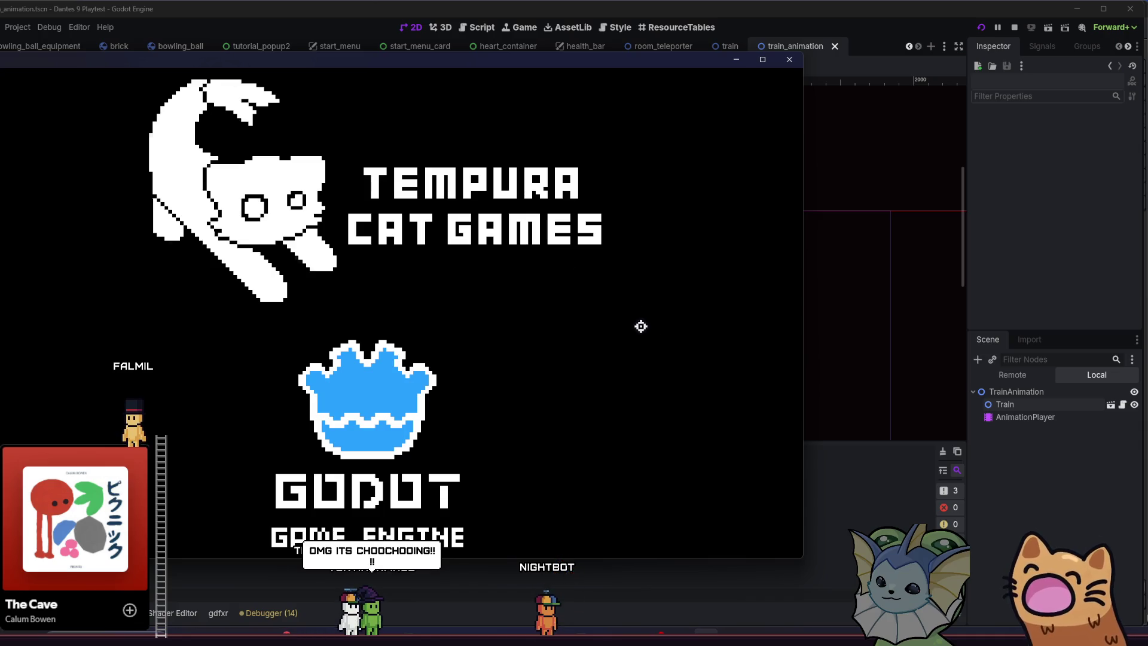
Maximize the game, start a run, bind train_animation.tscn to debug slot 1, and spawn a train.
{"action": "key", "text": "super+Up"}
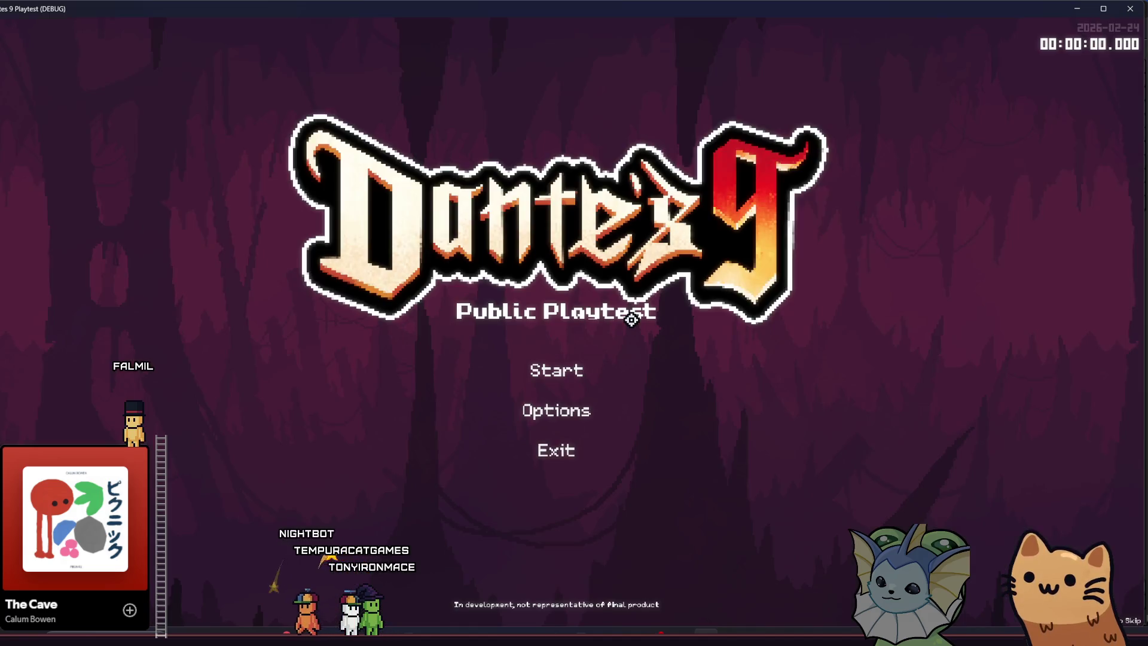
{"action": "left_click", "coordinate": [561, 365]}
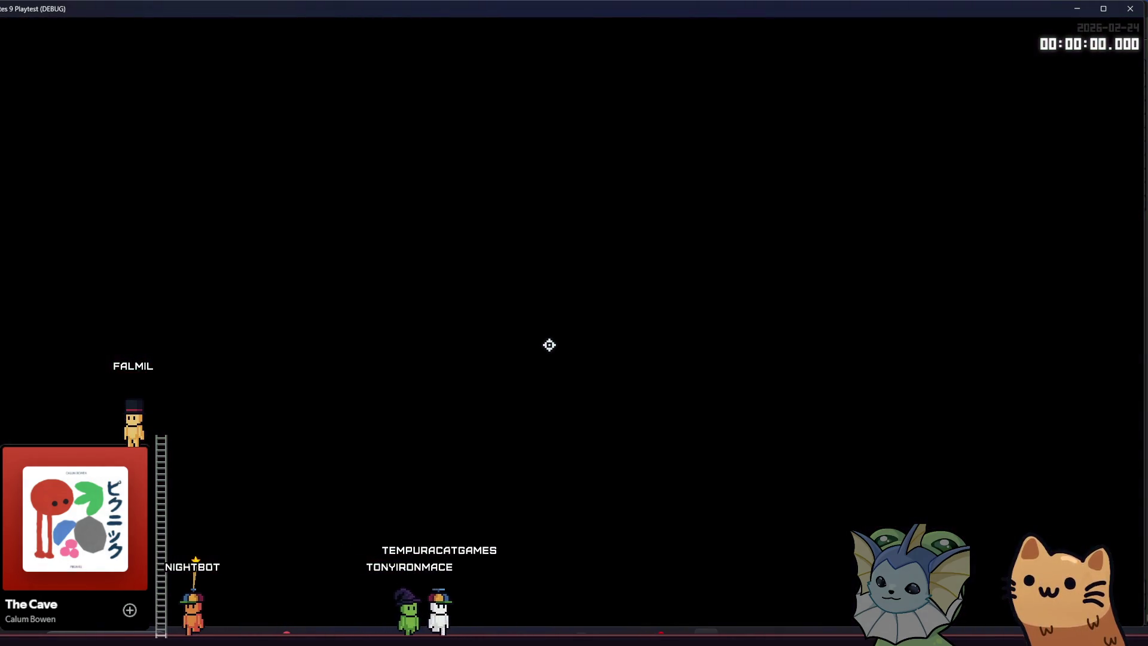
{"action": "key", "text": "grave"}
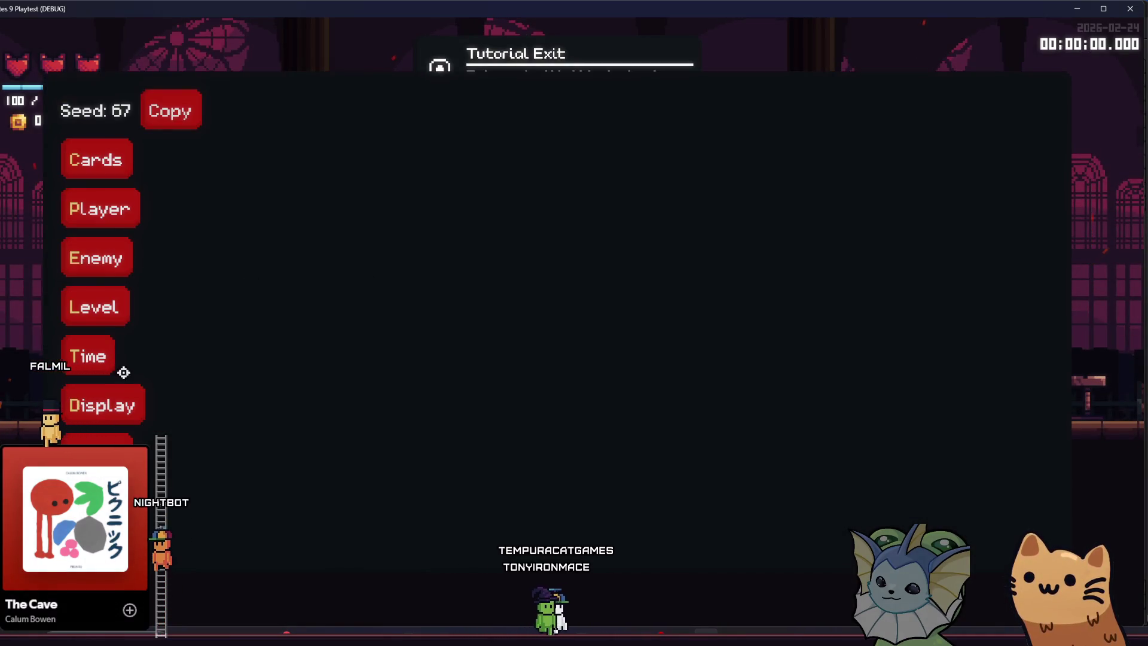
{"action": "left_click", "coordinate": [102, 439]}
{"action": "type", "text": "train"}
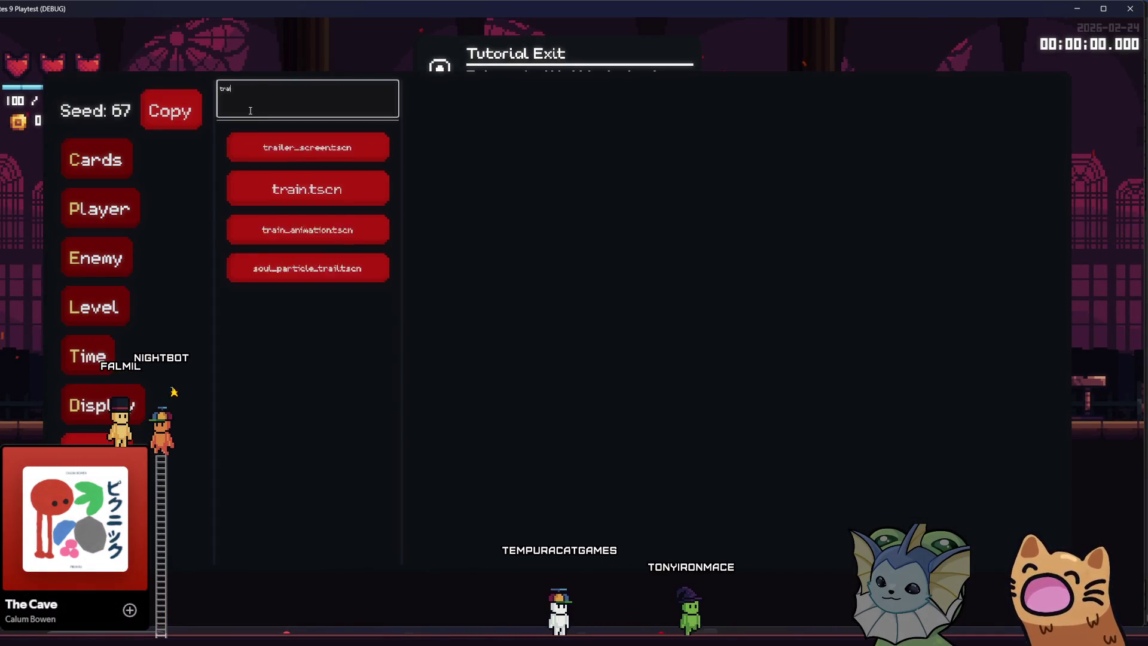
{"action": "left_click", "coordinate": [320, 196]}
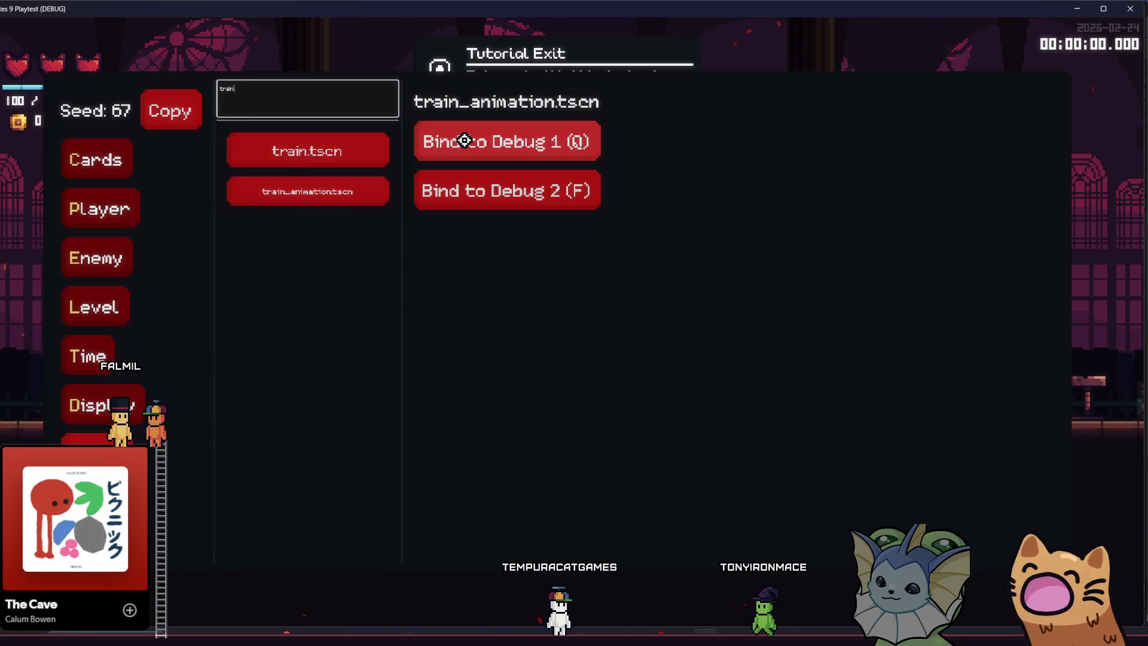
{"action": "left_click", "coordinate": [468, 142]}
{"action": "key", "text": "grave"}
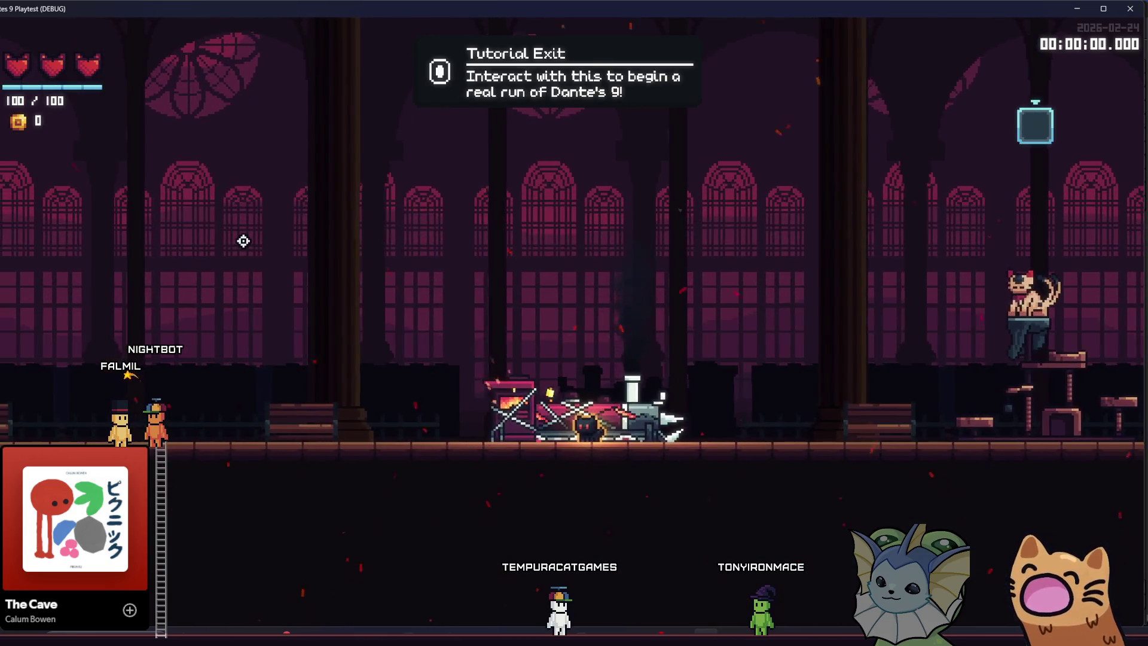
{"action": "key", "text": "1"}
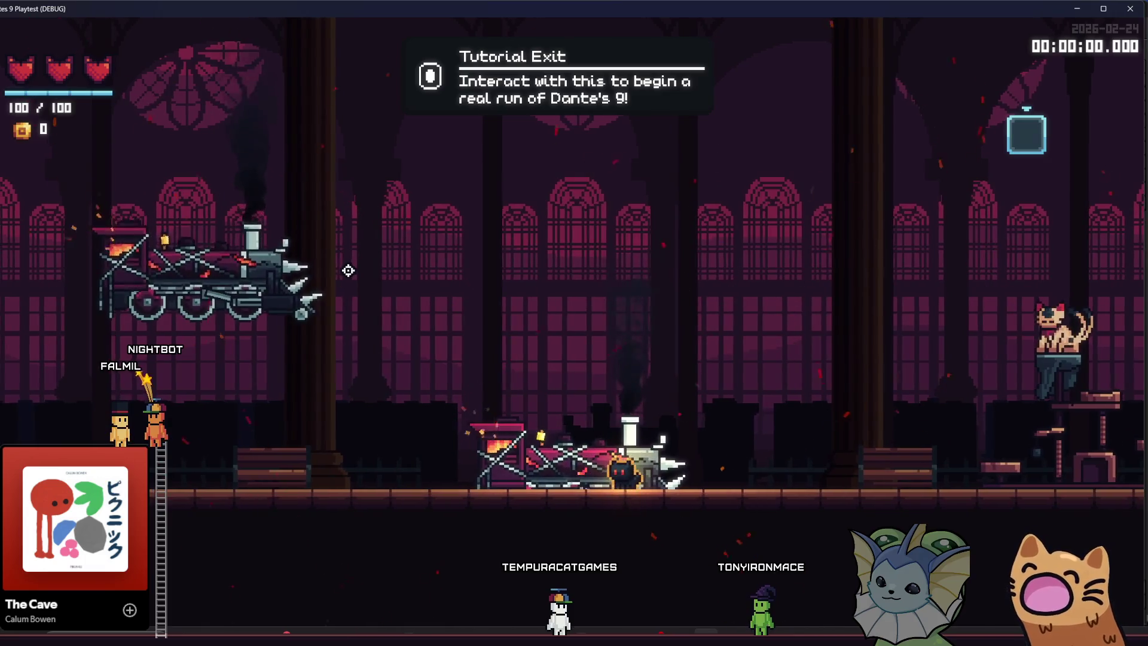
In the editor, select the AnimationPlayer and relaunch the game with F5.
{"action": "key", "text": "alt+Tab"}
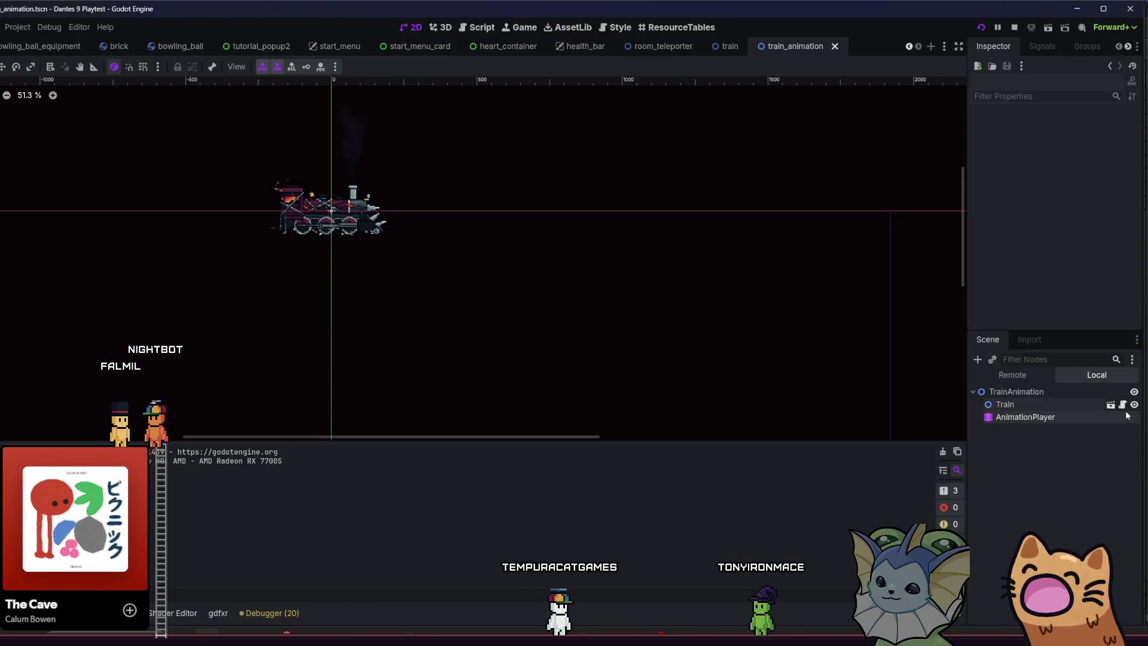
{"action": "left_click", "coordinate": [1127, 417]}
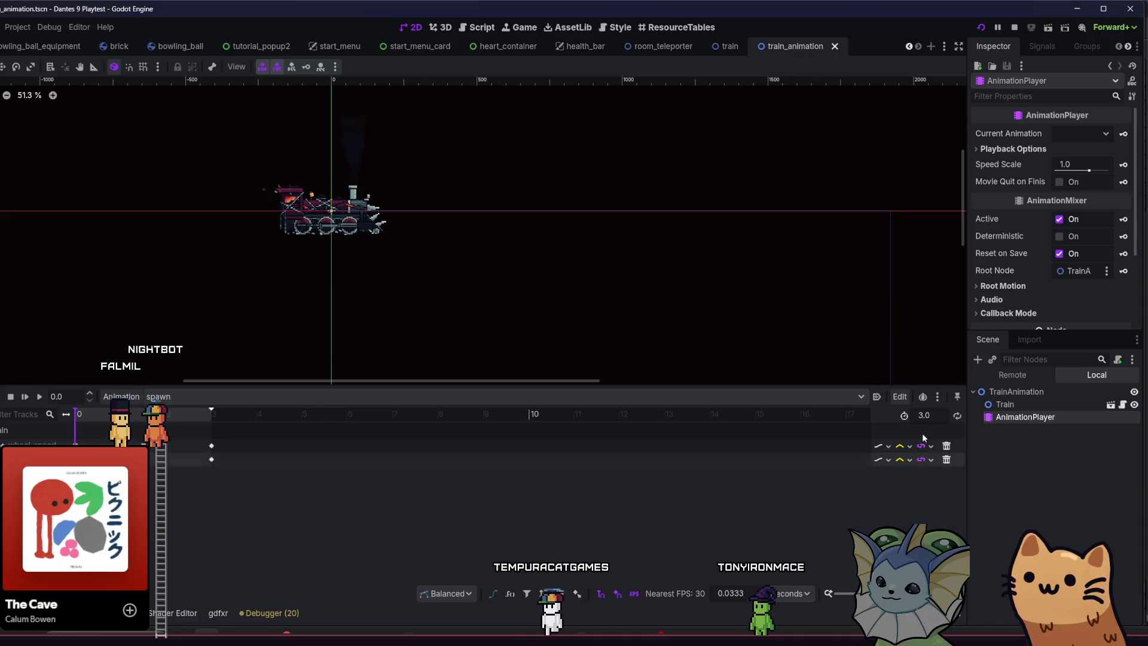
{"action": "key", "text": "F5"}
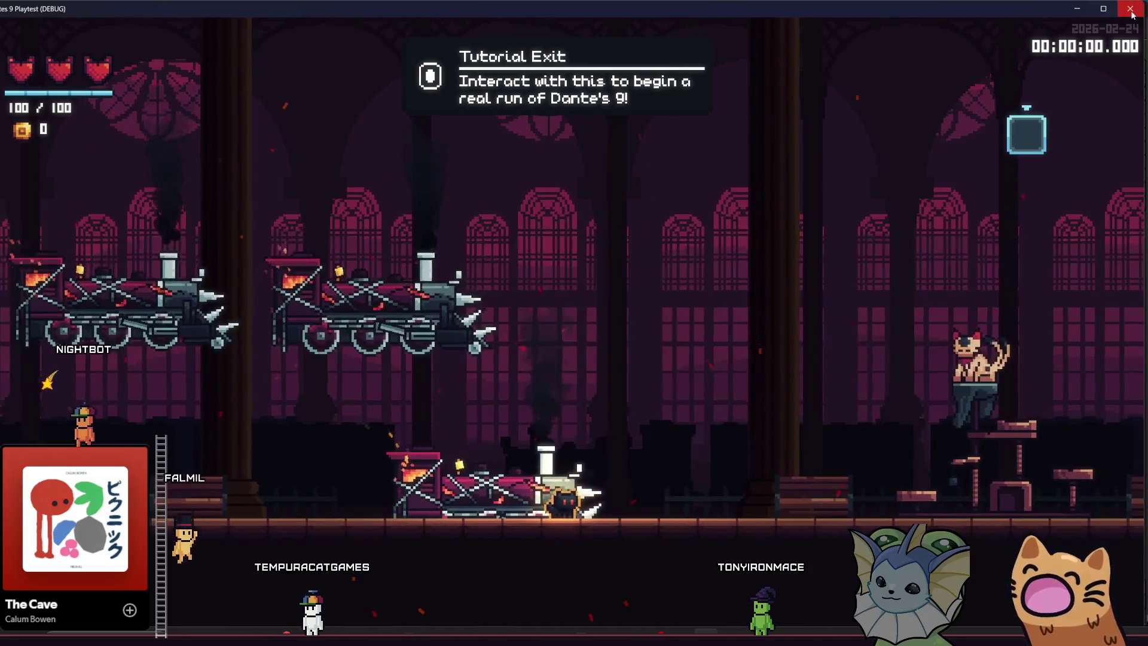
{"action": "left_click", "coordinate": [1131, 8]}
{"action": "key", "text": "F5"}
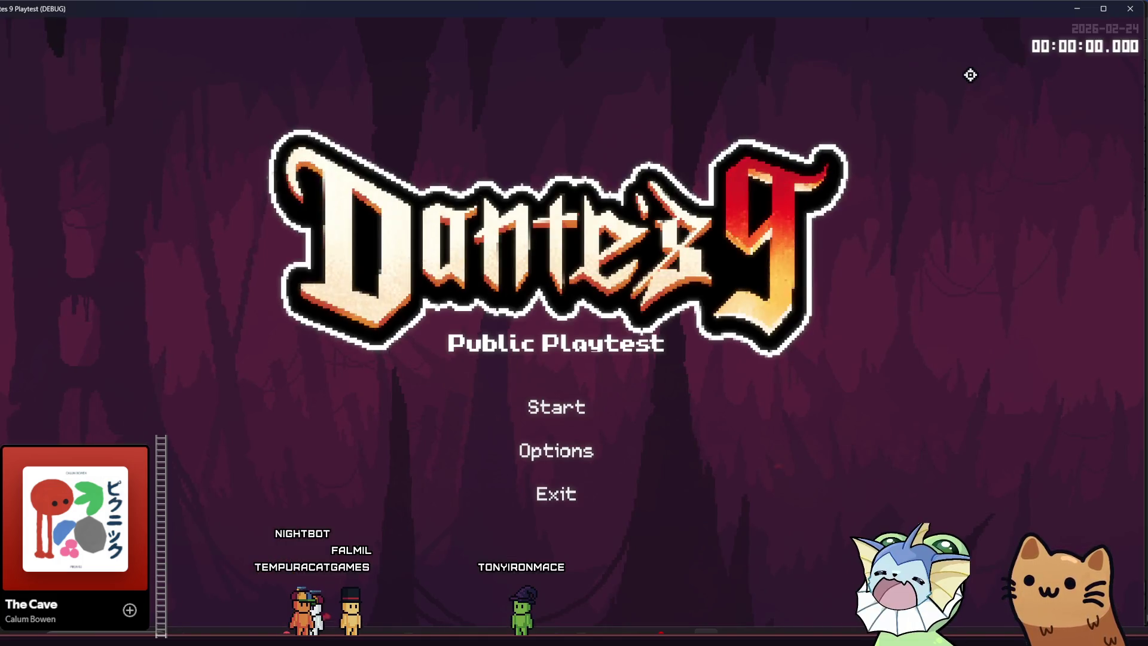
Start a new run and spawn train_animation.tscn from the debug menu.
{"action": "left_click", "coordinate": [569, 406]}
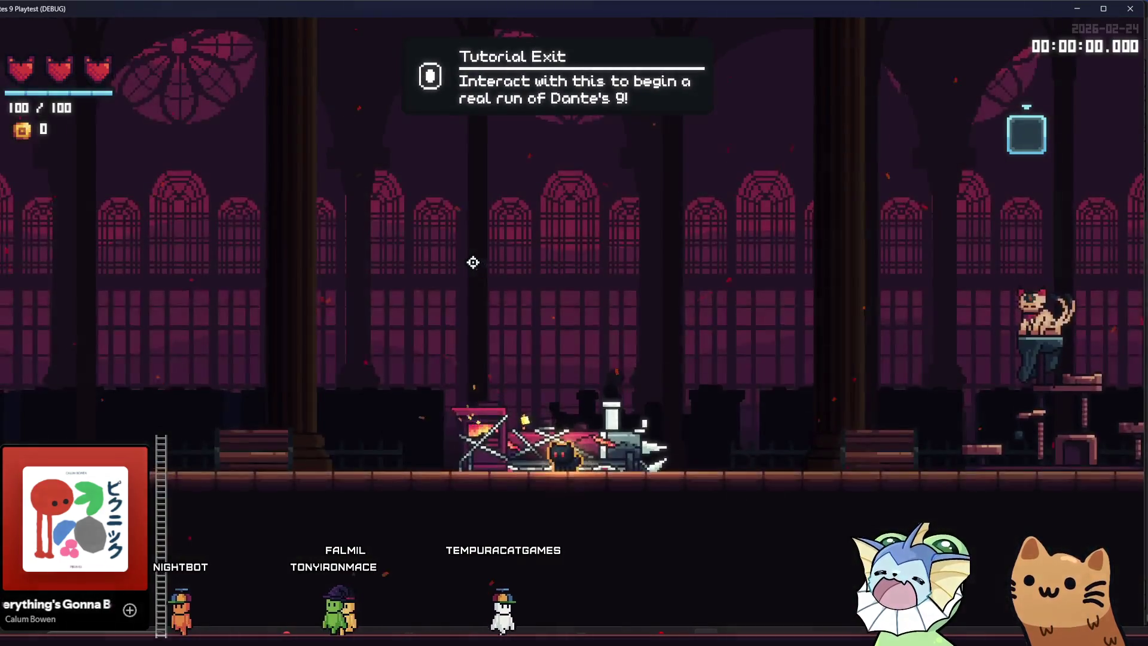
{"action": "key", "text": "F1"}
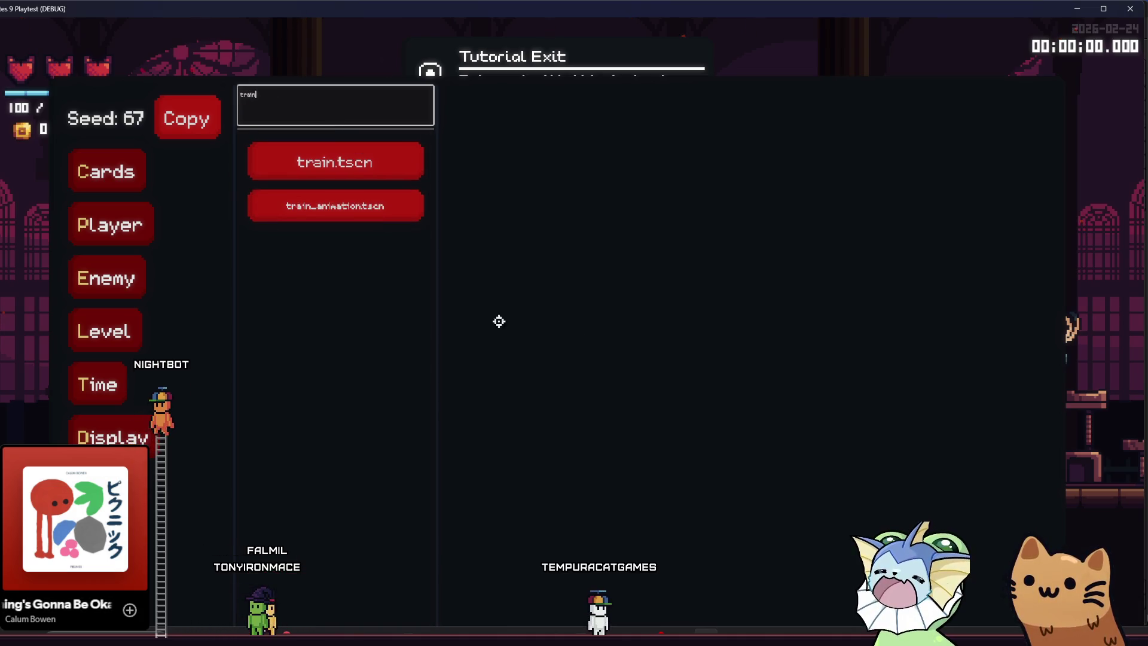
{"action": "left_click", "coordinate": [511, 159]}
{"action": "key", "text": "F1"}
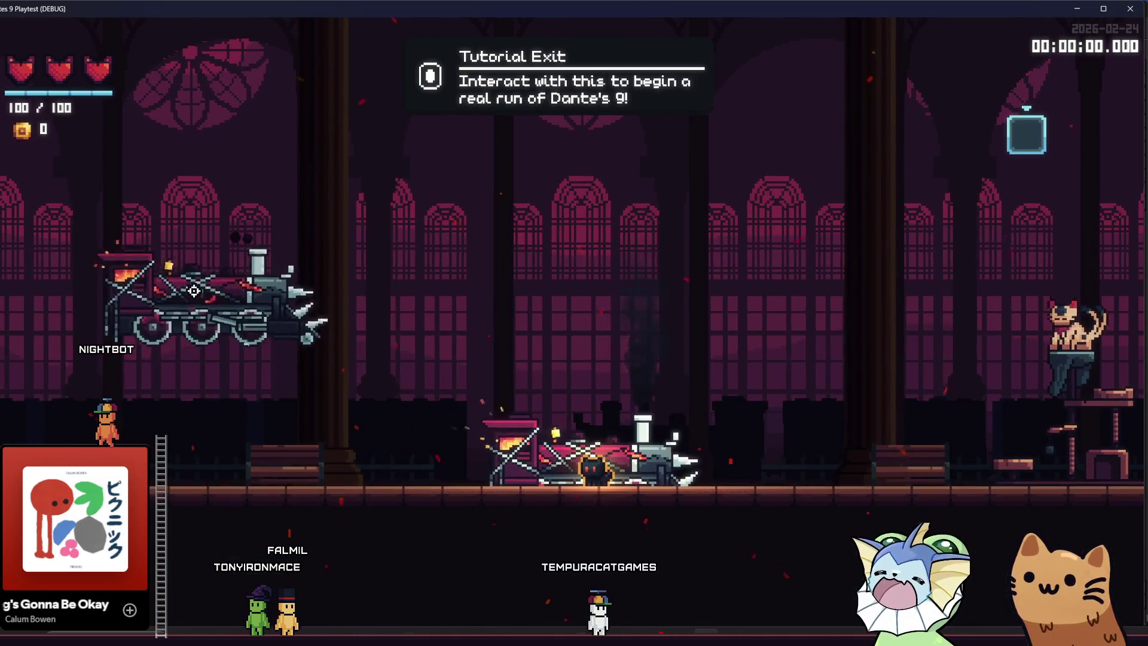
Walk the cat on and off the spawned train, then close the game with F8.
{"action": "key", "text": "d"}
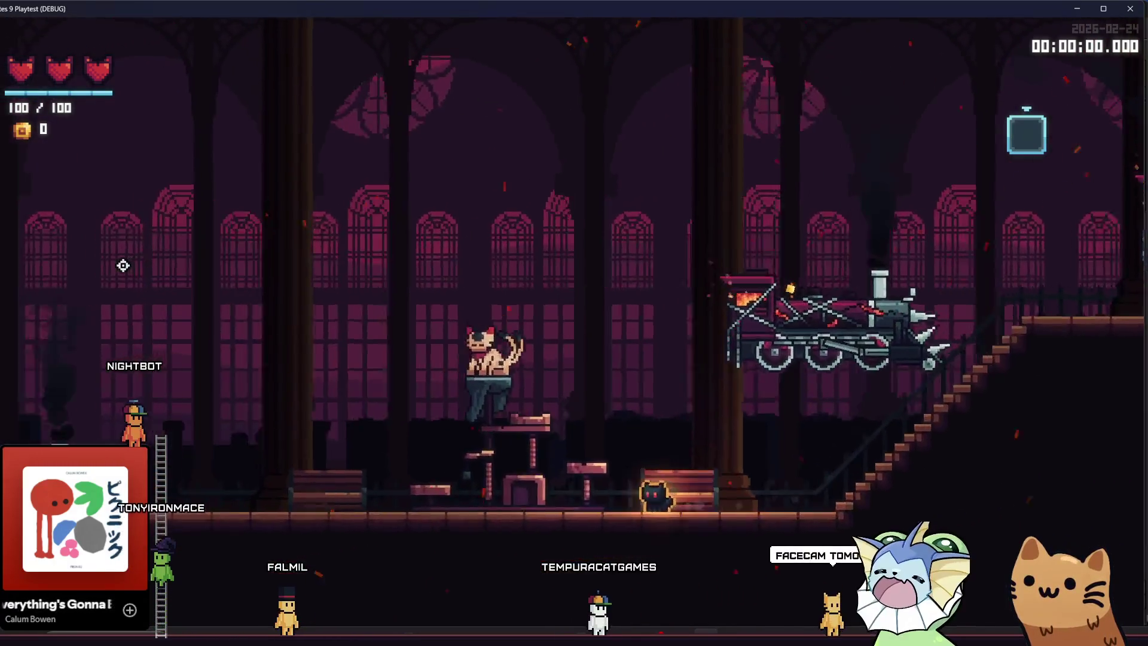
{"action": "key", "text": "a"}
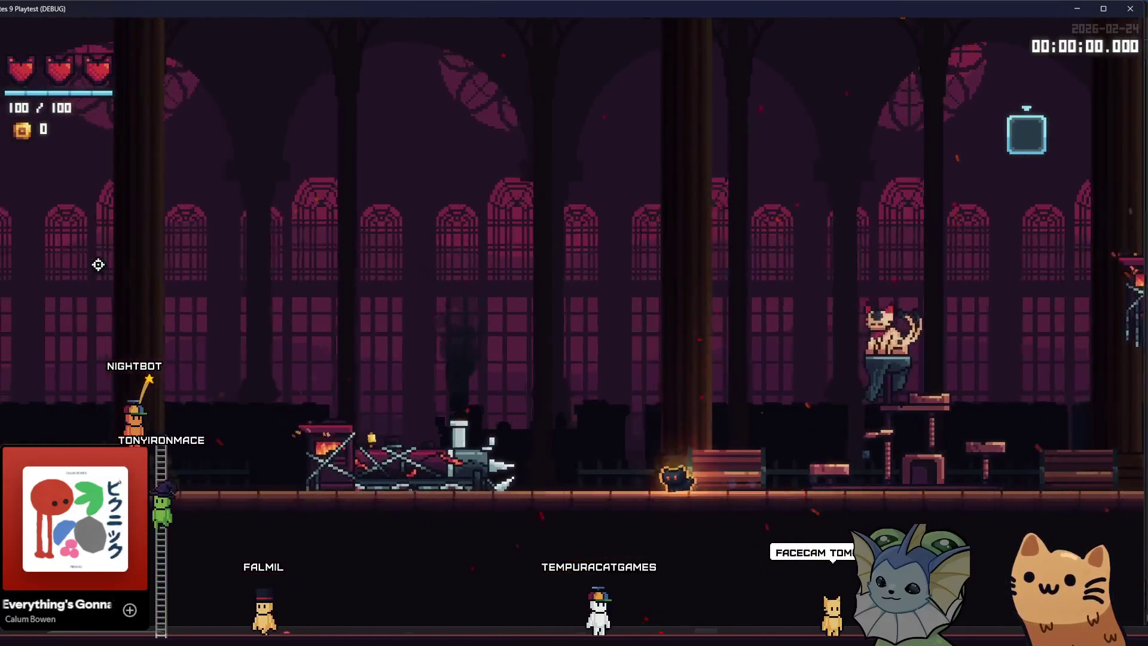
{"action": "key", "text": "a"}
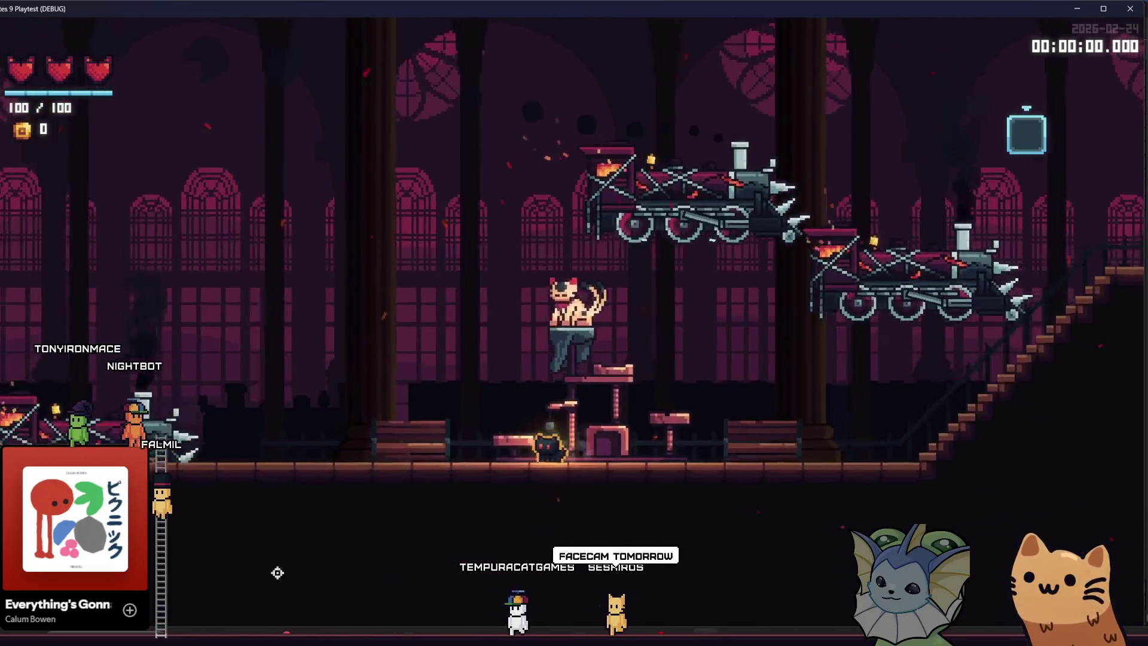
{"action": "key", "text": "F8"}
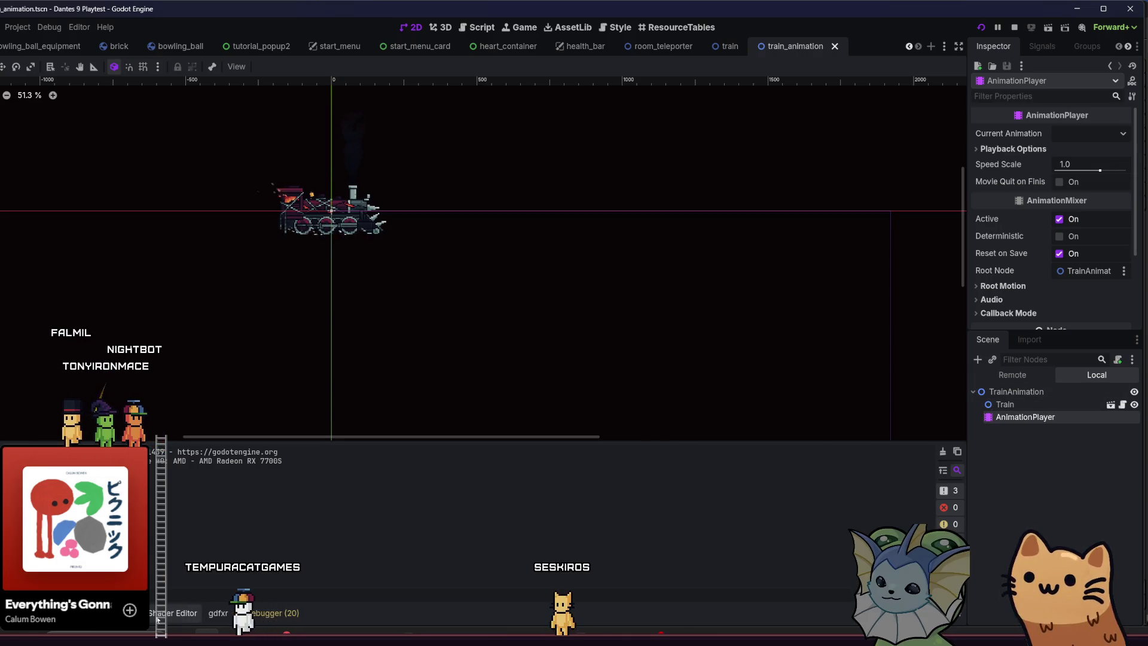
Open the train's spawn animation and select keyframes on its tracks.
{"action": "left_click", "coordinate": [123, 614]}
{"action": "left_click", "coordinate": [211, 445]}
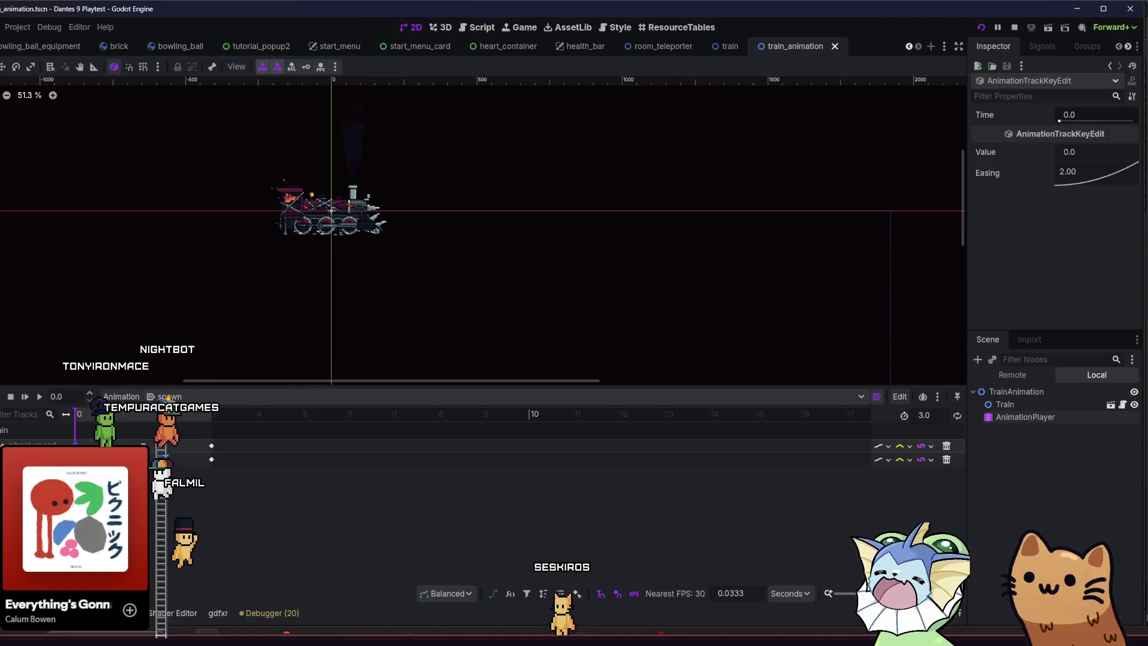
{"action": "left_click", "coordinate": [211, 459]}
{"action": "left_click", "coordinate": [211, 446]}
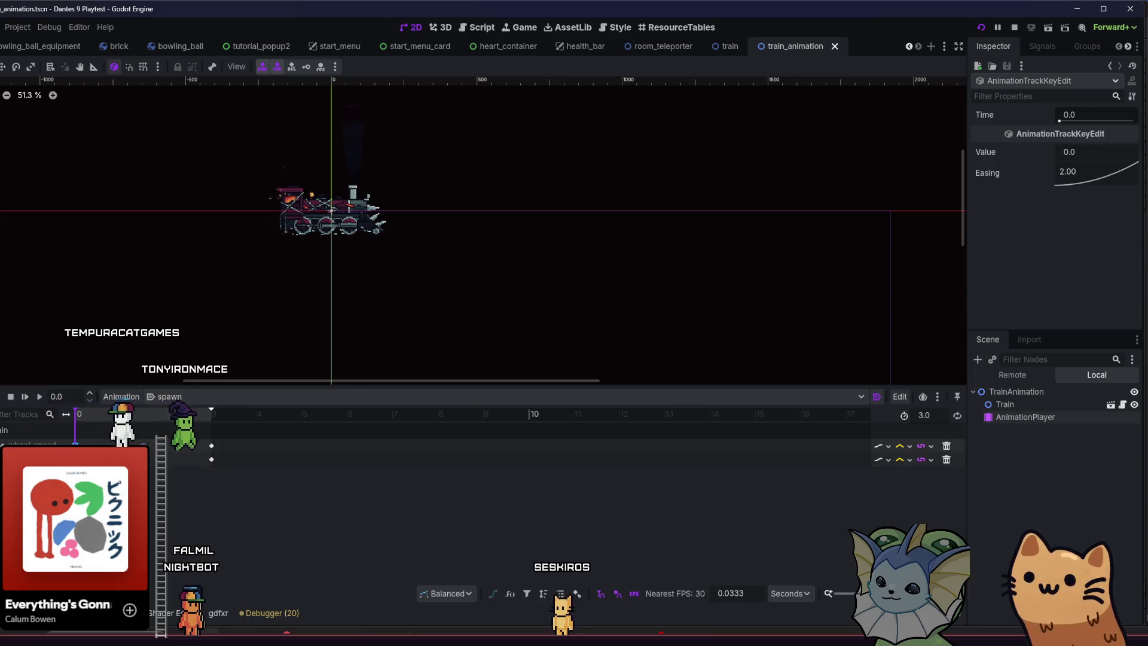
Change the keyframe value from 12.0 to 16.0, then save and run the game with F5.
{"action": "left_click", "coordinate": [1083, 154]}
{"action": "type", "text": "16"}
{"action": "key", "text": "Return"}
{"action": "left_click", "coordinate": [211, 446]}
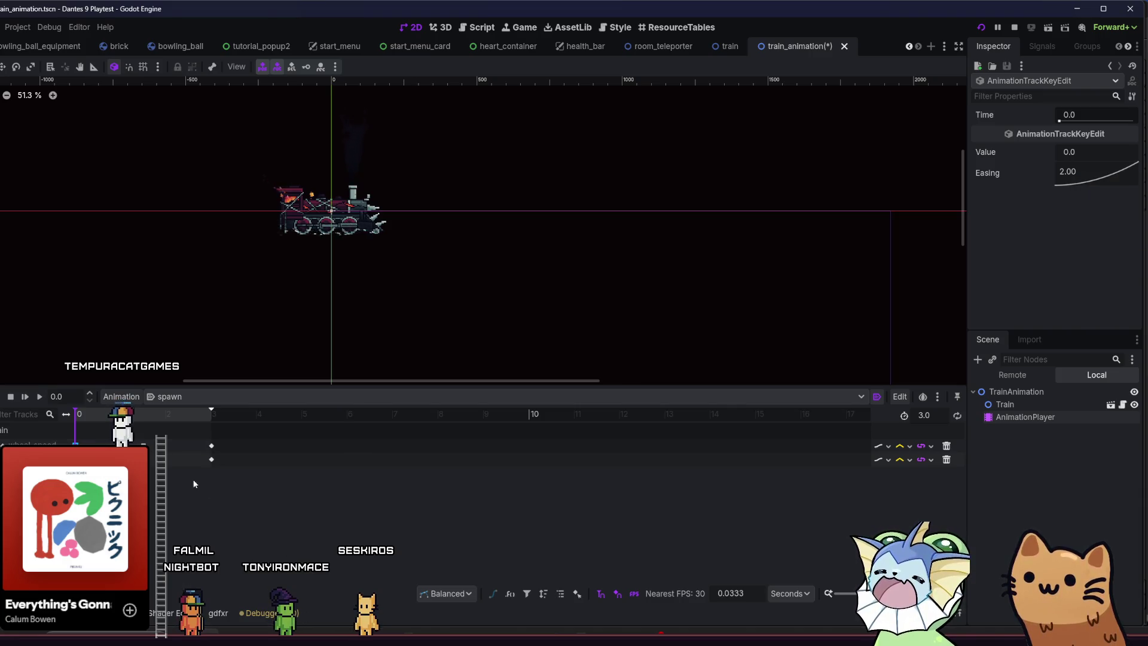
{"action": "key", "text": "F5"}
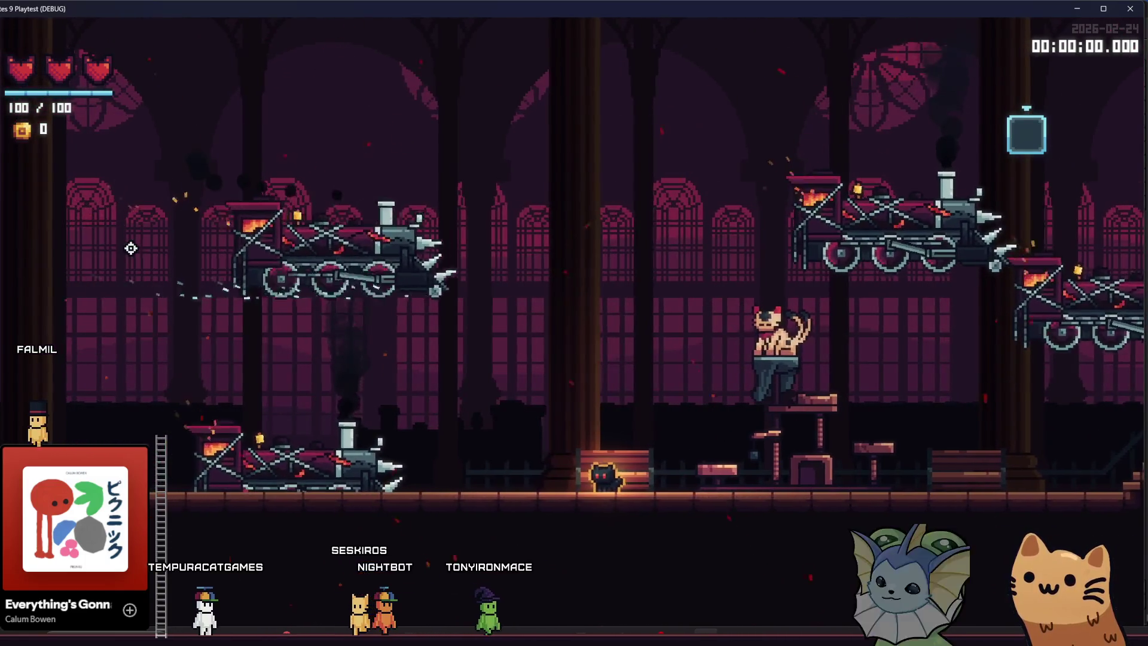
Walk the cat left and right through the hall among the piled trains.
{"action": "key", "text": "a"}
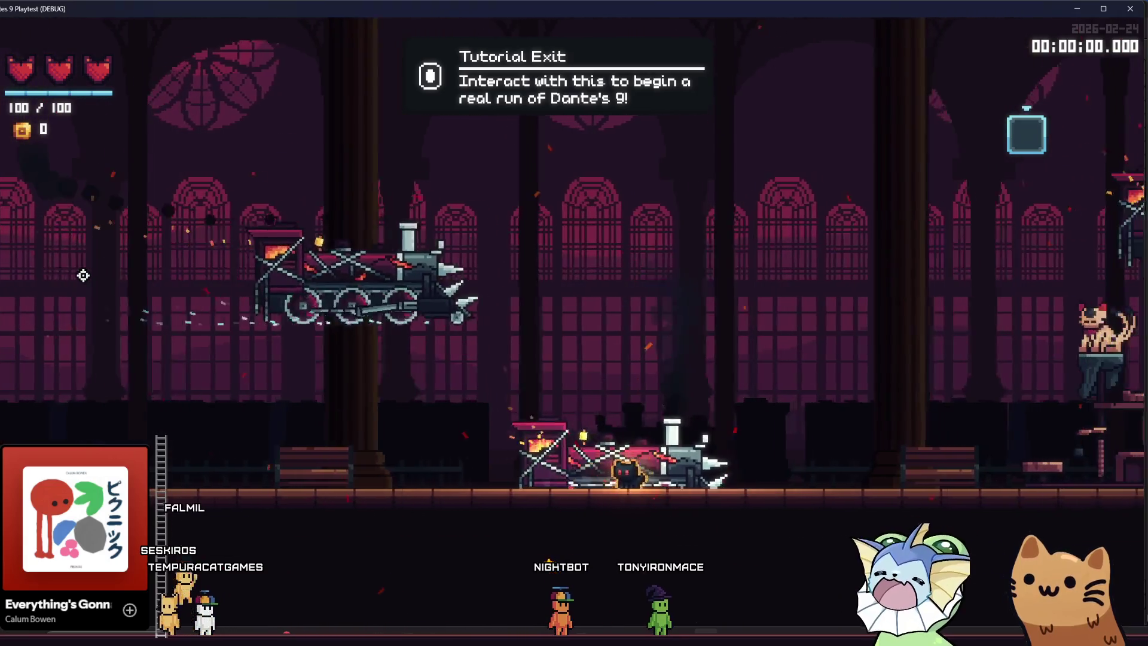
{"action": "key", "text": "a"}
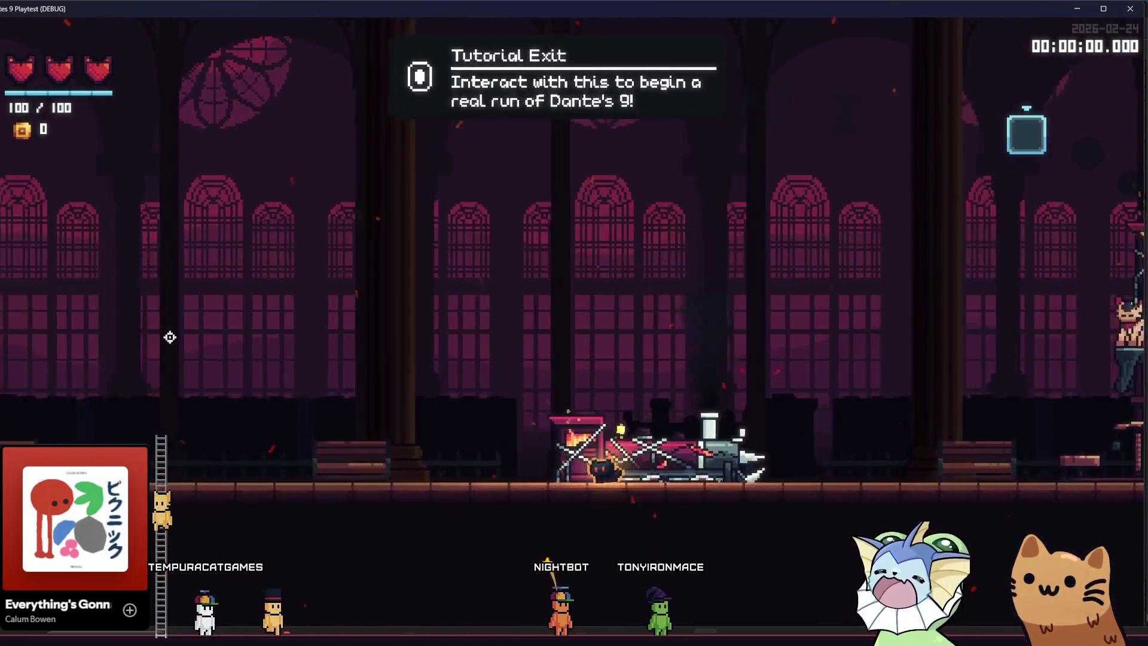
{"action": "key", "text": "a"}
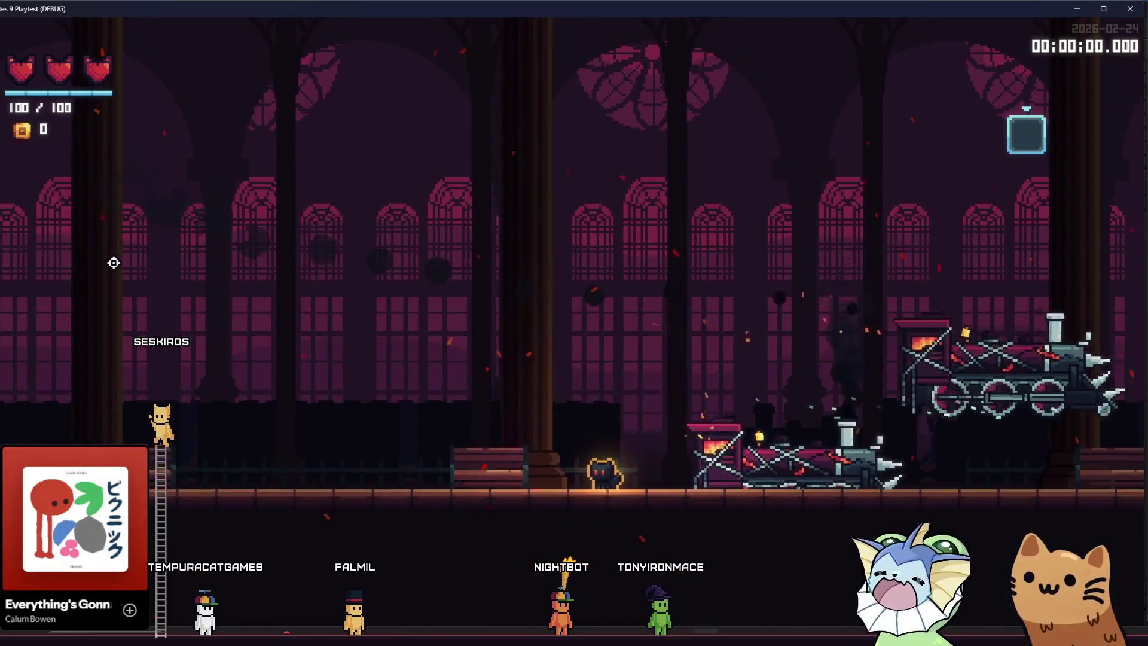
{"action": "key", "text": "a"}
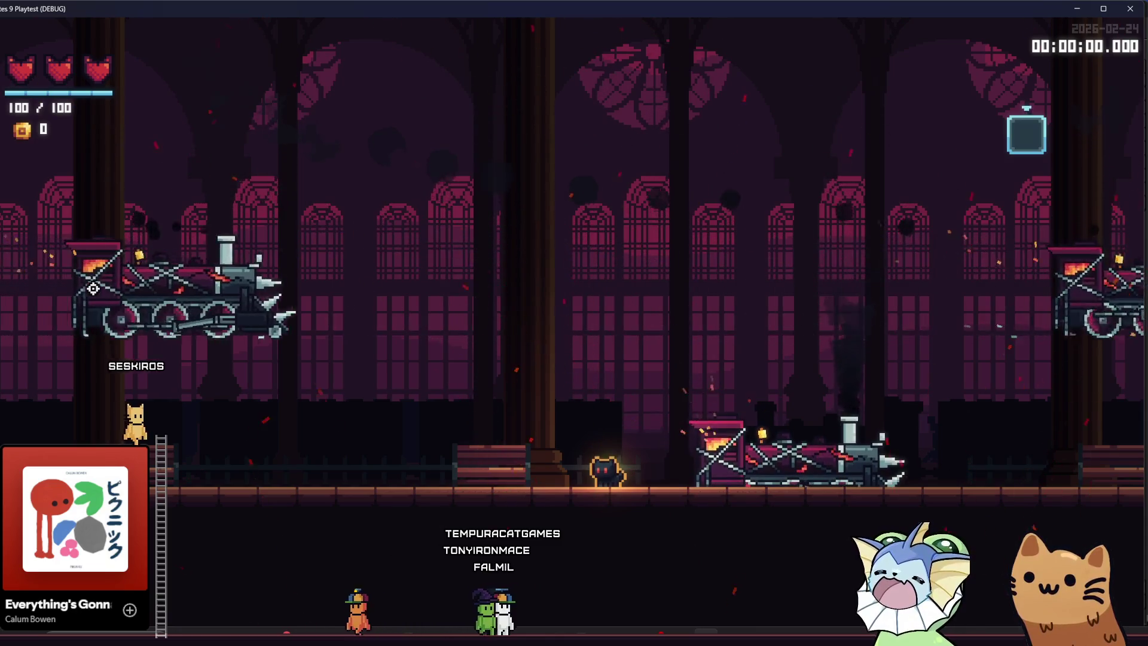
{"action": "key", "text": "d"}
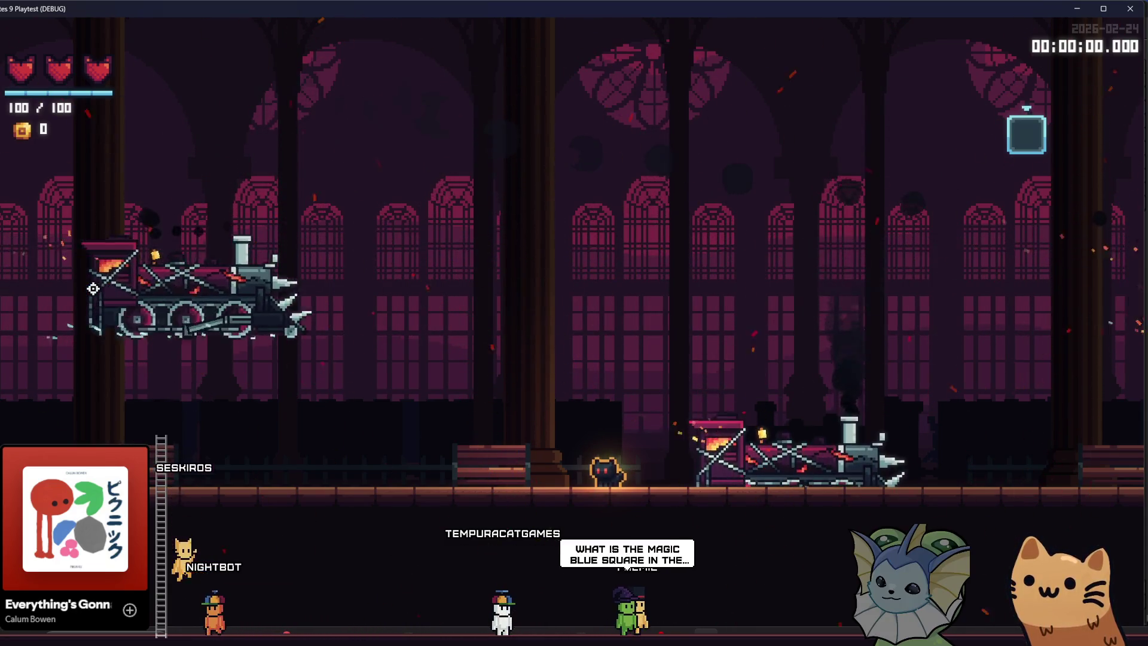
{"action": "key", "text": "a"}
{"action": "key", "text": "d"}
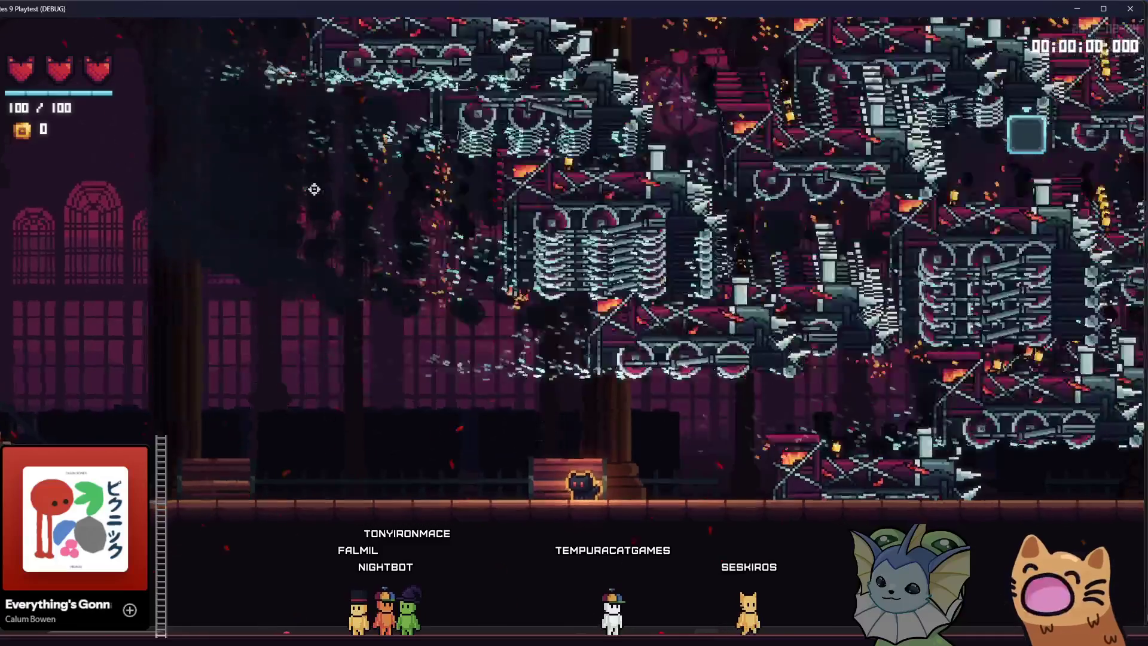
Walk right, check the card deck overview with Tab, then bring up the debug menu.
{"action": "key", "text": "d"}
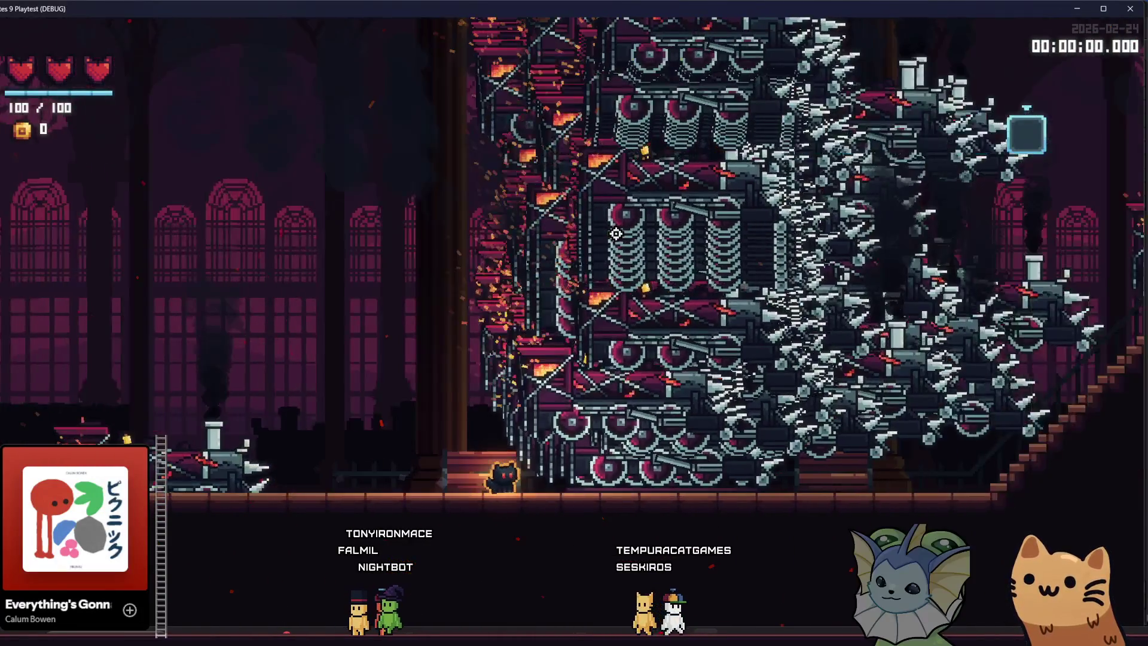
{"action": "key", "text": "d"}
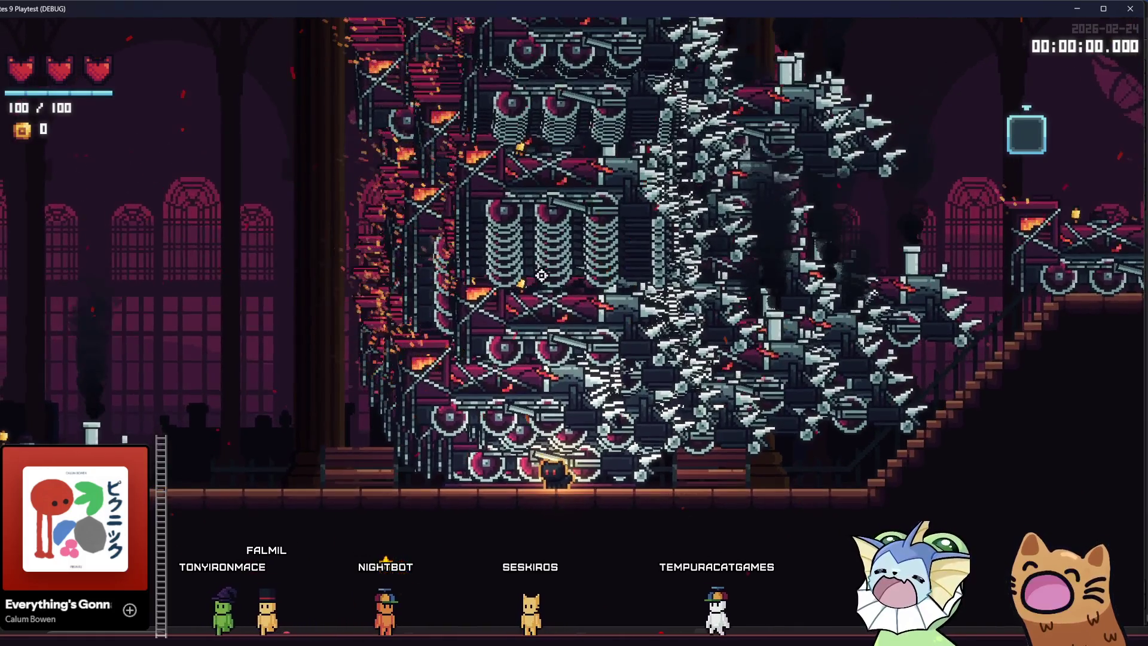
{"action": "key", "text": "Tab"}
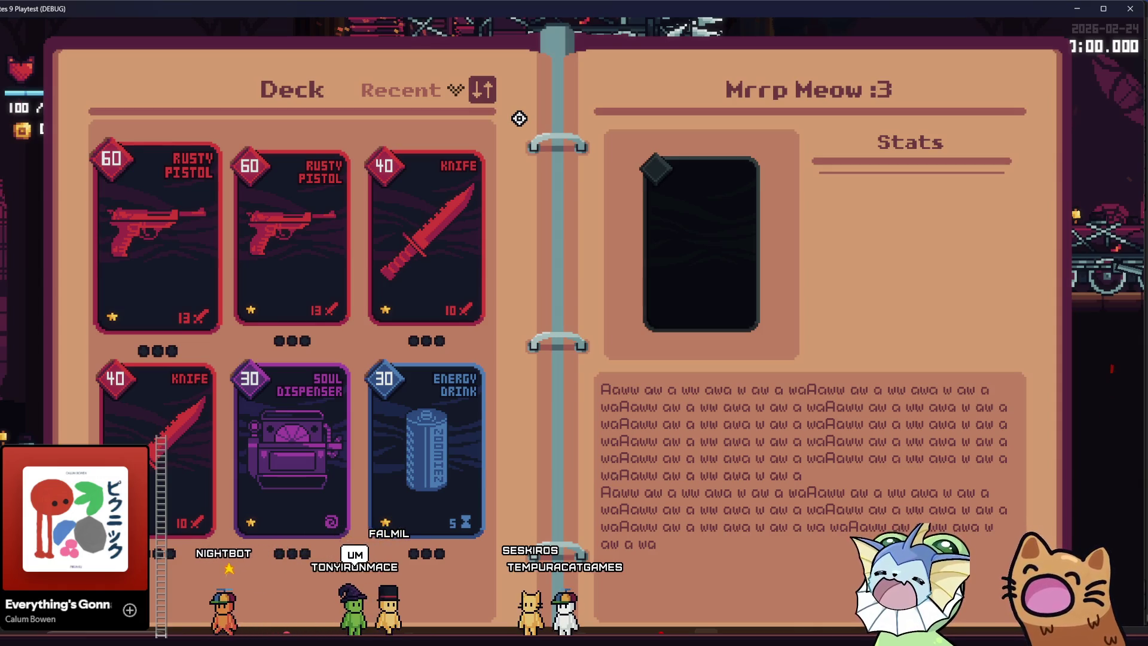
{"action": "key", "text": "Tab"}
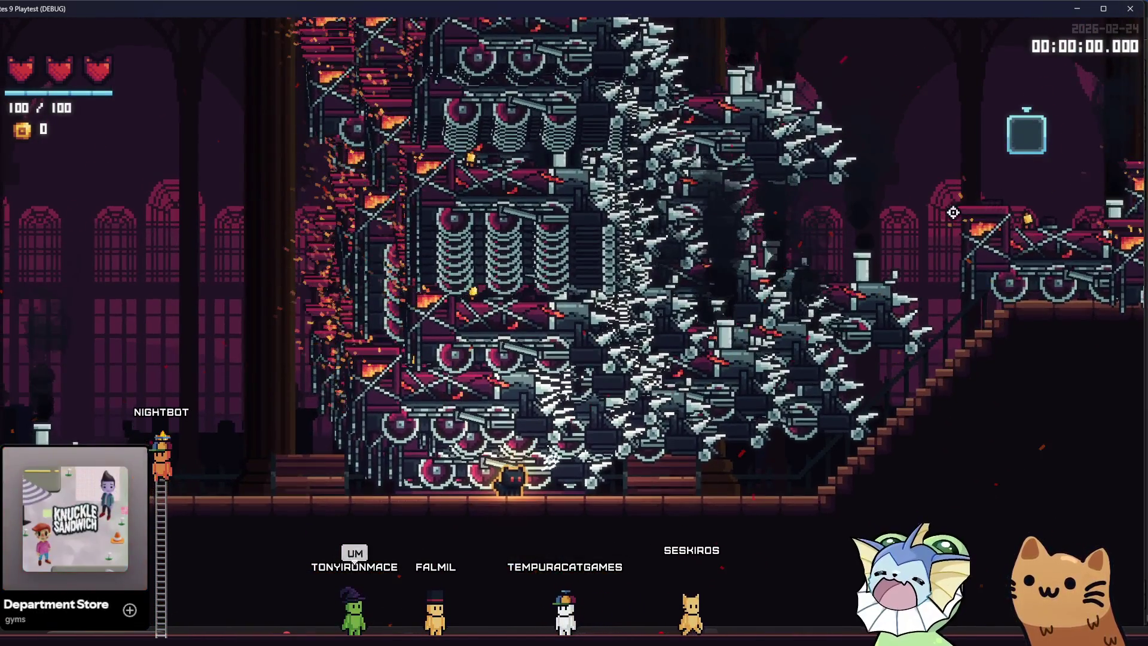
{"action": "key", "text": "F1"}
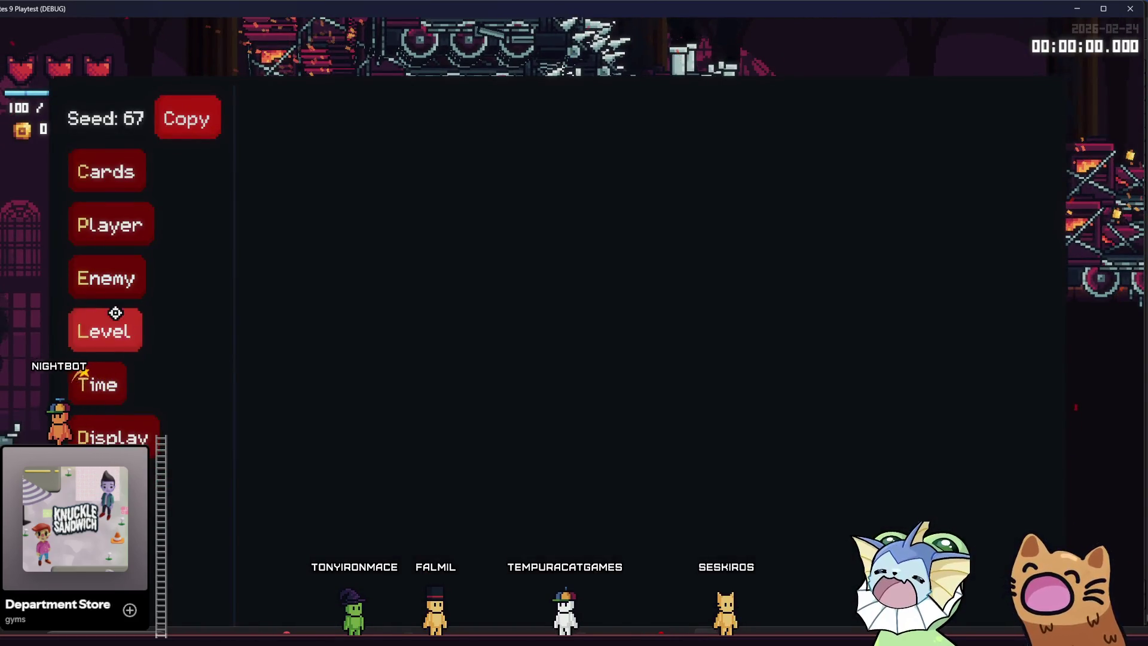
Browse the Level, Display and Player debug option pages.
{"action": "left_click", "coordinate": [115, 312]}
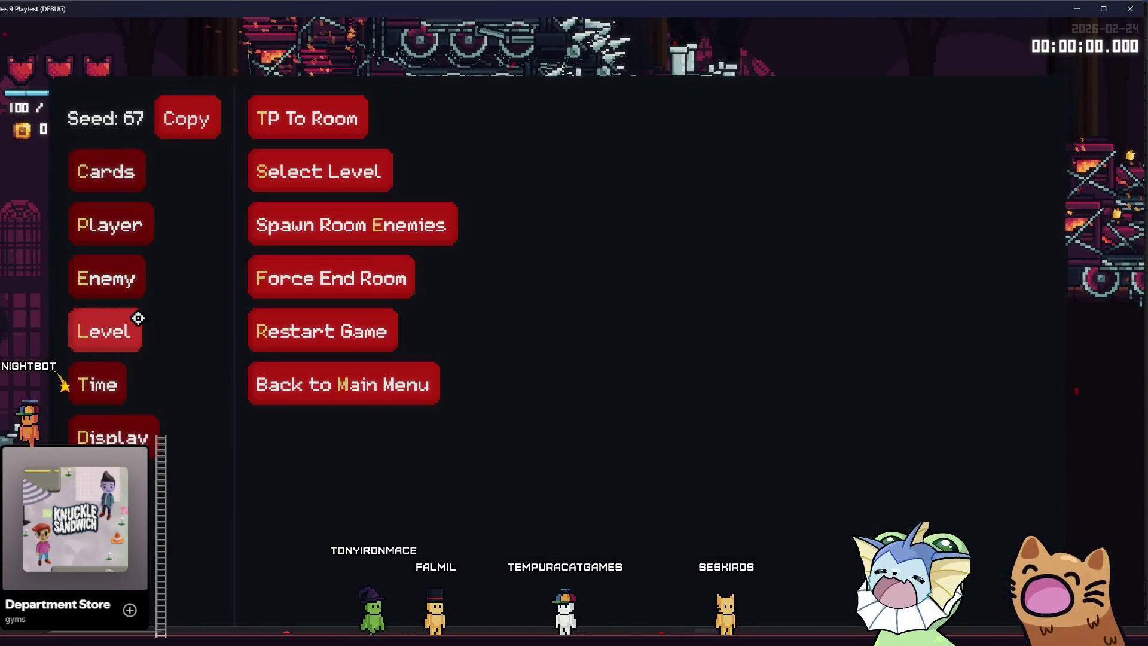
{"action": "left_click", "coordinate": [107, 436]}
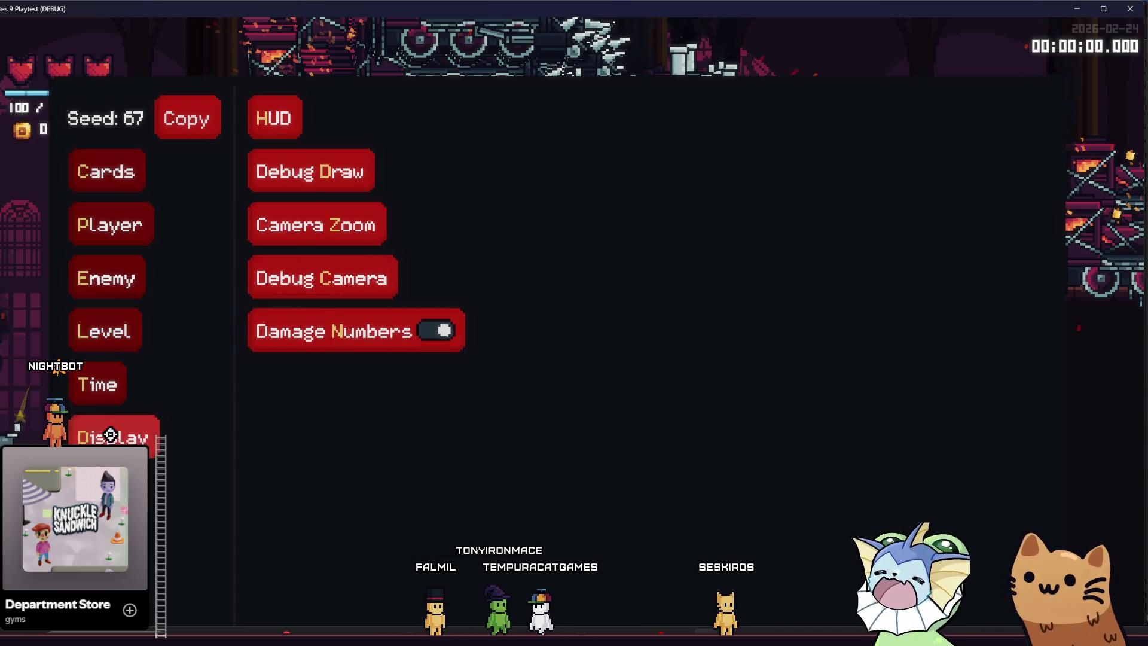
{"action": "left_click", "coordinate": [99, 385]}
{"action": "left_click", "coordinate": [108, 436]}
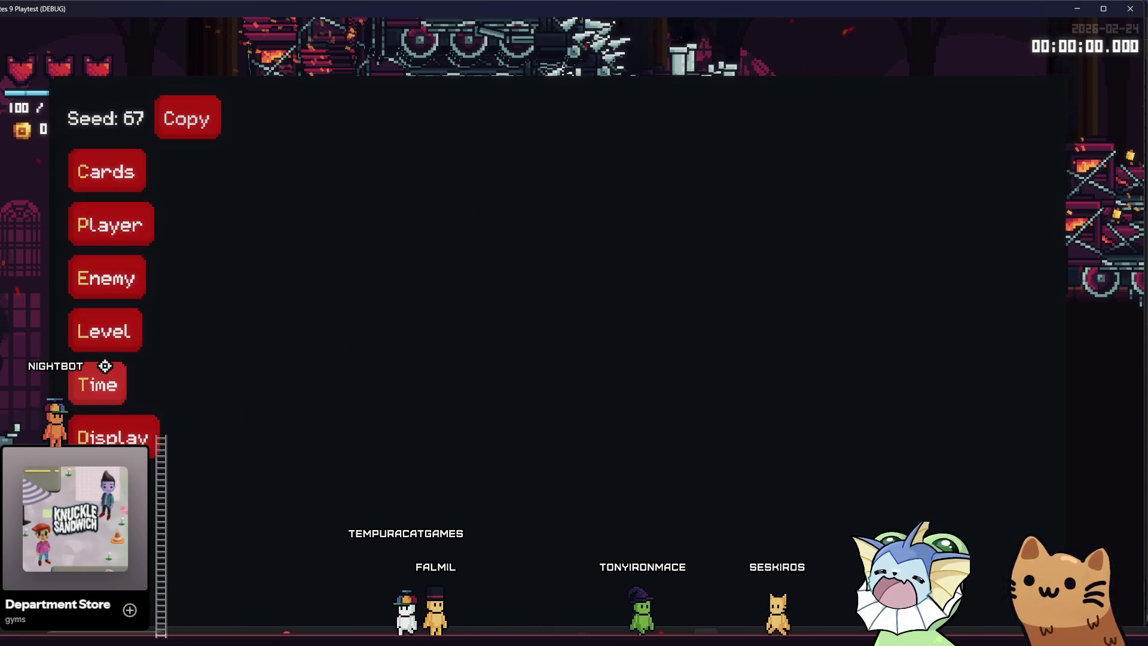
{"action": "left_click", "coordinate": [108, 328]}
{"action": "left_click", "coordinate": [111, 230]}
{"action": "left_click", "coordinate": [105, 329]}
{"action": "left_click", "coordinate": [137, 322]}
{"action": "left_click", "coordinate": [134, 325]}
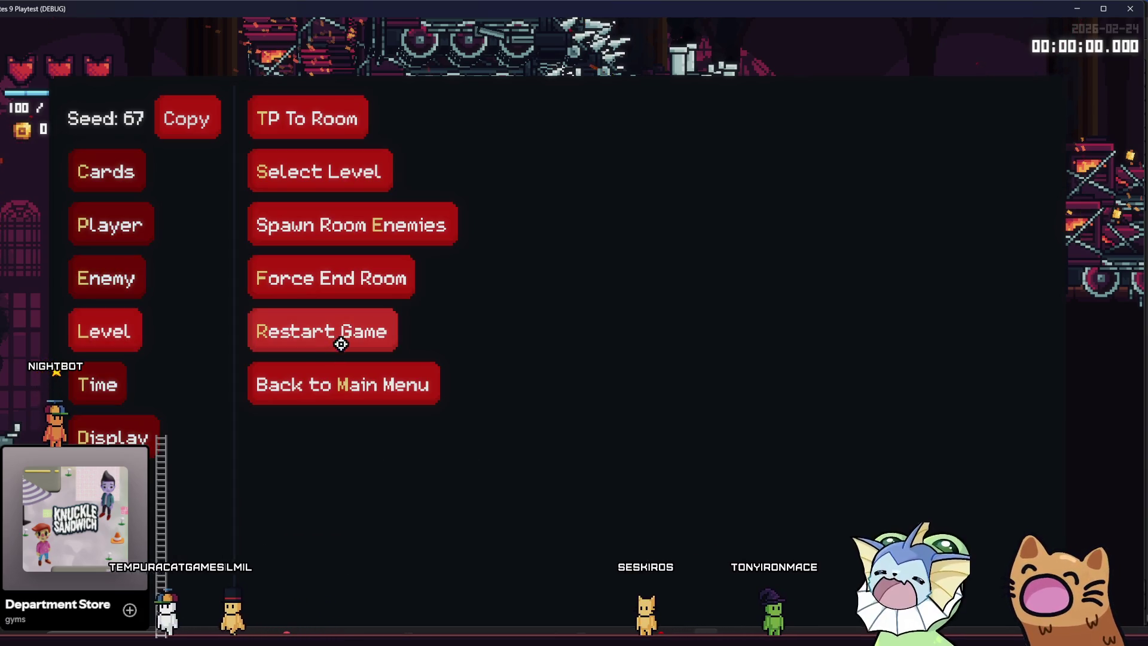
Restart the game, reopen the debug menu to select the 'train' search text, and close it.
{"action": "left_click", "coordinate": [353, 330]}
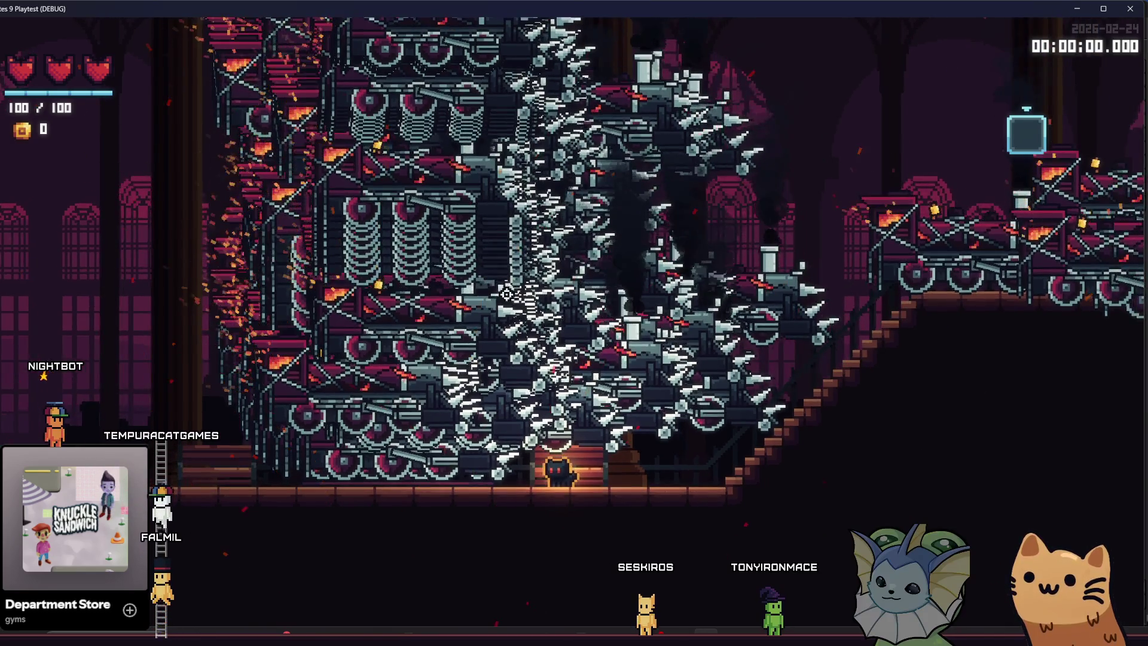
{"action": "key", "text": "grave"}
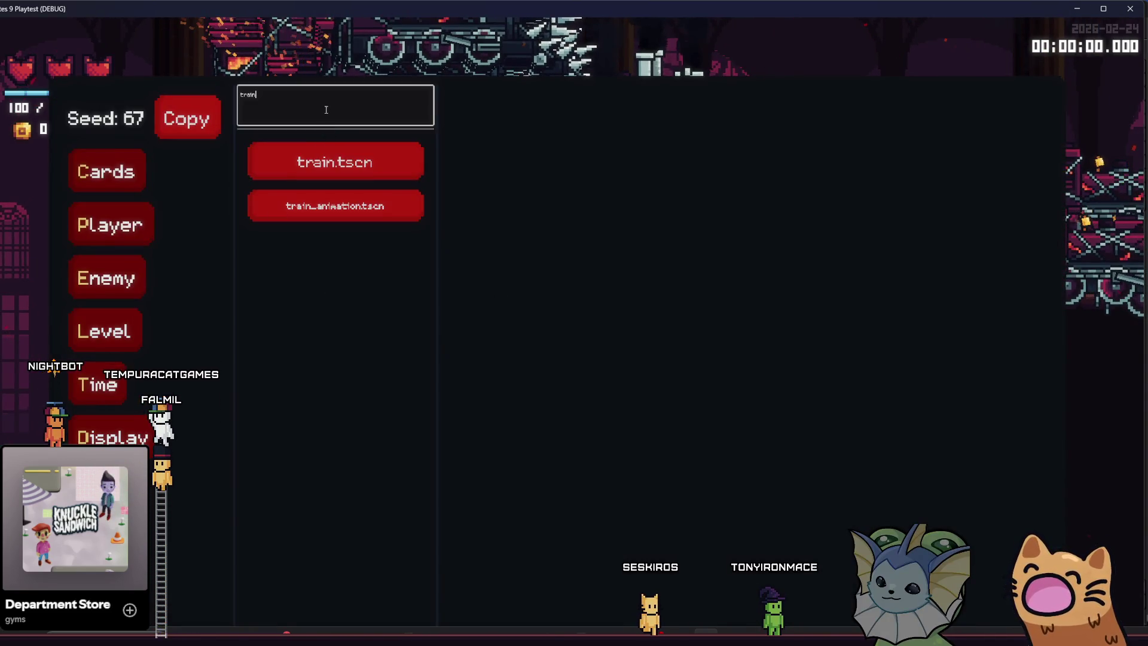
{"action": "key", "text": "ctrl+a"}
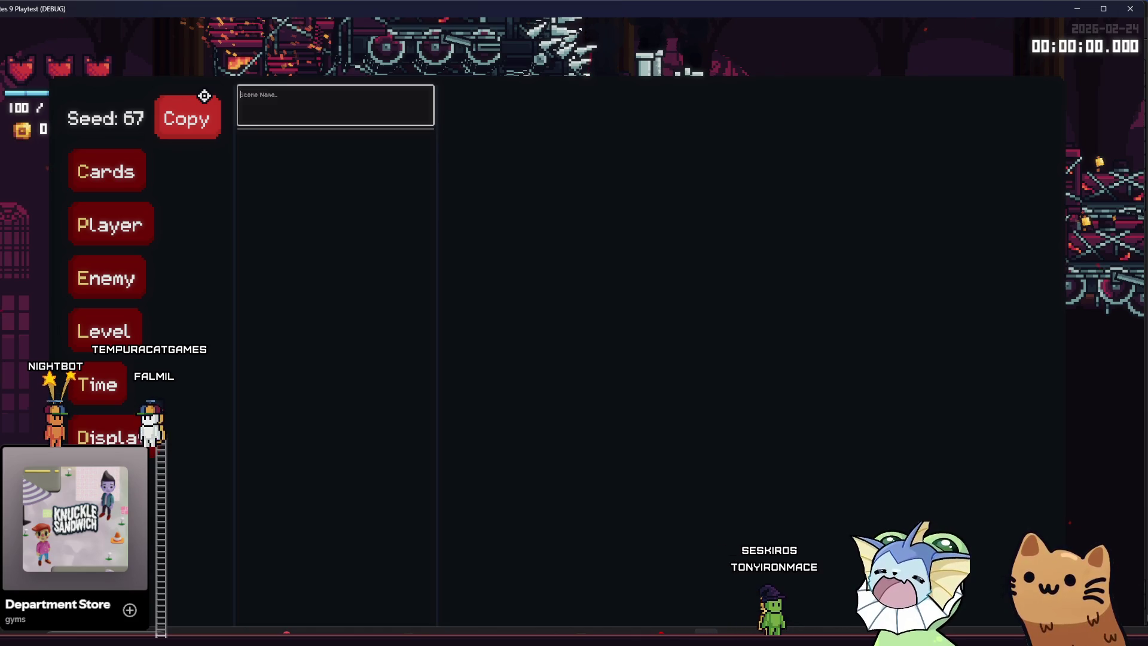
{"action": "key", "text": "grave"}
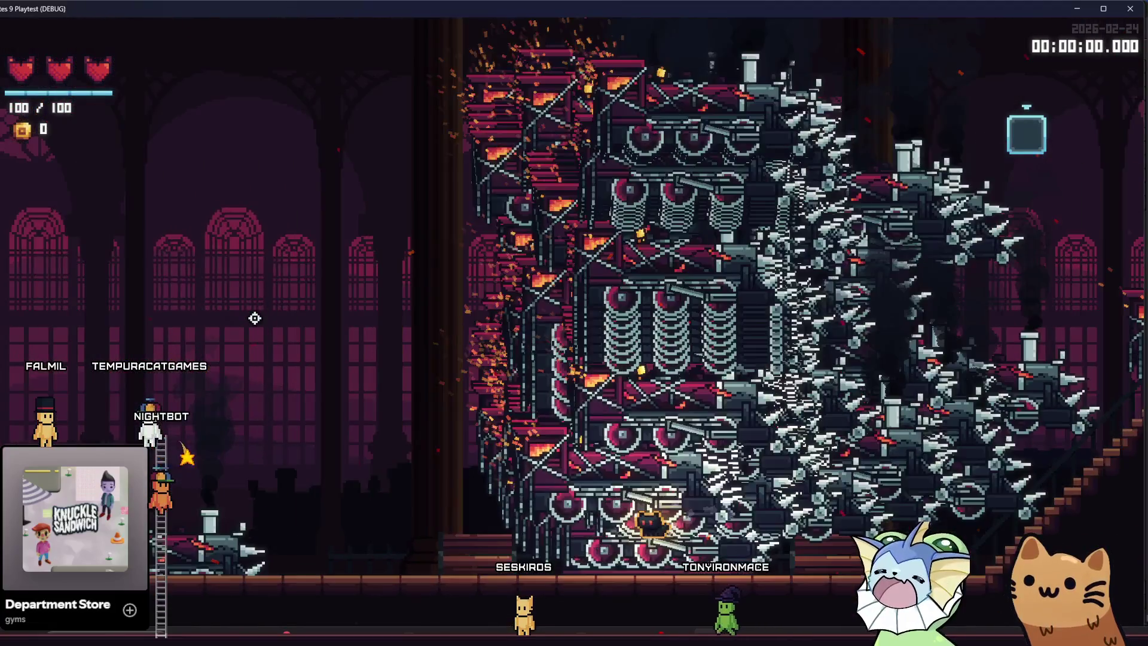
Walk the cat past the stairs to the glowing bench and back left.
{"action": "key", "text": "a"}
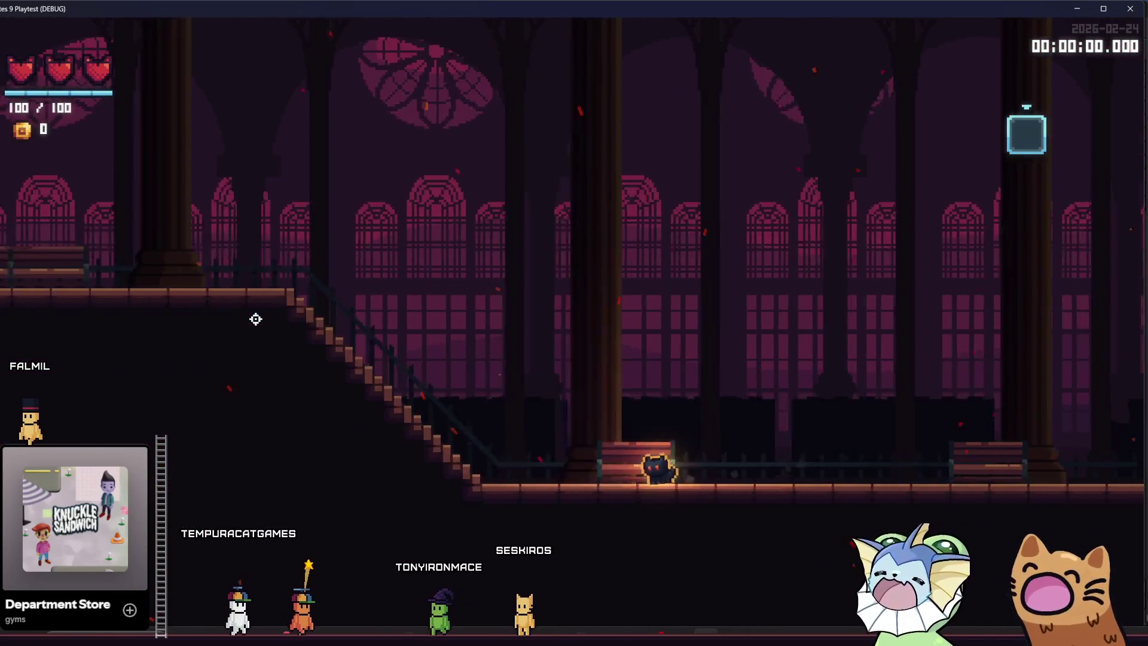
{"action": "key", "text": "a"}
{"action": "key", "text": "d"}
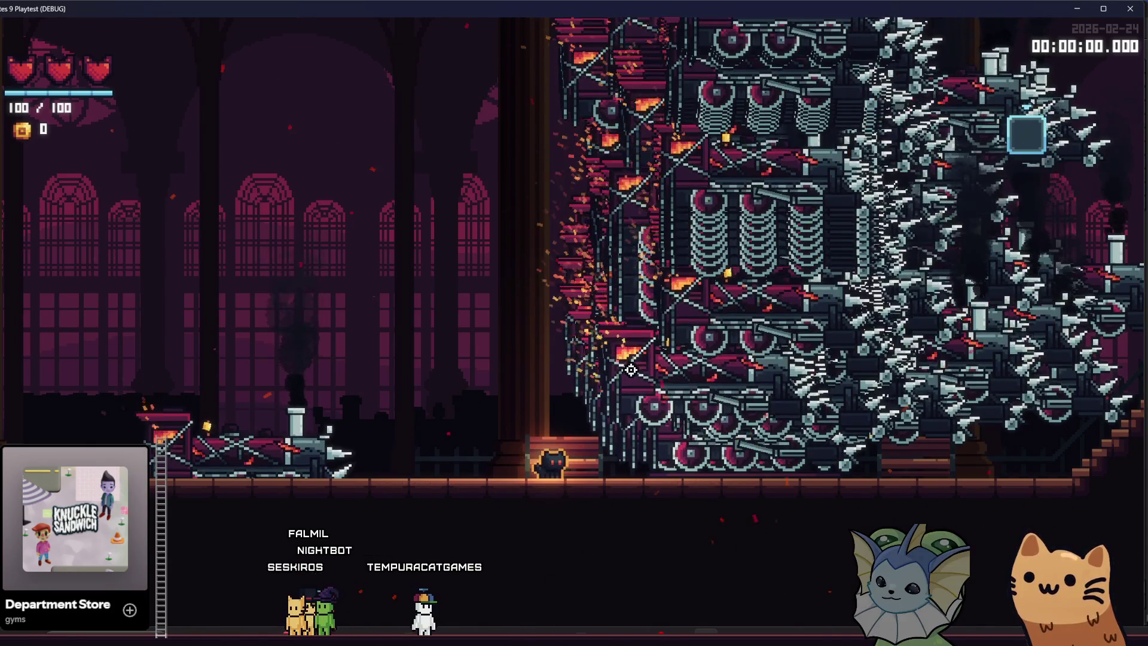
{"action": "key", "text": "a"}
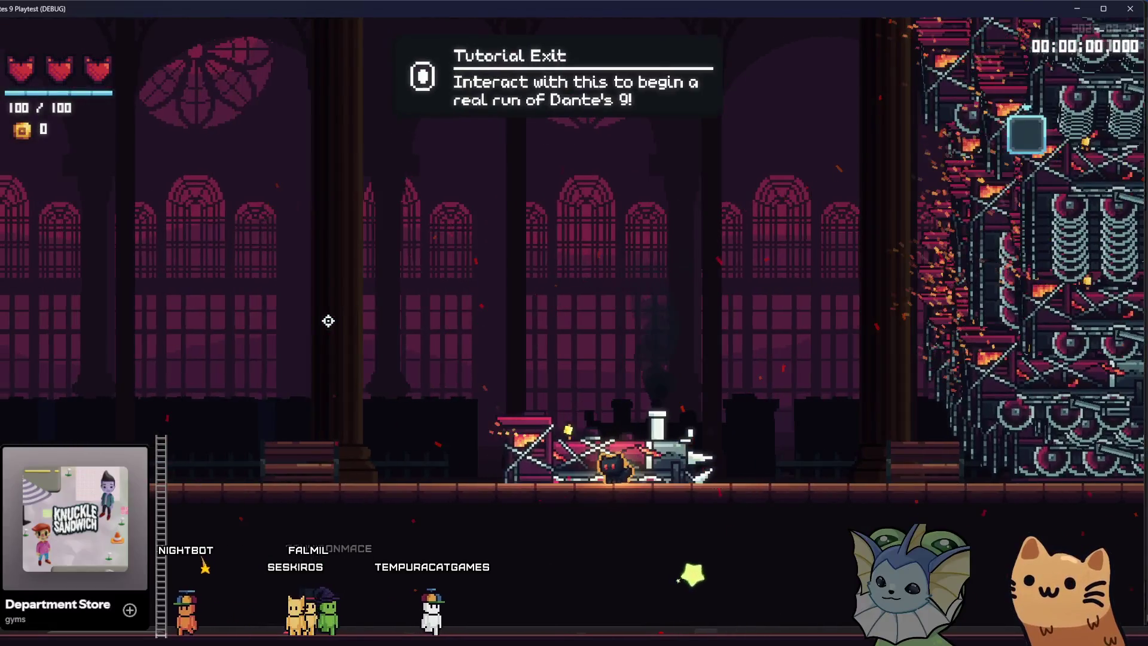
Search 'settings' in the debug menu and bind settings.tscn to Debug 2 (F).
{"action": "key", "text": "F1"}
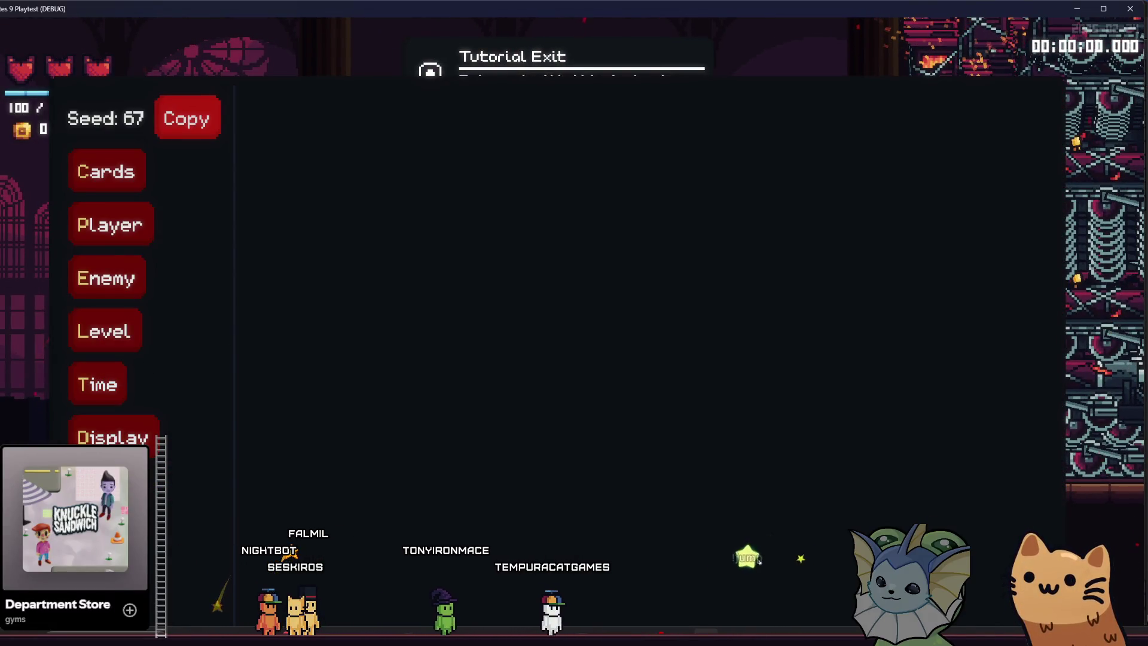
{"action": "left_click", "coordinate": [112, 432]}
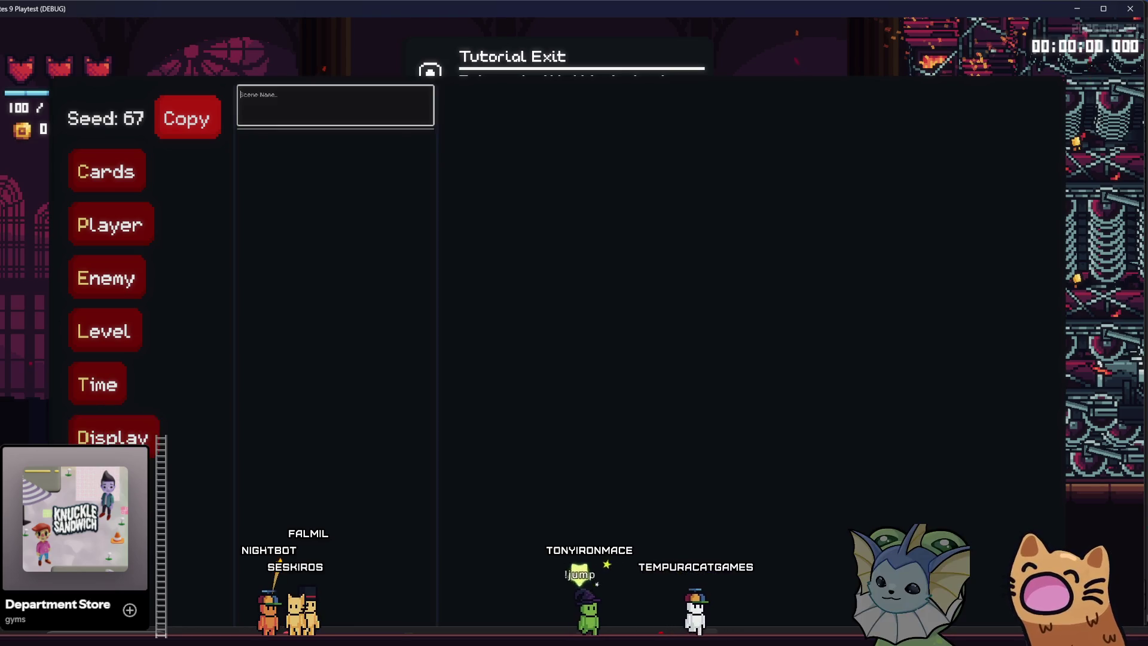
{"action": "type", "text": "settings"}
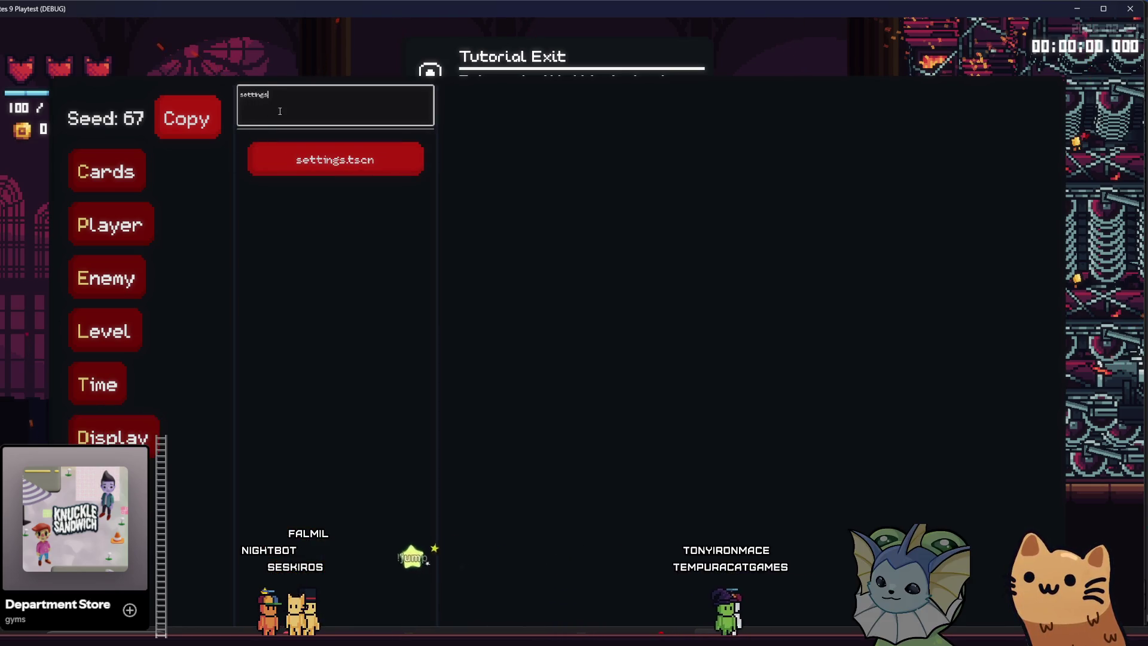
{"action": "left_click", "coordinate": [303, 159]}
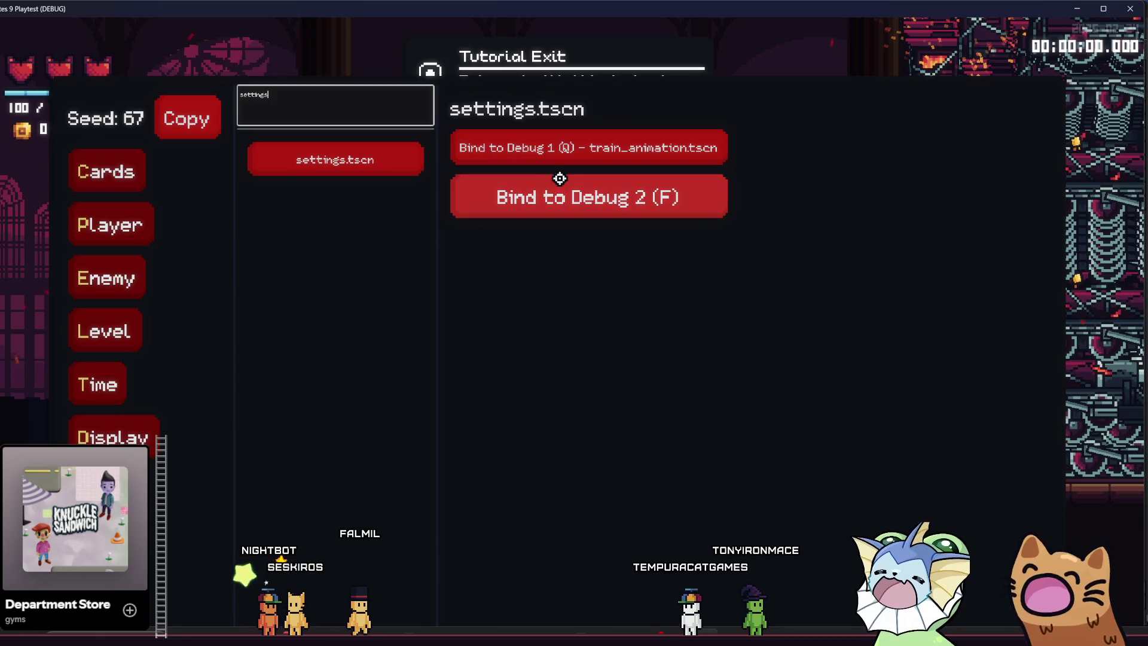
{"action": "left_click", "coordinate": [573, 196]}
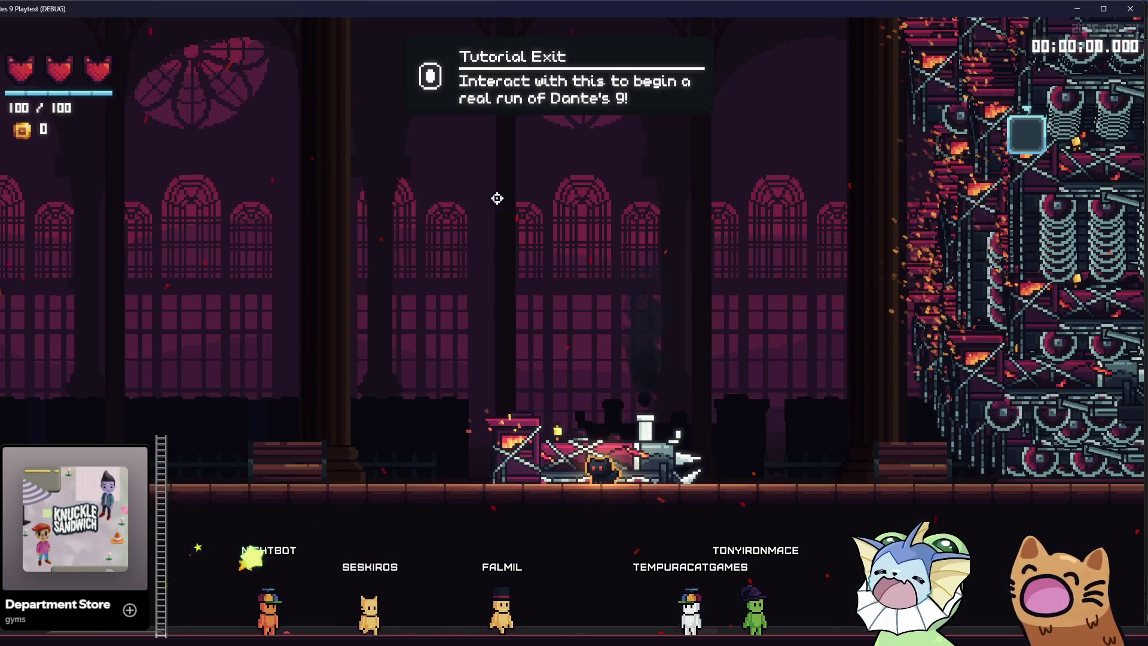
Spawn the settings scene with F and set Quality to High on the Video page.
{"action": "key", "text": "f"}
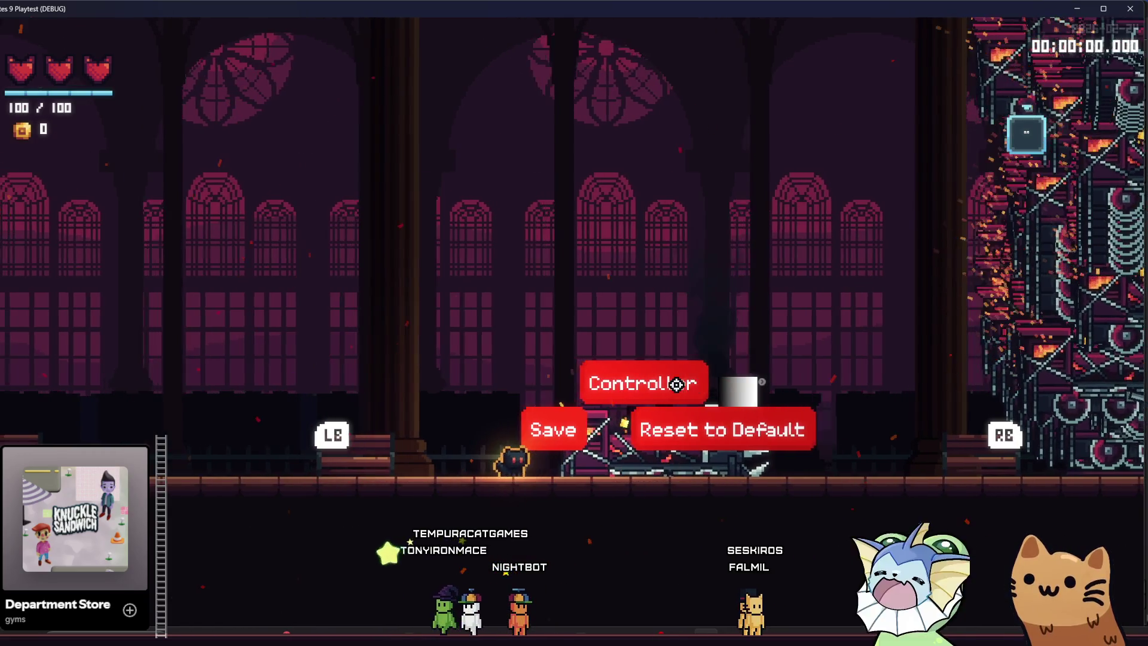
{"action": "left_click", "coordinate": [687, 387]}
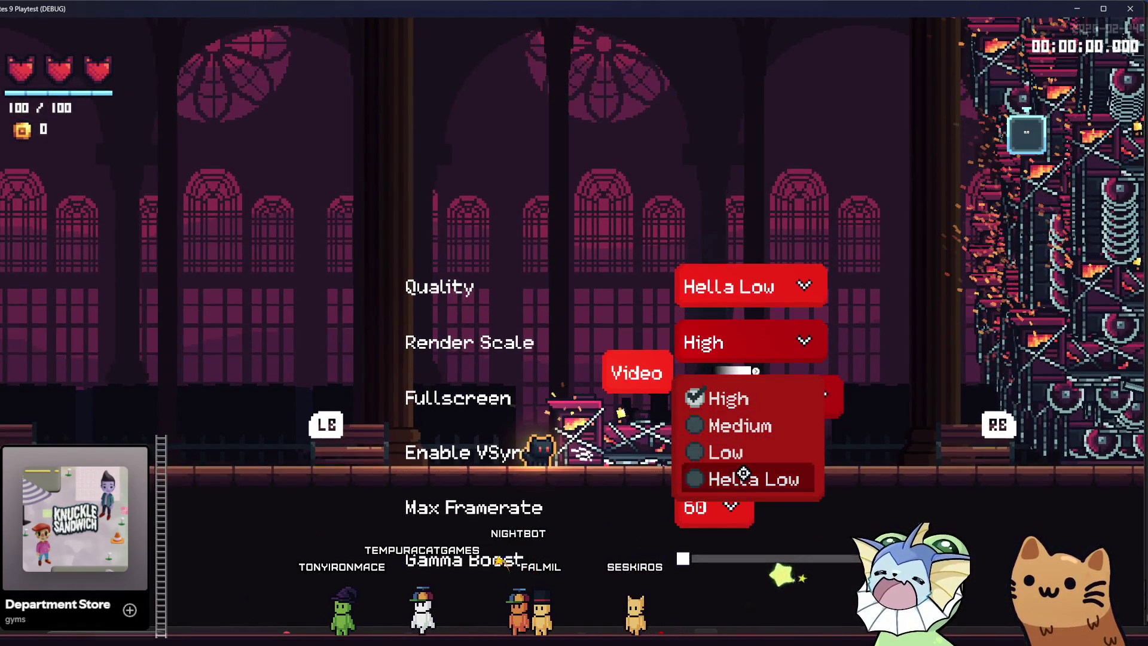
{"action": "key", "text": "d"}
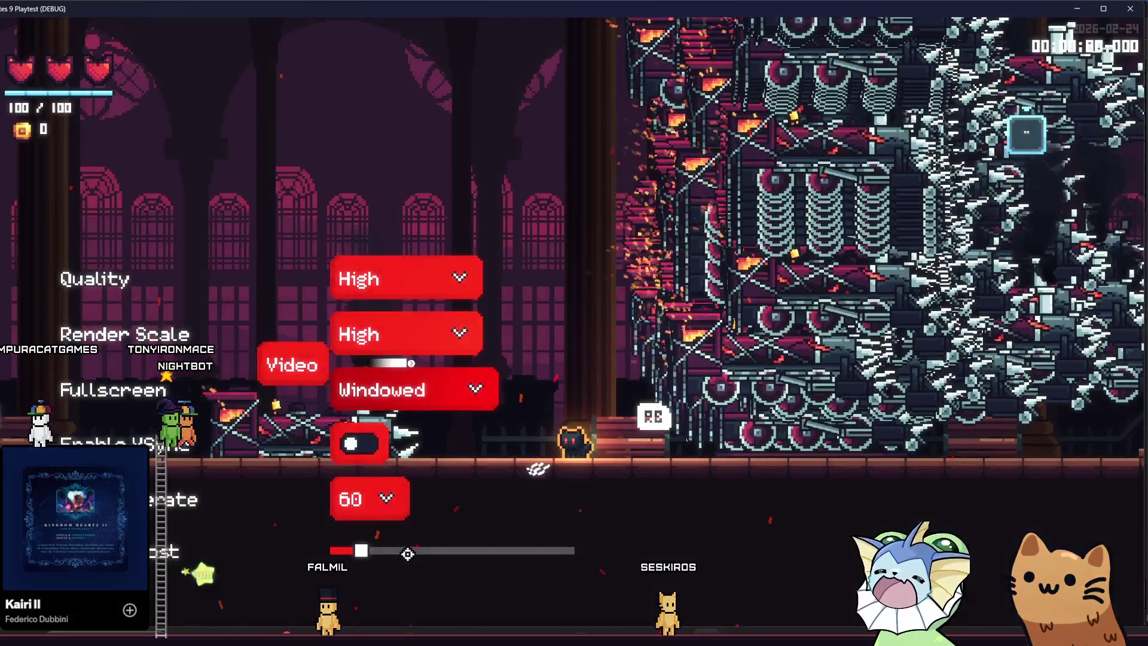
Raise Gamma Boost near maximum, return it to minimum, then walk onto the upper platform.
{"action": "left_click_drag", "start_coordinate": [407, 554], "coordinate": [589, 544]}
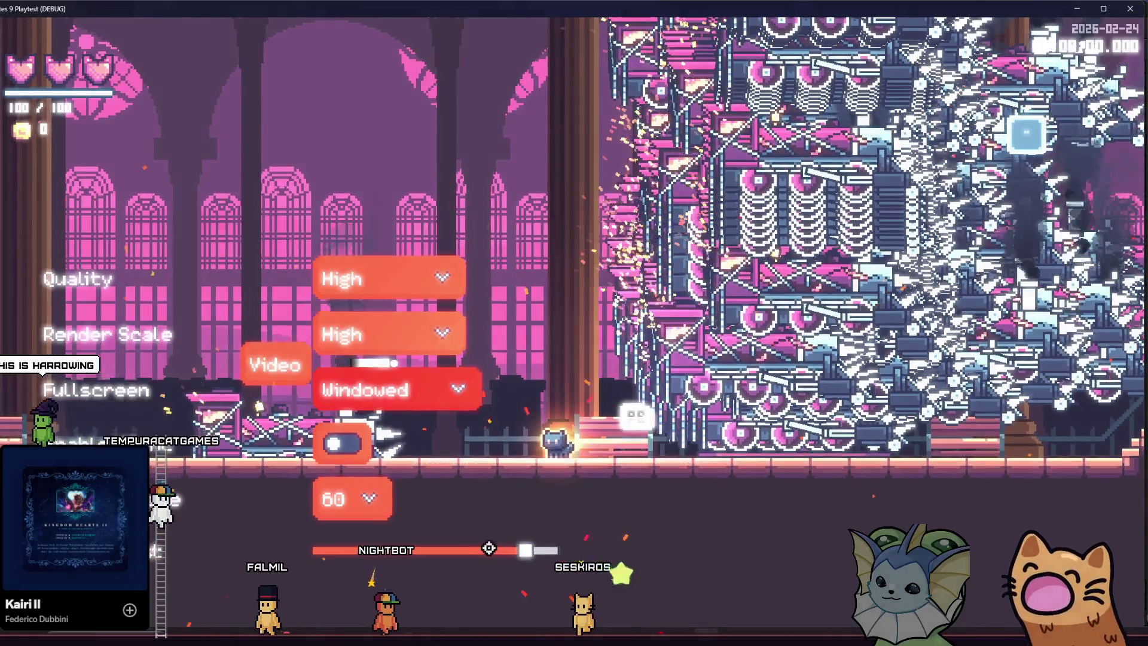
{"action": "left_click_drag", "start_coordinate": [488, 548], "coordinate": [316, 555]}
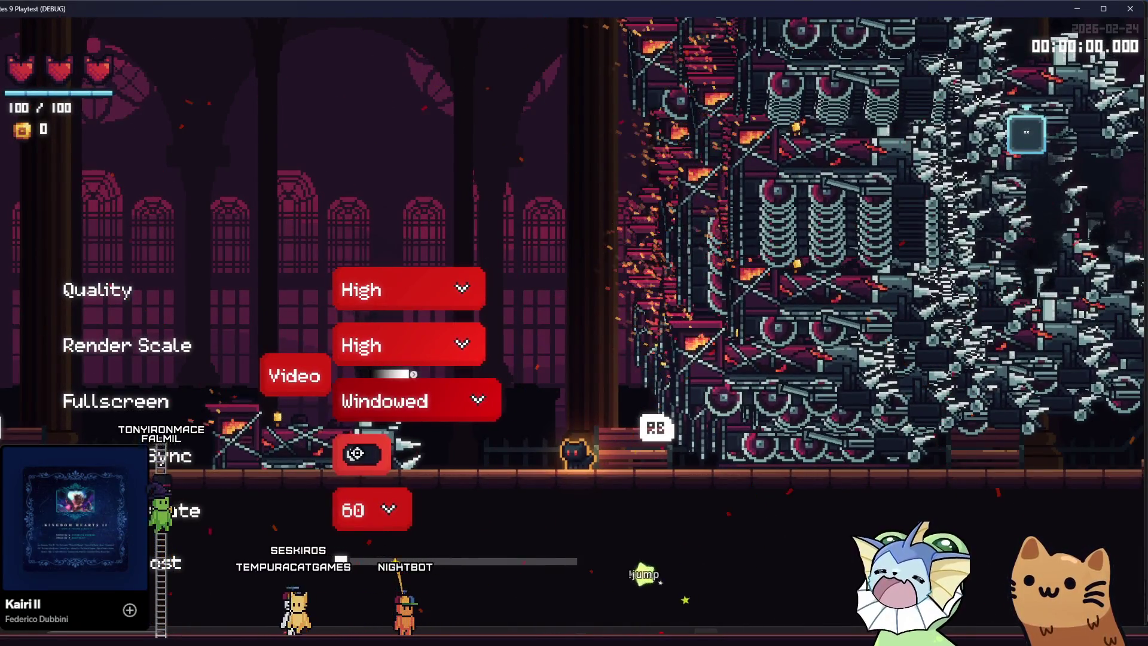
{"action": "key", "text": "Right"}
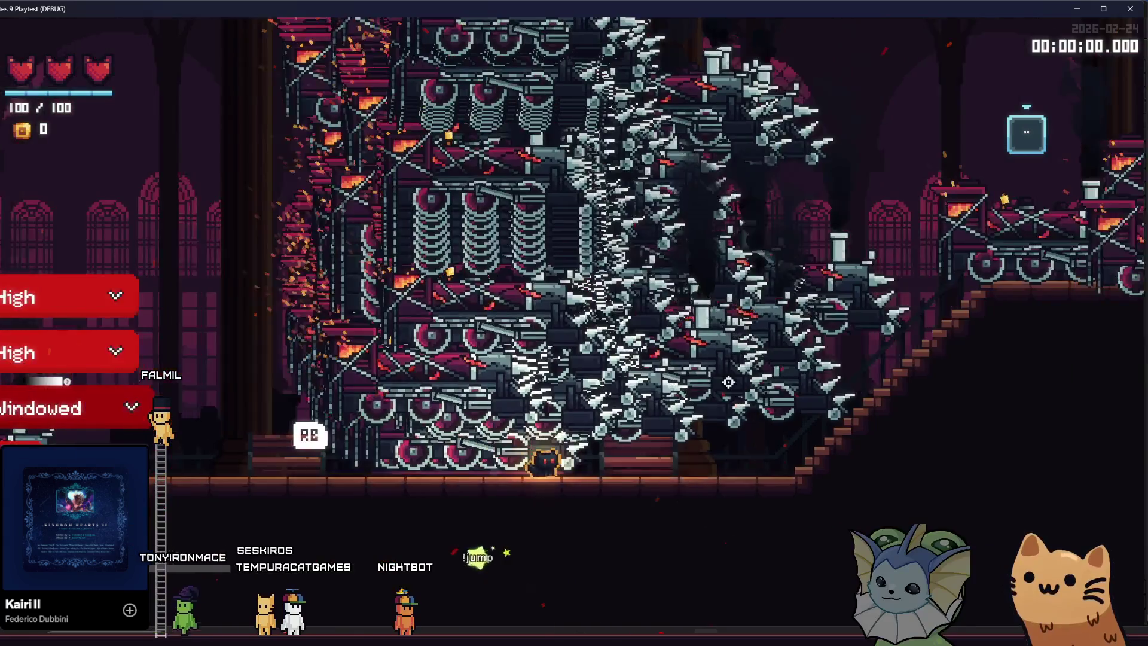
{"action": "key", "text": "Right"}
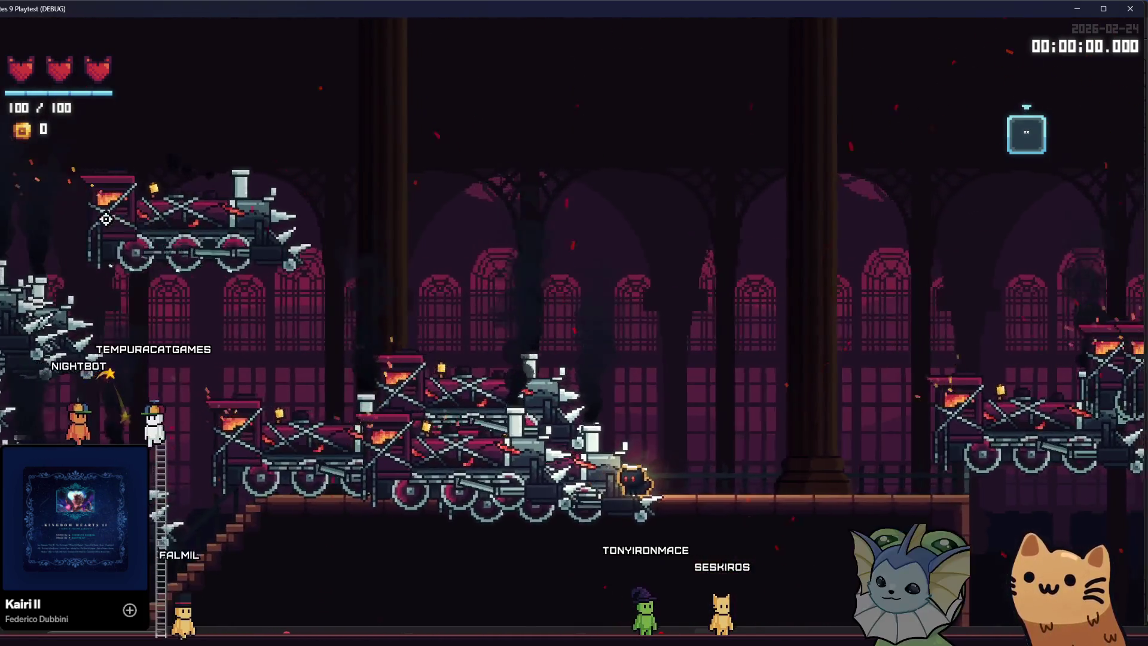
Walk the cat across the train-stacked platform, then return to the editor with F8.
{"action": "key", "text": "d"}
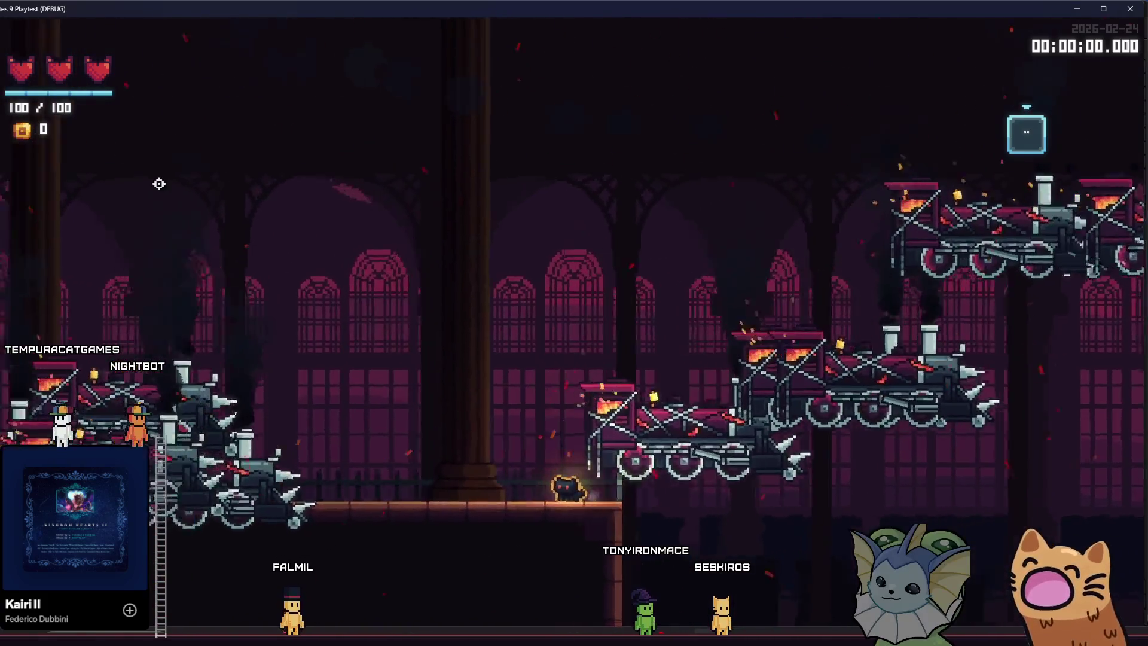
{"action": "key", "text": "a"}
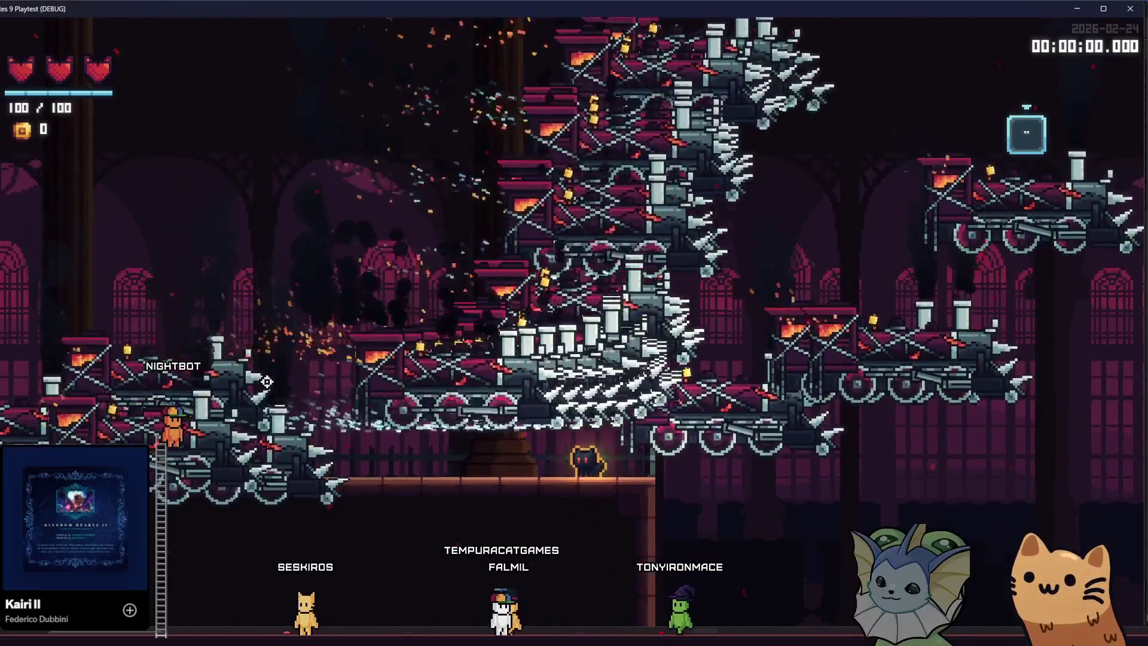
{"action": "key", "text": "F8"}
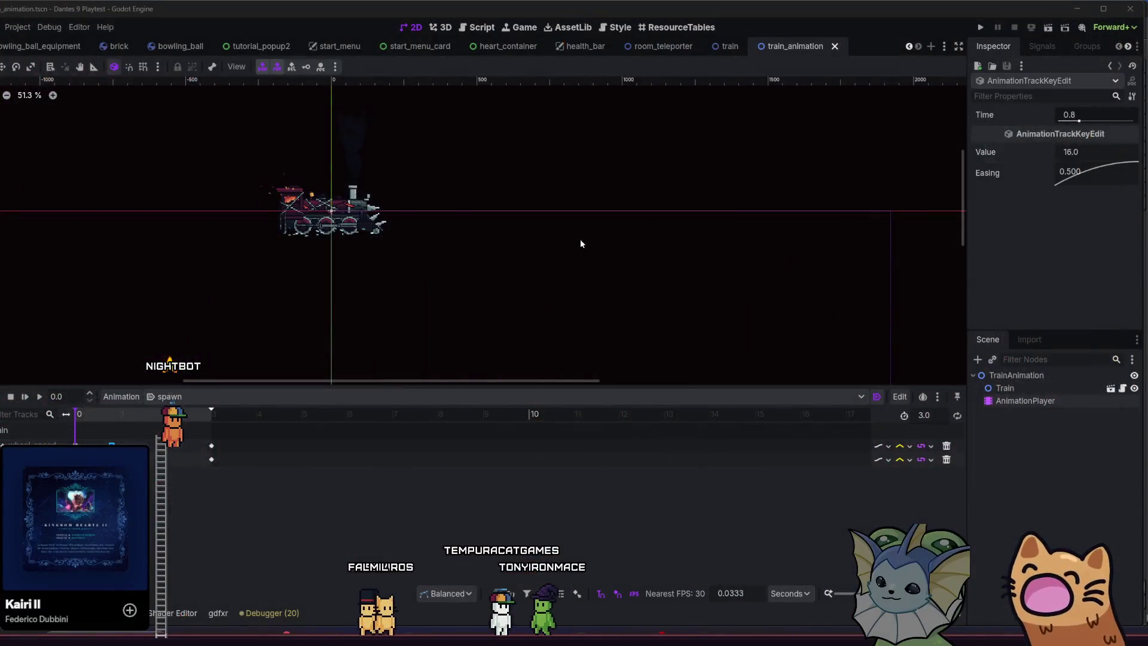
Open the train scene tab and scroll through its view.
{"action": "scroll", "coordinate": [308, 305], "scroll_direction": "up", "scroll_amount": 3}
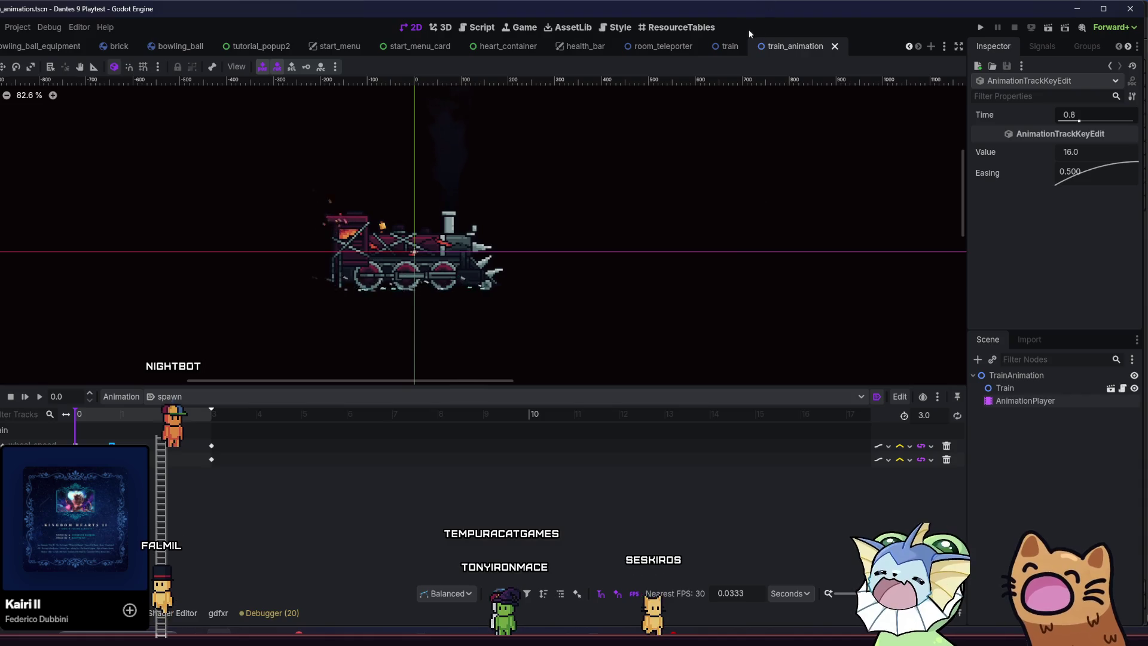
{"action": "left_click", "coordinate": [728, 45]}
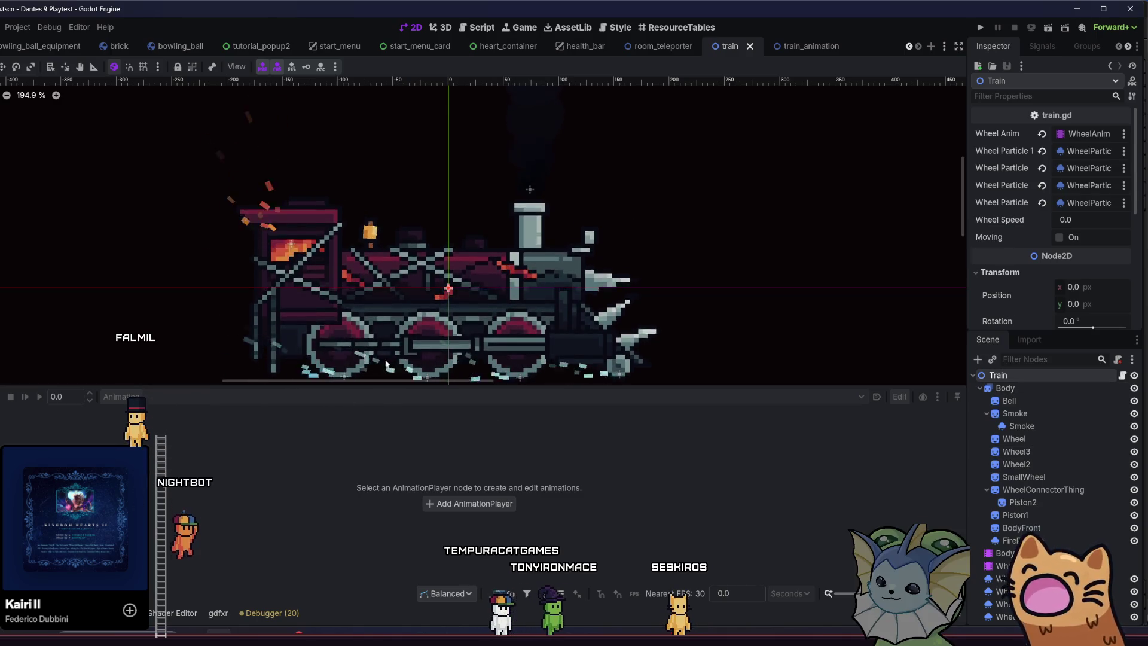
{"action": "scroll", "coordinate": [385, 363], "scroll_direction": "down", "scroll_amount": 2}
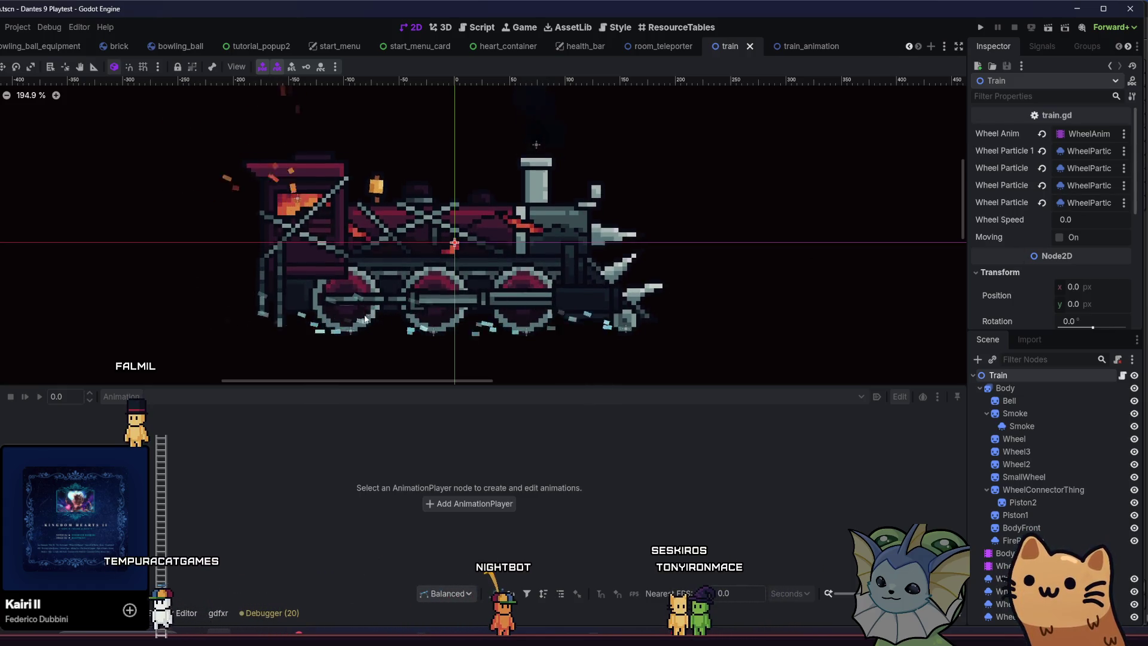
{"action": "scroll", "coordinate": [541, 296], "scroll_direction": "down", "scroll_amount": 2}
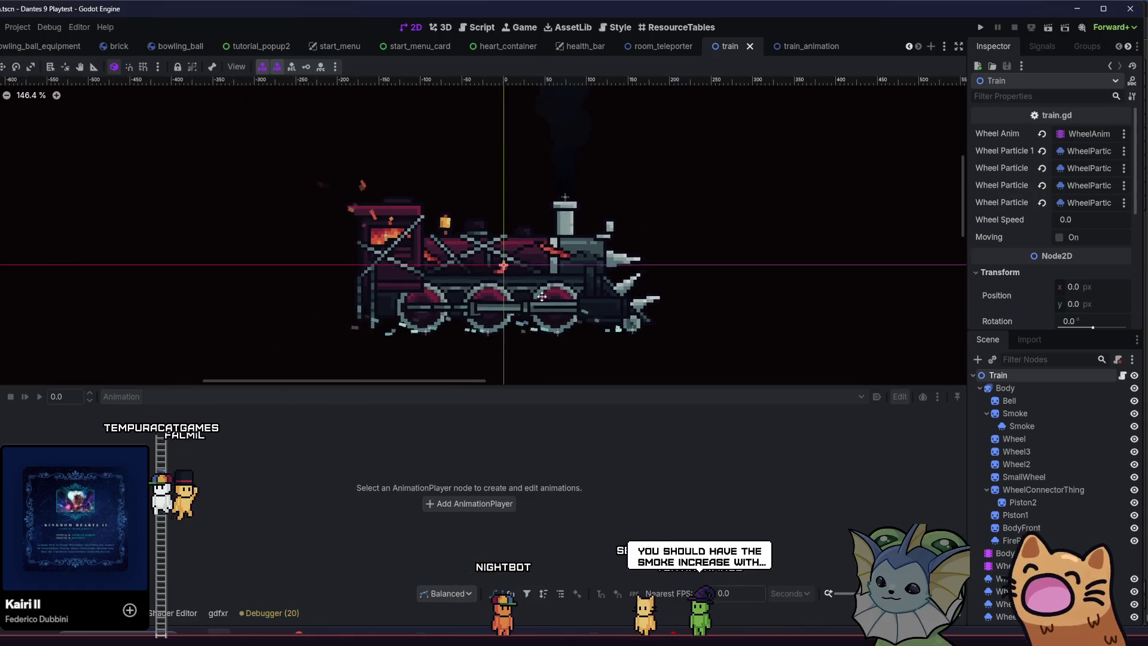
Inspect the Train node's wheel-particle properties in train_animation, then switch back to the train scene.
{"action": "left_click", "coordinate": [795, 46]}
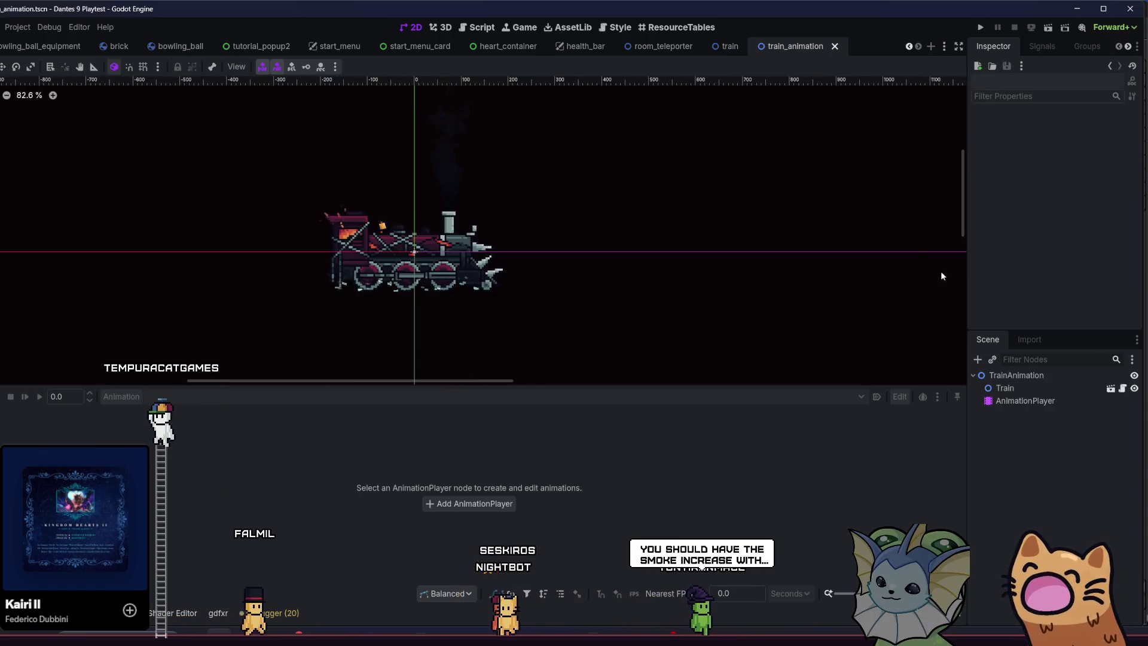
{"action": "left_click", "coordinate": [1007, 388]}
{"action": "scroll", "coordinate": [1009, 160], "scroll_direction": "up", "scroll_amount": 3}
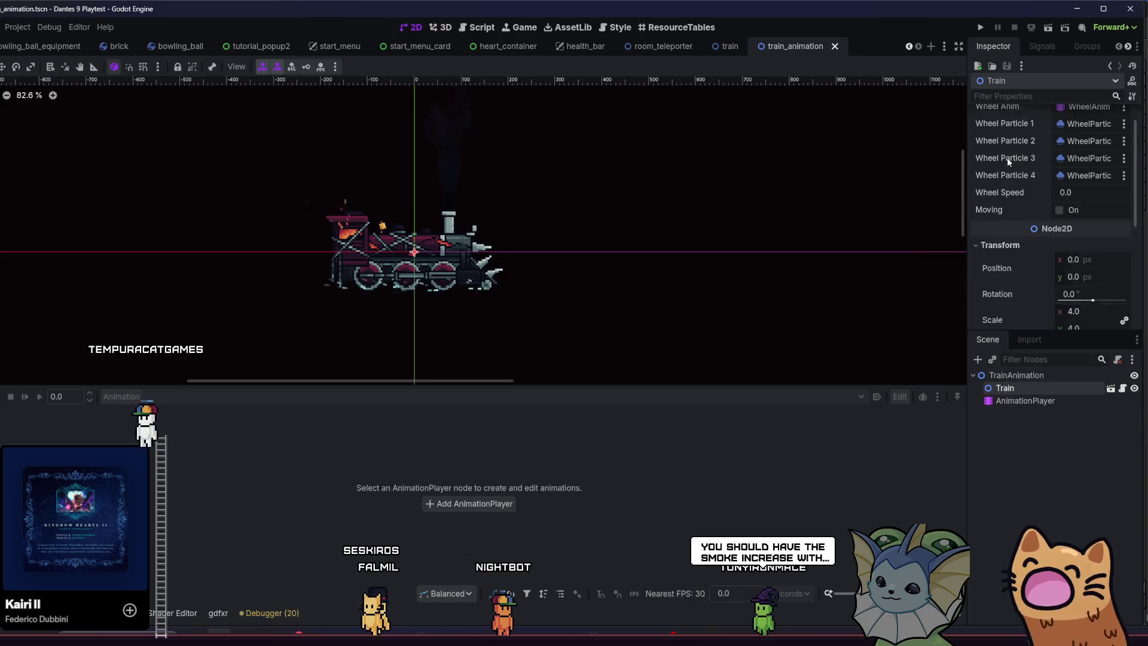
{"action": "scroll", "coordinate": [1008, 160], "scroll_direction": "up", "scroll_amount": 1}
{"action": "scroll", "coordinate": [360, 264], "scroll_direction": "up", "scroll_amount": 2}
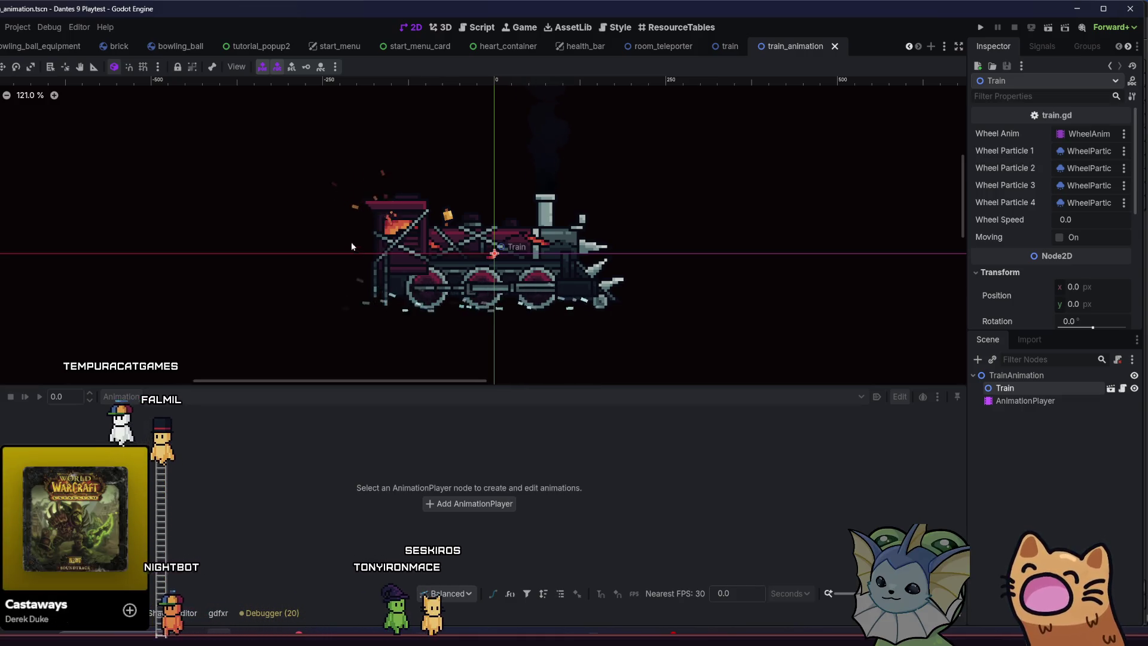
{"action": "mouse_move", "coordinate": [720, 46]}
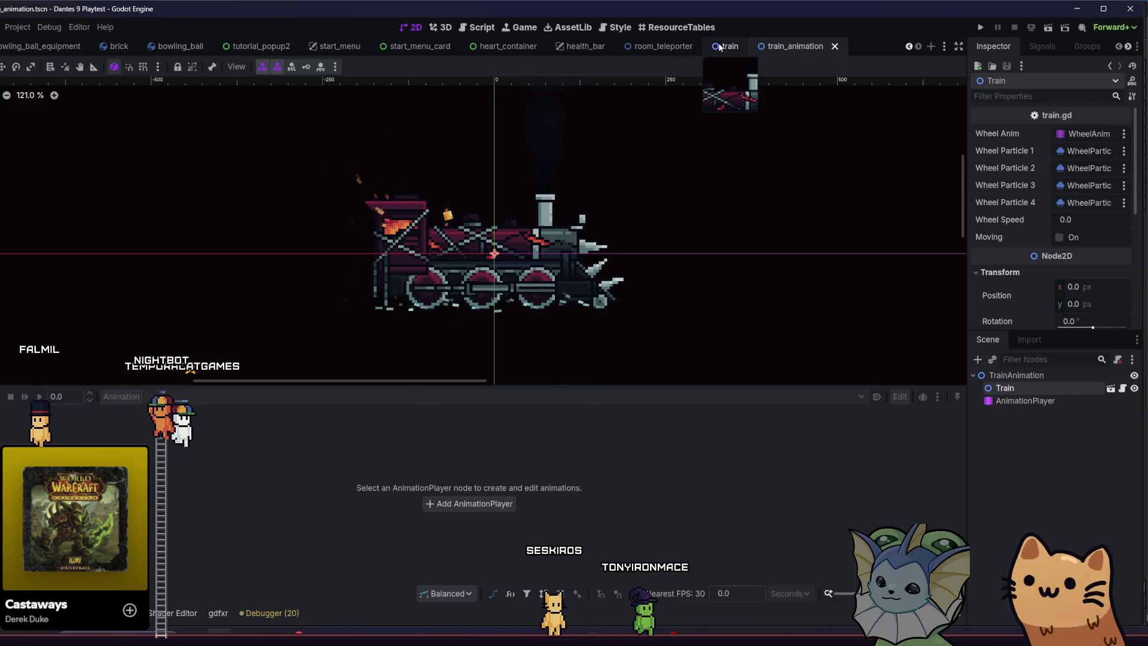
{"action": "left_click", "coordinate": [723, 47]}
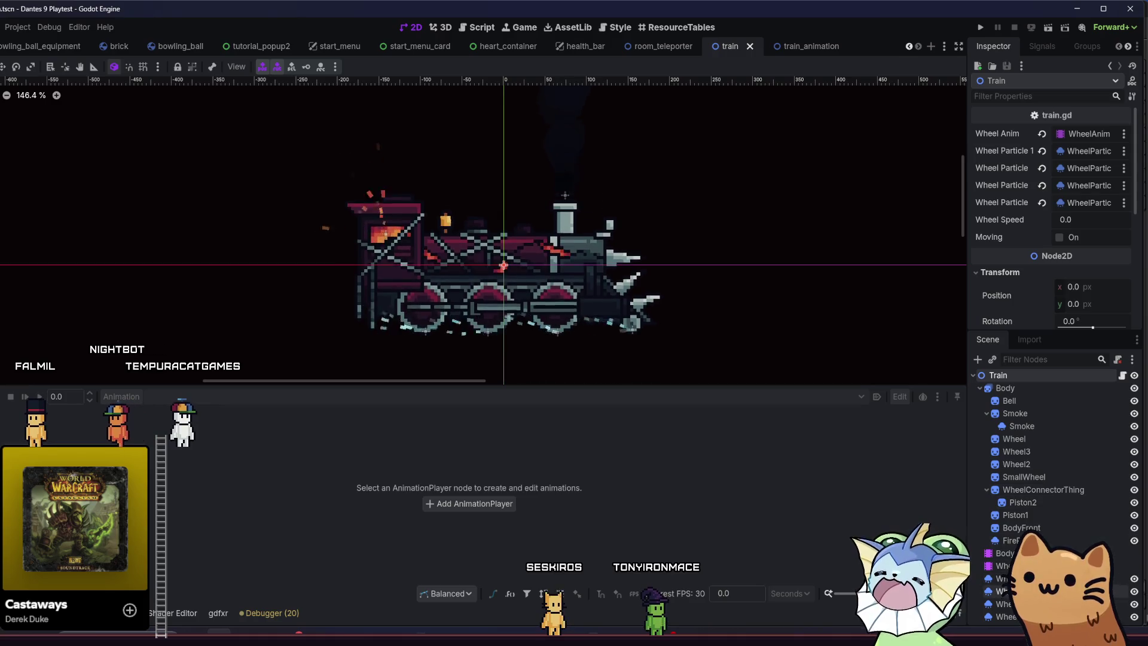
Select the Smoke particle node and confirm its Amount of 32.
{"action": "left_click", "coordinate": [1023, 426]}
{"action": "scroll", "coordinate": [1059, 225], "scroll_direction": "up", "scroll_amount": 5}
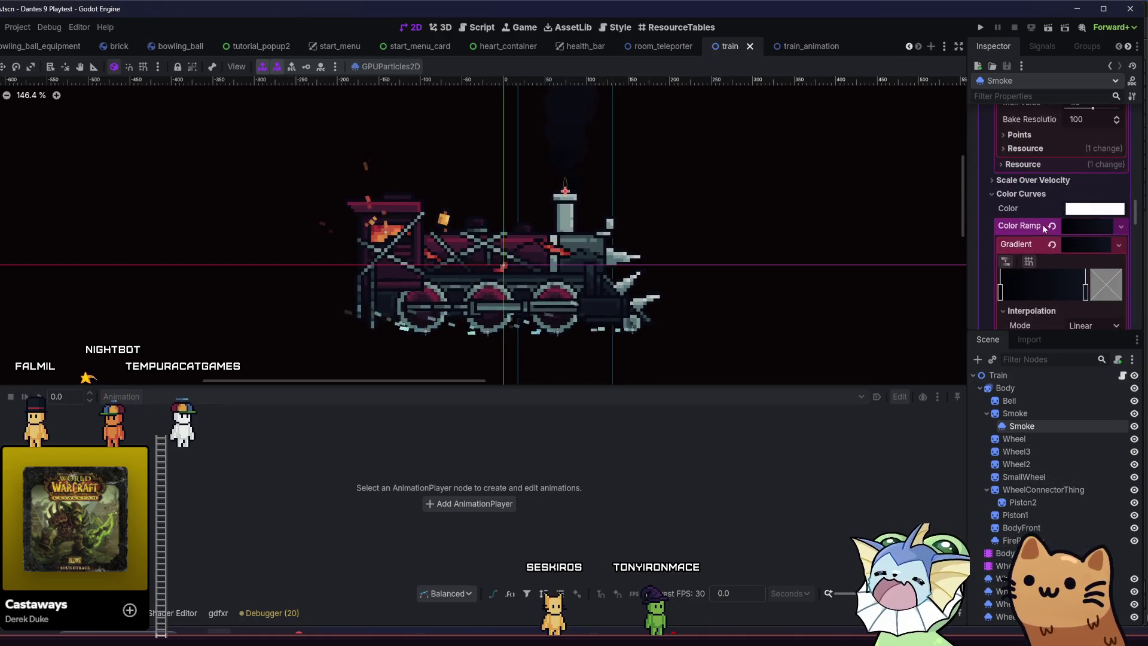
{"action": "scroll", "coordinate": [1059, 225], "scroll_direction": "up", "scroll_amount": 3}
{"action": "left_click_drag", "start_coordinate": [1137, 187], "coordinate": [1133, 106]}
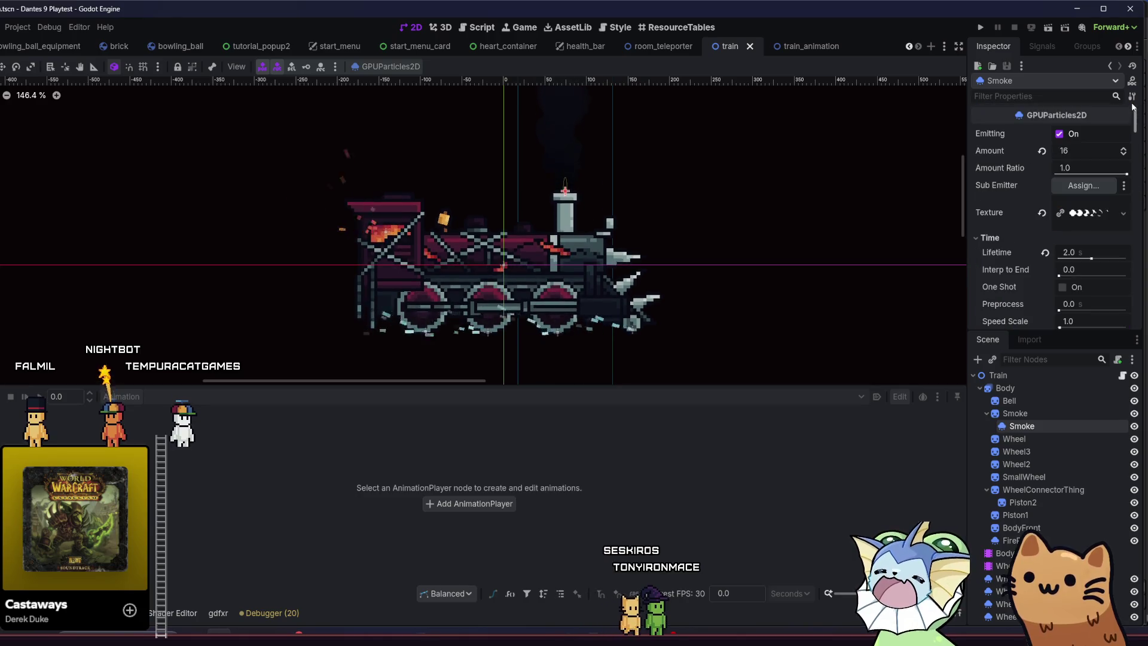
{"action": "left_click", "coordinate": [1090, 152]}
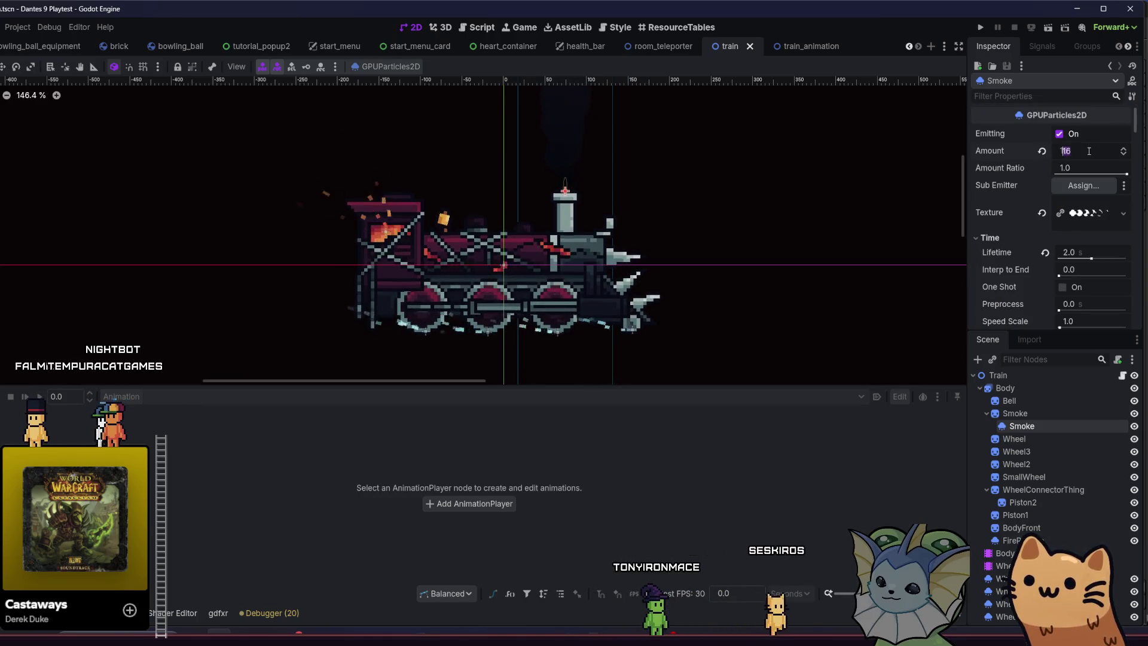
{"action": "type", "text": "32"}
{"action": "key", "text": "Return"}
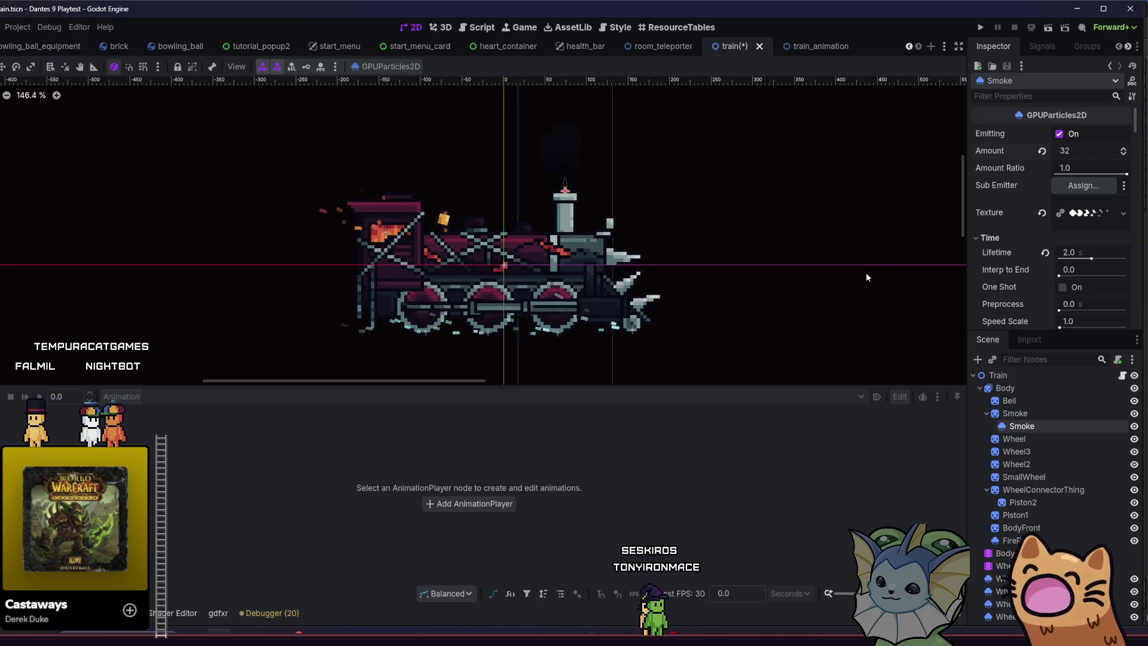
Scroll through the Smoke properties and save train.tscn with Ctrl+S.
{"action": "scroll", "coordinate": [591, 249], "scroll_direction": "down", "scroll_amount": 2}
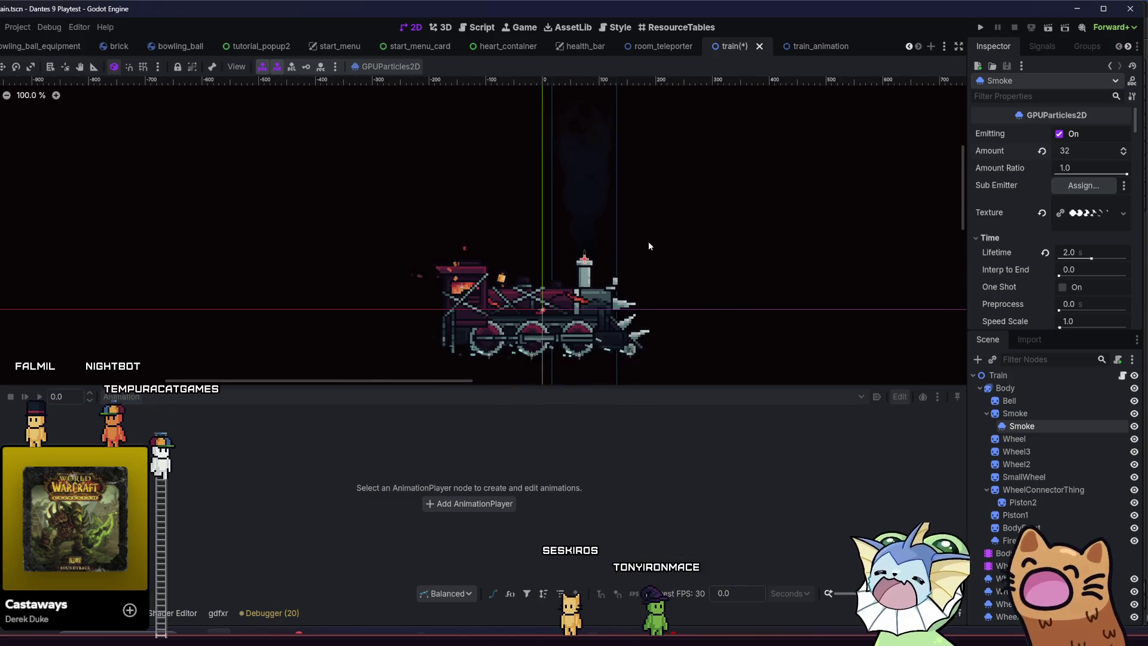
{"action": "scroll", "coordinate": [1039, 212], "scroll_direction": "down", "scroll_amount": 2}
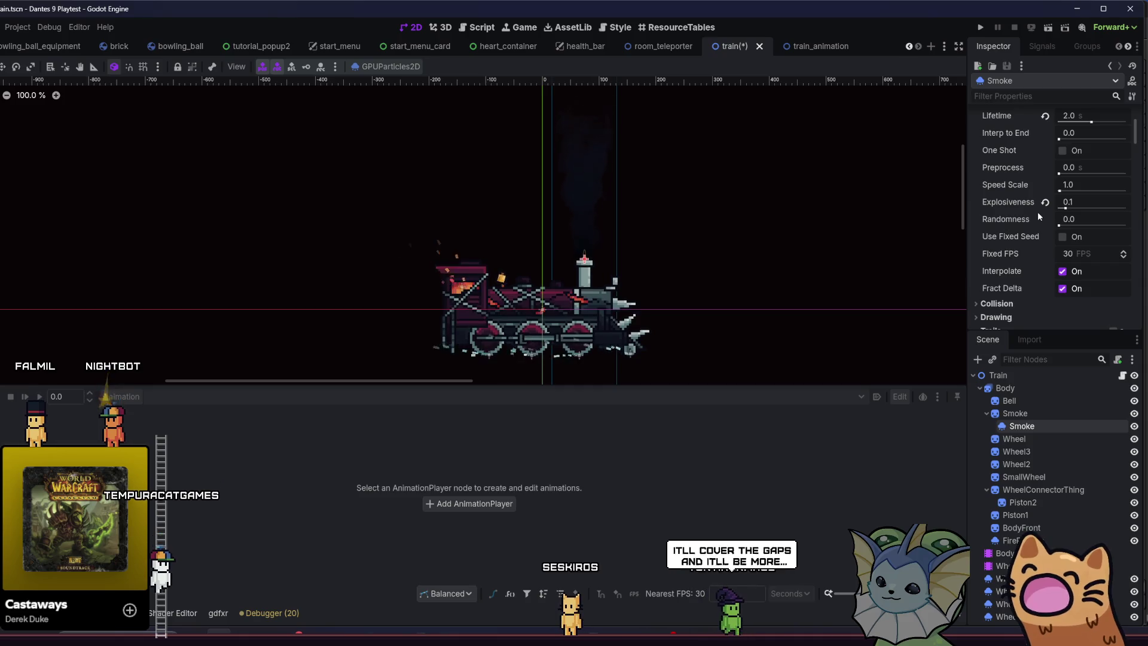
{"action": "scroll", "coordinate": [1074, 242], "scroll_direction": "down", "scroll_amount": 5}
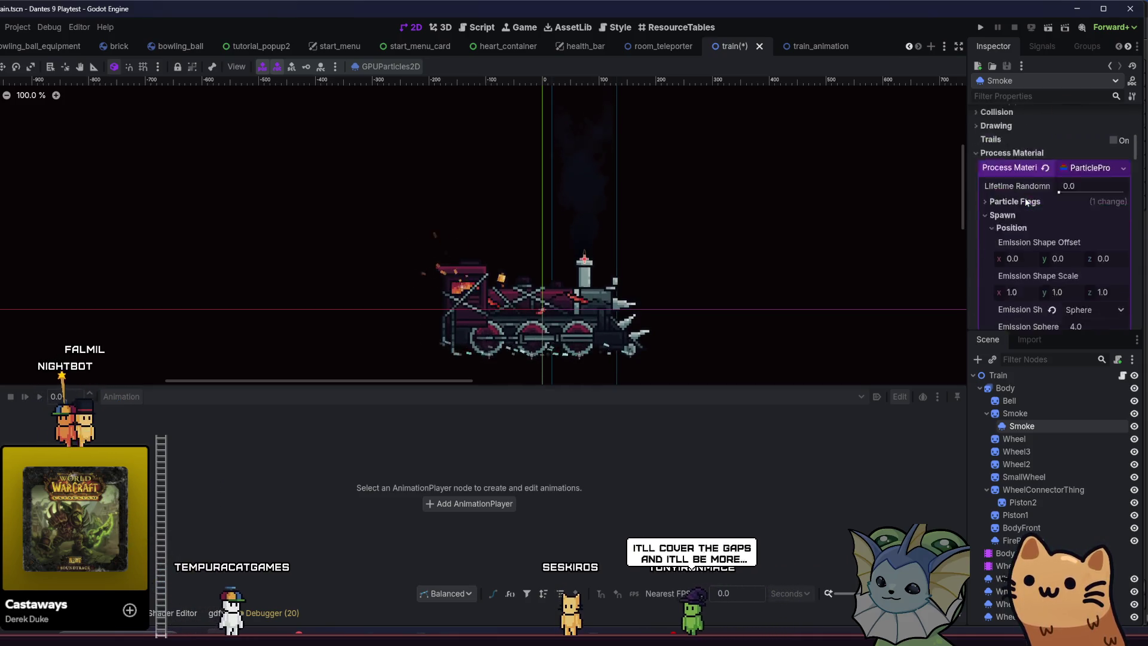
{"action": "scroll", "coordinate": [1018, 206], "scroll_direction": "down", "scroll_amount": 2}
{"action": "key", "text": "ctrl+s"}
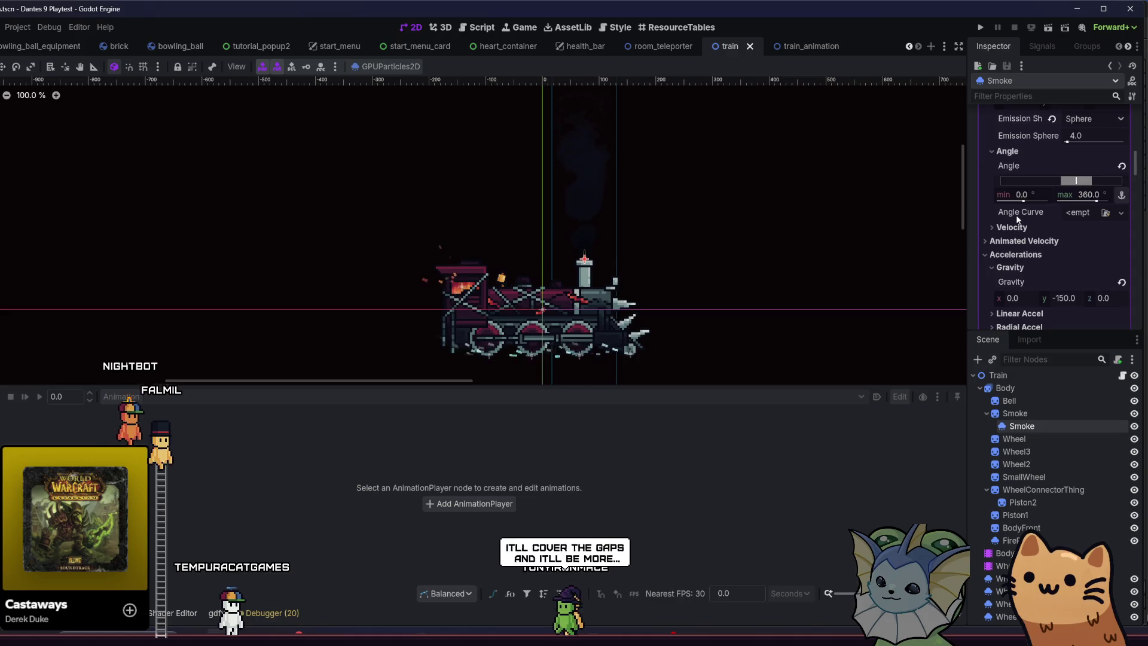
Review the Smoke particle settings again, then launch the game to playtest.
{"action": "scroll", "coordinate": [1020, 204], "scroll_direction": "up", "scroll_amount": 4}
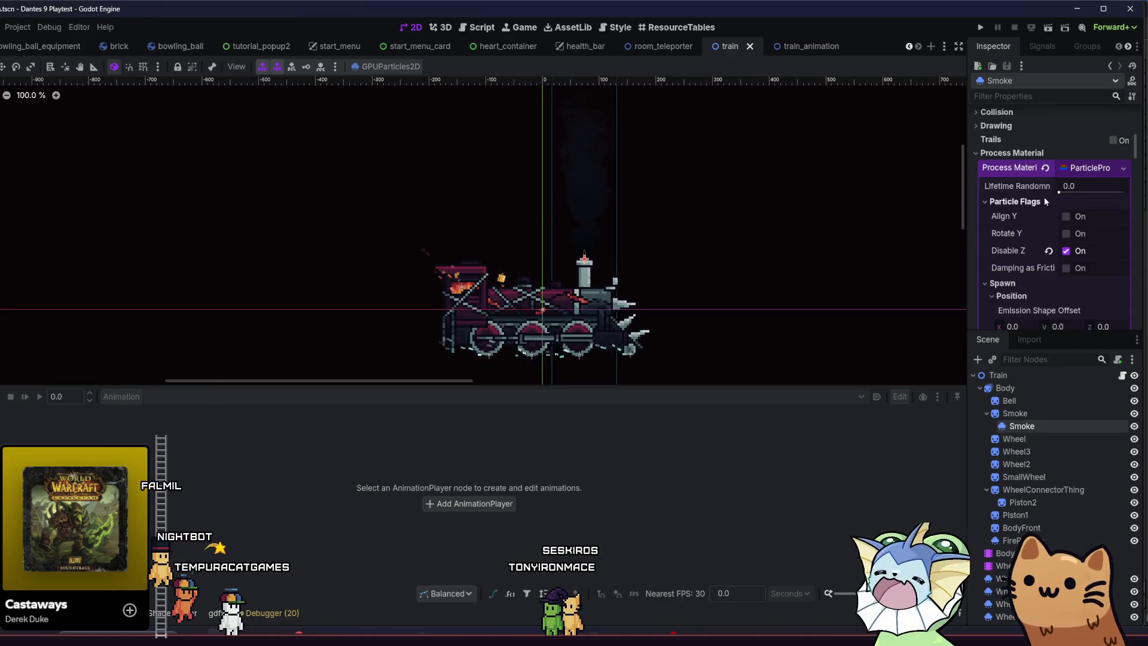
{"action": "scroll", "coordinate": [1027, 216], "scroll_direction": "down", "scroll_amount": 8}
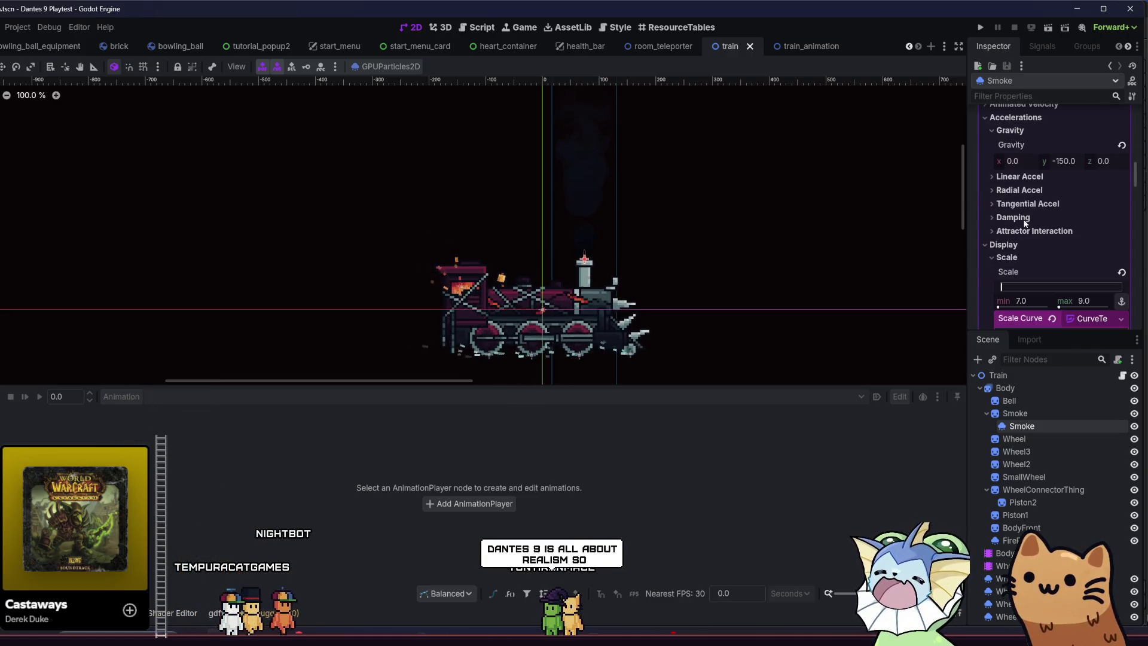
{"action": "scroll", "coordinate": [1028, 161], "scroll_direction": "up", "scroll_amount": 4}
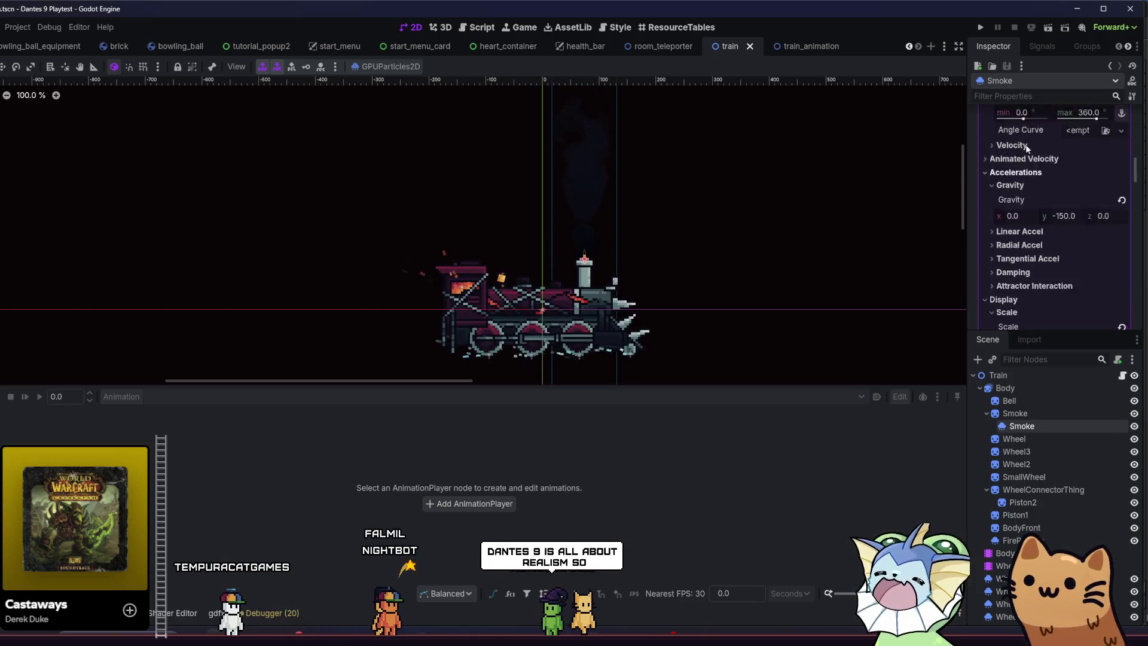
{"action": "scroll", "coordinate": [1032, 153], "scroll_direction": "down", "scroll_amount": 10}
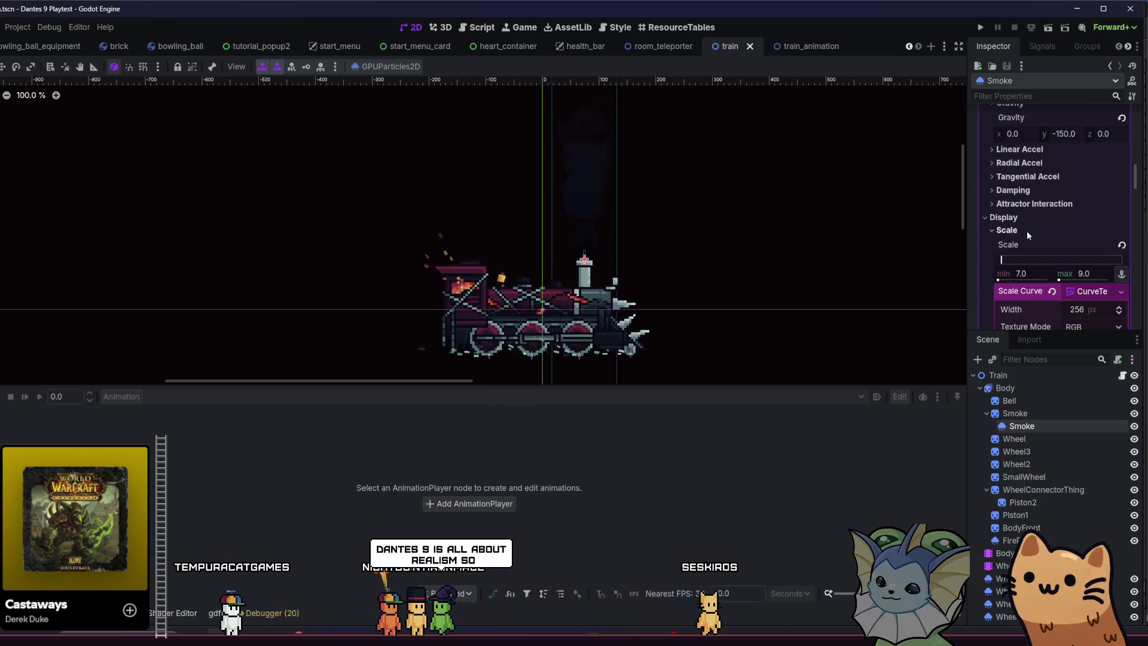
{"action": "mouse_move", "coordinate": [1136, 200]}
{"action": "left_mouse_down"}
{"action": "mouse_move", "coordinate": [1143, 260]}
{"action": "mouse_move", "coordinate": [1129, 140]}
{"action": "left_mouse_up"}
{"action": "scroll", "coordinate": [1128, 140], "scroll_direction": "up", "scroll_amount": 1}
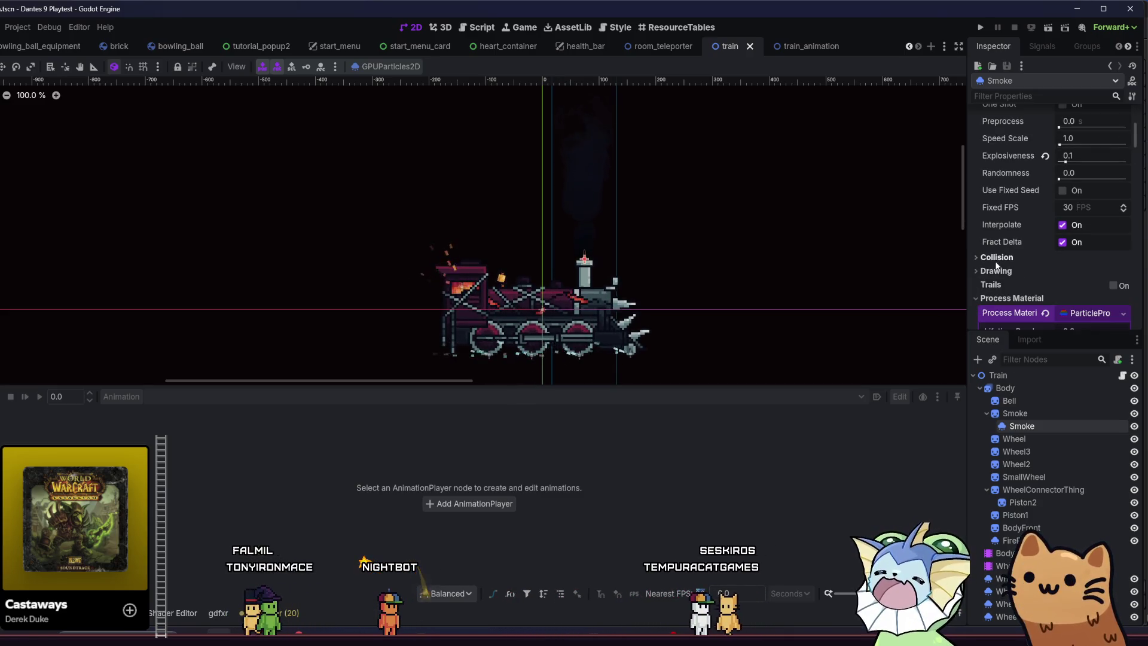
{"action": "scroll", "coordinate": [996, 282], "scroll_direction": "up", "scroll_amount": 3}
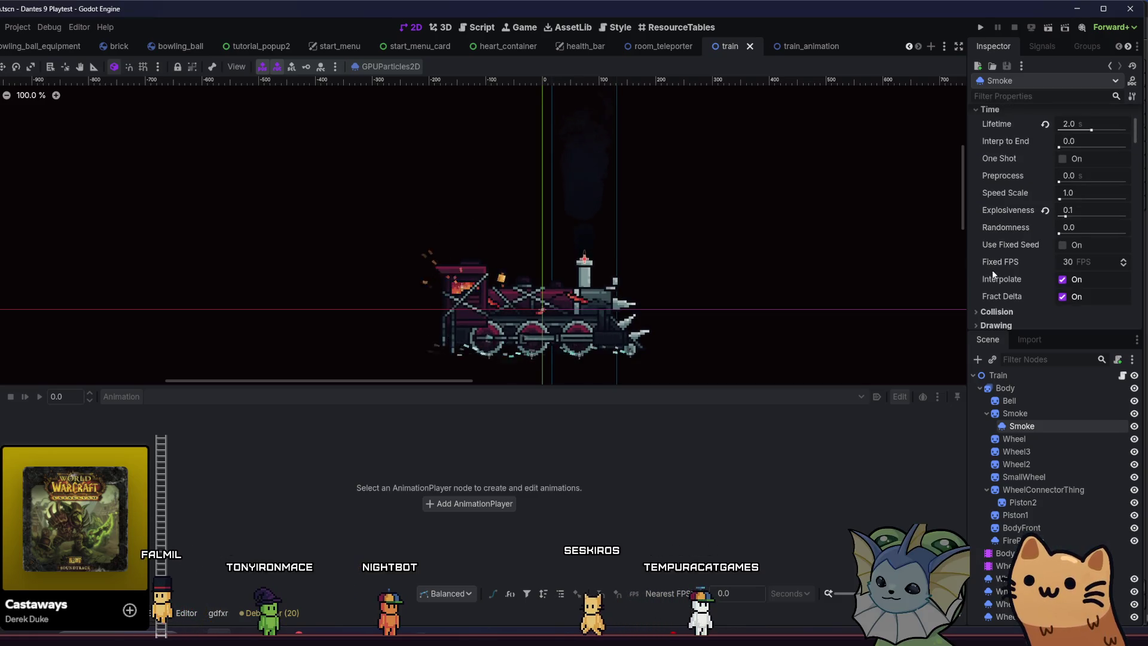
{"action": "scroll", "coordinate": [994, 274], "scroll_direction": "down", "scroll_amount": 10}
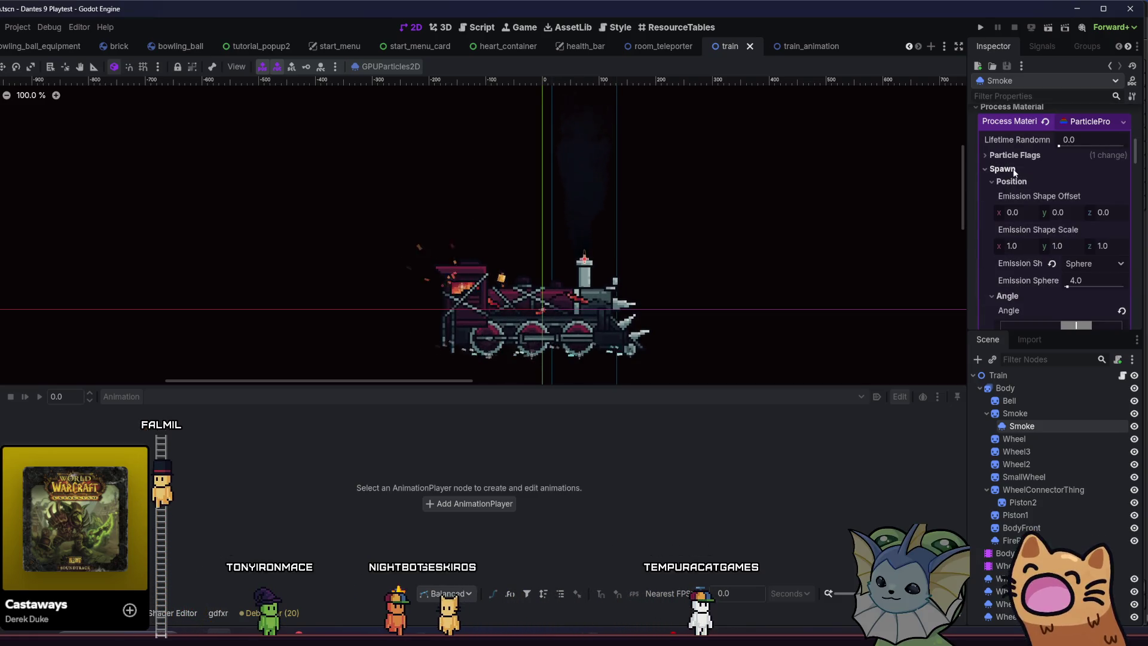
{"action": "scroll", "coordinate": [1013, 185], "scroll_direction": "down", "scroll_amount": 6}
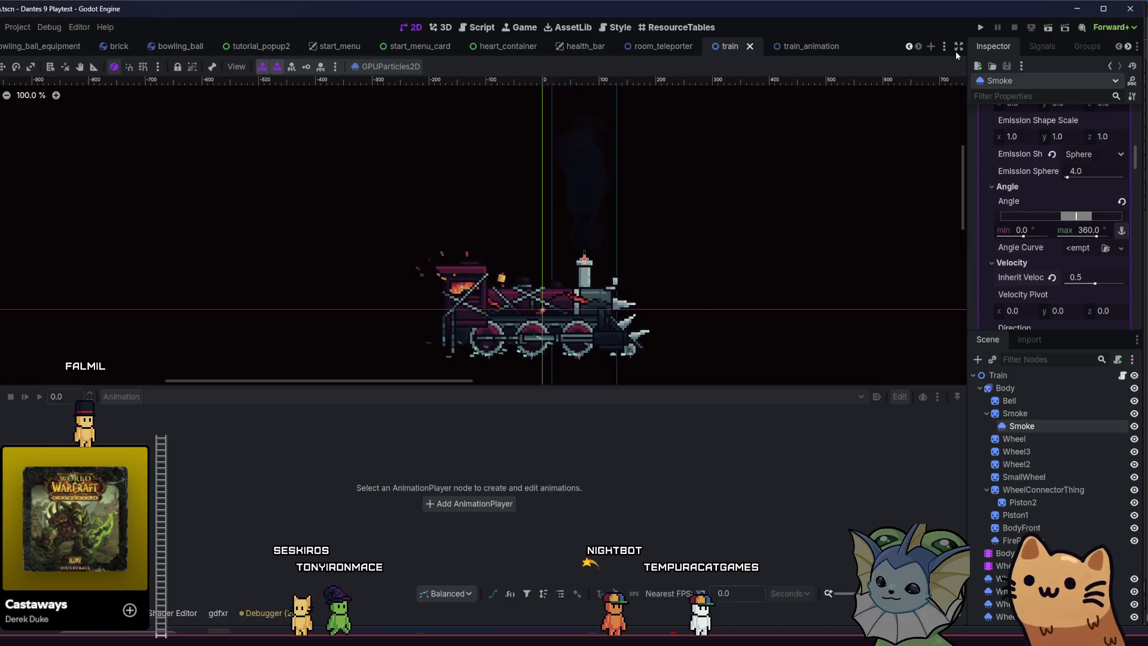
{"action": "left_click", "coordinate": [981, 28]}
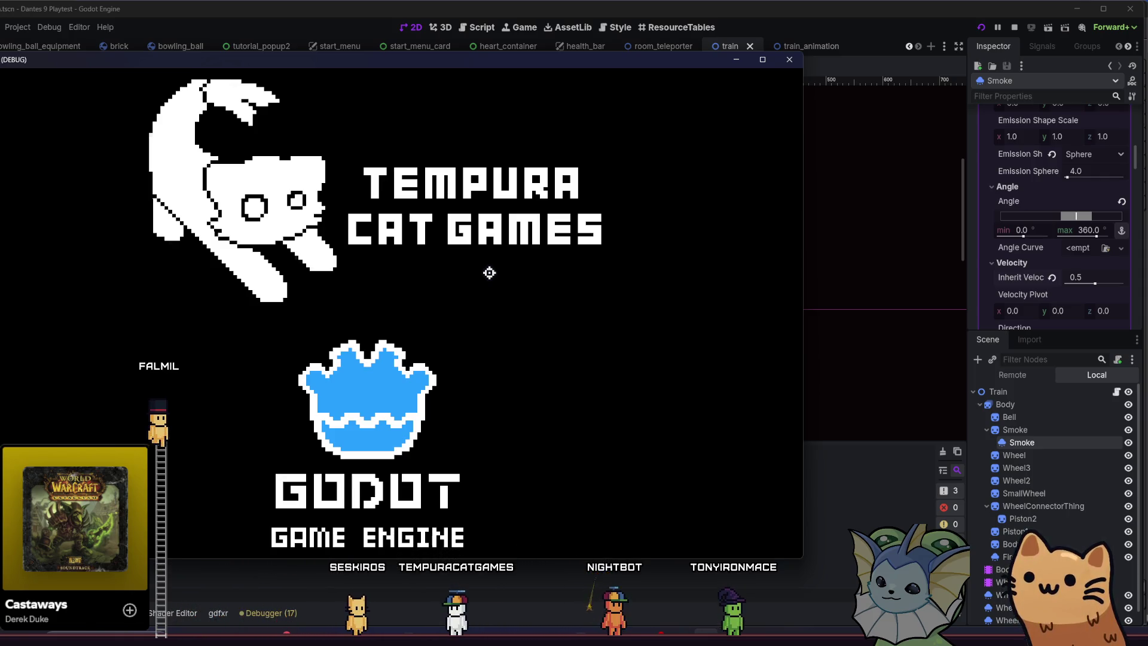
Maximize the game window, start a run, and place a train found by searching 'train' in the debug menu.
{"action": "key", "text": "super+Up"}
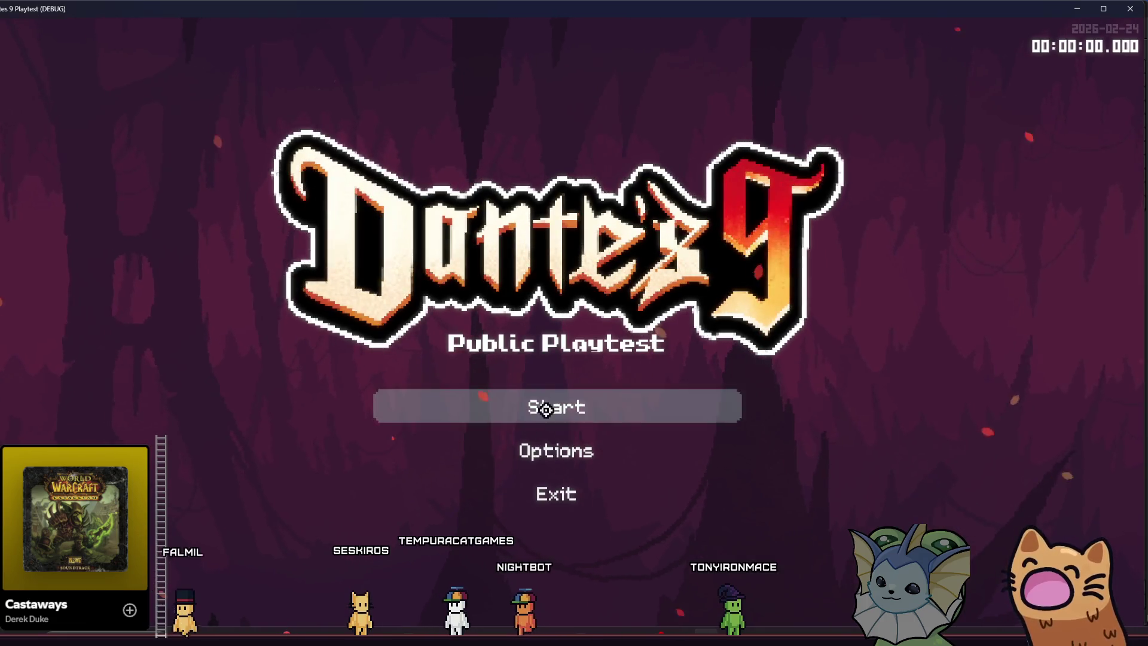
{"action": "left_click", "coordinate": [546, 410]}
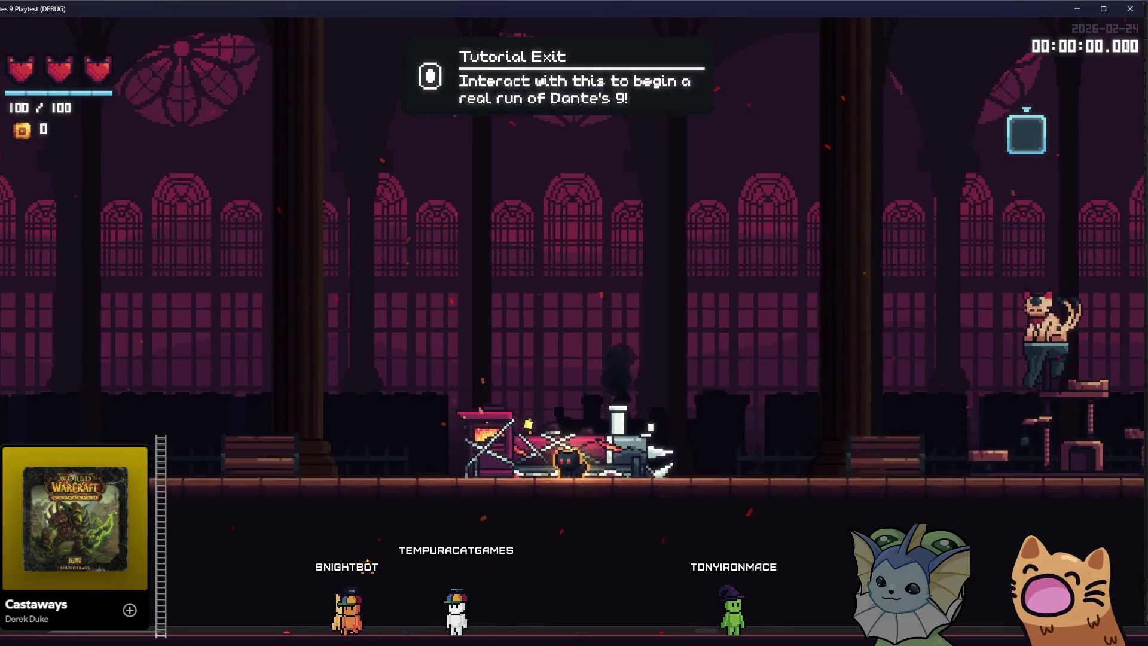
{"action": "key", "text": "F1"}
{"action": "left_click", "coordinate": [112, 234]}
{"action": "left_click", "coordinate": [100, 335]}
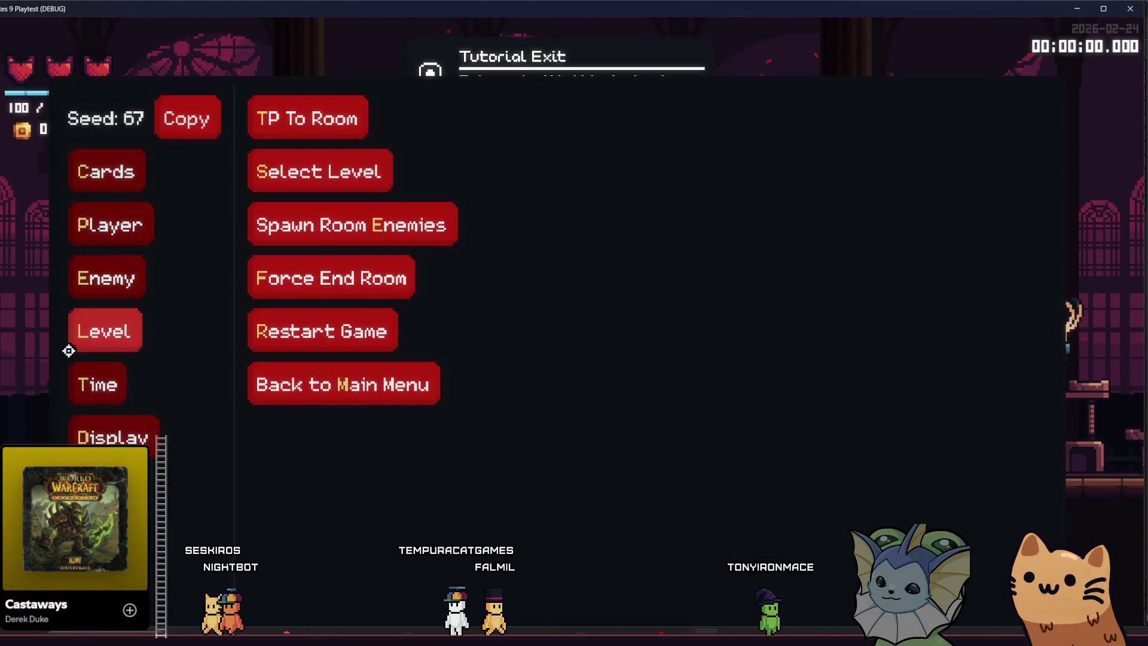
{"action": "left_click", "coordinate": [96, 395]}
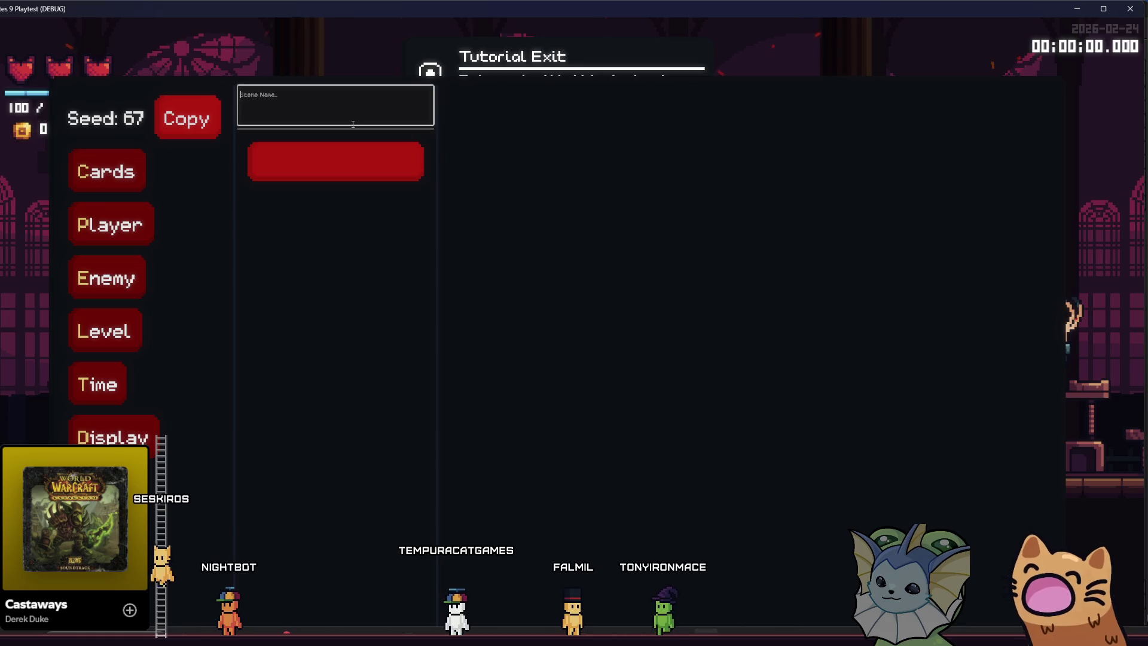
{"action": "type", "text": "train"}
{"action": "left_click", "coordinate": [367, 207]}
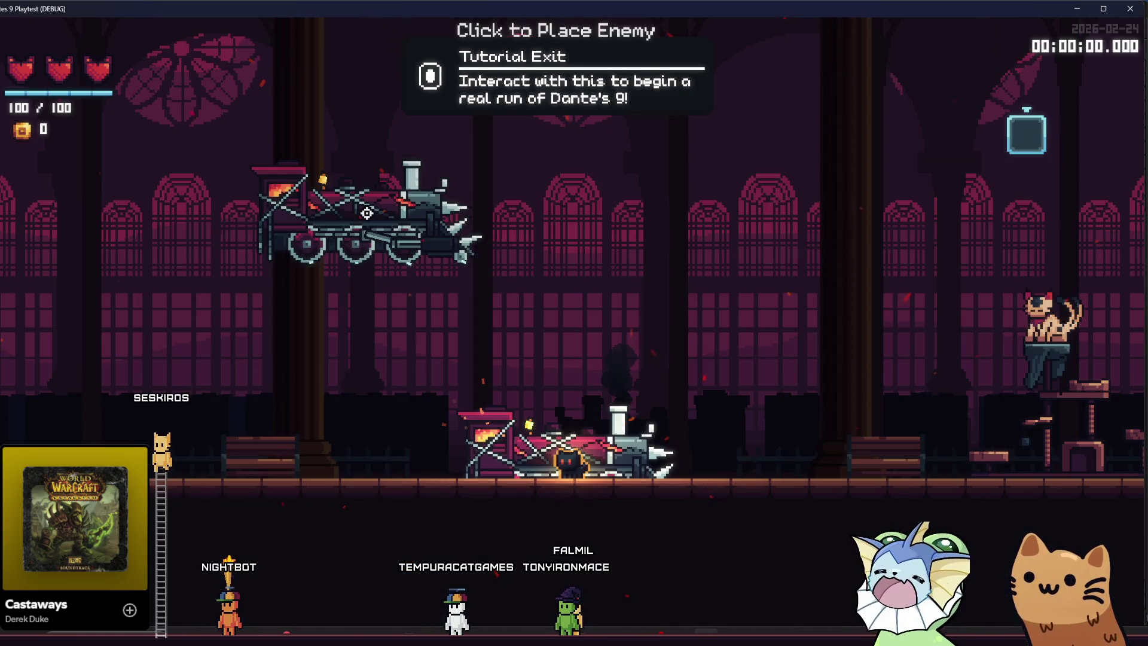
Bind train_animation.tscn to Debug 1 and close the debug menu.
{"action": "key", "text": "grave"}
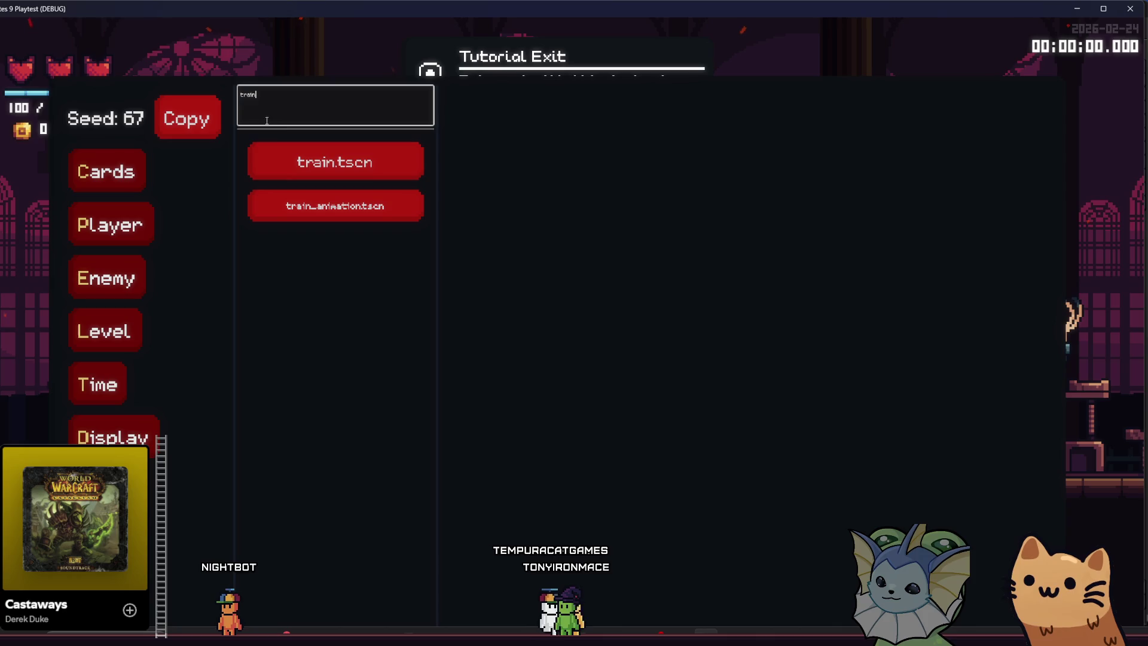
{"action": "left_click", "coordinate": [315, 202]}
{"action": "left_click", "coordinate": [546, 146]}
{"action": "key", "text": "q"}
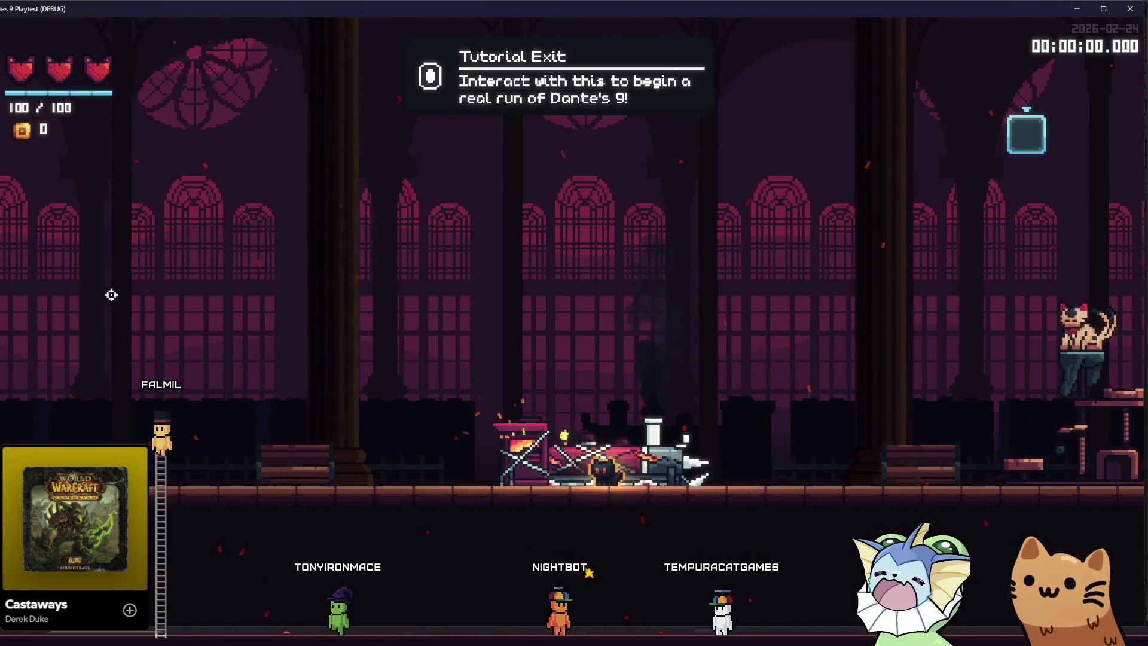
Walk the cat along the hall among spawned trains, then return to the editor's Inherit Velocity value.
{"action": "key", "text": "d"}
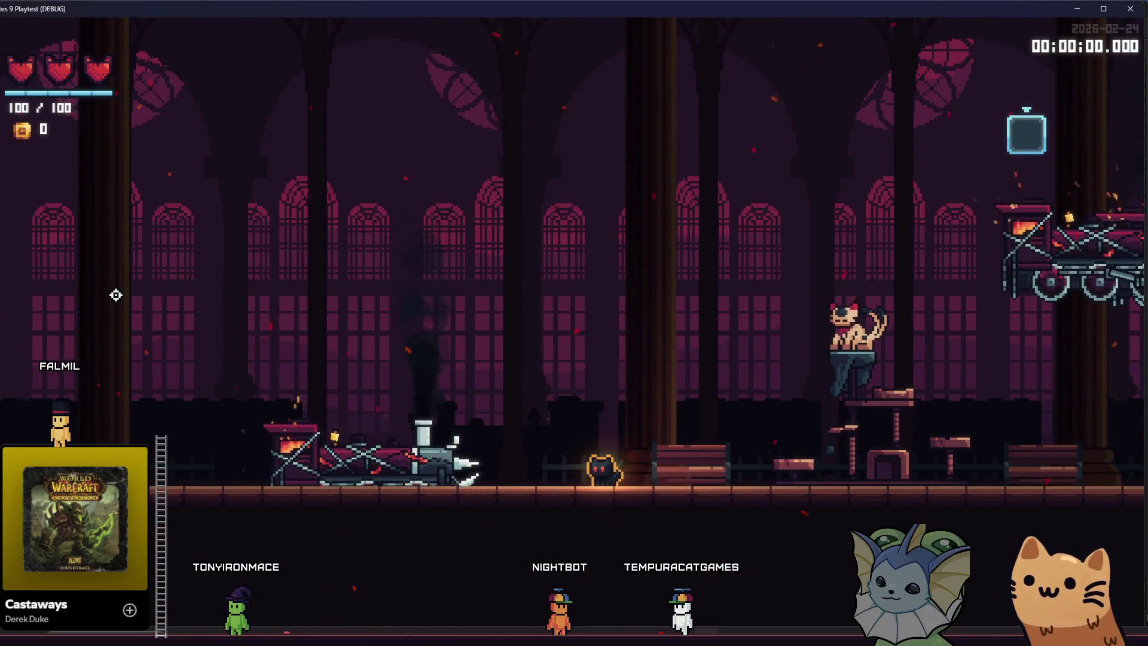
{"action": "key", "text": "d"}
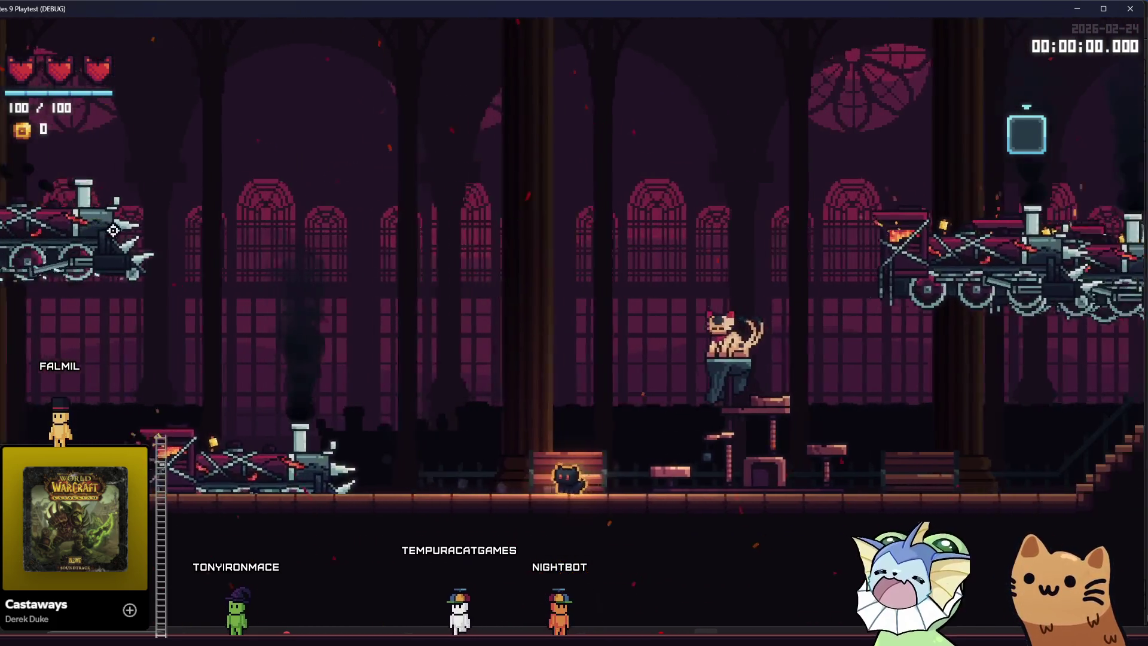
{"action": "key", "text": "d"}
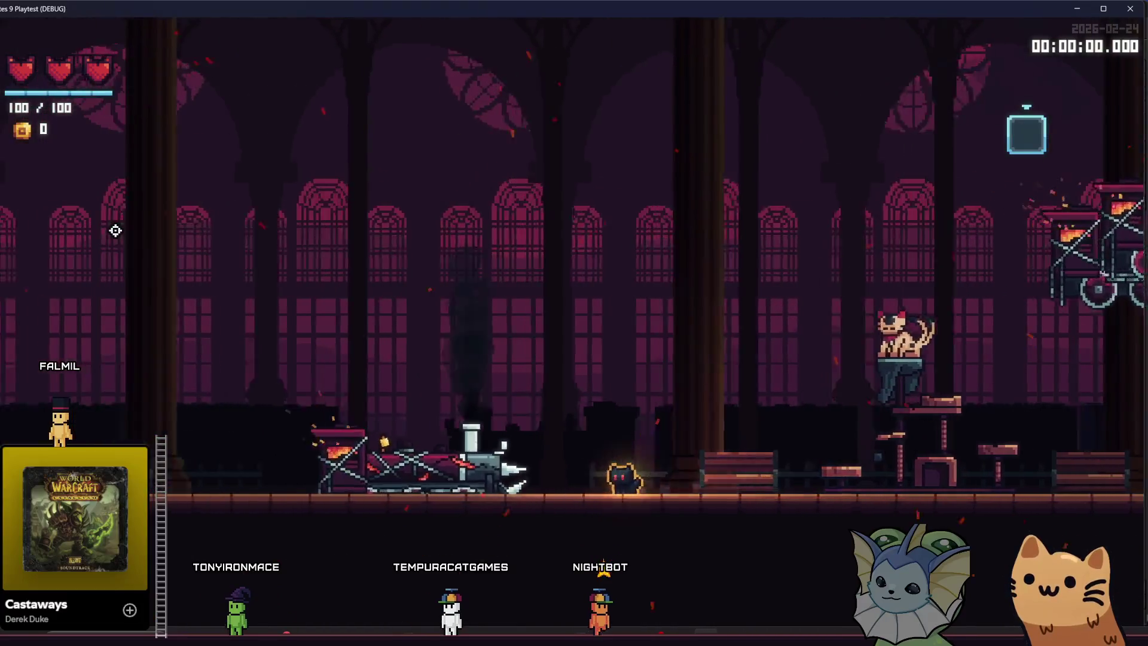
{"action": "key", "text": "a"}
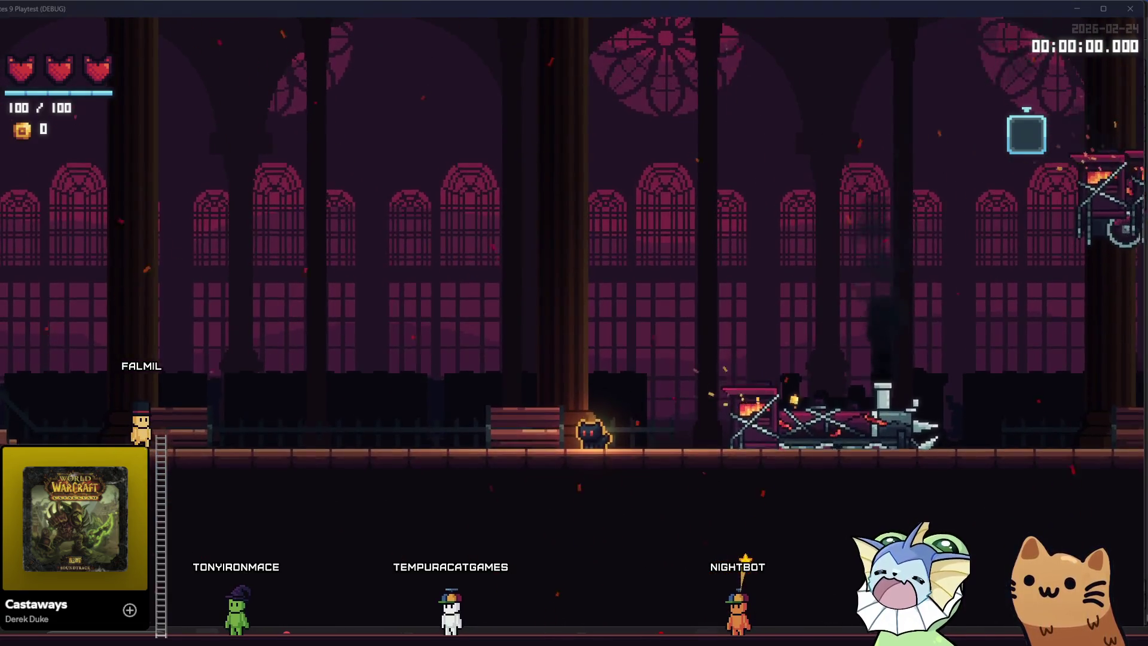
{"action": "key", "text": "alt+Tab"}
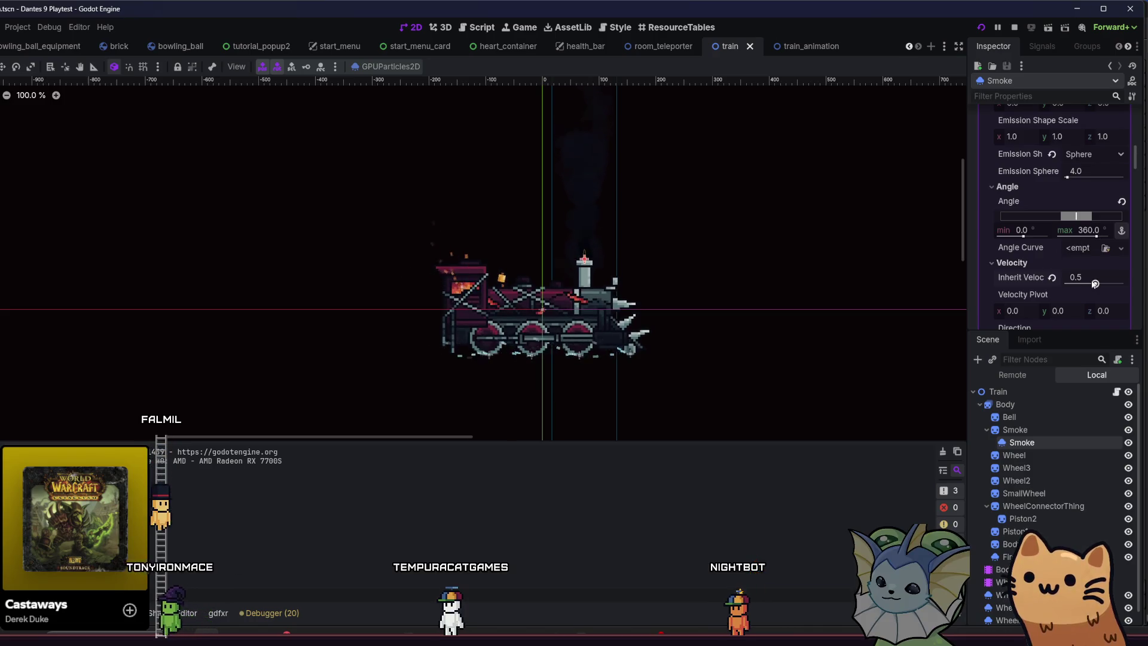
{"action": "left_click", "coordinate": [1071, 276]}
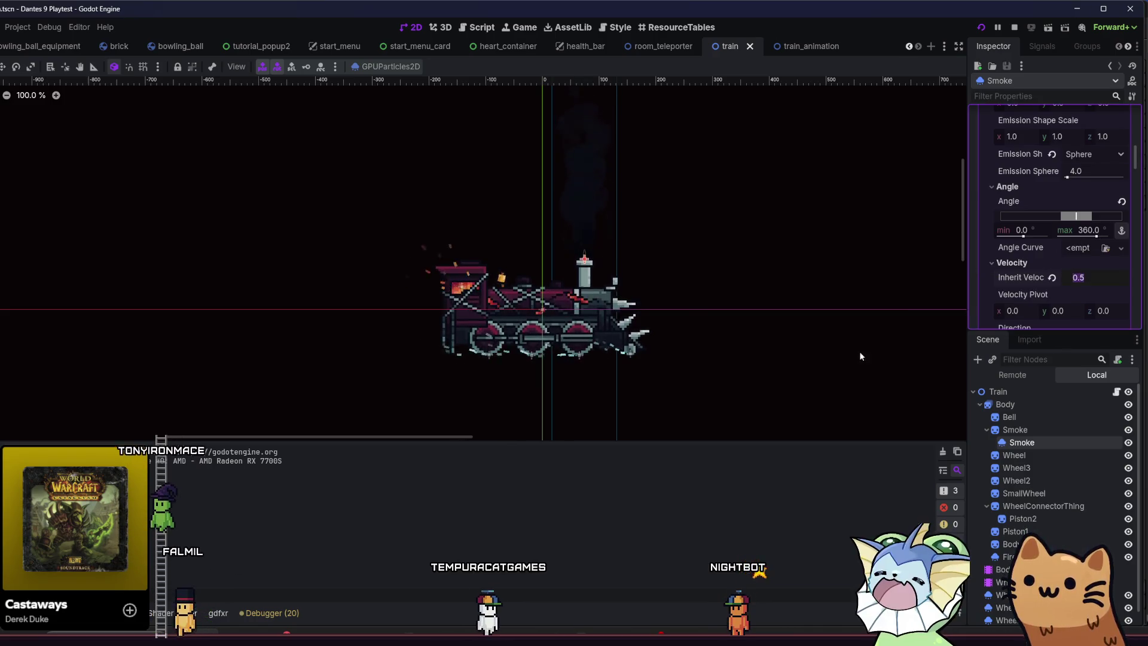
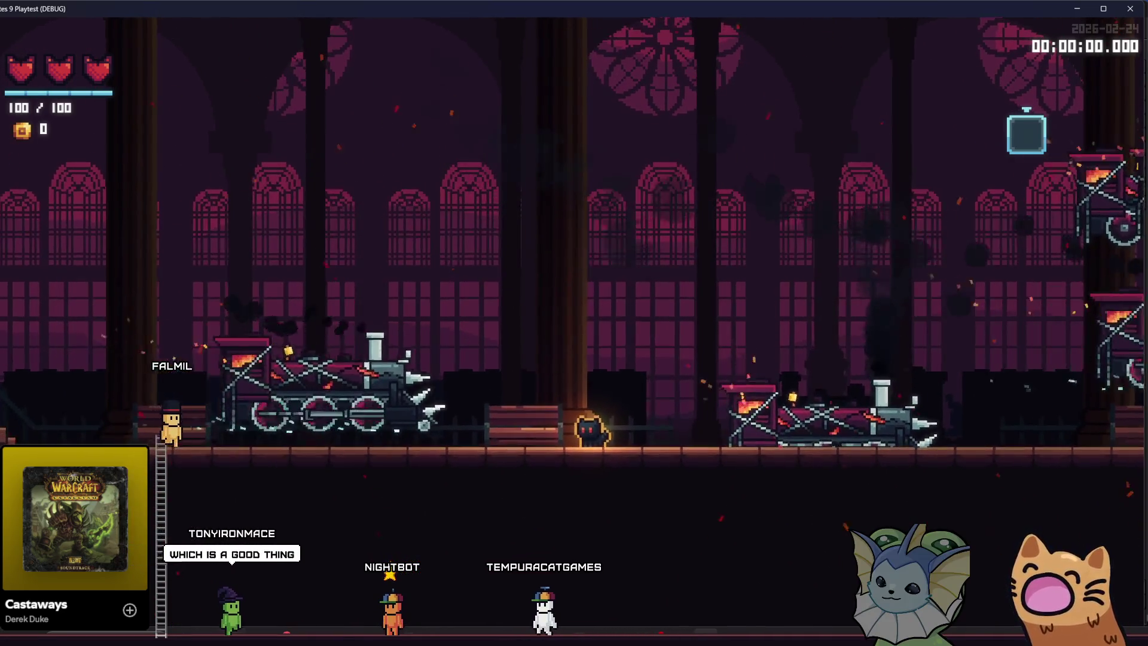
Switch from the running Dante's 9 playtest back to the Godot editor.
{"action": "key", "text": "alt+Tab"}
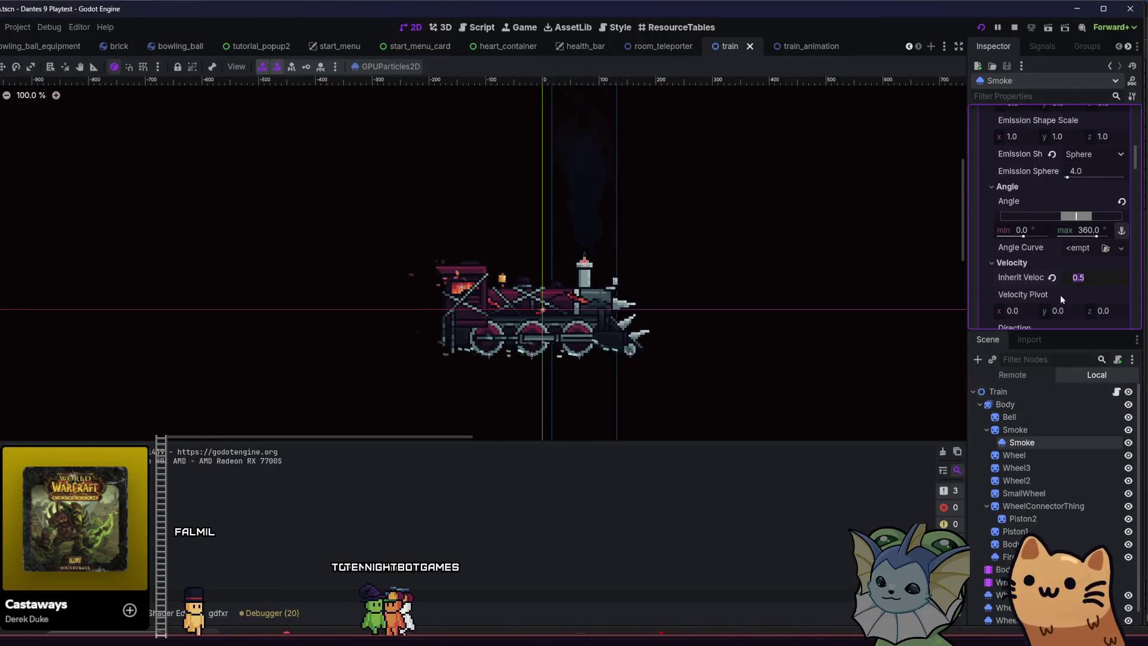
{"action": "scroll", "coordinate": [1028, 281], "scroll_direction": "down", "scroll_amount": 1}
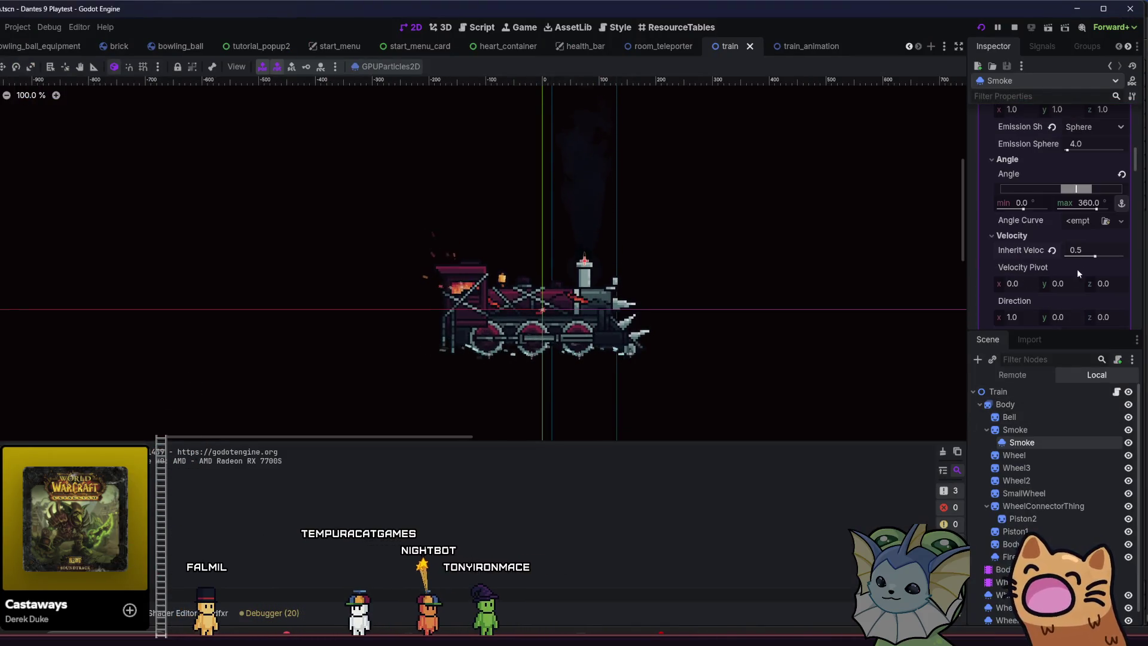
{"action": "scroll", "coordinate": [1027, 270], "scroll_direction": "down", "scroll_amount": 2}
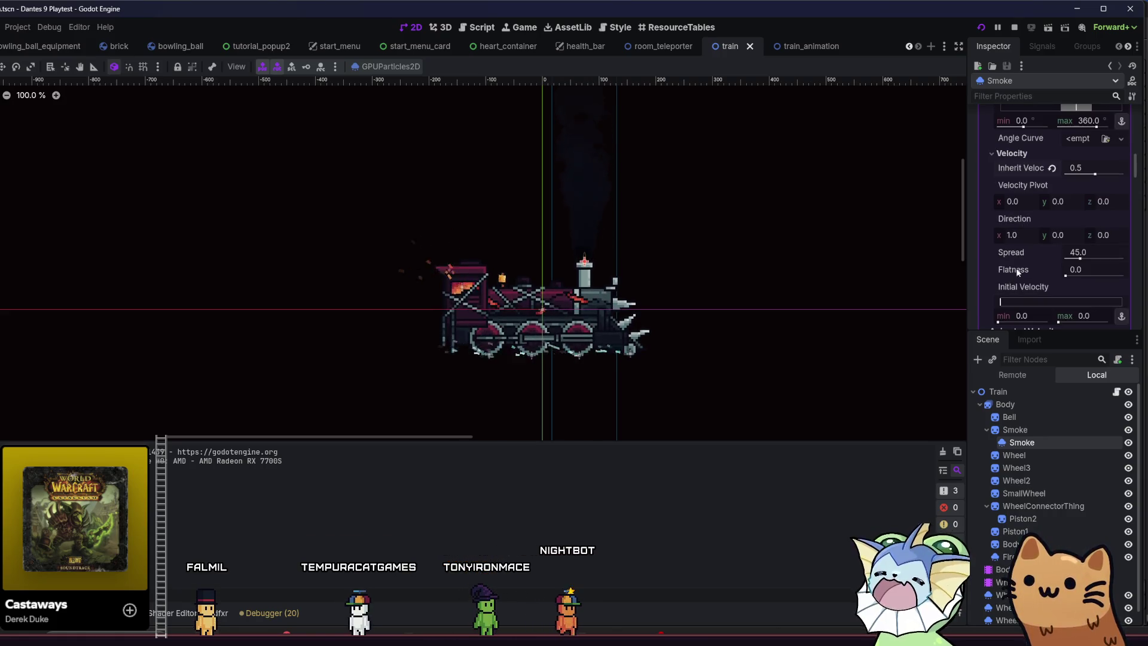
{"action": "scroll", "coordinate": [1025, 247], "scroll_direction": "down", "scroll_amount": 1}
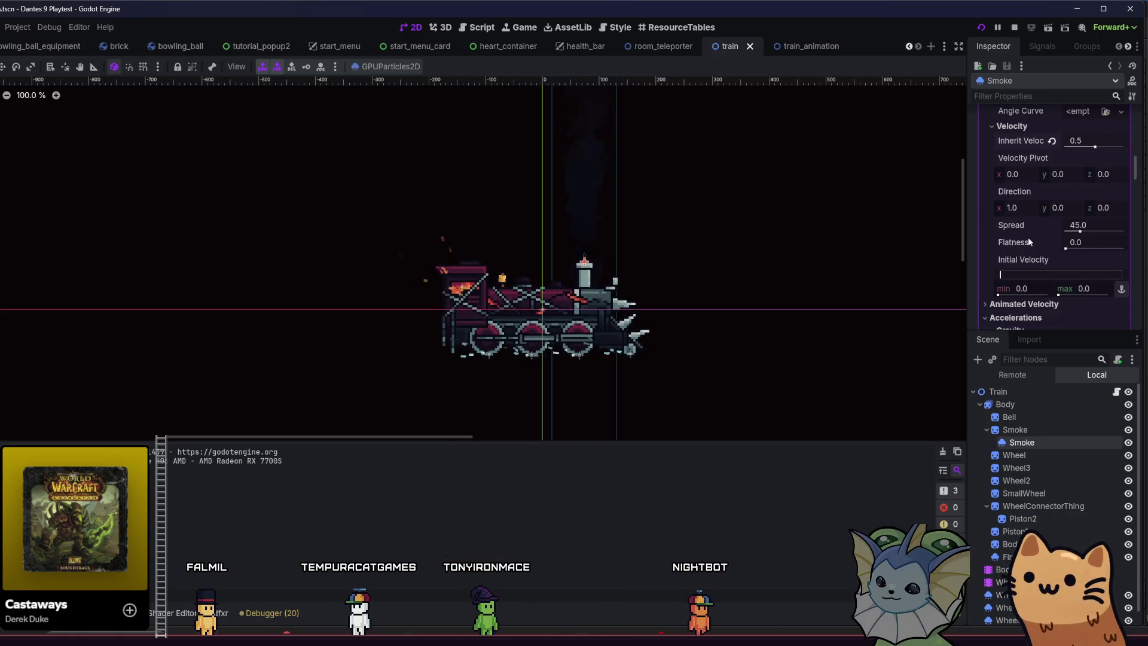
{"action": "scroll", "coordinate": [1029, 238], "scroll_direction": "down", "scroll_amount": 4}
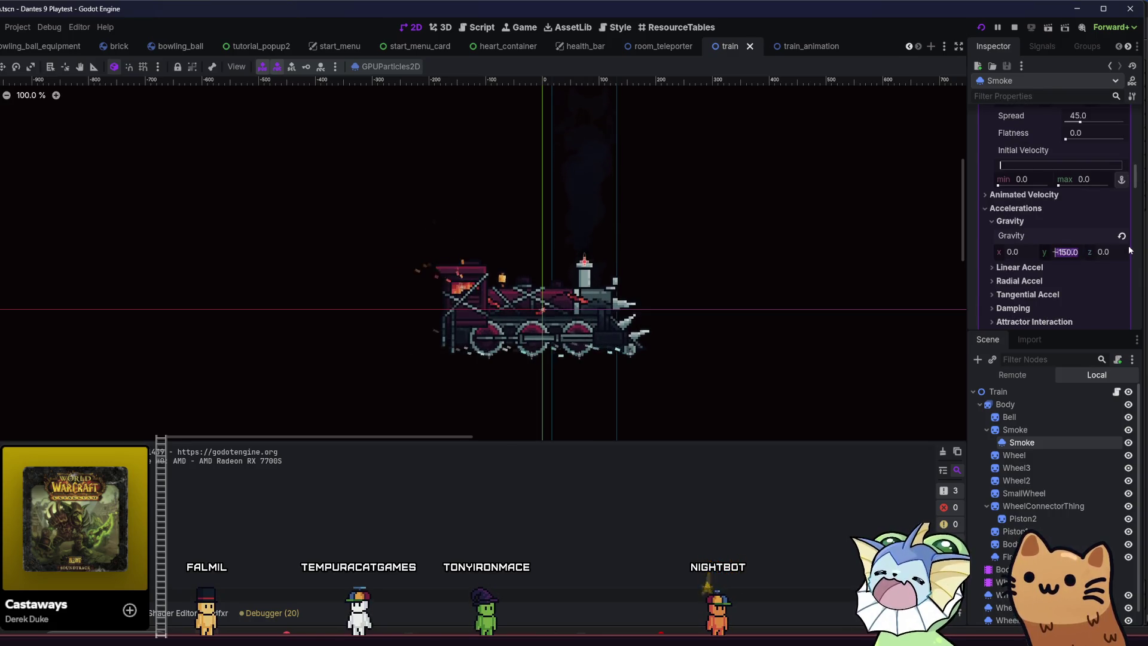
{"action": "scroll", "coordinate": [1042, 240], "scroll_direction": "up", "scroll_amount": 10}
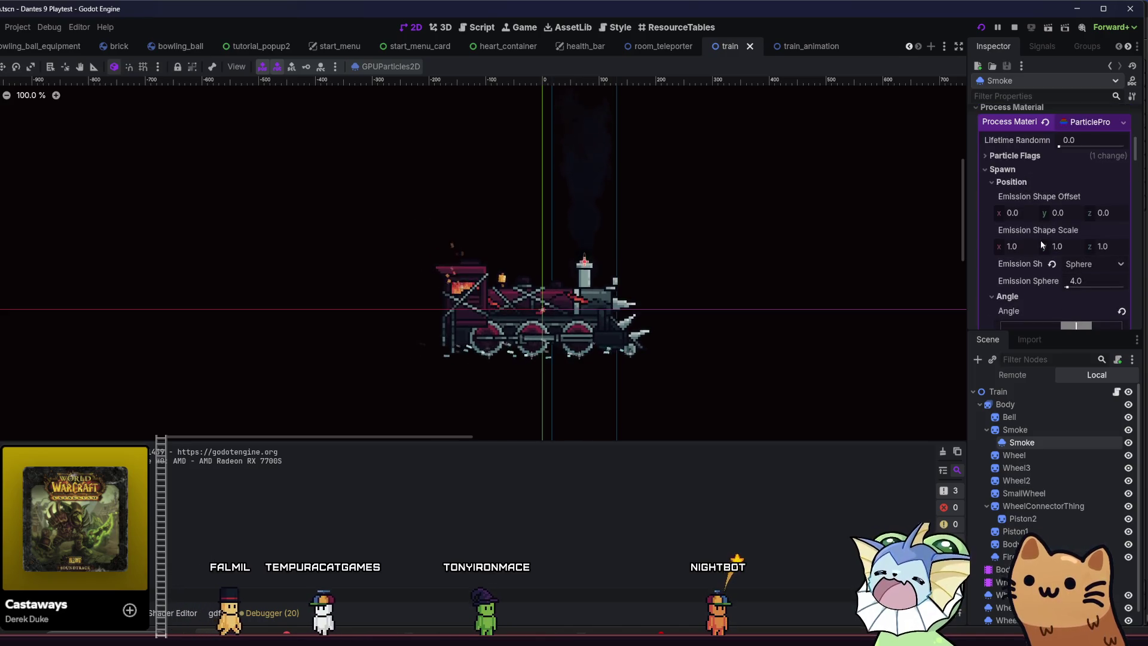
{"action": "scroll", "coordinate": [664, 248], "scroll_direction": "up", "scroll_amount": 3}
{"action": "scroll", "coordinate": [1029, 250], "scroll_direction": "down", "scroll_amount": 1}
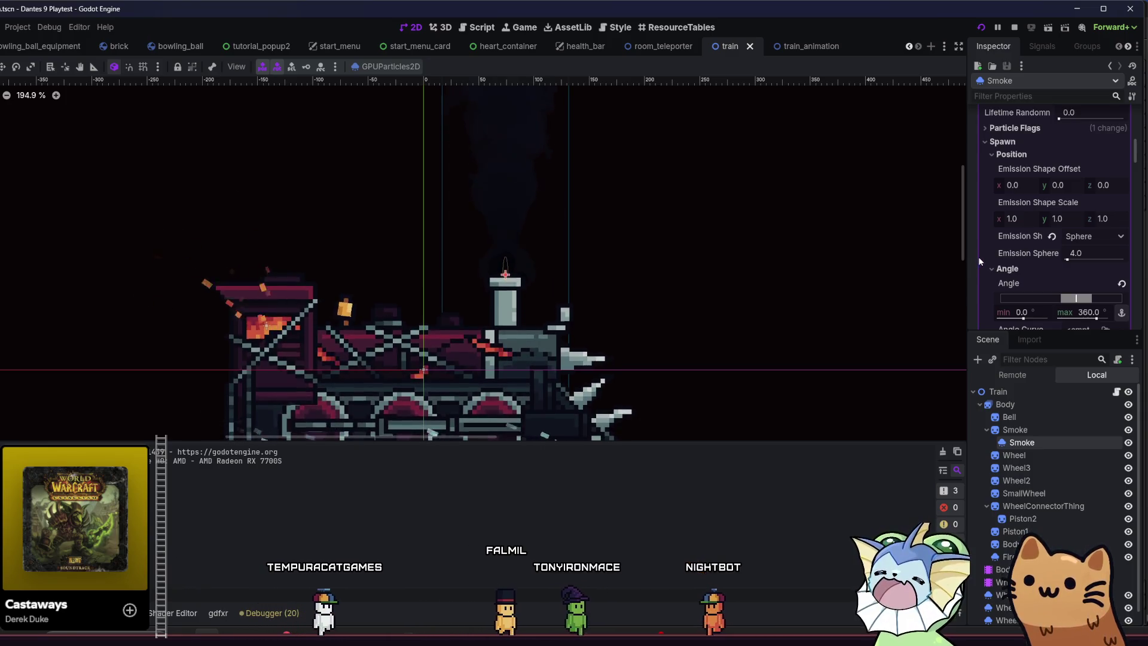
{"action": "scroll", "coordinate": [544, 274], "scroll_direction": "up", "scroll_amount": 2}
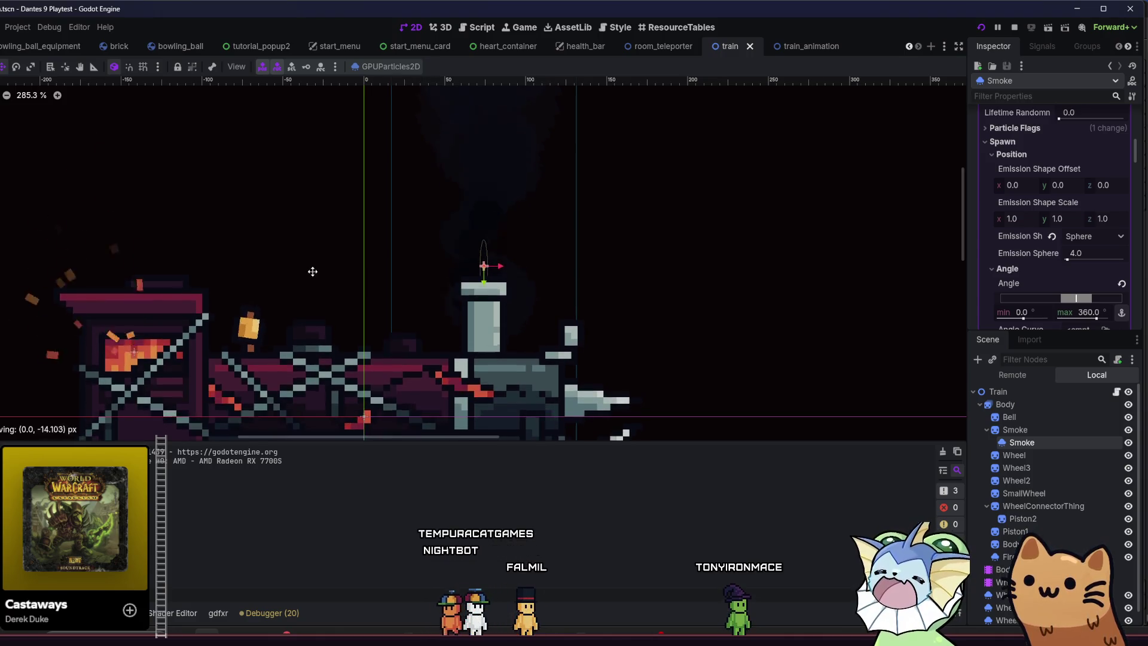
{"action": "scroll", "coordinate": [1062, 261], "scroll_direction": "down", "scroll_amount": 10}
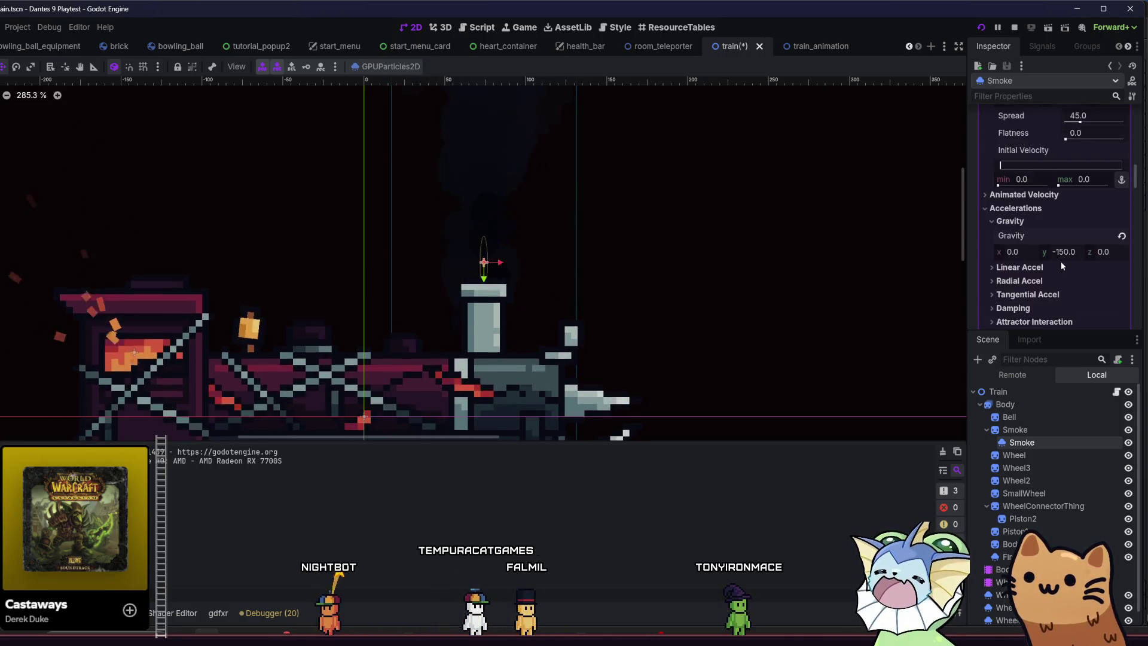
Adjust the first point of the smoke's Alpha Curve fade-in and save the train scene.
{"action": "key", "text": "ctrl+s"}
{"action": "scroll", "coordinate": [1054, 246], "scroll_direction": "down", "scroll_amount": 5}
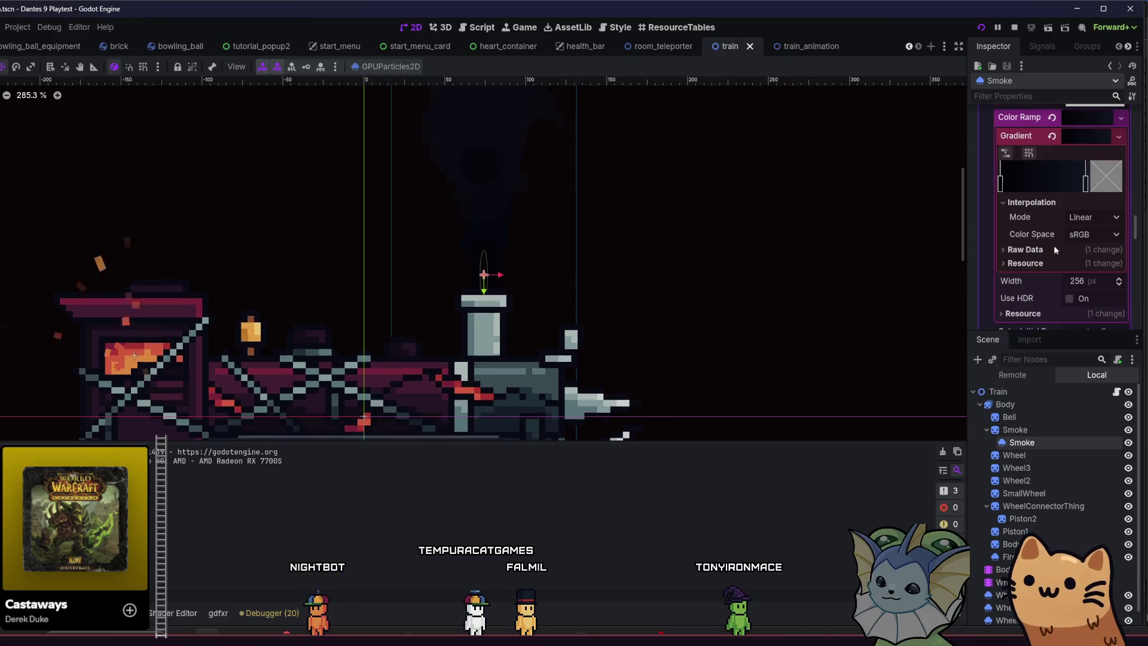
{"action": "scroll", "coordinate": [1040, 263], "scroll_direction": "down", "scroll_amount": 2}
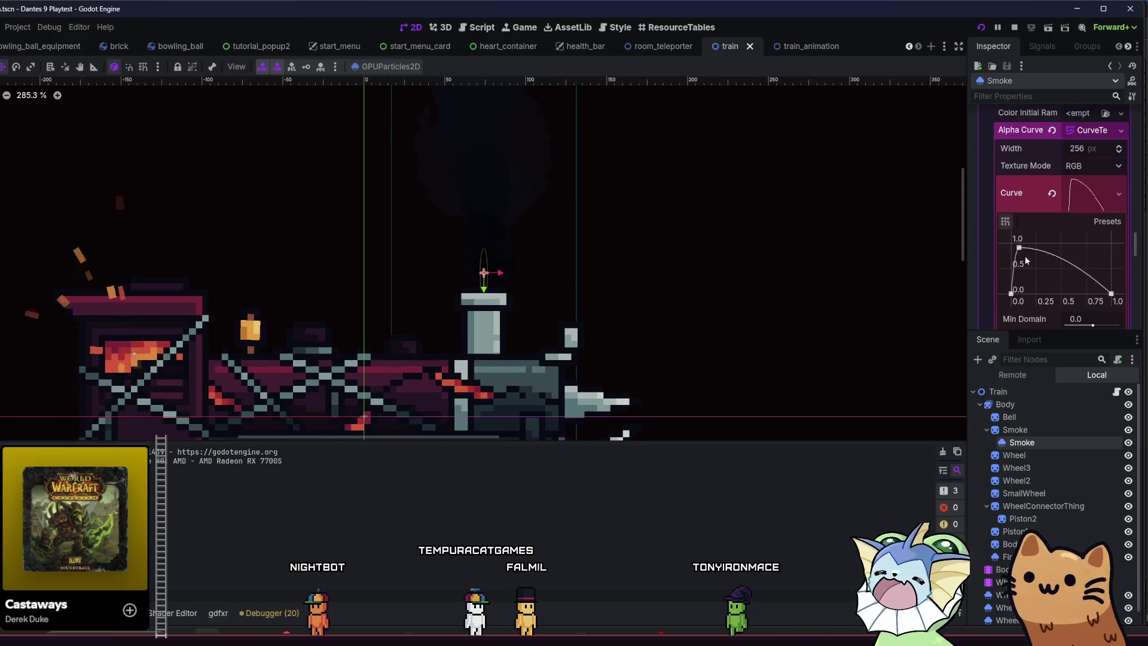
{"action": "left_click", "coordinate": [1011, 294]}
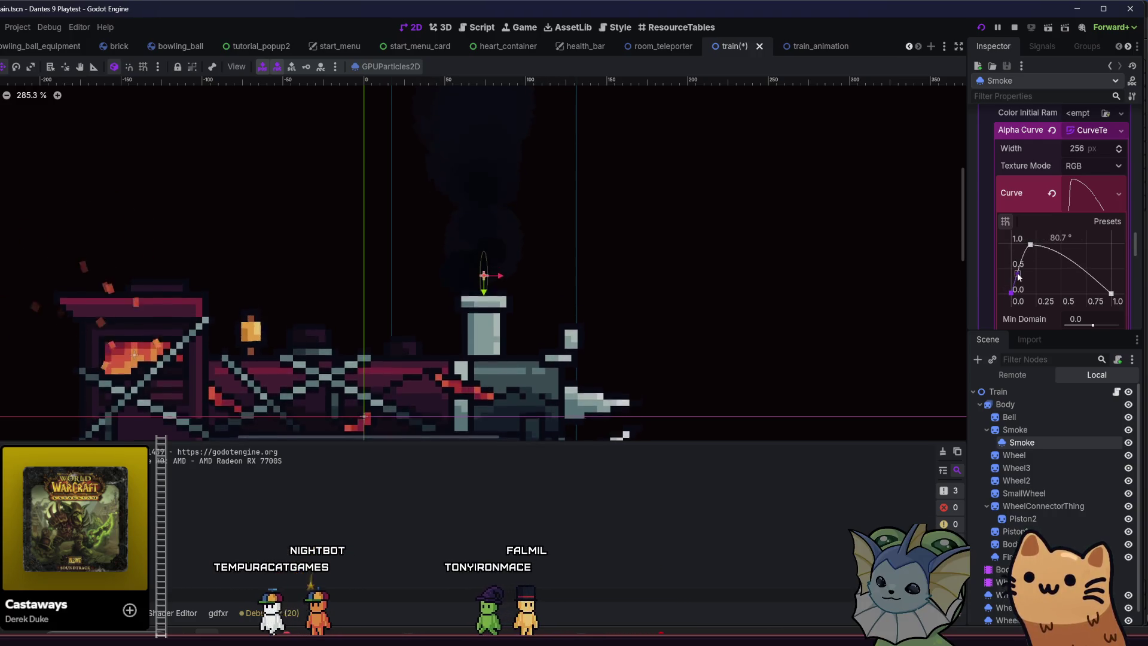
{"action": "key", "text": "ctrl+s"}
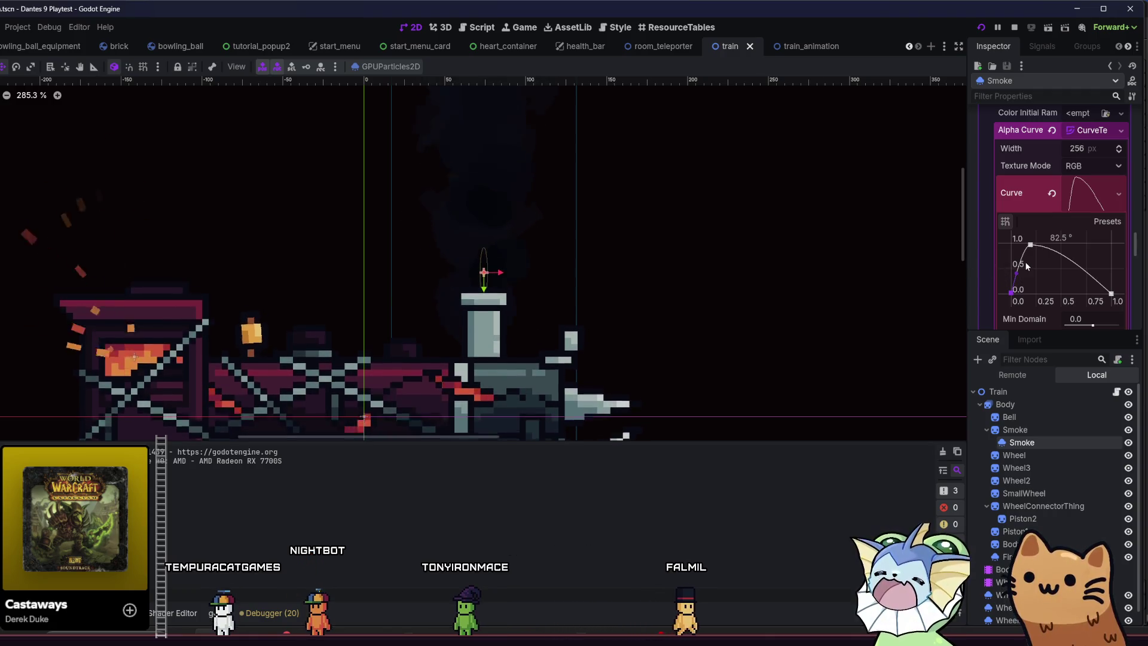
Lower the Scale Curve's starting point so smoke puffs begin small and grow, then save.
{"action": "scroll", "coordinate": [1037, 198], "scroll_direction": "up", "scroll_amount": 6}
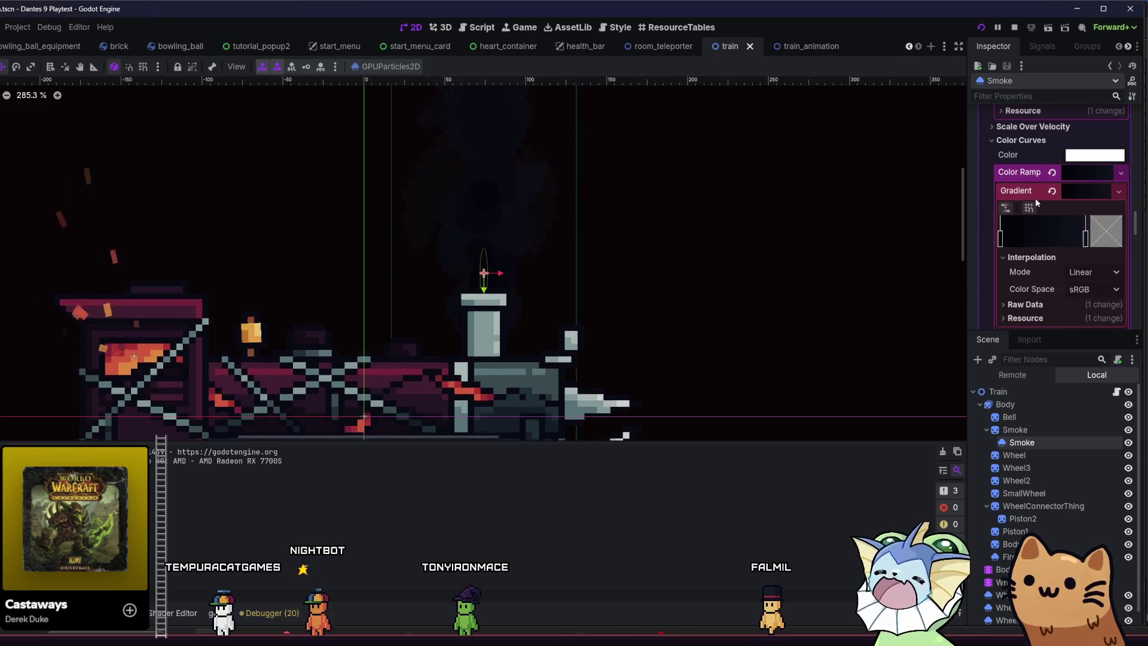
{"action": "scroll", "coordinate": [1038, 204], "scroll_direction": "up", "scroll_amount": 10}
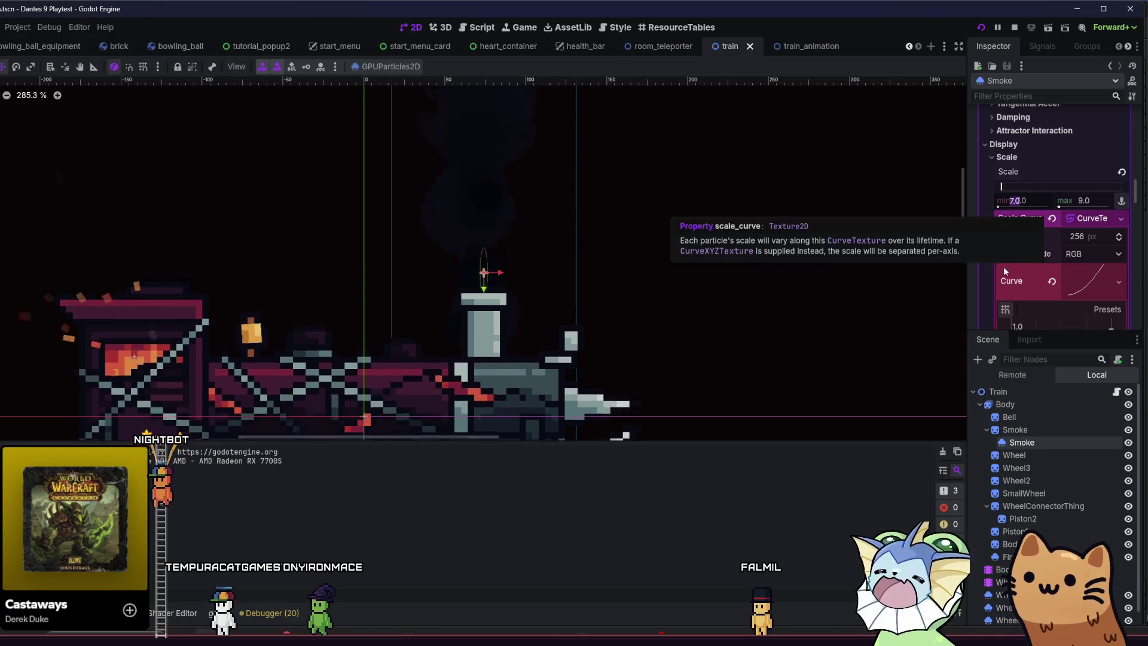
{"action": "scroll", "coordinate": [1007, 280], "scroll_direction": "down", "scroll_amount": 3}
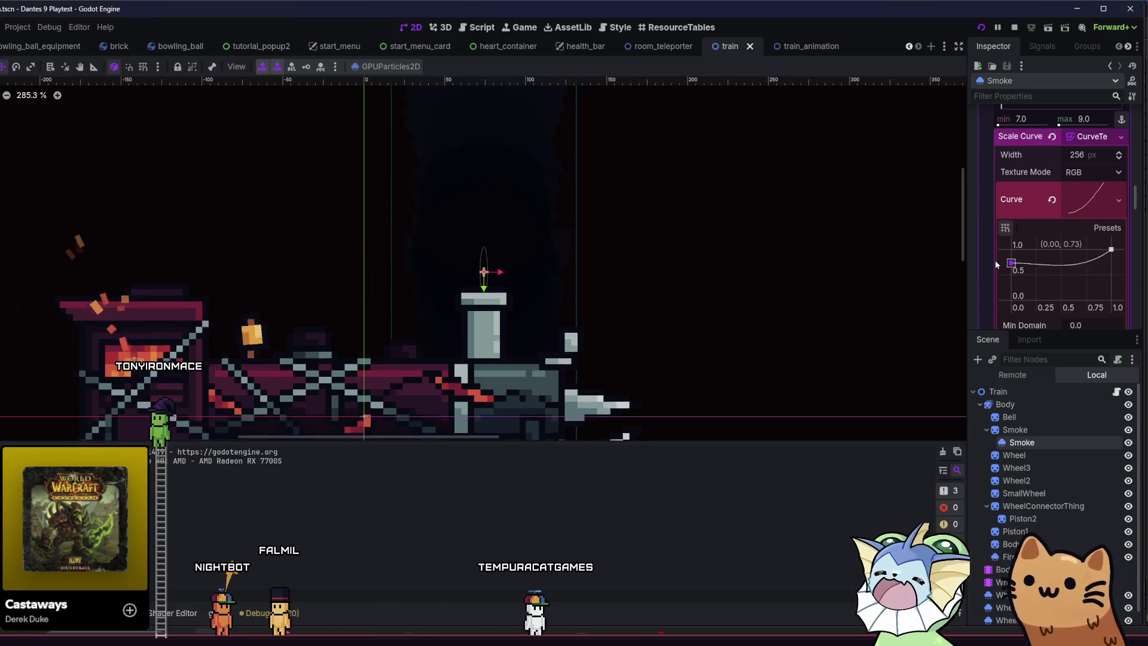
{"action": "left_click_drag", "start_coordinate": [995, 260], "coordinate": [993, 286]}
{"action": "key", "text": "ctrl+s"}
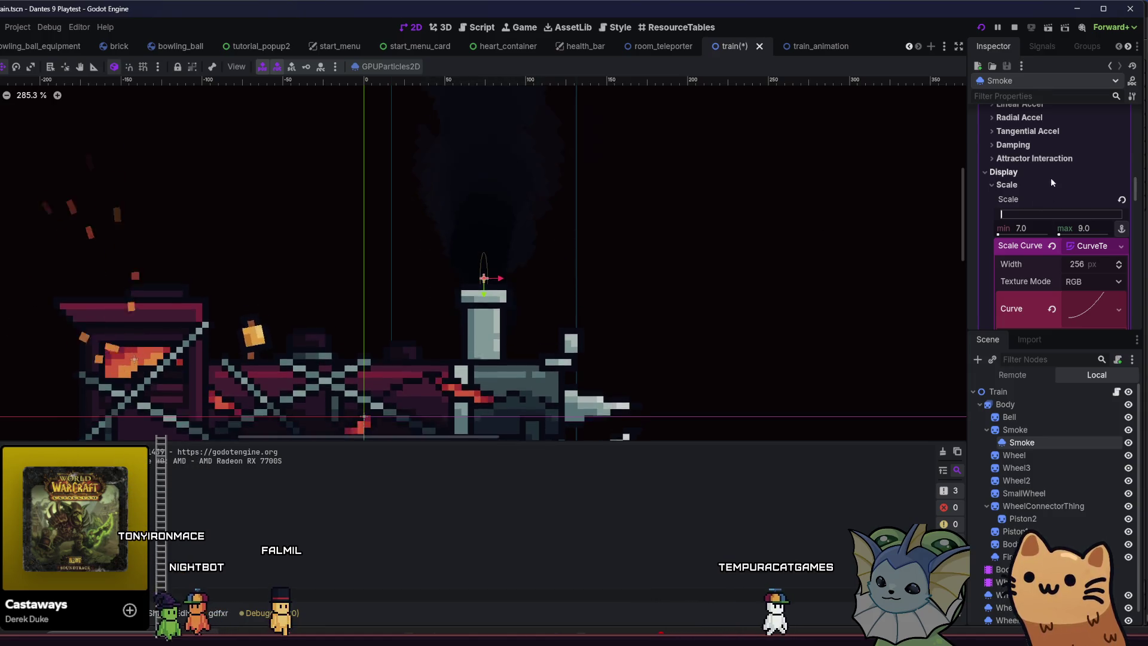
Drag the Smoke GPUParticles2D node lower in the Scene dock hierarchy and save the train scene.
{"action": "scroll", "coordinate": [1038, 191], "scroll_direction": "up", "scroll_amount": 5}
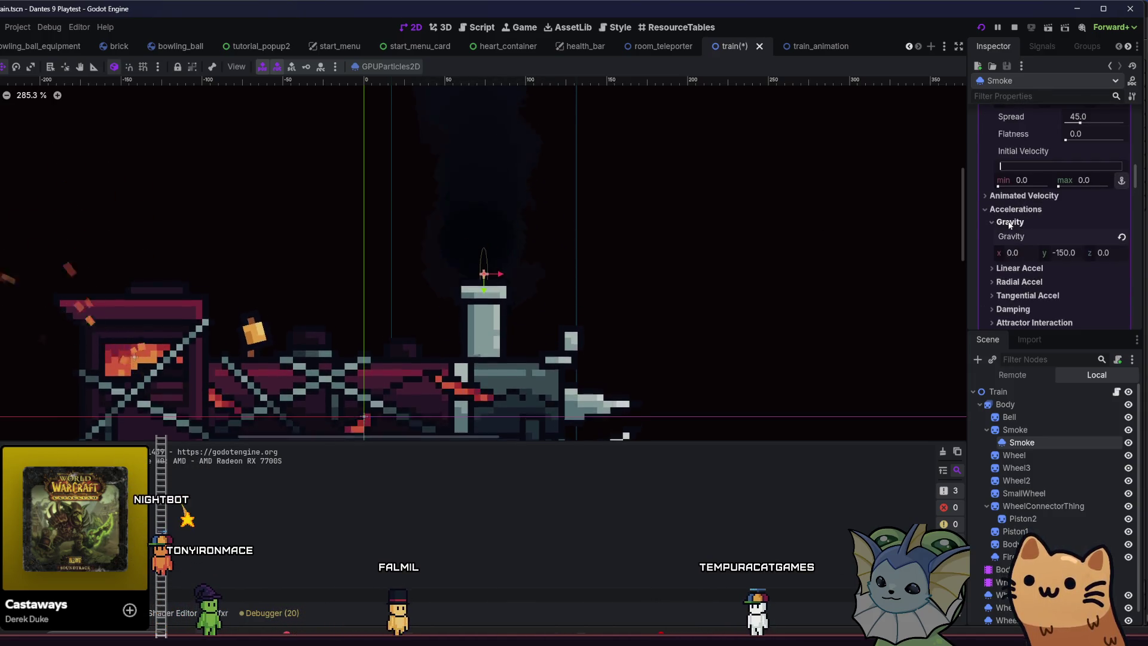
{"action": "scroll", "coordinate": [1009, 224], "scroll_direction": "up", "scroll_amount": 3}
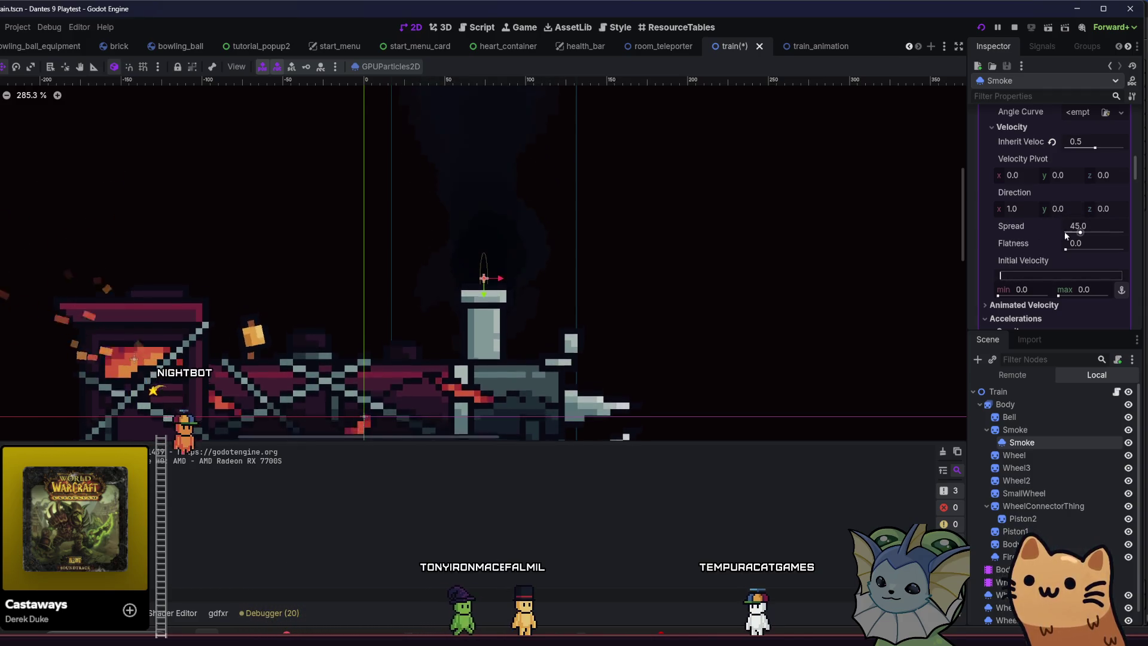
{"action": "scroll", "coordinate": [1030, 240], "scroll_direction": "up", "scroll_amount": 3}
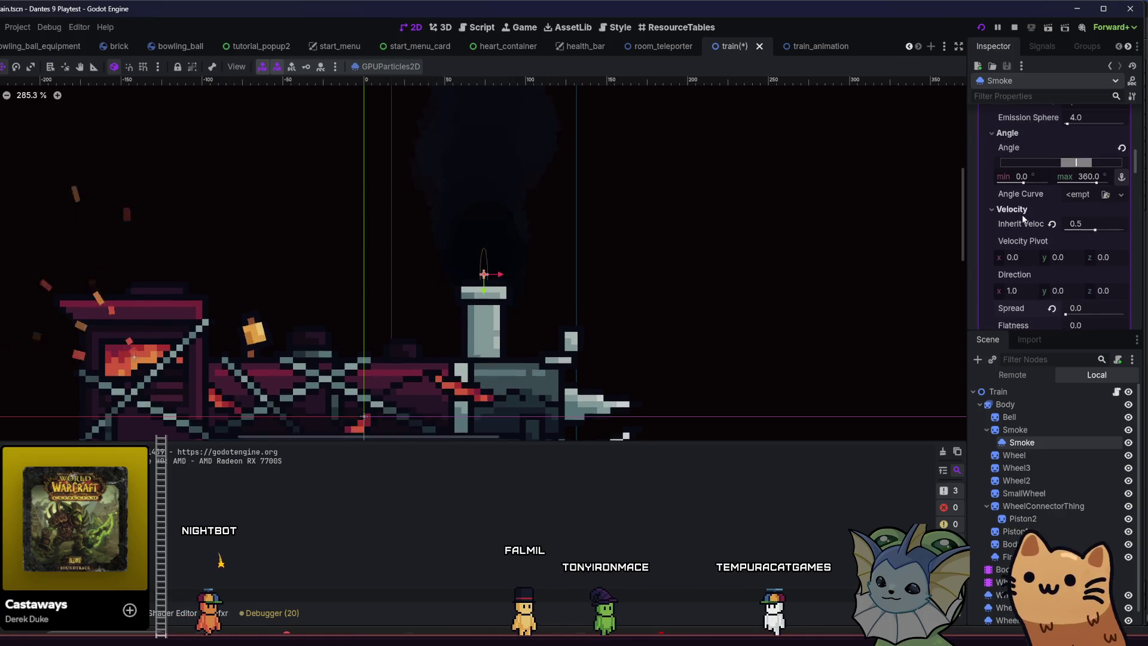
{"action": "scroll", "coordinate": [1023, 219], "scroll_direction": "up", "scroll_amount": 6}
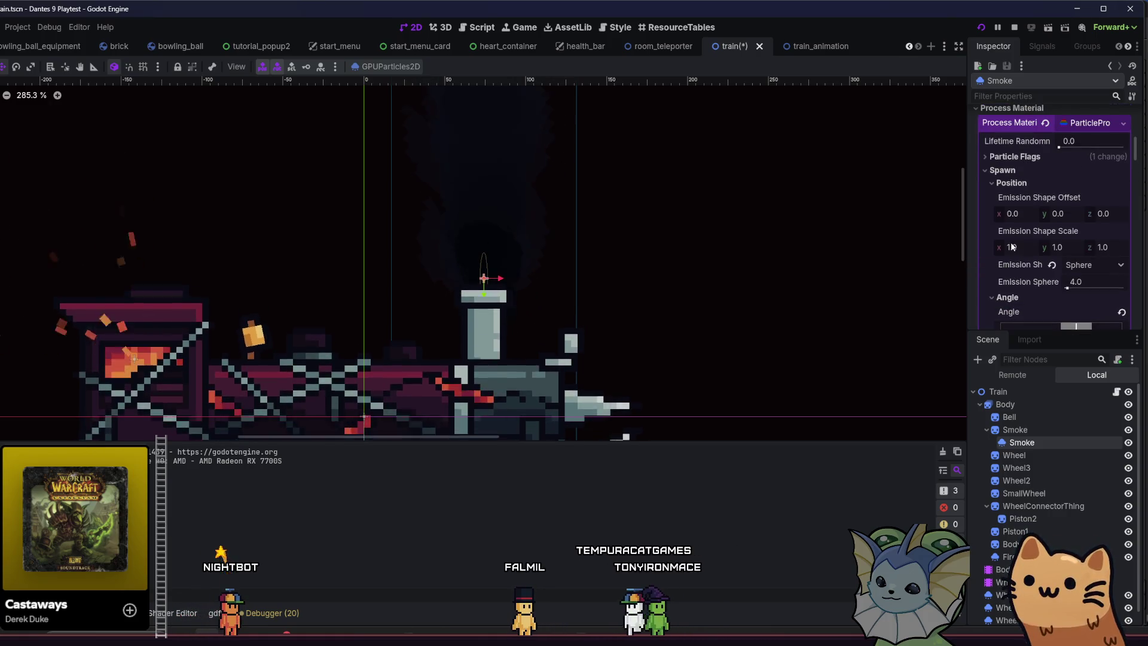
{"action": "scroll", "coordinate": [1011, 246], "scroll_direction": "down", "scroll_amount": 20}
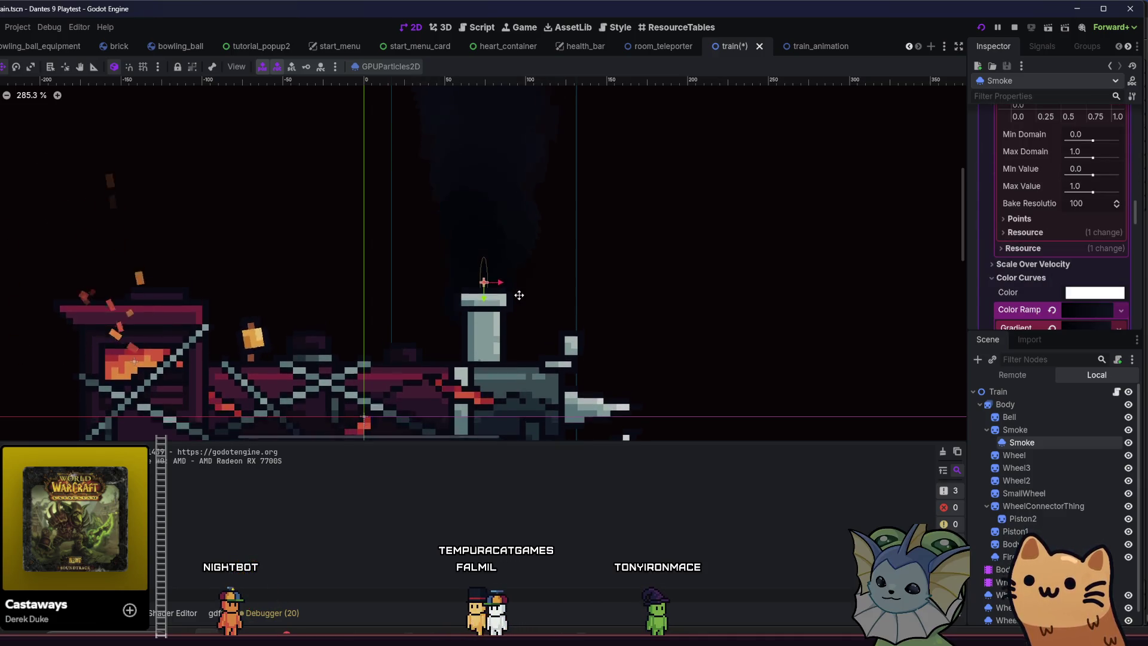
{"action": "scroll", "coordinate": [489, 324], "scroll_direction": "up", "scroll_amount": 5}
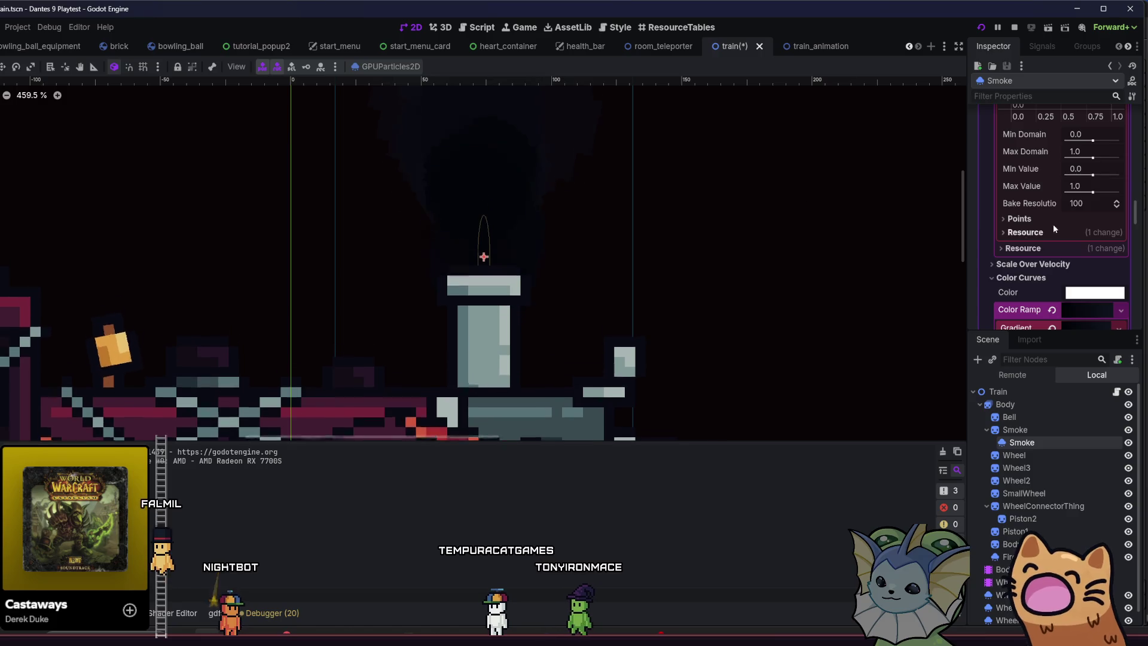
{"action": "scroll", "coordinate": [1034, 224], "scroll_direction": "up", "scroll_amount": 3}
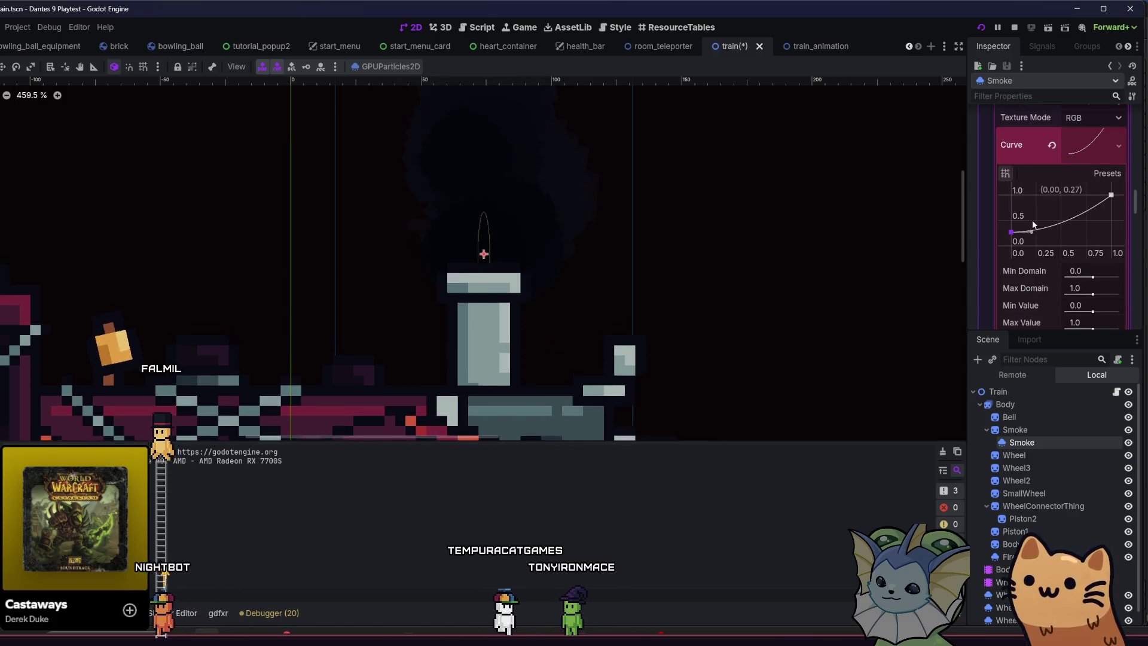
{"action": "scroll", "coordinate": [742, 225], "scroll_direction": "down", "scroll_amount": 6}
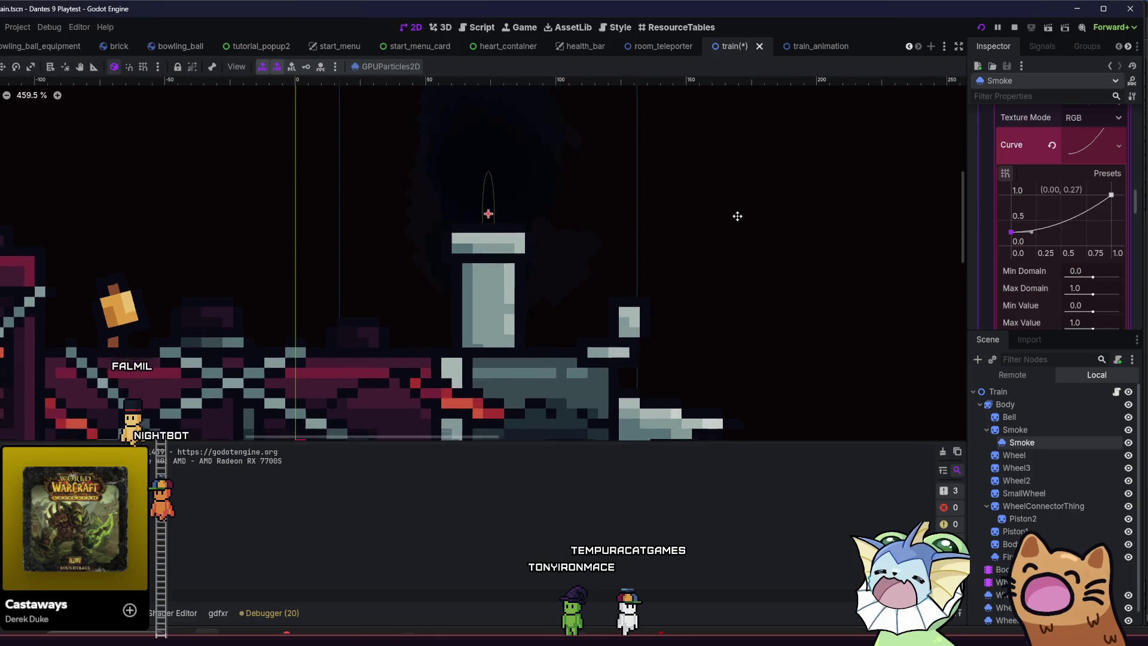
{"action": "left_click_drag", "start_coordinate": [602, 229], "coordinate": [578, 219]}
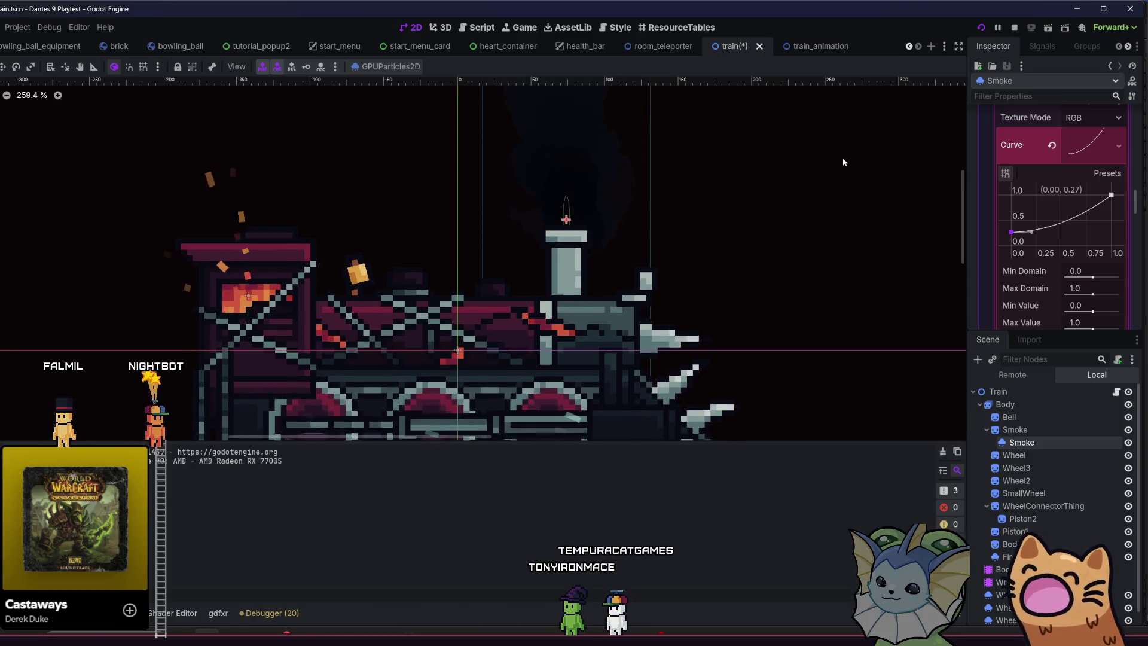
{"action": "mouse_move", "coordinate": [1023, 442]}
{"action": "left_mouse_down"}
{"action": "mouse_move", "coordinate": [1027, 521]}
{"action": "mouse_move", "coordinate": [909, 574]}
{"action": "mouse_move", "coordinate": [1010, 568]}
{"action": "left_mouse_up"}
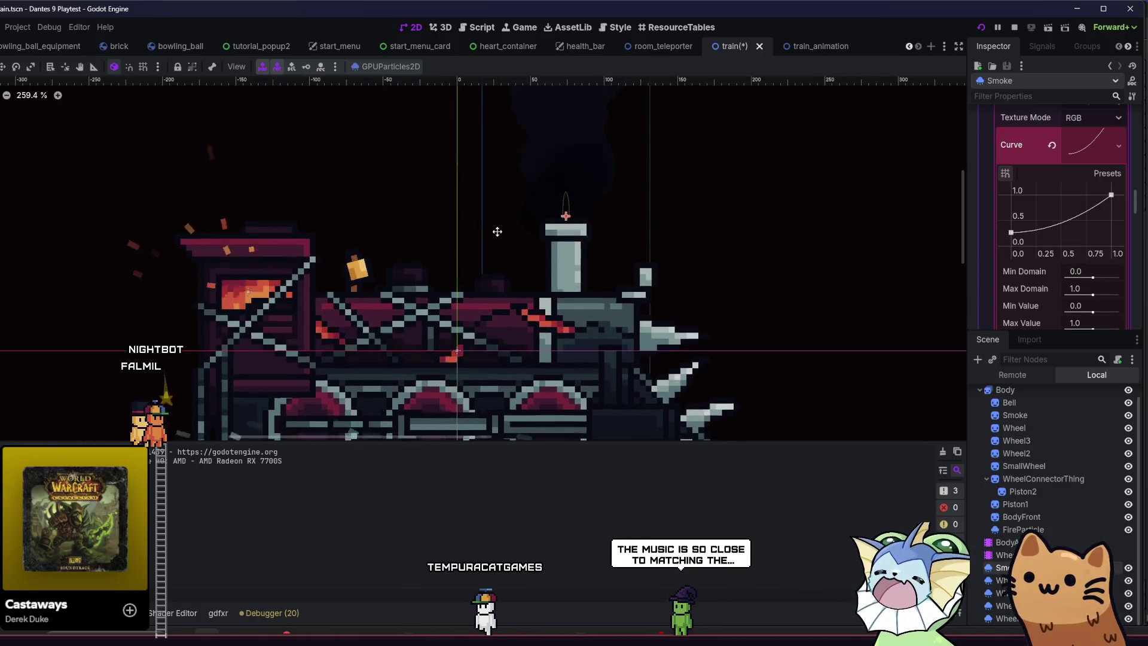
{"action": "left_click_drag", "start_coordinate": [504, 224], "coordinate": [461, 271]}
{"action": "key", "text": "ctrl+s"}
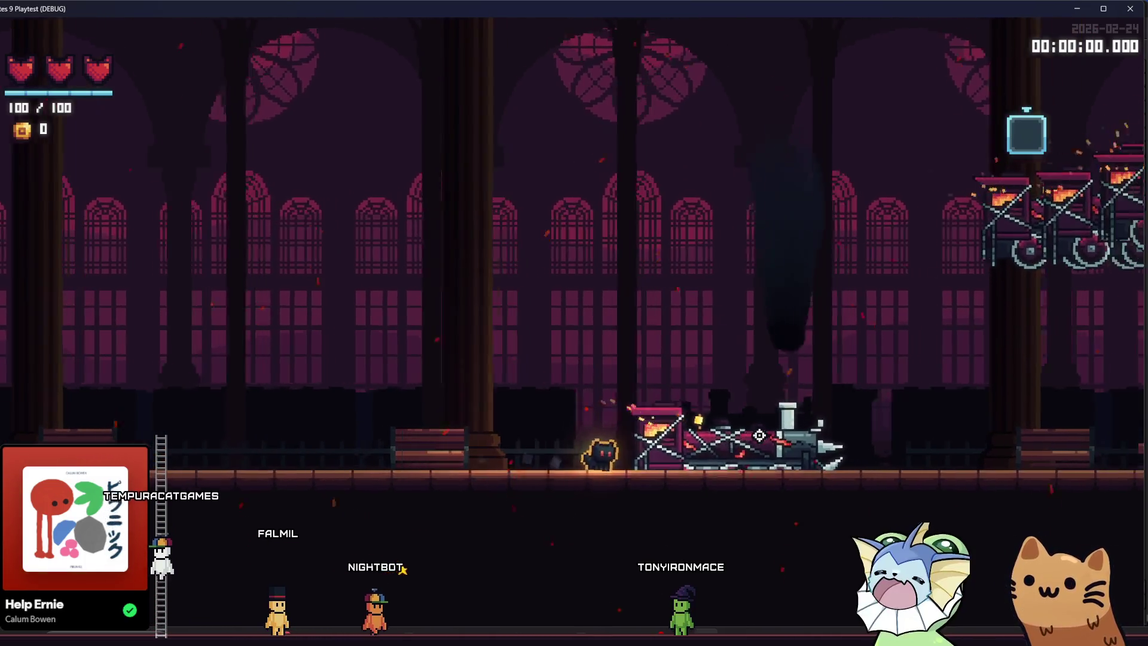
Walk the character up the ladder and left onto the ledge, then minimize the playtest.
{"action": "key", "text": "w"}
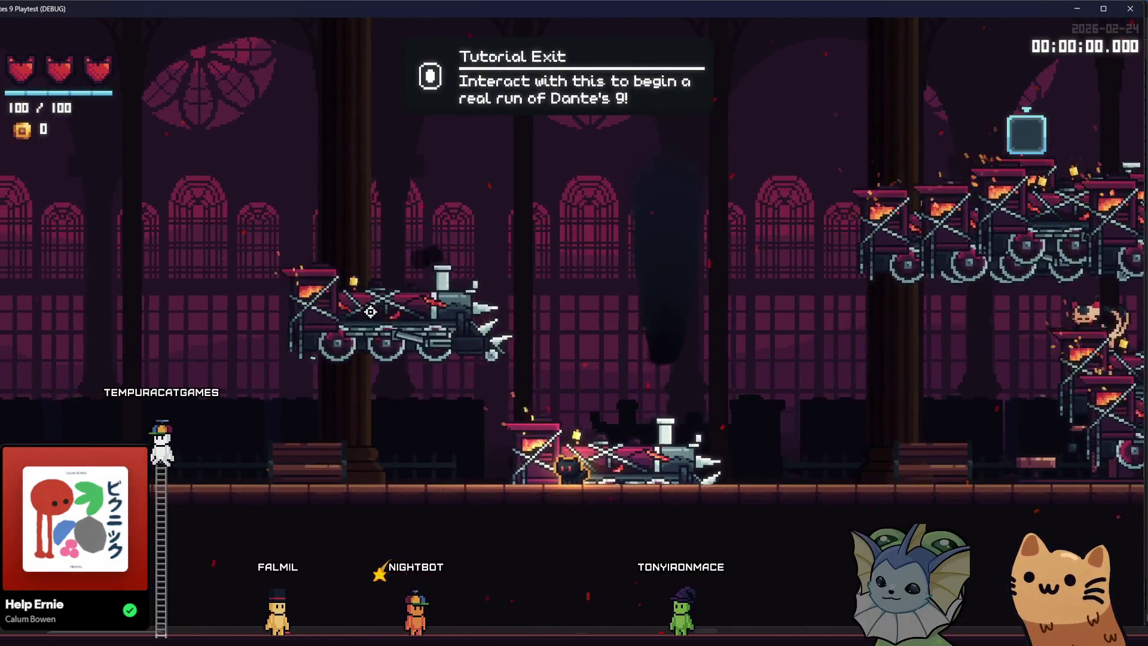
{"action": "key", "text": "a"}
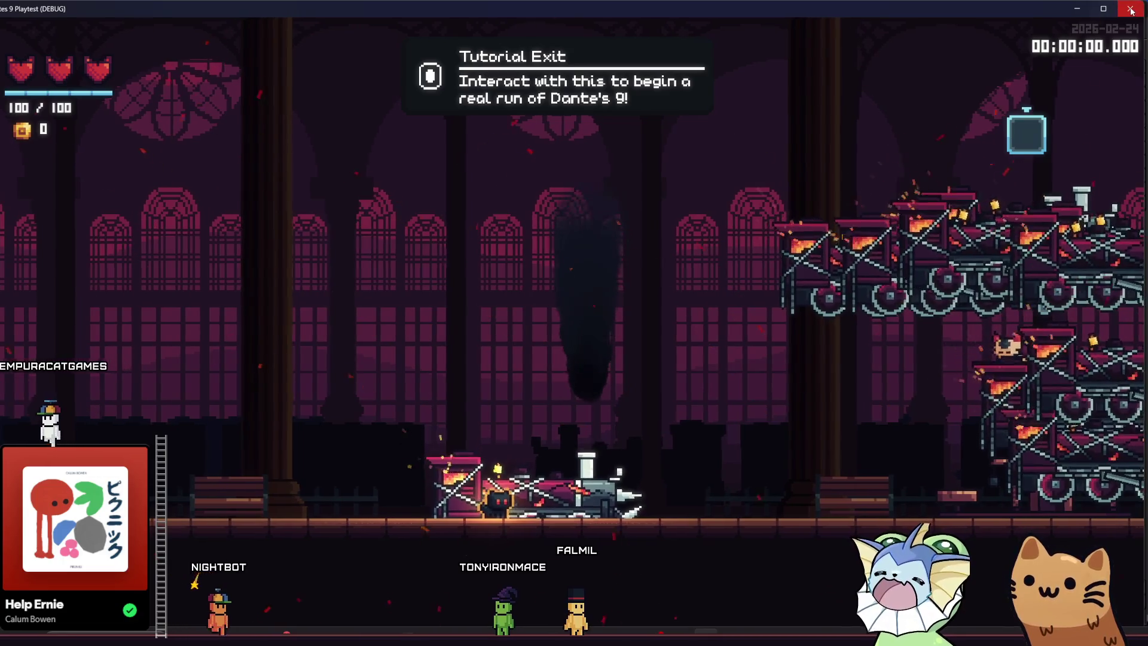
{"action": "left_click", "coordinate": [1077, 9]}
Relaunch the game, start it from the main menu, and bring up the debug menu.
{"action": "left_click", "coordinate": [980, 28]}
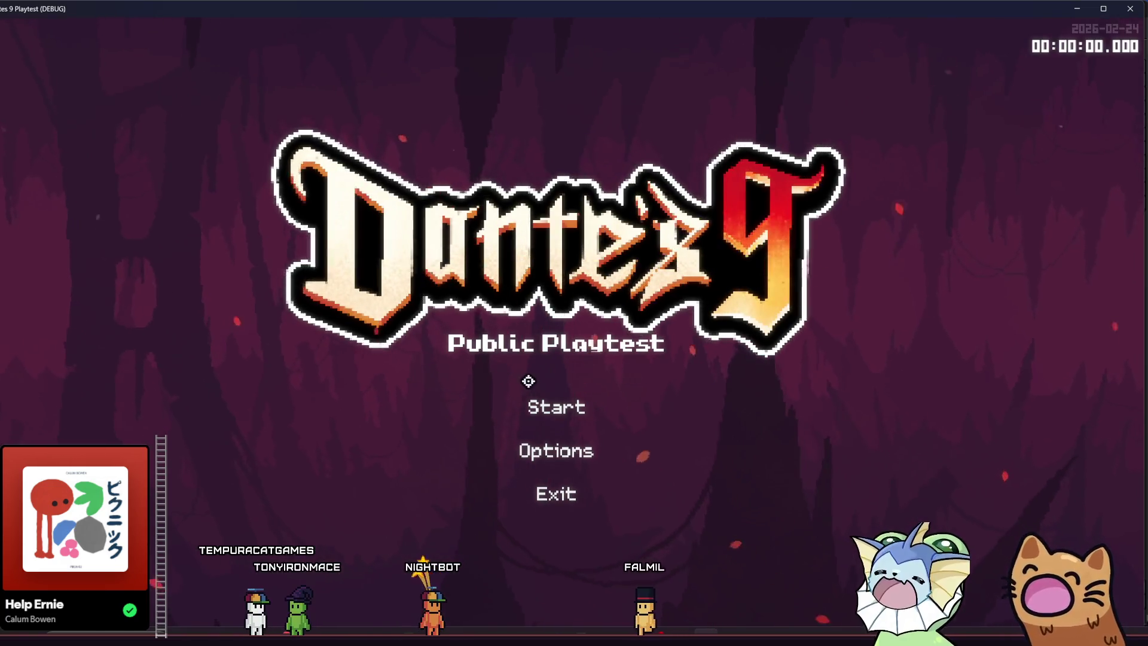
{"action": "left_click", "coordinate": [536, 406]}
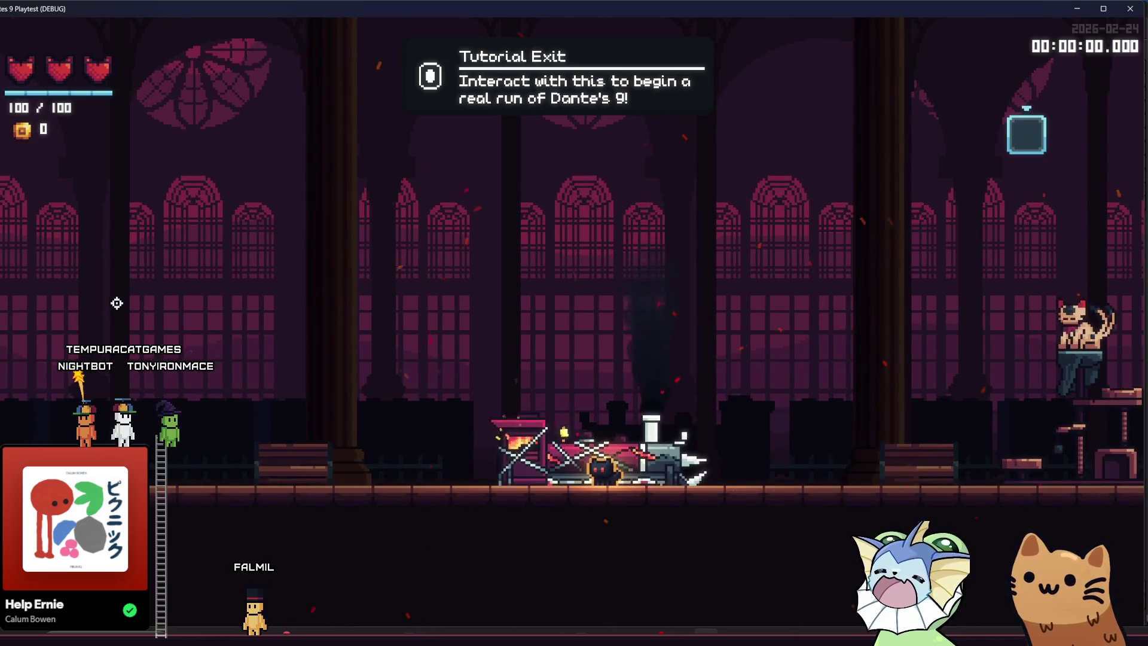
{"action": "key", "text": "grave"}
Search the level loader for 'train' and bind train_animation.tscn to the Debug 1 spawn slot.
{"action": "left_click", "coordinate": [105, 331]}
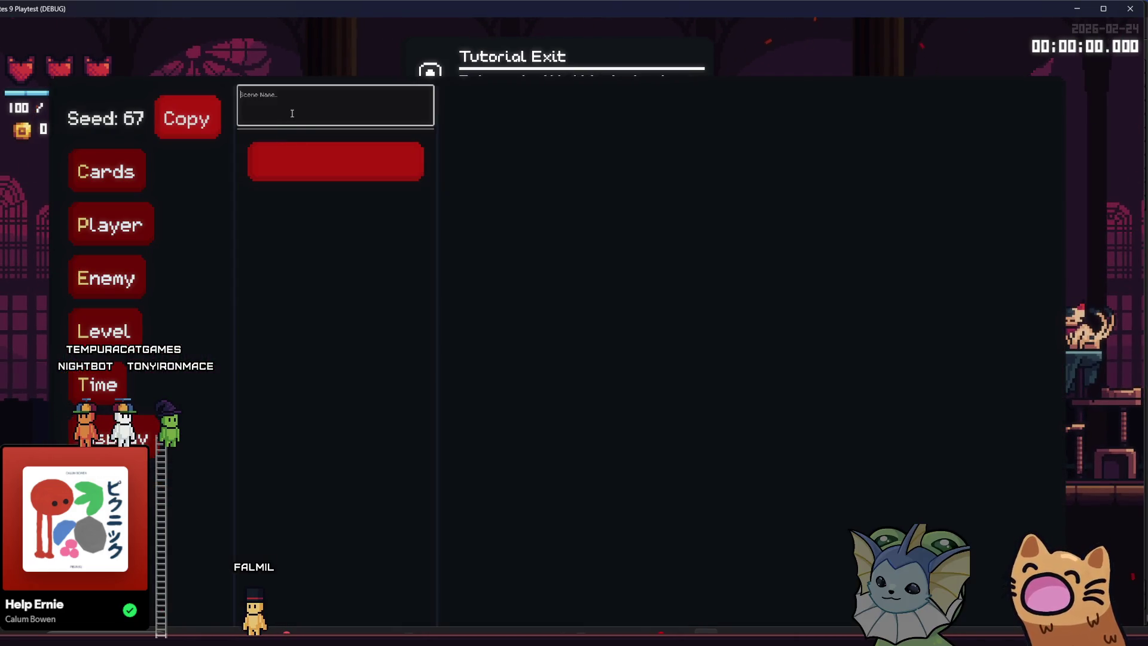
{"action": "type", "text": "train"}
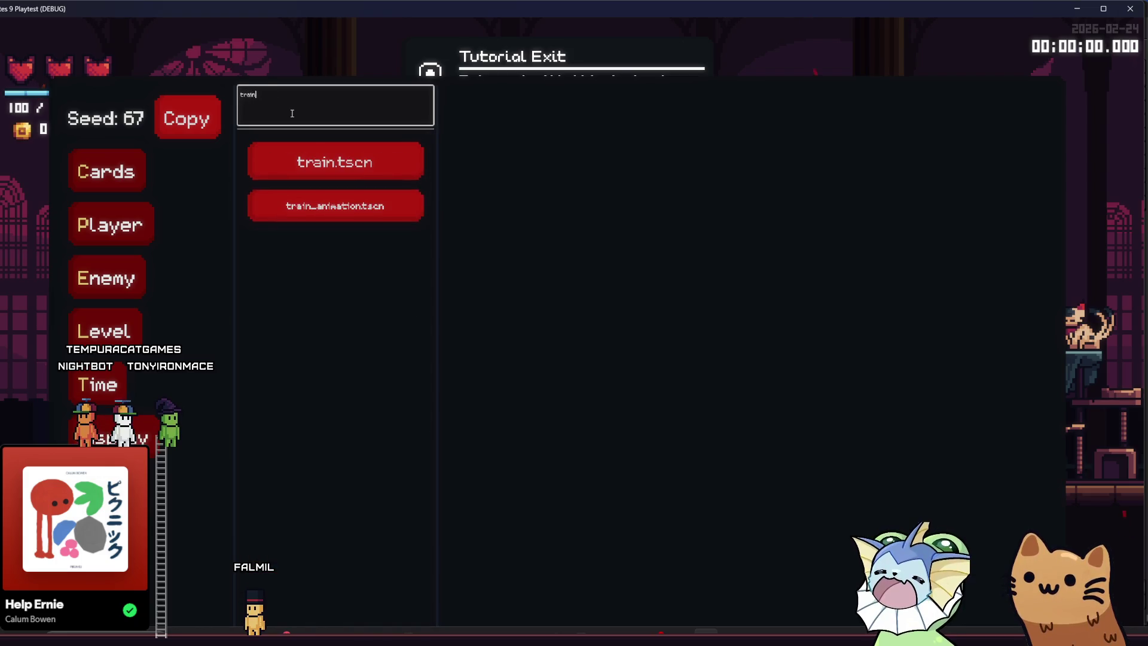
{"action": "left_click", "coordinate": [383, 204]}
{"action": "left_click", "coordinate": [510, 157]}
Spawn four flying trains with Q to check their chimney smoke.
{"action": "key", "text": "q"}
{"action": "key", "text": "q"}
{"action": "key", "text": "q"}
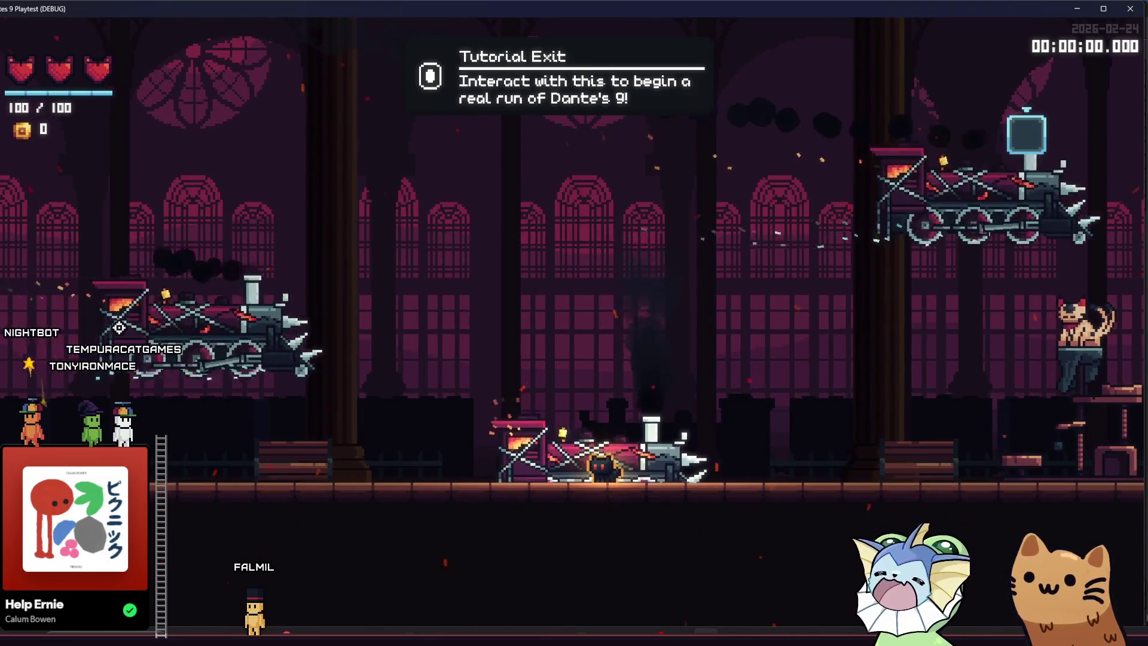
{"action": "key", "text": "q"}
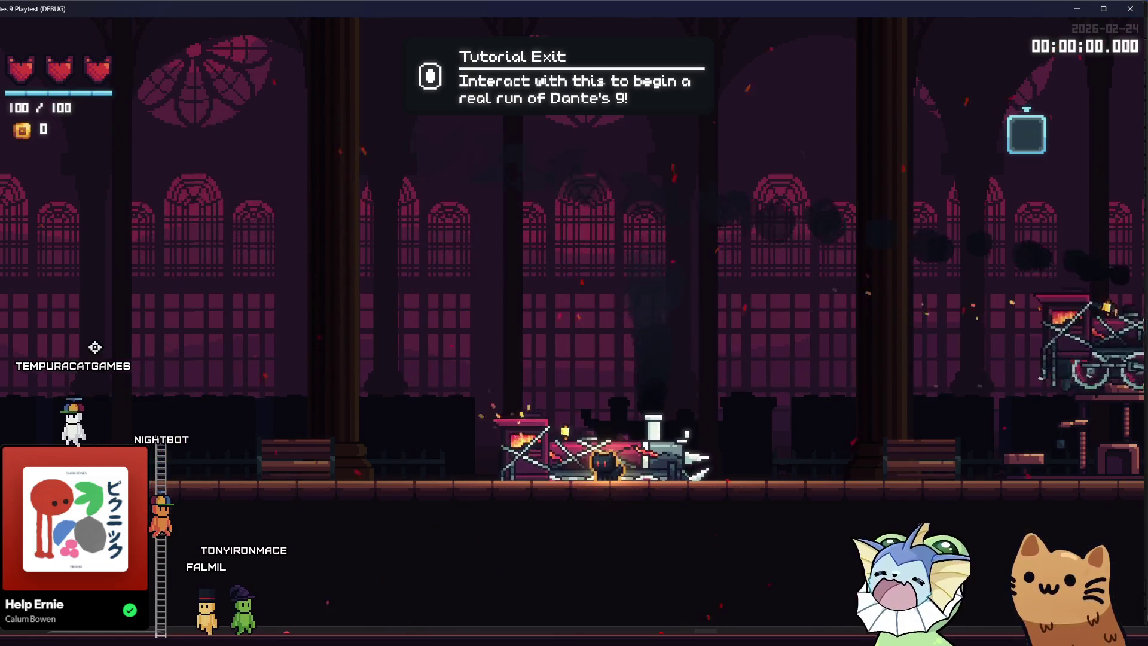
{"action": "key", "text": "q"}
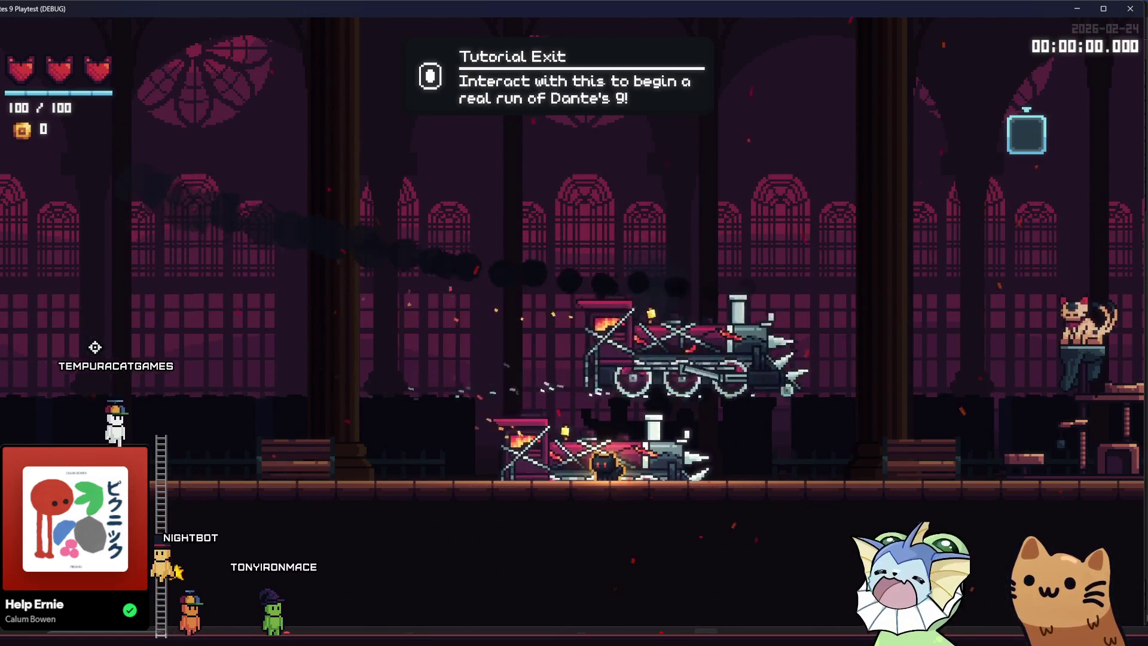
{"action": "key", "text": "q"}
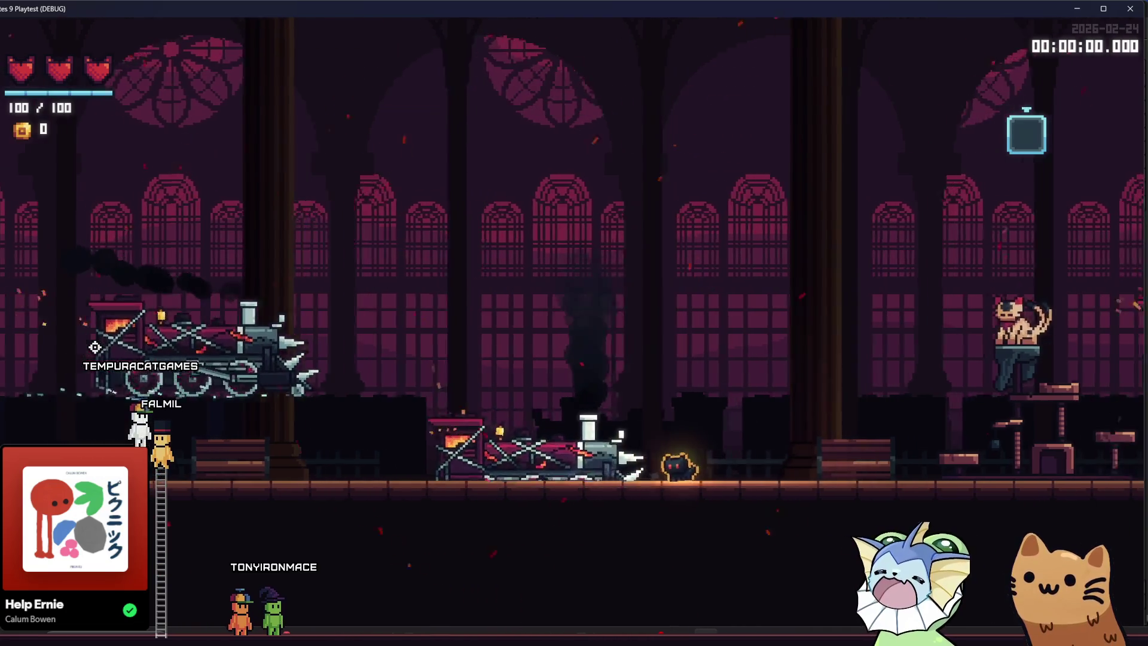
Walk the cat up the staircase to the bench, then return to the Godot editor.
{"action": "key", "text": "d"}
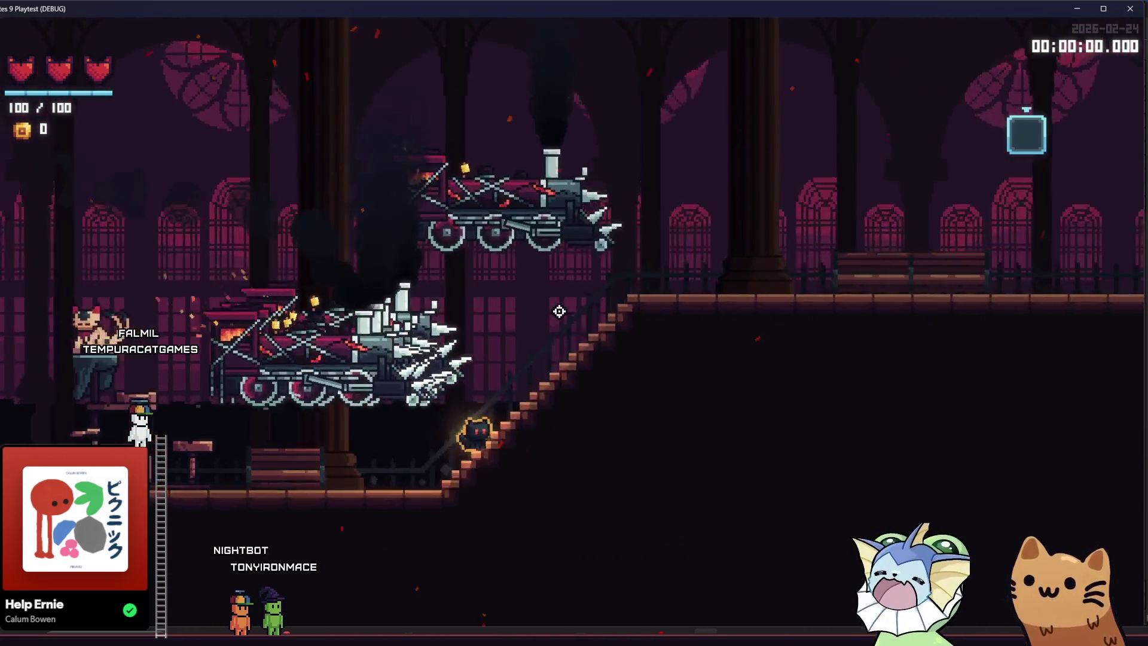
{"action": "key", "text": "d"}
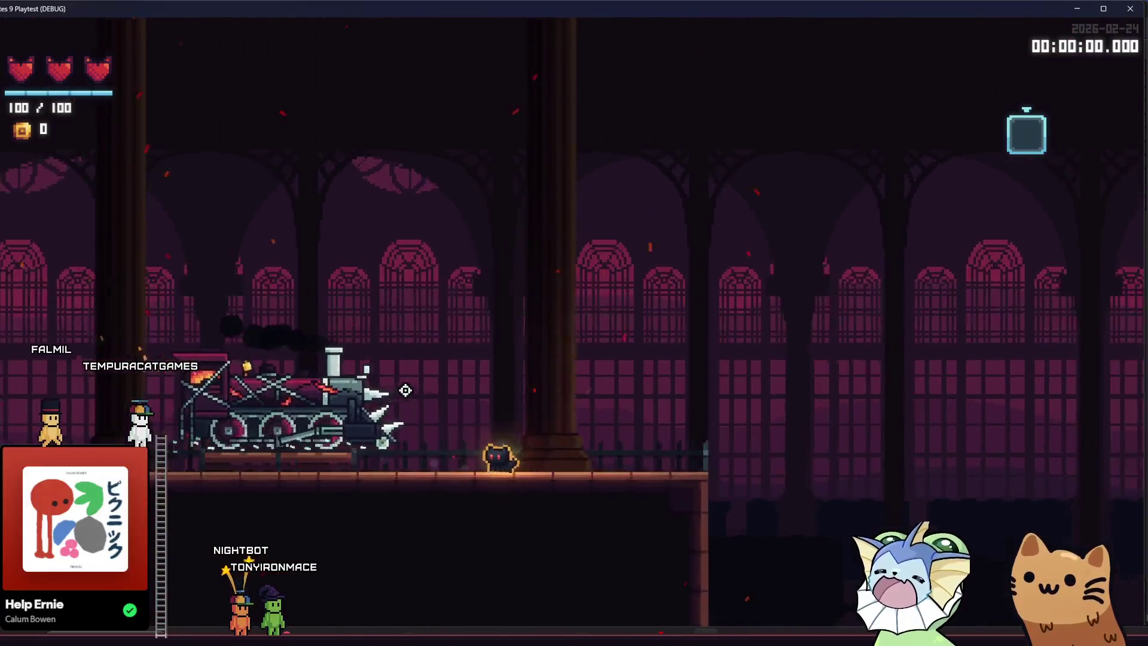
{"action": "key", "text": "d"}
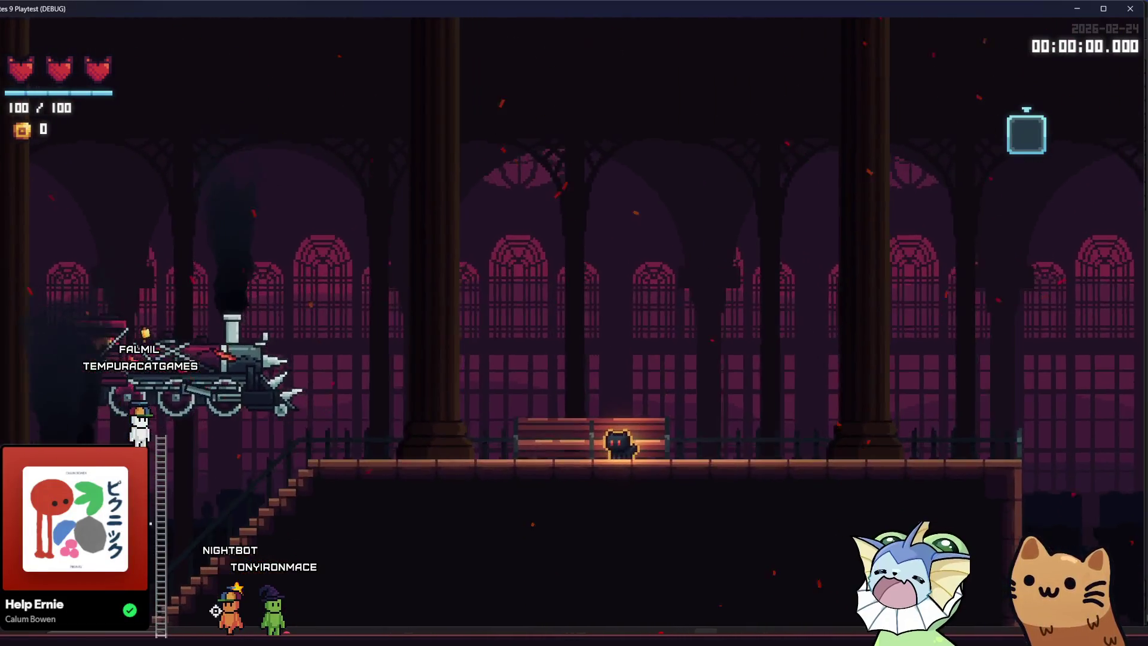
{"action": "key", "text": "alt+Tab"}
{"action": "scroll", "coordinate": [1002, 260], "scroll_direction": "down", "scroll_amount": 1}
Set the Smoke particles' Damping range to roughly 35.8 min and 45.1 max.
{"action": "scroll", "coordinate": [1005, 260], "scroll_direction": "up", "scroll_amount": 5}
{"action": "scroll", "coordinate": [1007, 261], "scroll_direction": "down", "scroll_amount": 4}
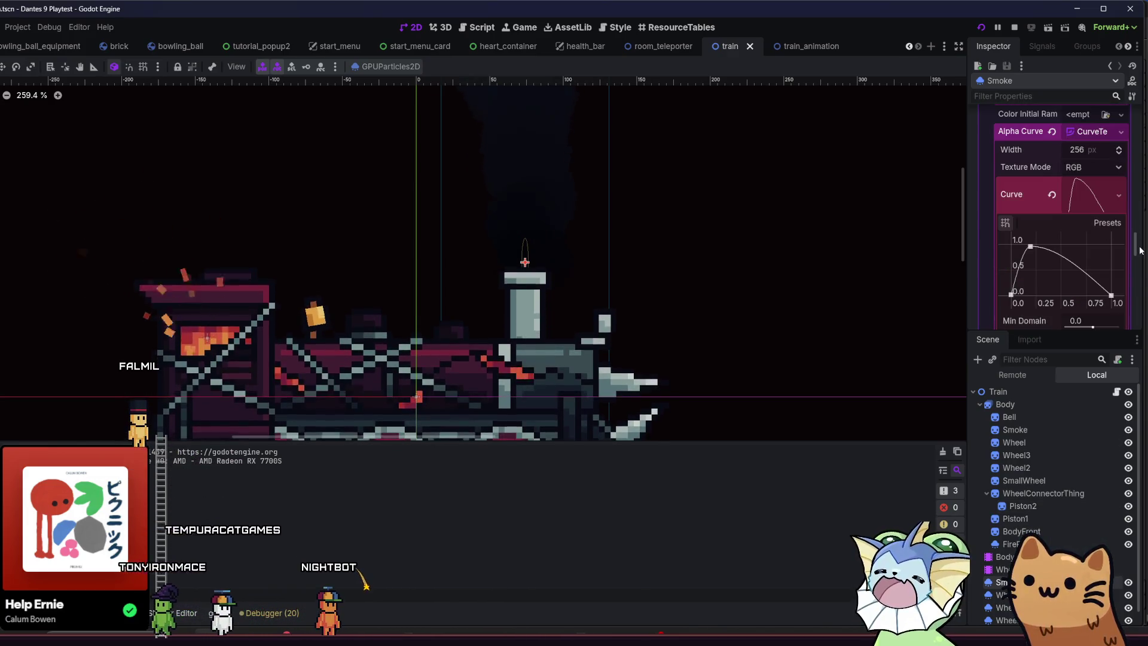
{"action": "left_click_drag", "start_coordinate": [1135, 244], "coordinate": [1136, 277]}
{"action": "scroll", "coordinate": [1027, 263], "scroll_direction": "up", "scroll_amount": 8}
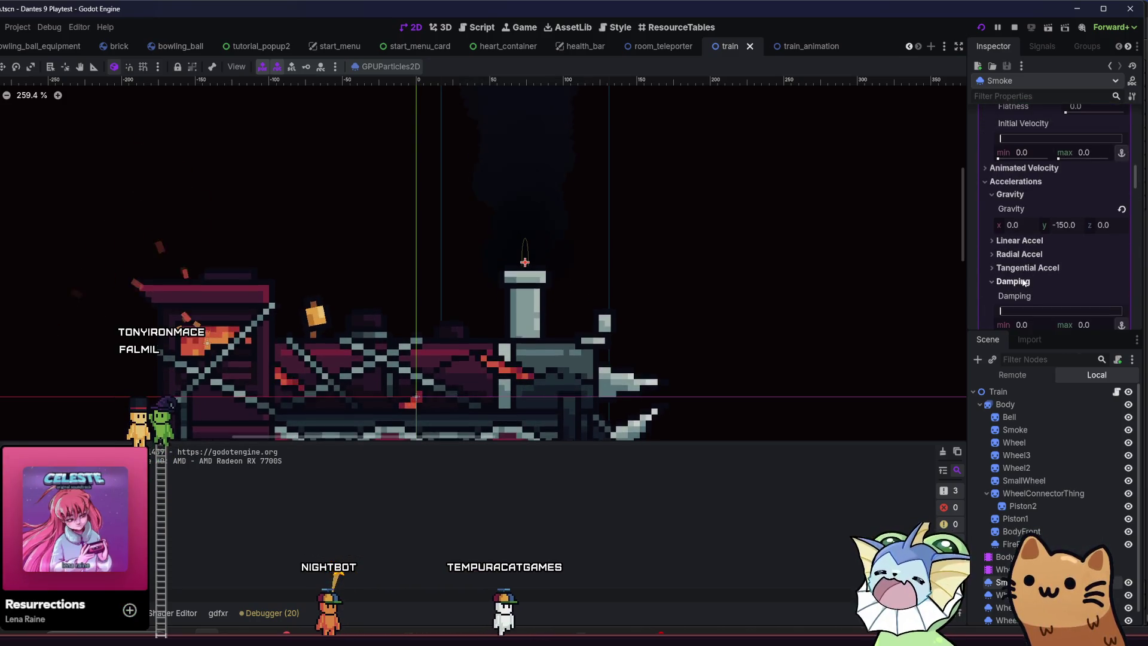
{"action": "left_click", "coordinate": [1014, 282]}
{"action": "scroll", "coordinate": [1020, 268], "scroll_direction": "down", "scroll_amount": 1}
{"action": "left_click_drag", "start_coordinate": [1004, 258], "coordinate": [1123, 256]}
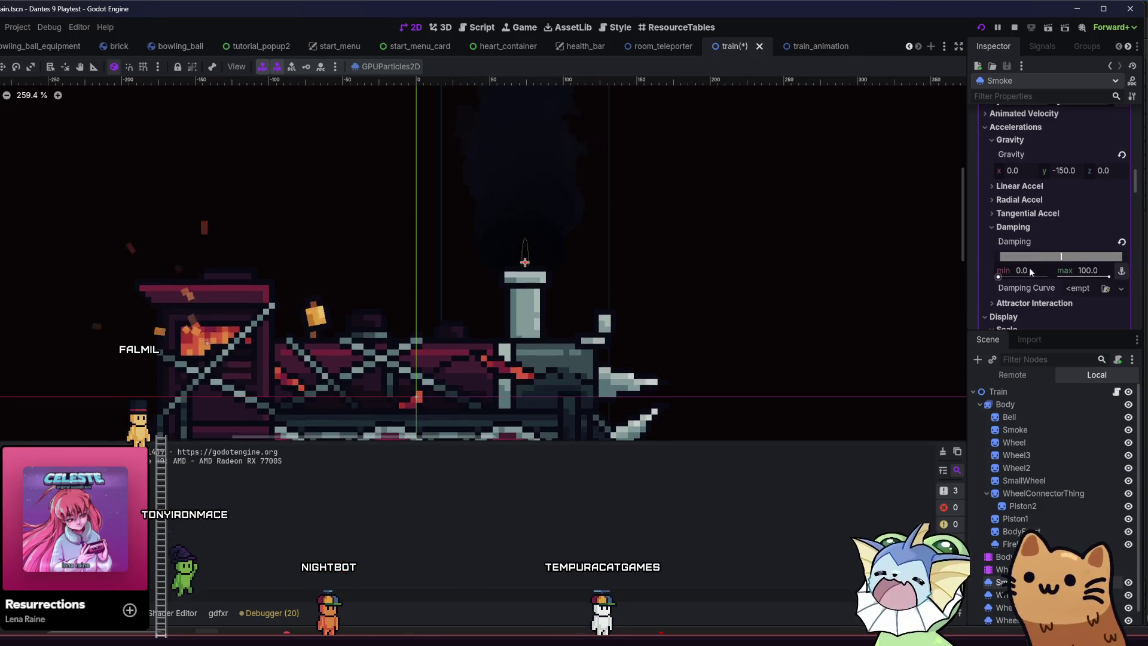
{"action": "left_click_drag", "start_coordinate": [997, 257], "coordinate": [1105, 259]}
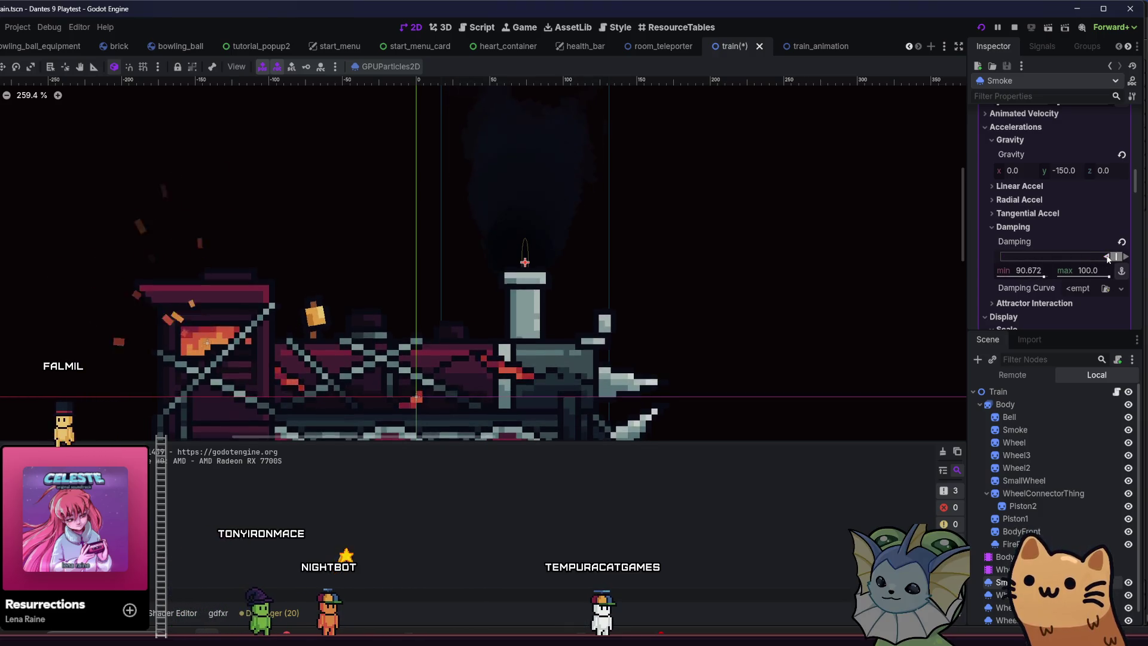
{"action": "scroll", "coordinate": [726, 232], "scroll_direction": "down", "scroll_amount": 5}
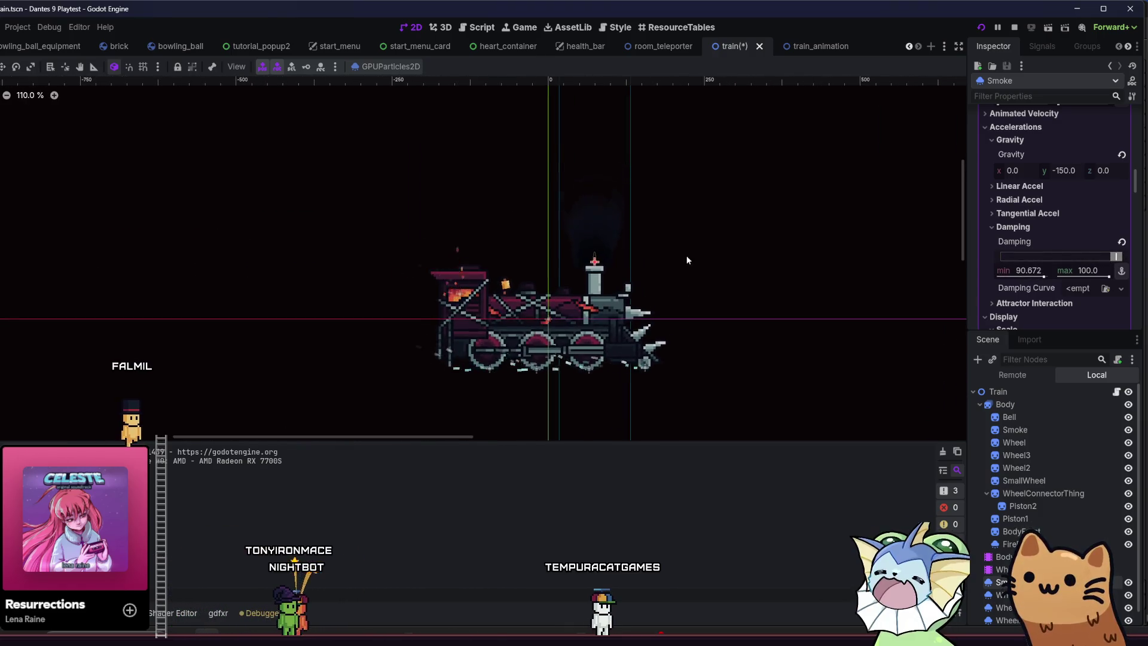
{"action": "scroll", "coordinate": [694, 252], "scroll_direction": "up", "scroll_amount": 1}
{"action": "left_click_drag", "start_coordinate": [1114, 256], "coordinate": [1084, 256]}
{"action": "left_click_drag", "start_coordinate": [989, 250], "coordinate": [1047, 257]}
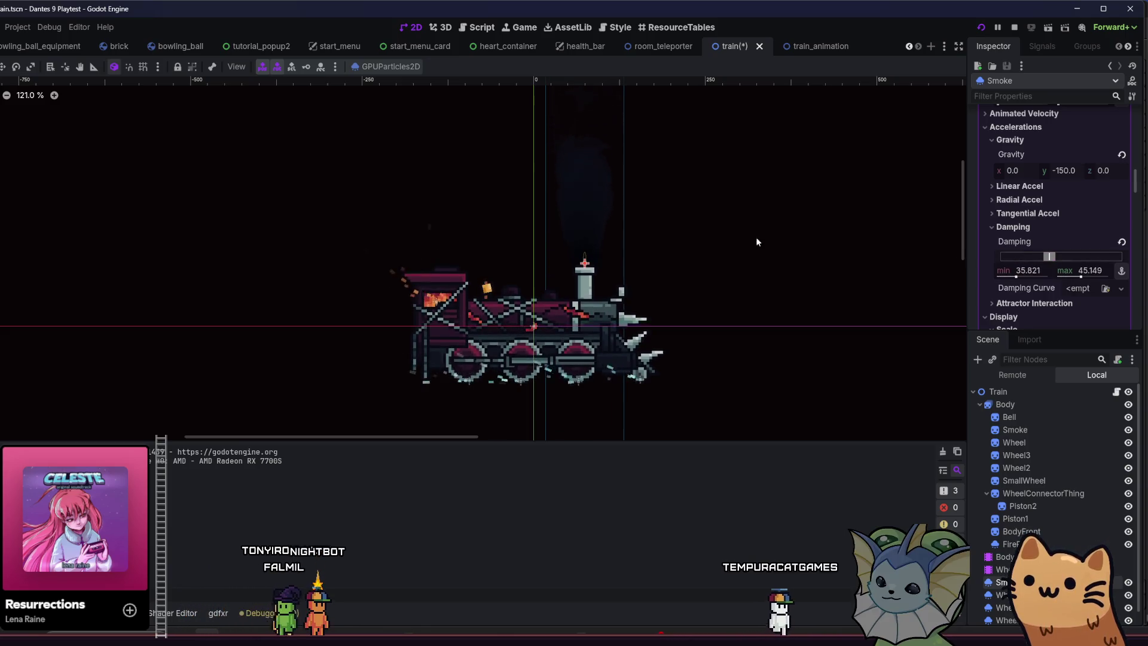
Save the train scene, set Inherit Velocity to 0.3, and run the playtest with F5.
{"action": "left_click_drag", "start_coordinate": [728, 238], "coordinate": [695, 274]}
{"action": "key", "text": "ctrl+s"}
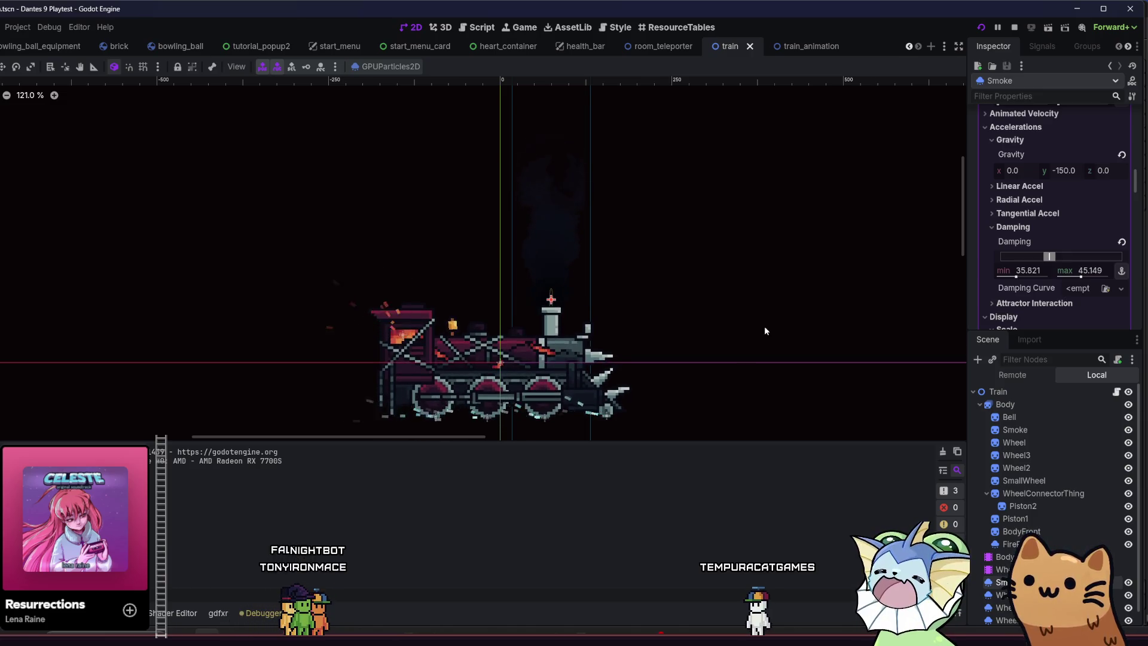
{"action": "scroll", "coordinate": [1019, 202], "scroll_direction": "up", "scroll_amount": 6}
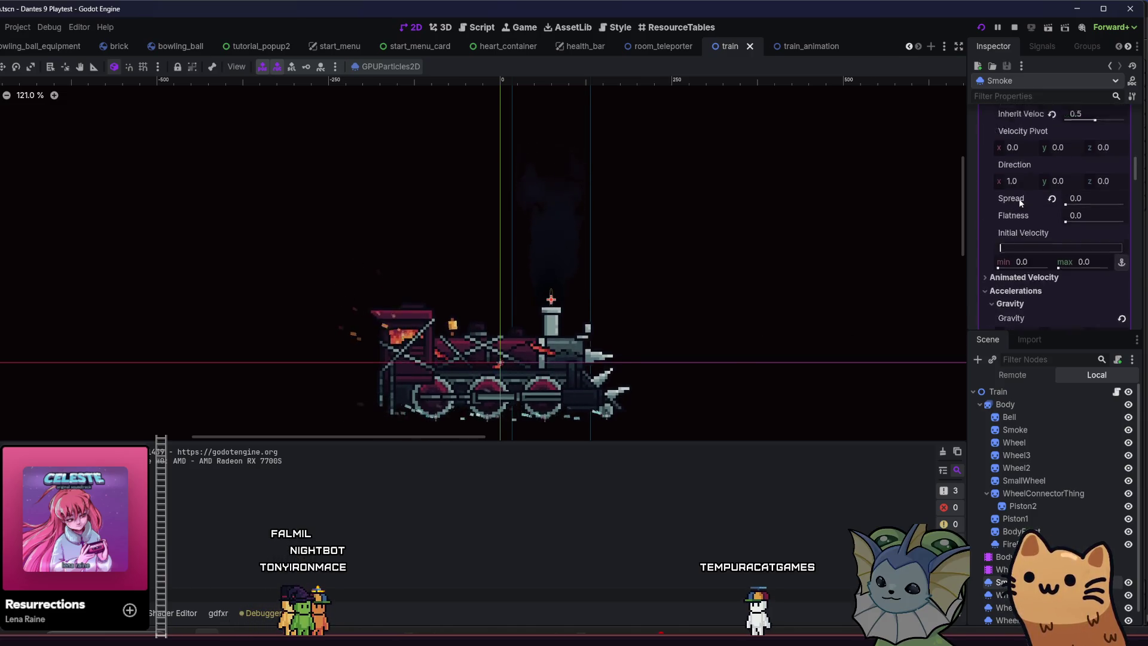
{"action": "left_click", "coordinate": [1074, 171]}
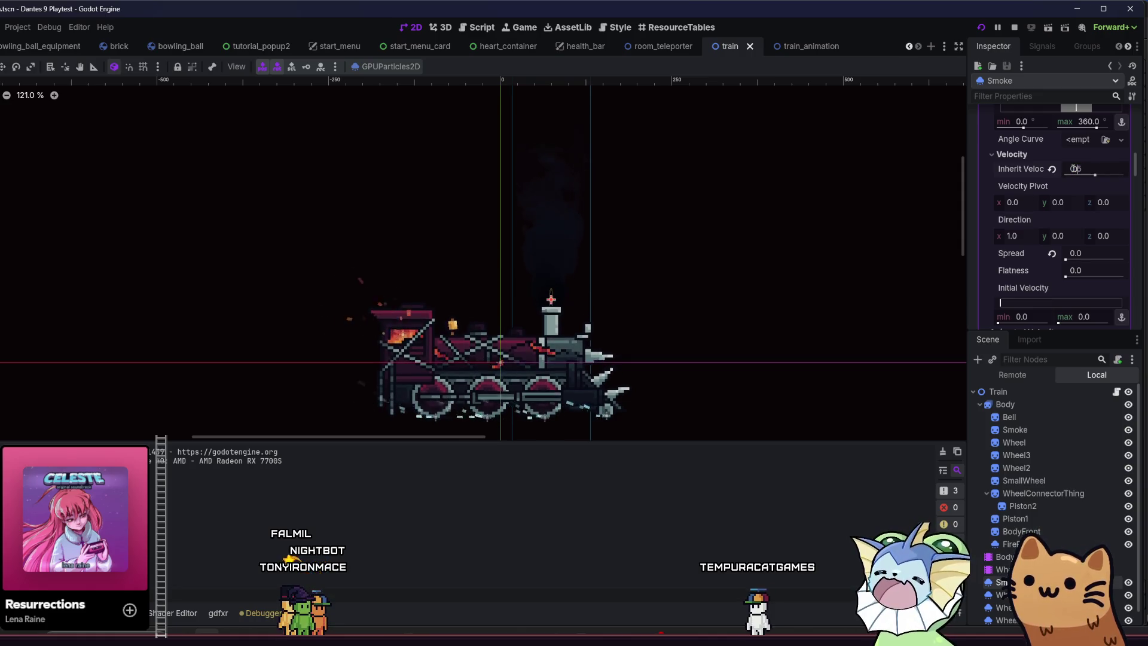
{"action": "type", "text": "0.3"}
{"action": "key", "text": "F5"}
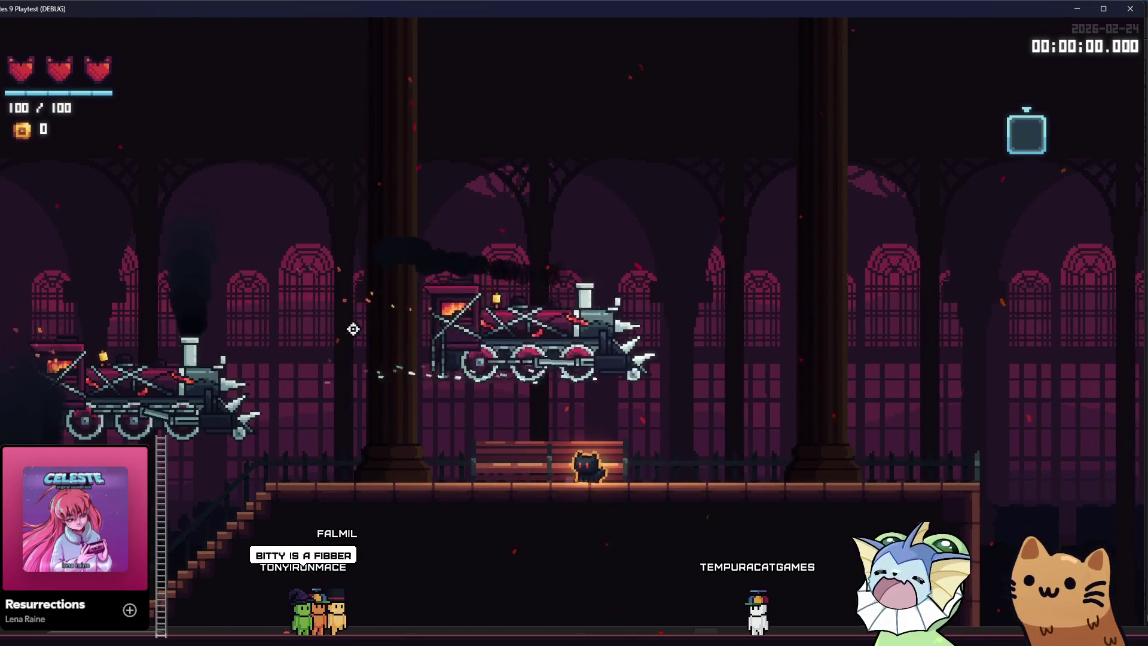
{"action": "key", "text": "d"}
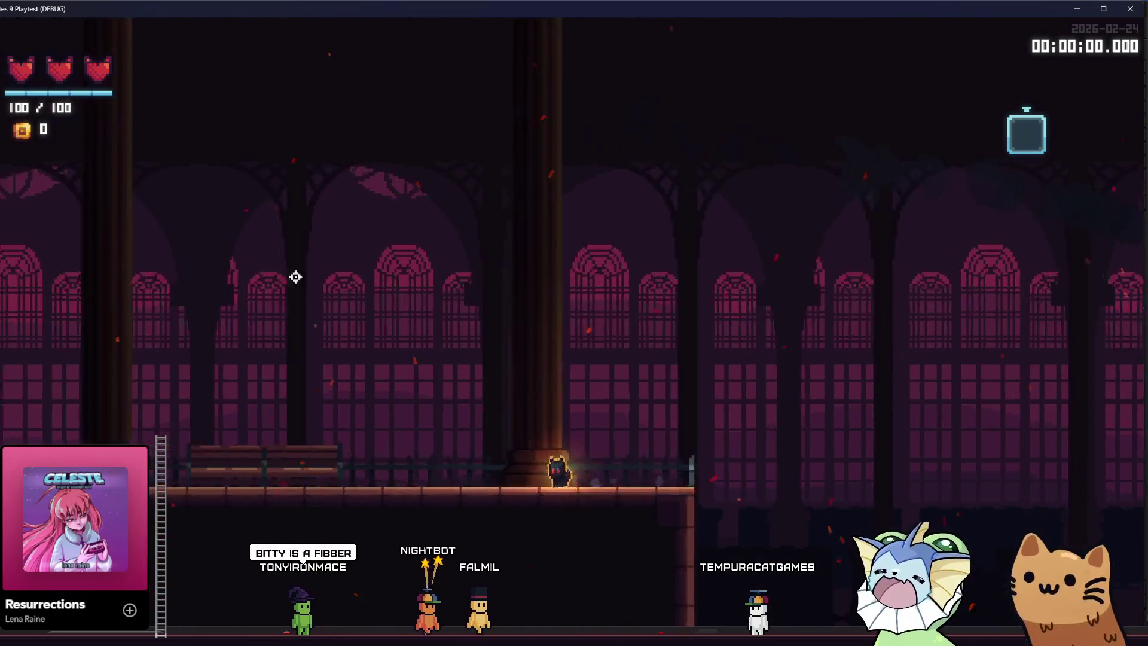
{"action": "key", "text": "a"}
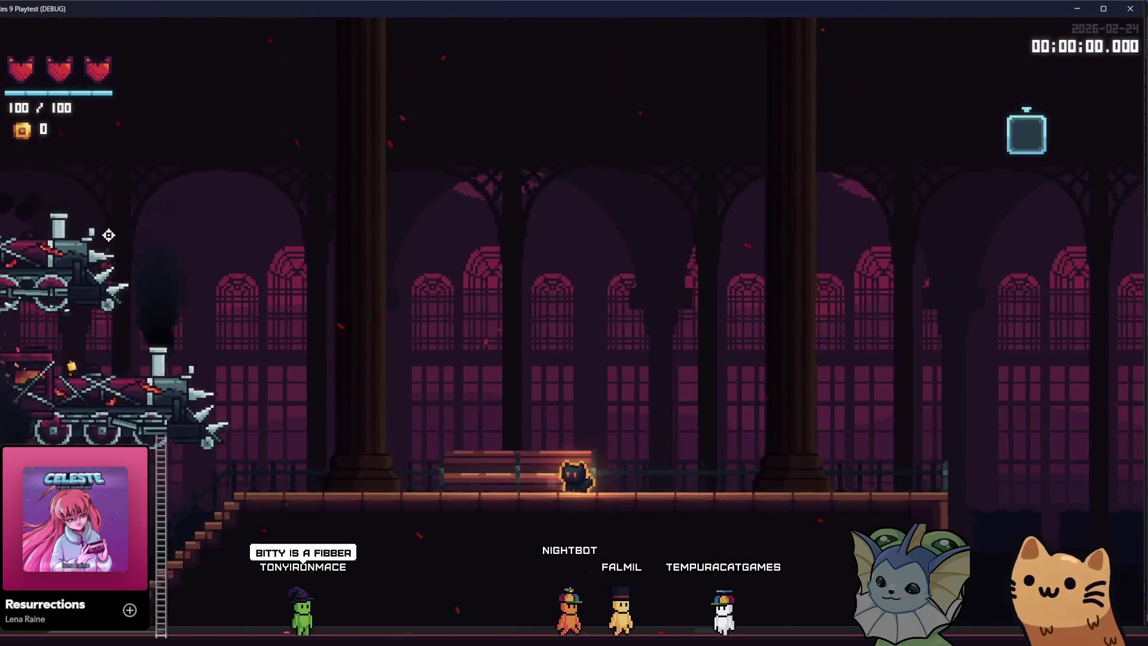
{"action": "key", "text": "d"}
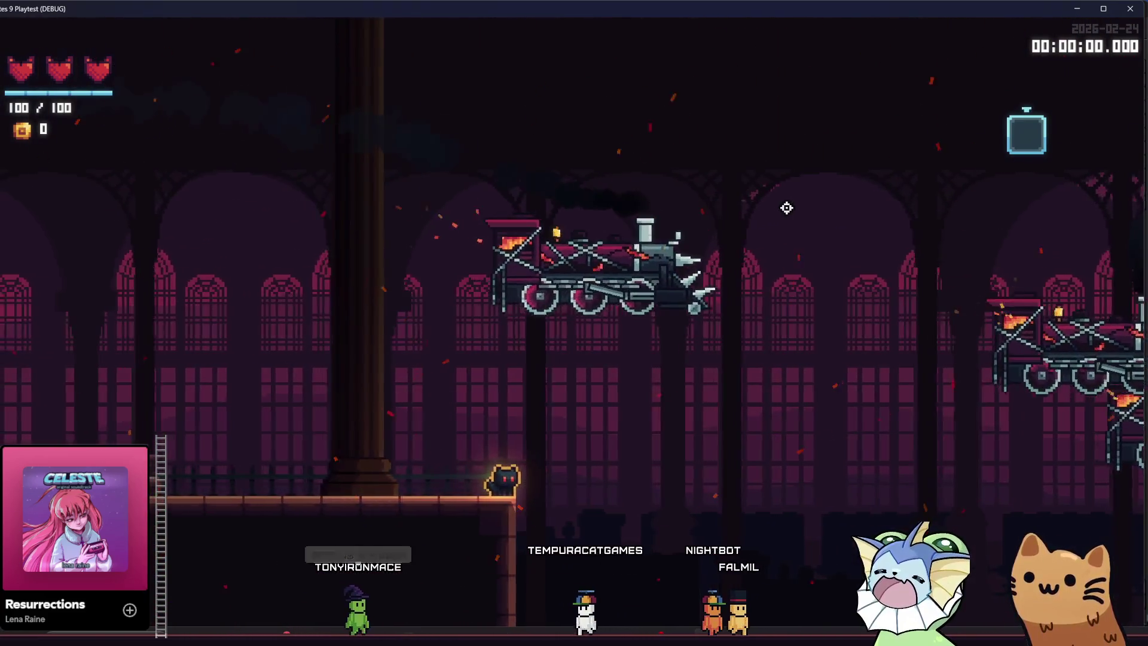
{"action": "key", "text": "a"}
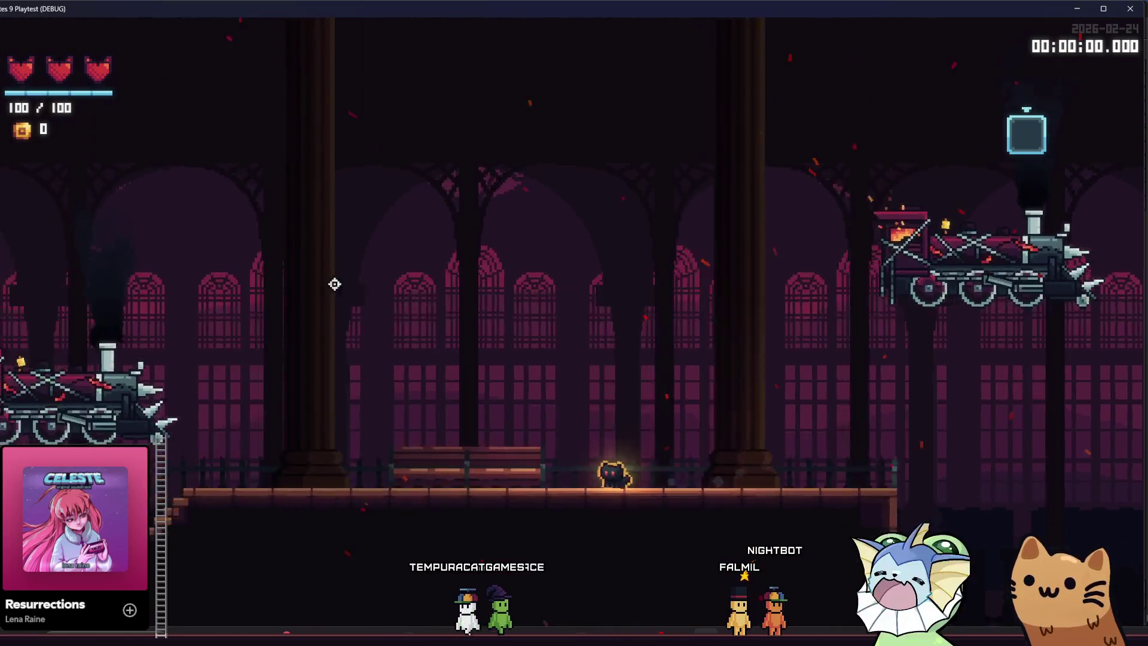
{"action": "key", "text": "a"}
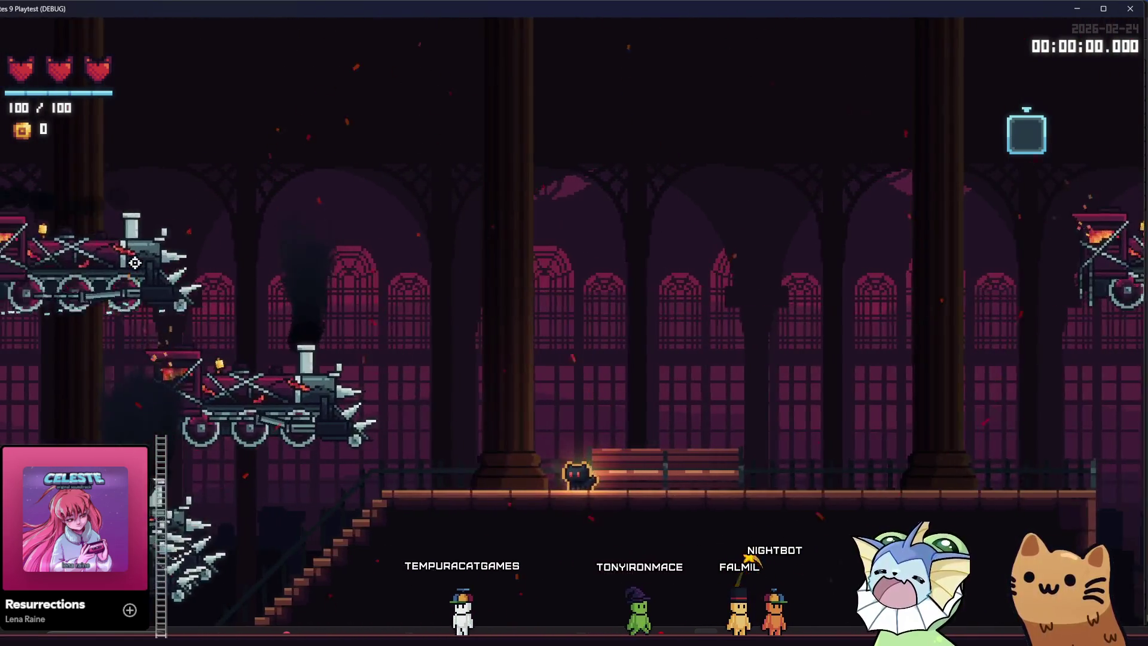
{"action": "key", "text": "d"}
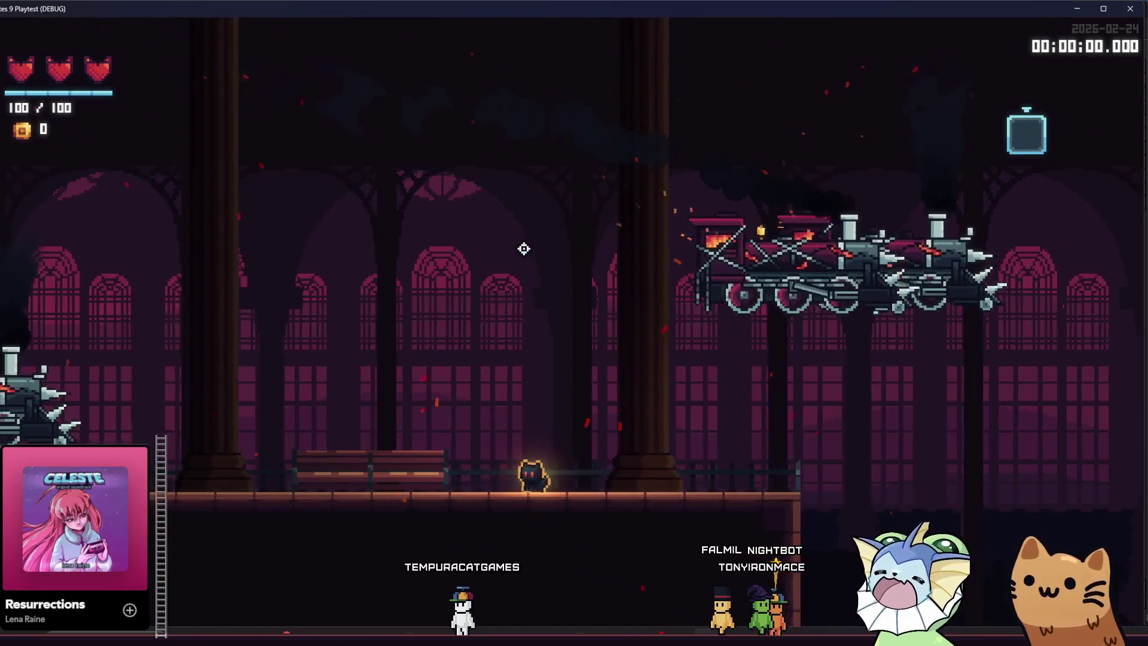
{"action": "key", "text": "d"}
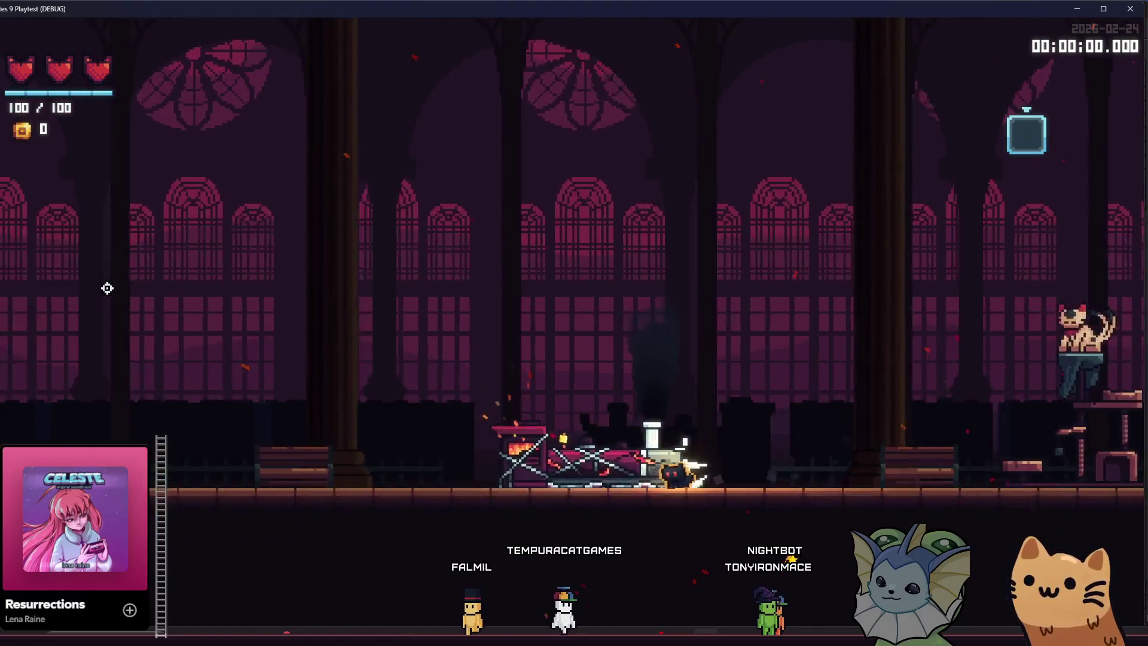
{"action": "key", "text": "a"}
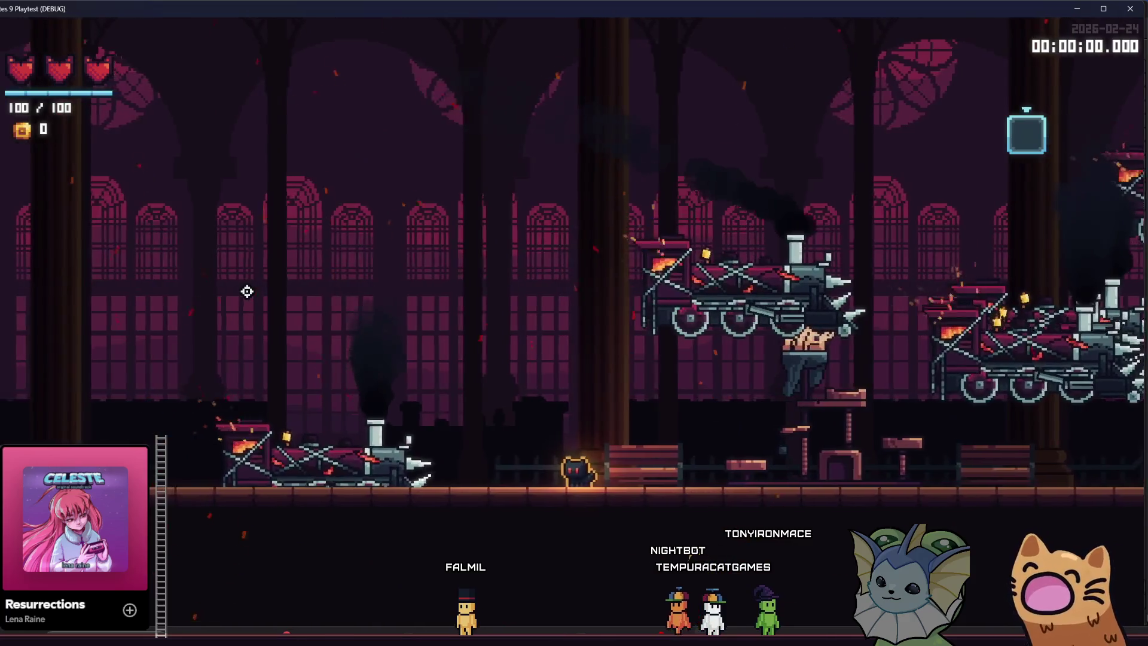
{"action": "key", "text": "d"}
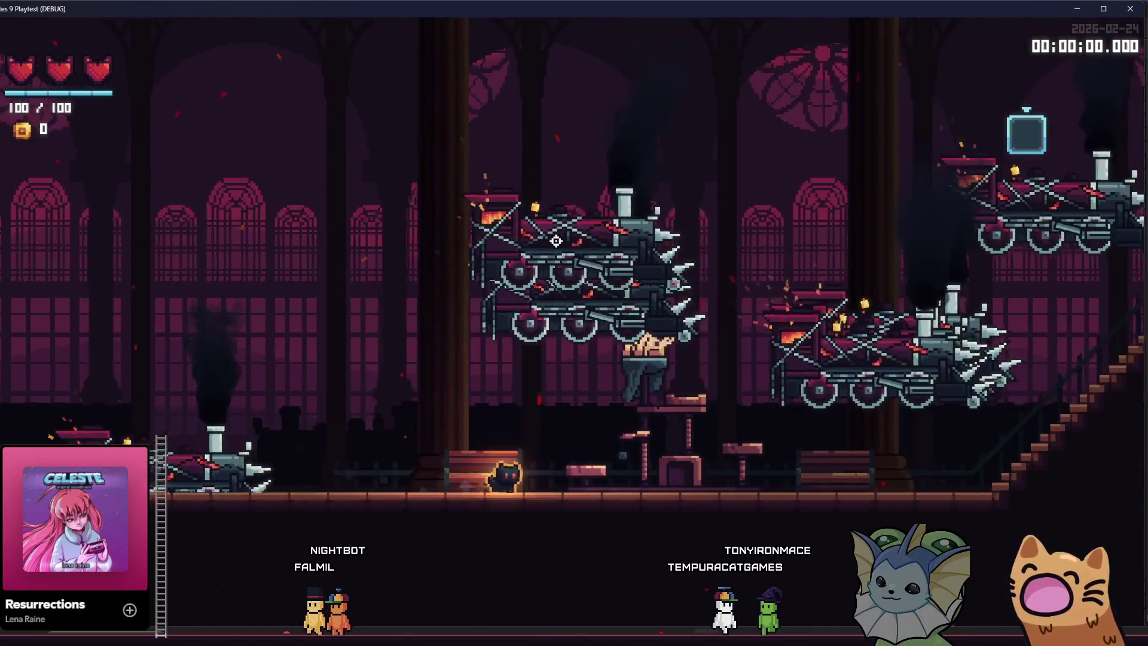
{"action": "key", "text": "d"}
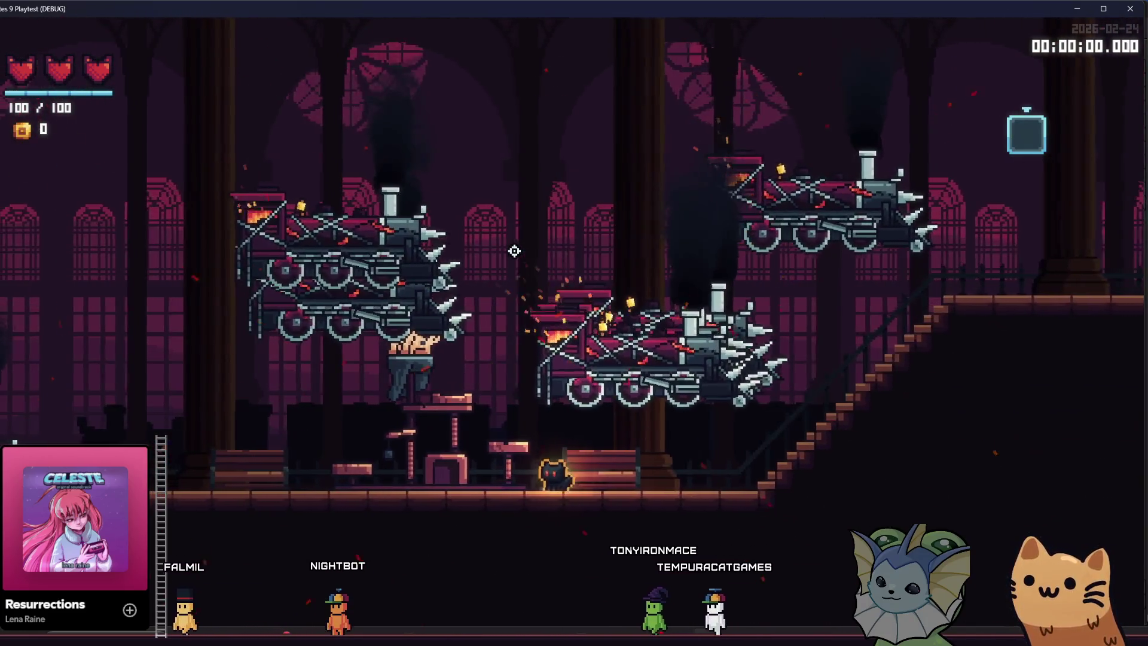
{"action": "key", "text": "d"}
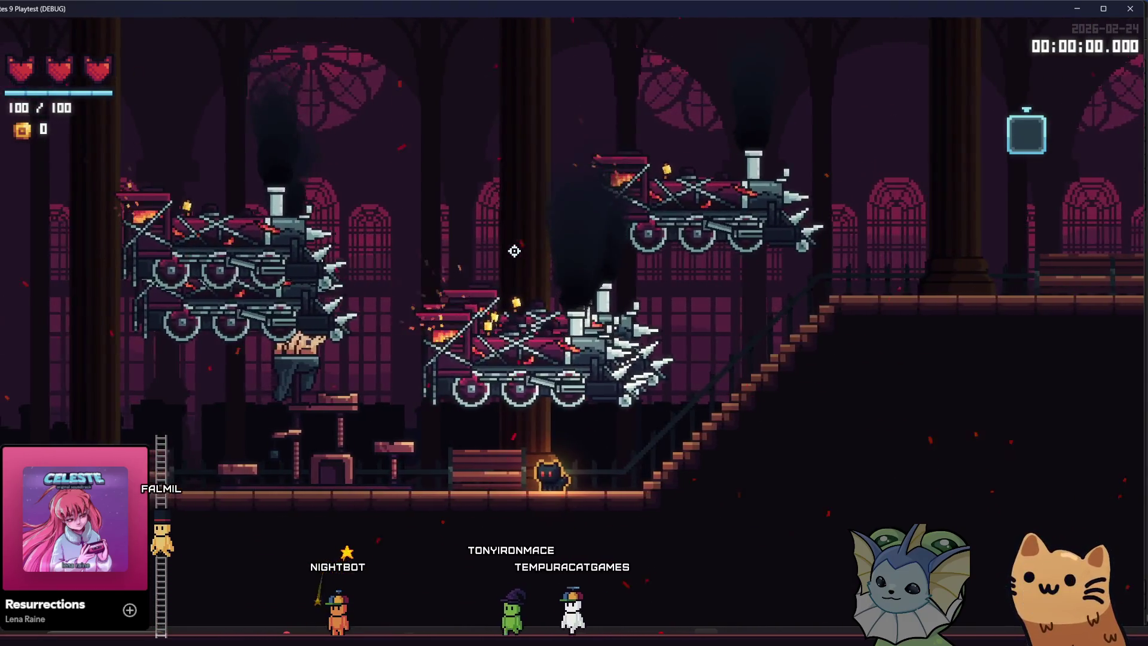
{"action": "key", "text": "d"}
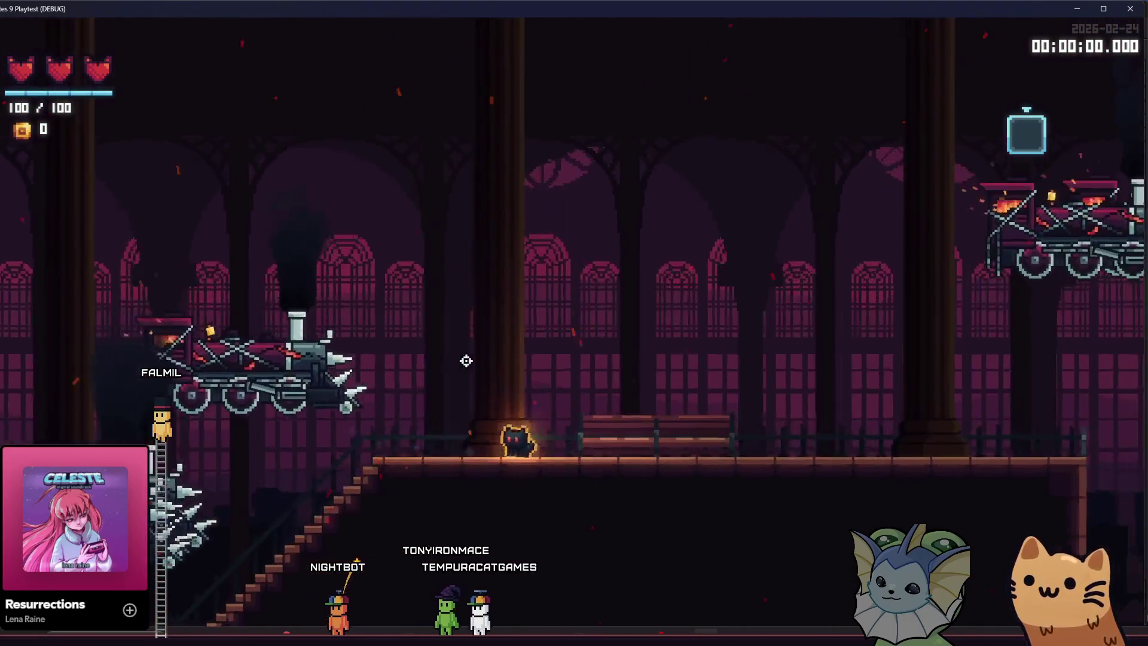